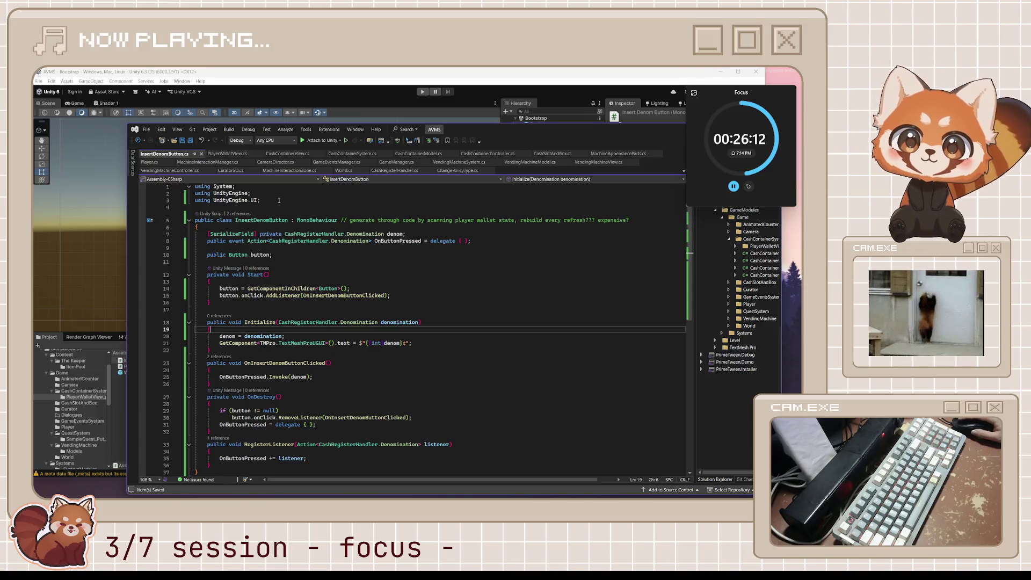
Move the CashContainerController.cs tab right after CashContainerView.cs and glance at its Builder stateProvided field.
click(287, 153)
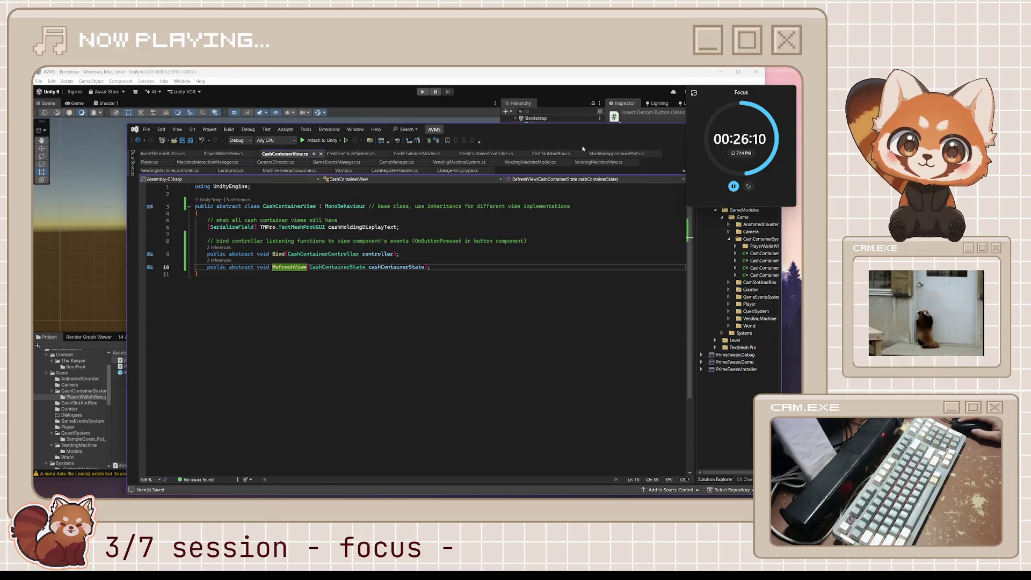
drag(486, 154, 349, 156)
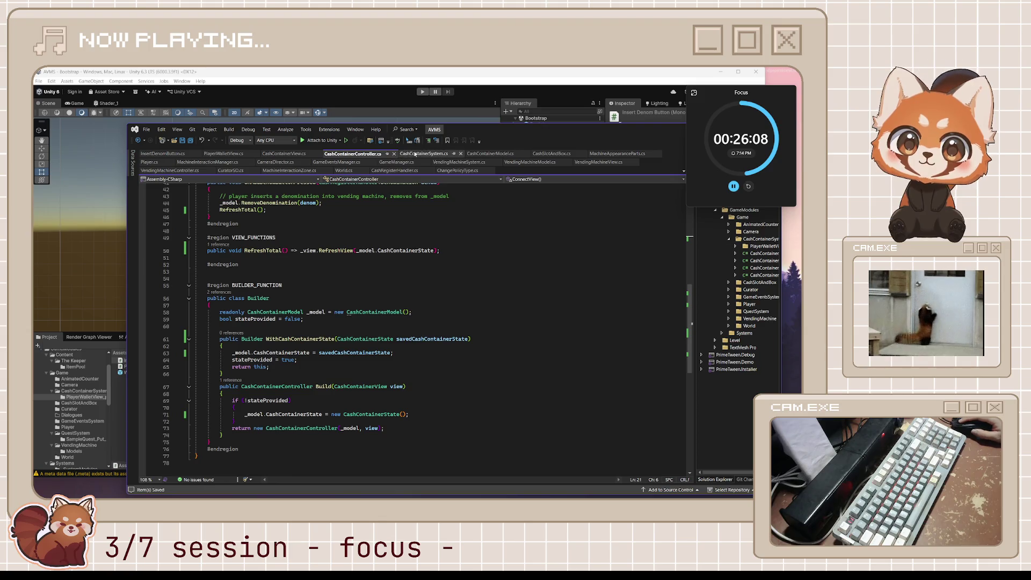
click(303, 320)
scroll(322, 242, up, 3)
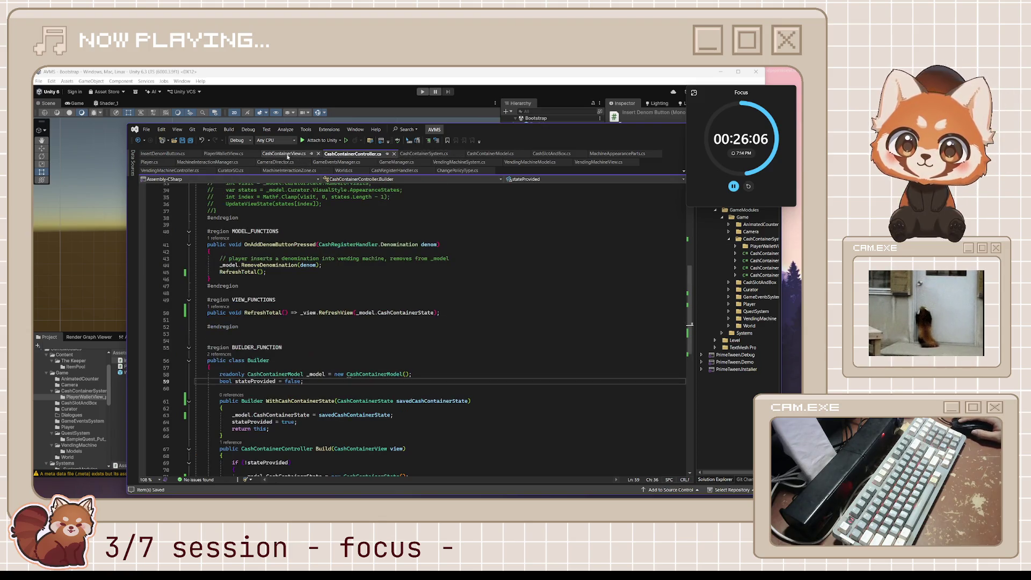
click(285, 153)
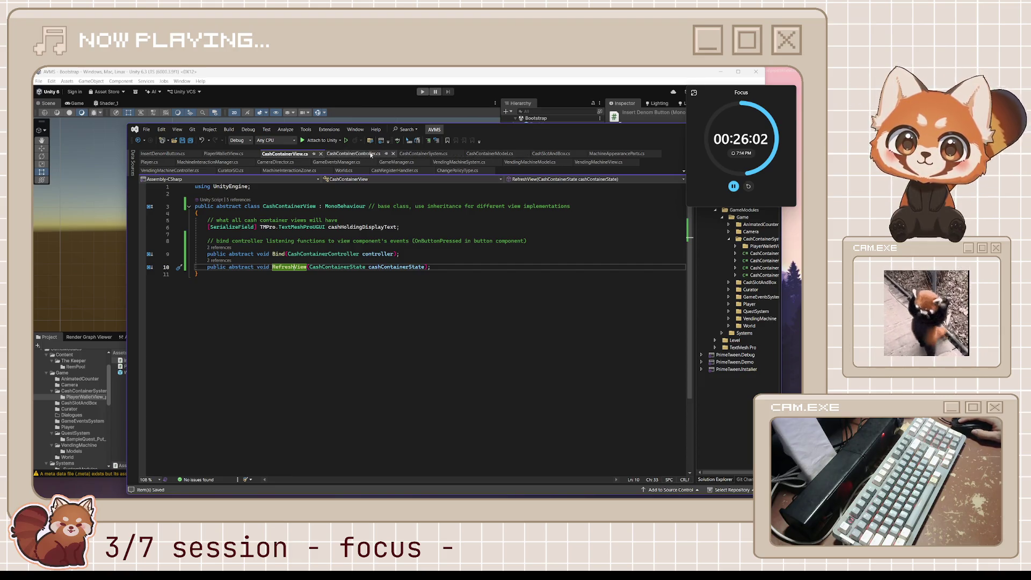
Review the CashContainerView abstract class body, then head to PlayerWalletView.cs.
click(329, 154)
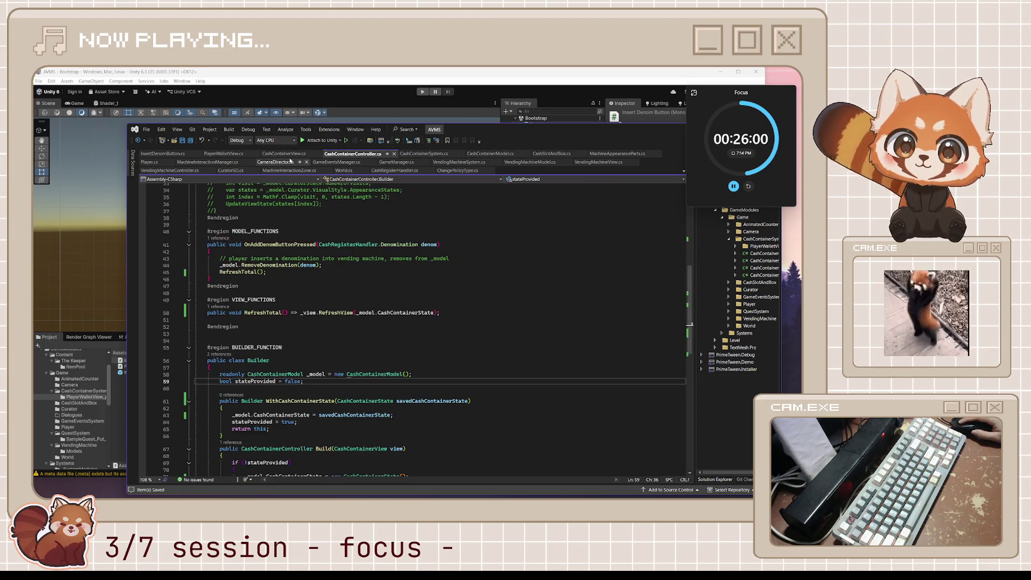
click(287, 154)
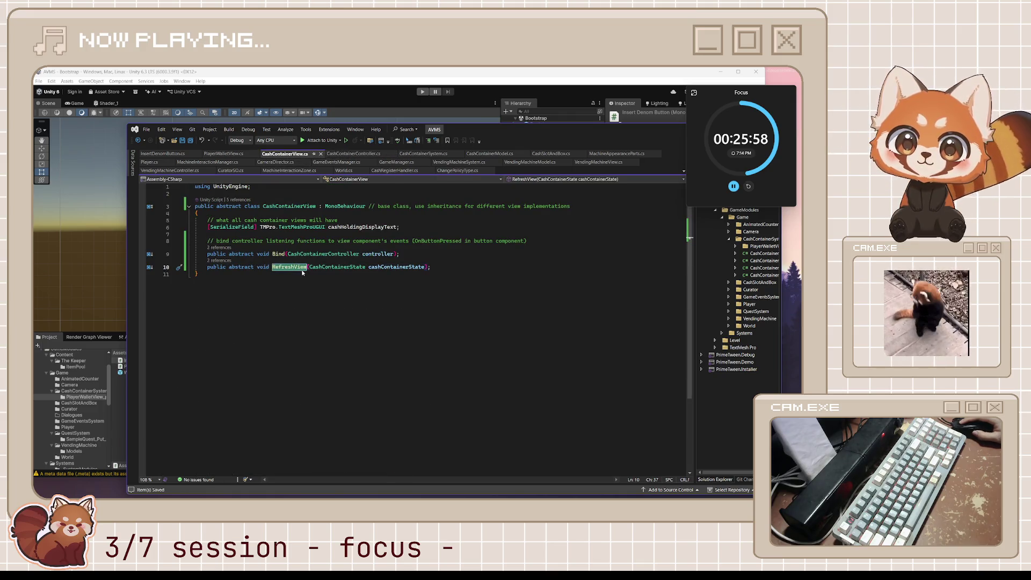
drag(199, 213, 325, 274)
click(398, 254)
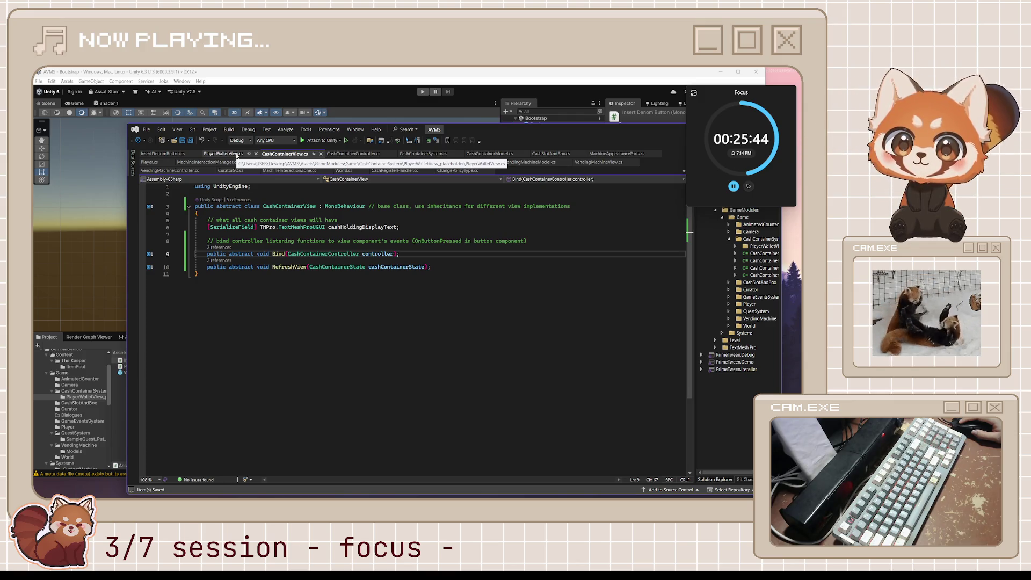
click(226, 153)
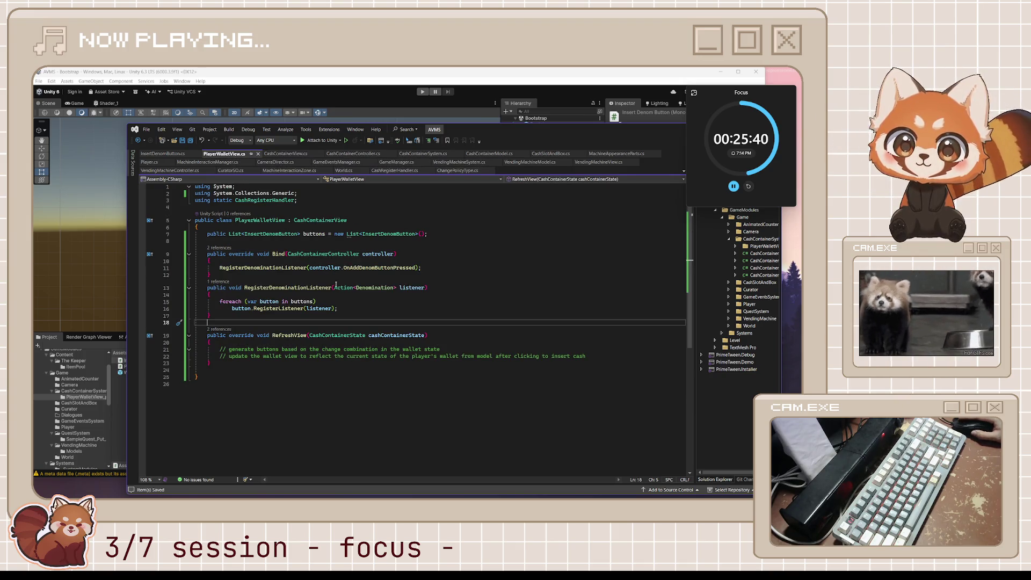
scroll(308, 332, down, 1)
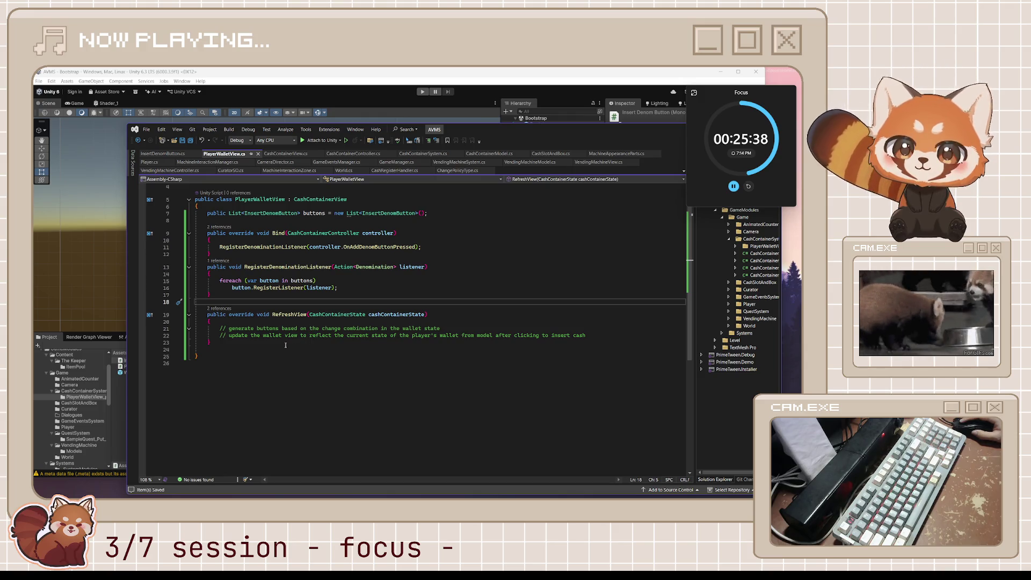
Compare PlayerWalletView against CashContainerView and look over its Bind method.
click(284, 153)
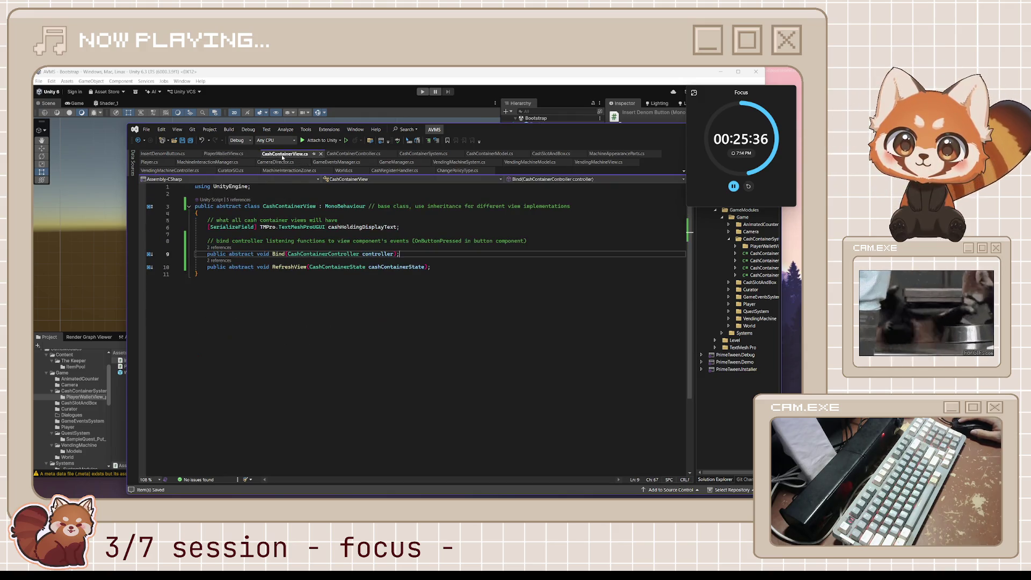
click(223, 153)
drag(197, 274, 196, 254)
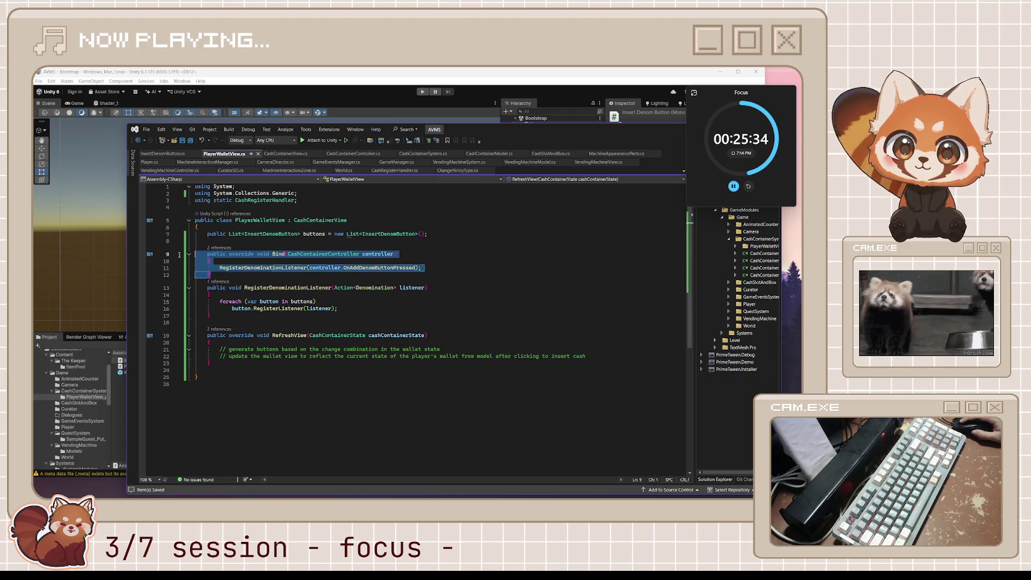
click(281, 260)
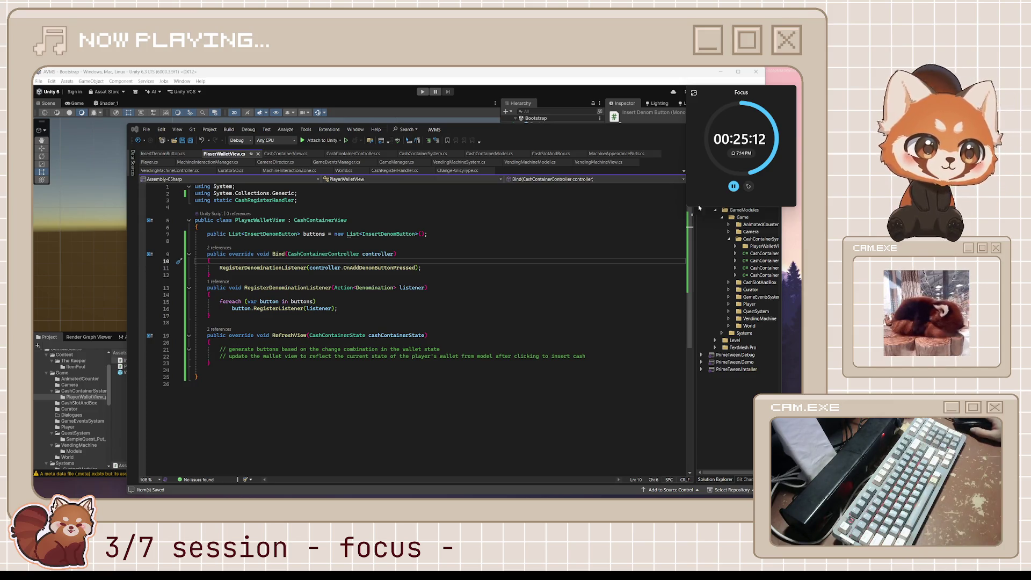
Inspect the RegisterListener call, the empty RefreshView body and RegisterDenominationListener, then go to CashContainerController.cs.
click(410, 276)
scroll(412, 278, down, 1)
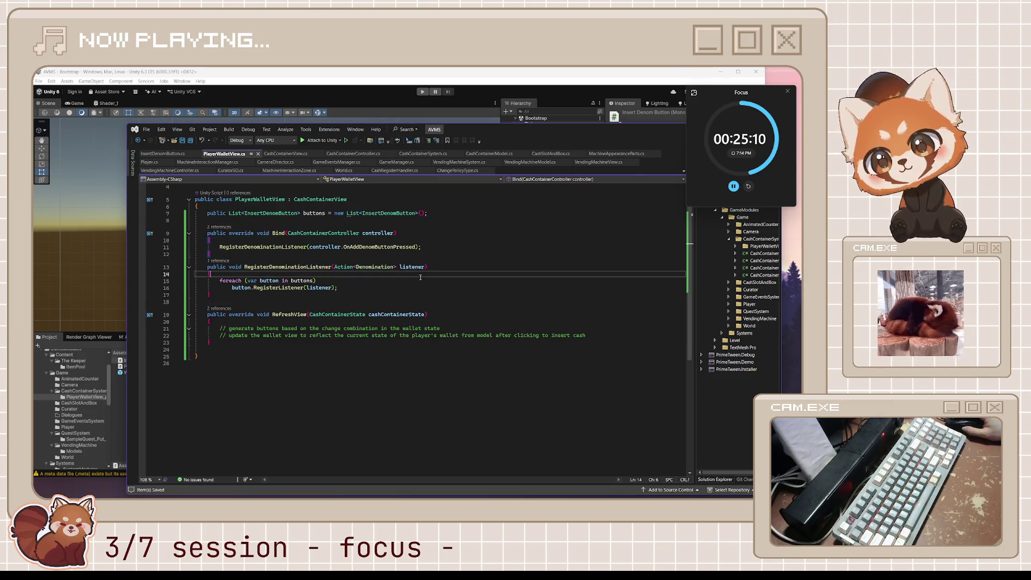
click(412, 287)
scroll(413, 287, down, 2)
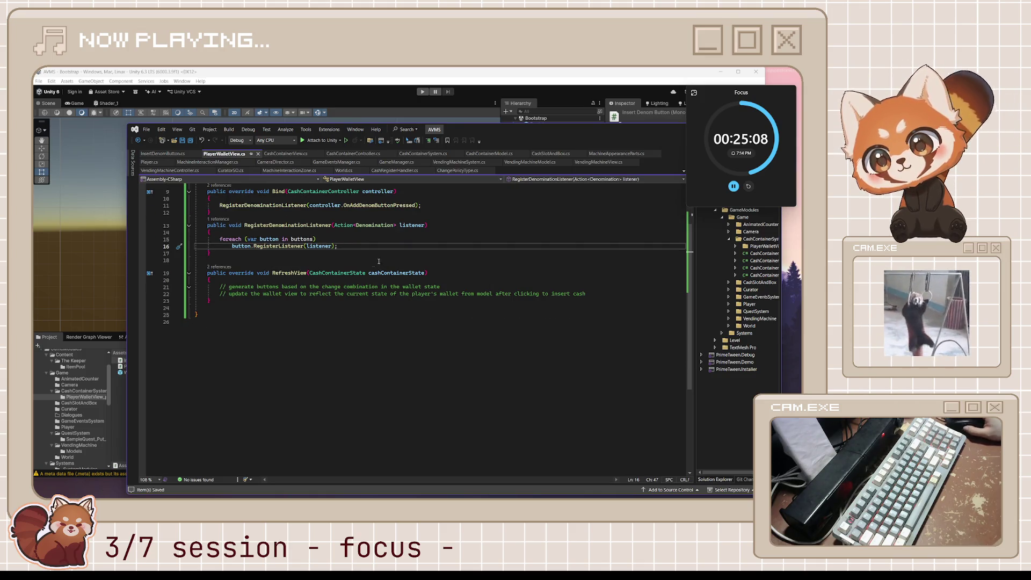
scroll(355, 268, down, 1)
click(355, 274)
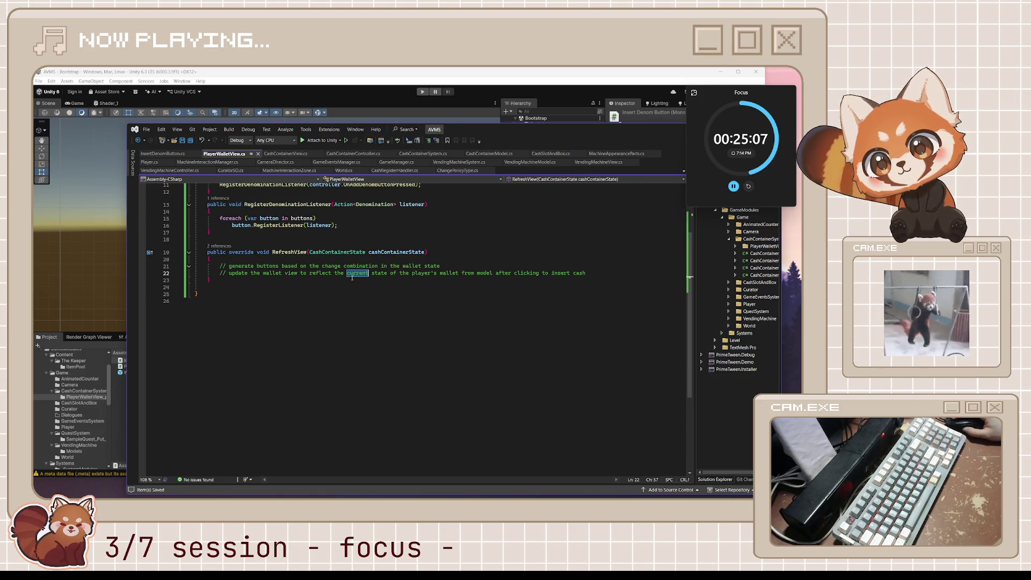
click(250, 280)
key(Down)
scroll(251, 298, up, 2)
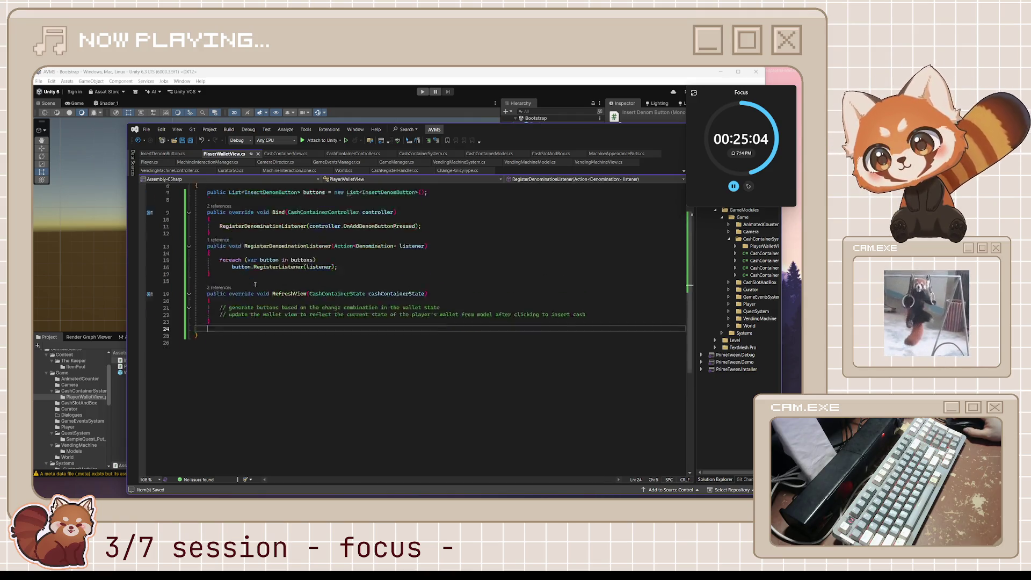
scroll(295, 264, up, 2)
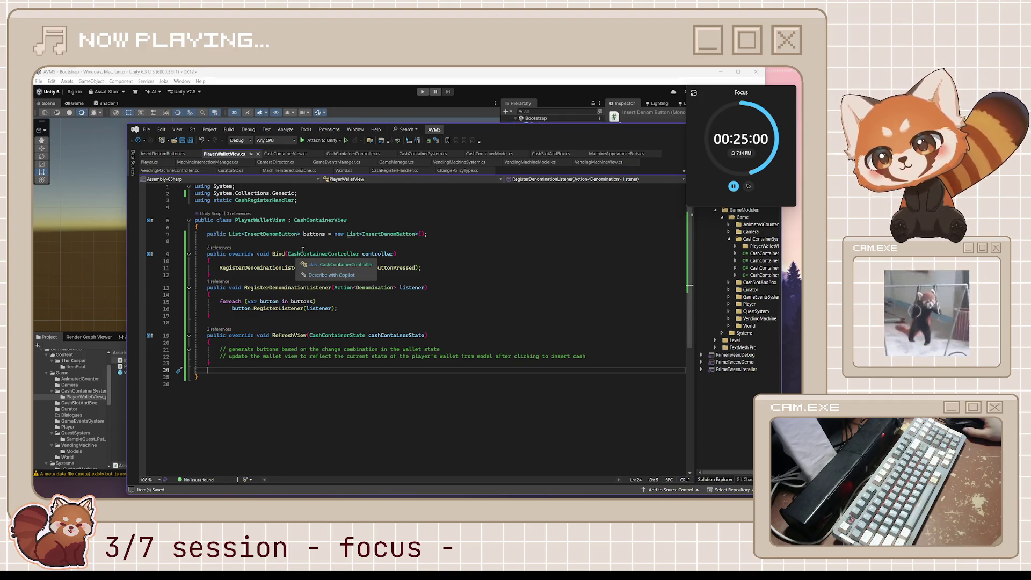
click(211, 295)
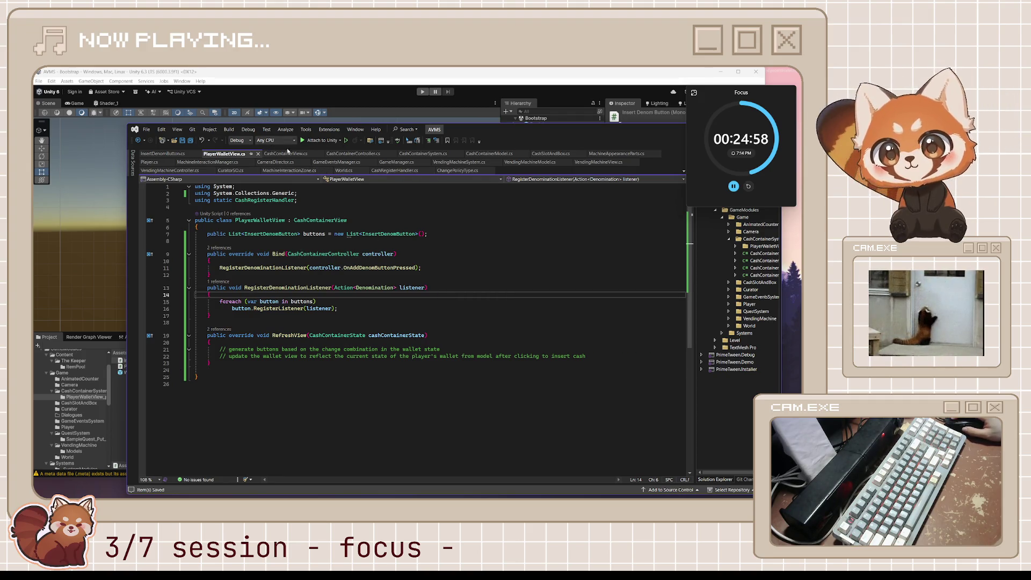
click(353, 153)
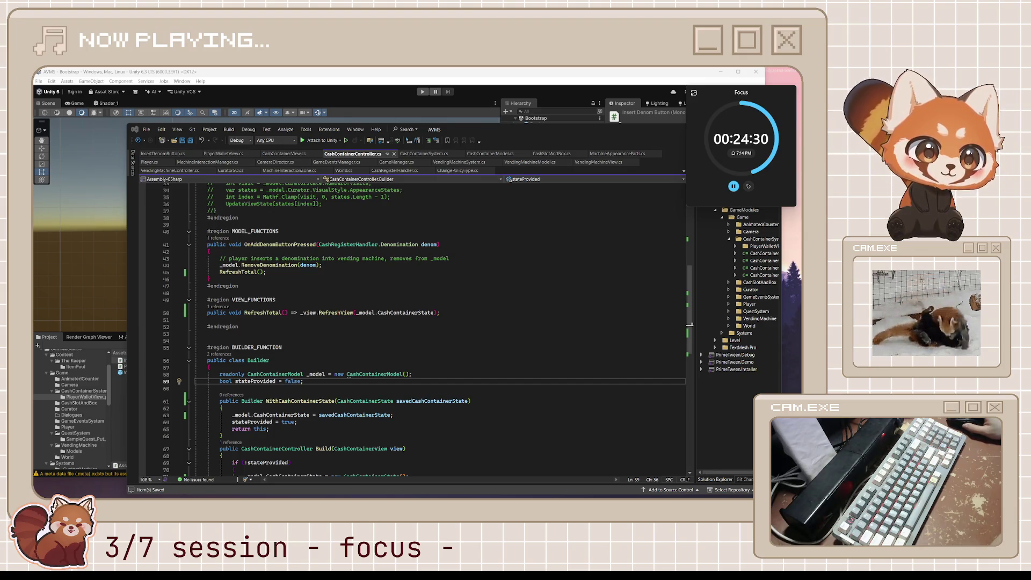
scroll(403, 322, up, 4)
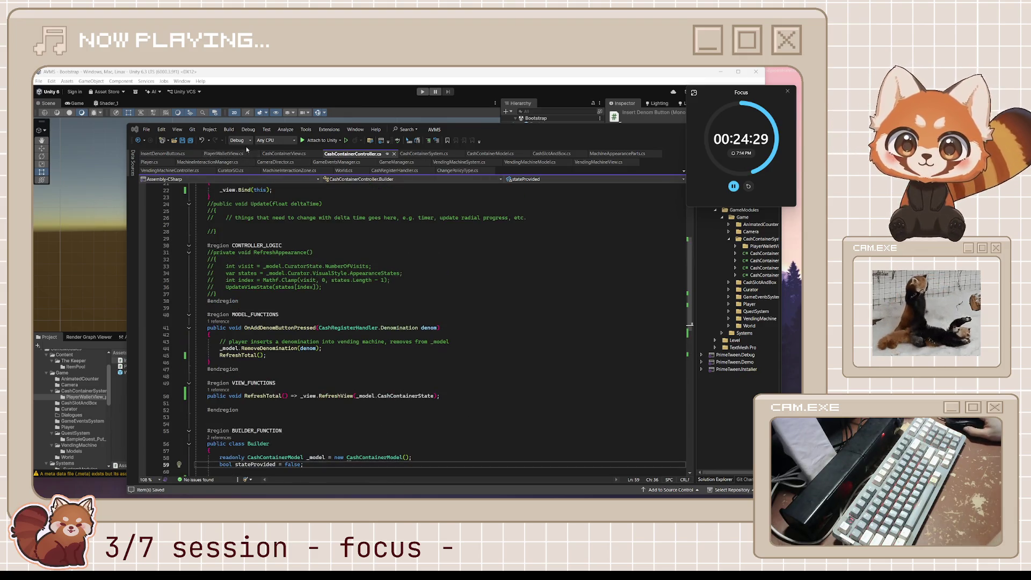
Delete the [SerializeField] attribute from the denom field in InsertDenomButton.cs.
click(165, 154)
click(211, 233)
key(Delete)
click(257, 275)
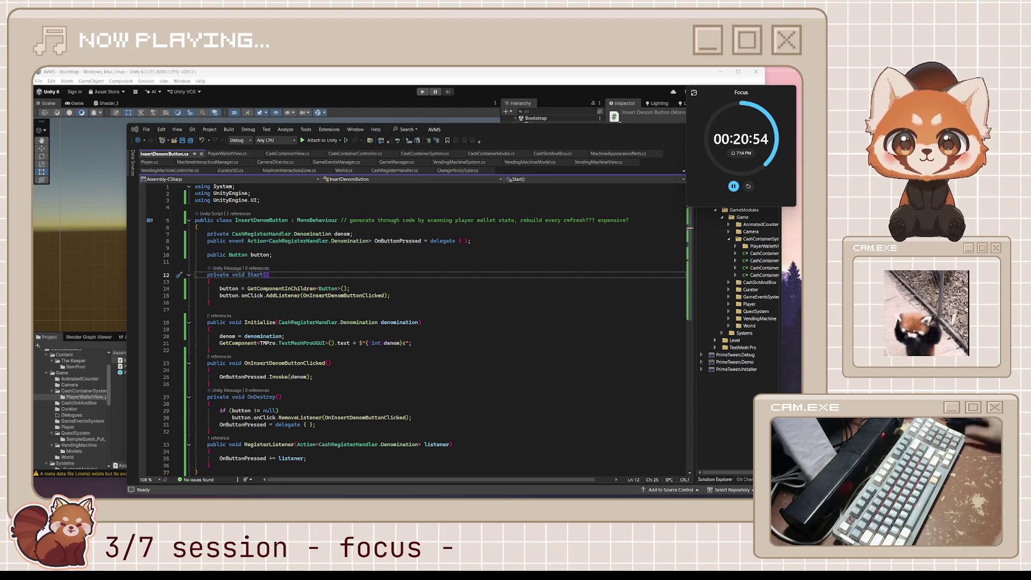
click(224, 153)
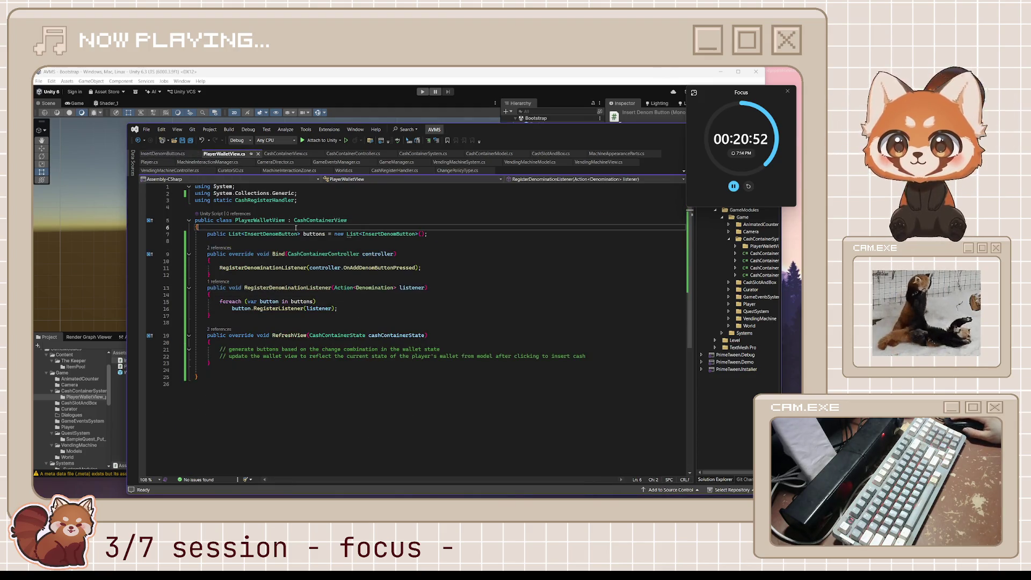
mouse_move(388, 233)
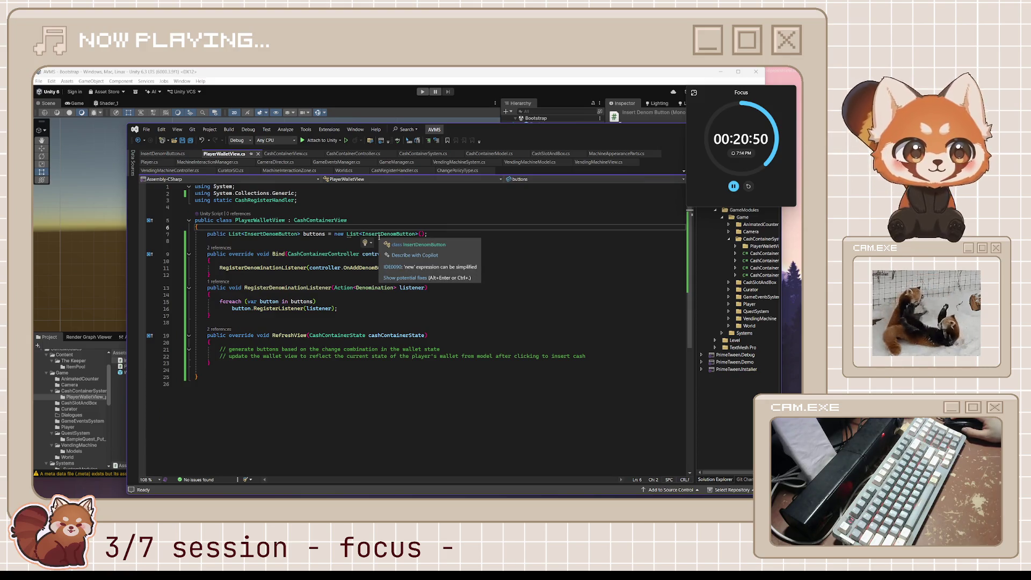
Declare an Action event below the buttons list and name it OnAnyDenomButtonPressed.
click(439, 231)
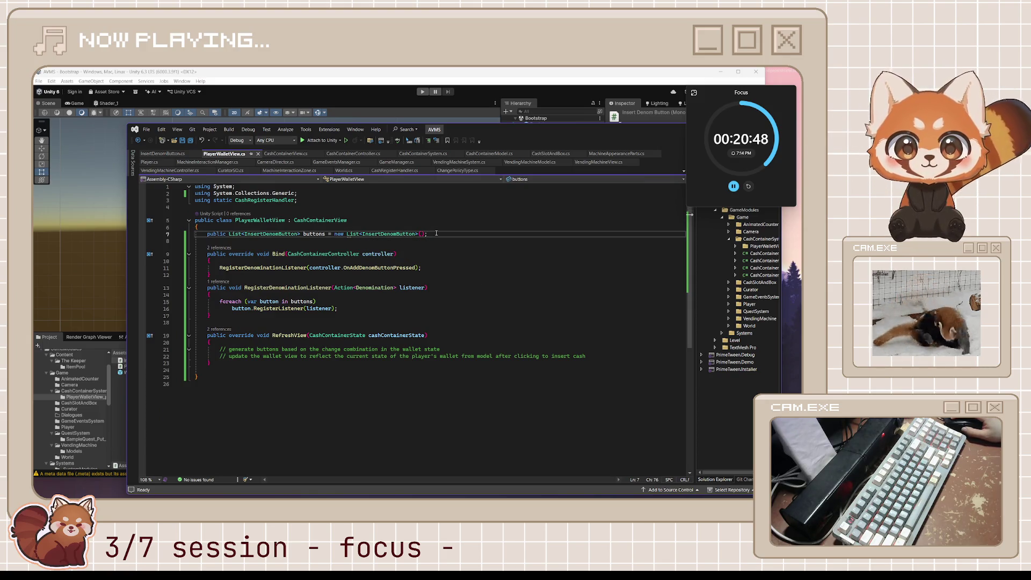
key(Return)
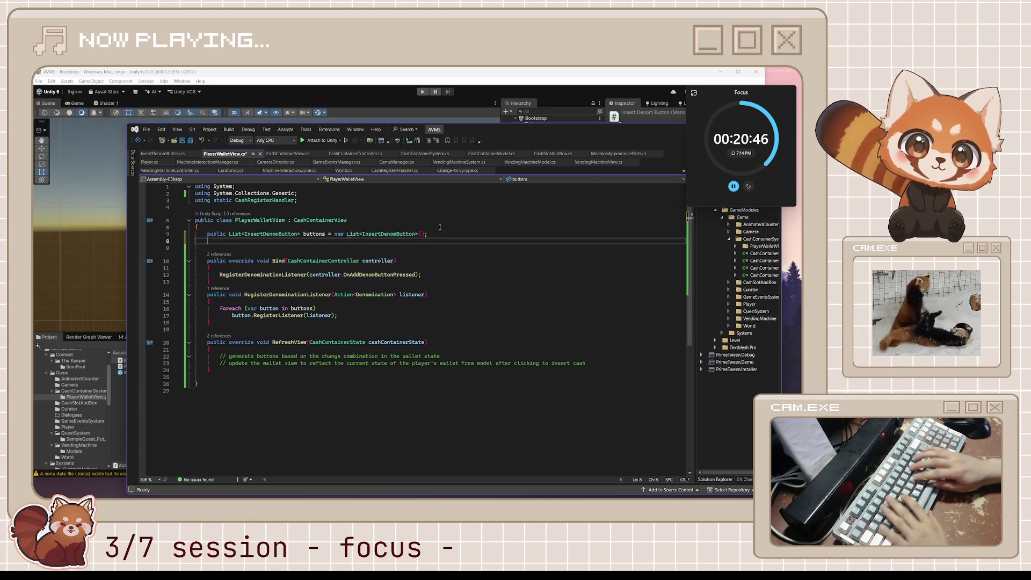
text(private event)
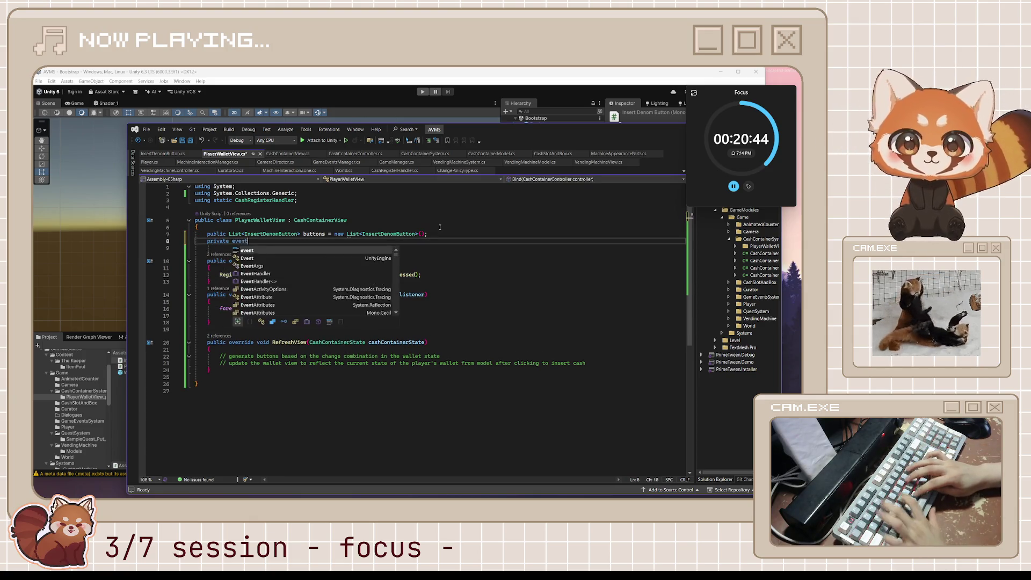
text( Action)
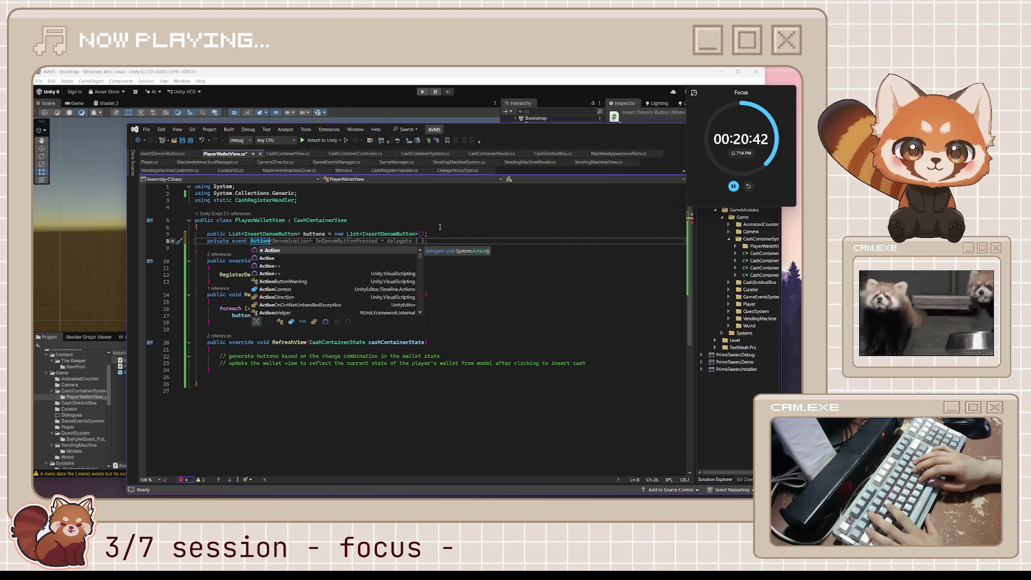
key(Tab)
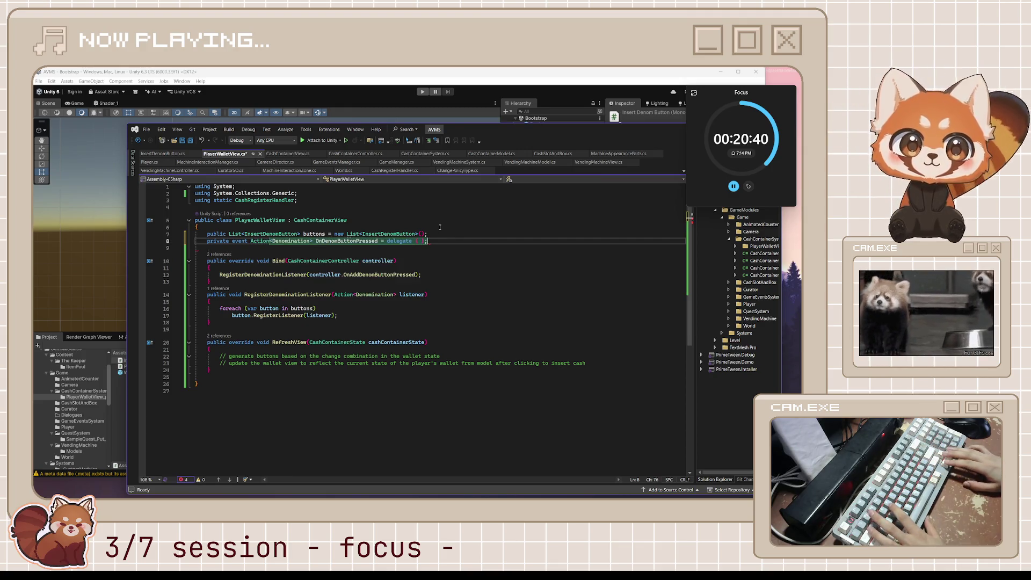
key(ctrl+Left)
key(ctrl+Left)
key(ctrl+Left)
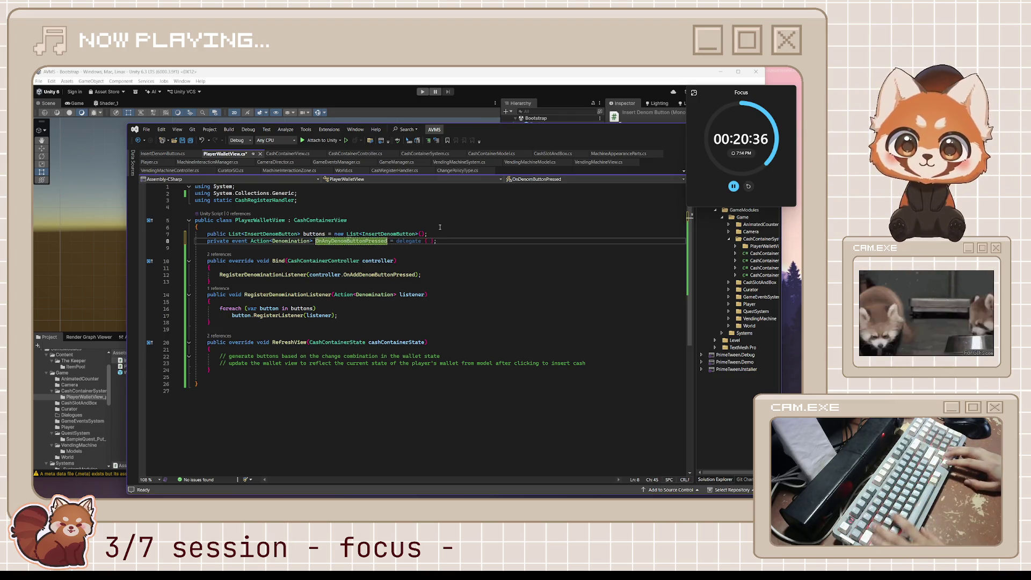
text(Any)
key(Down)
key(Up)
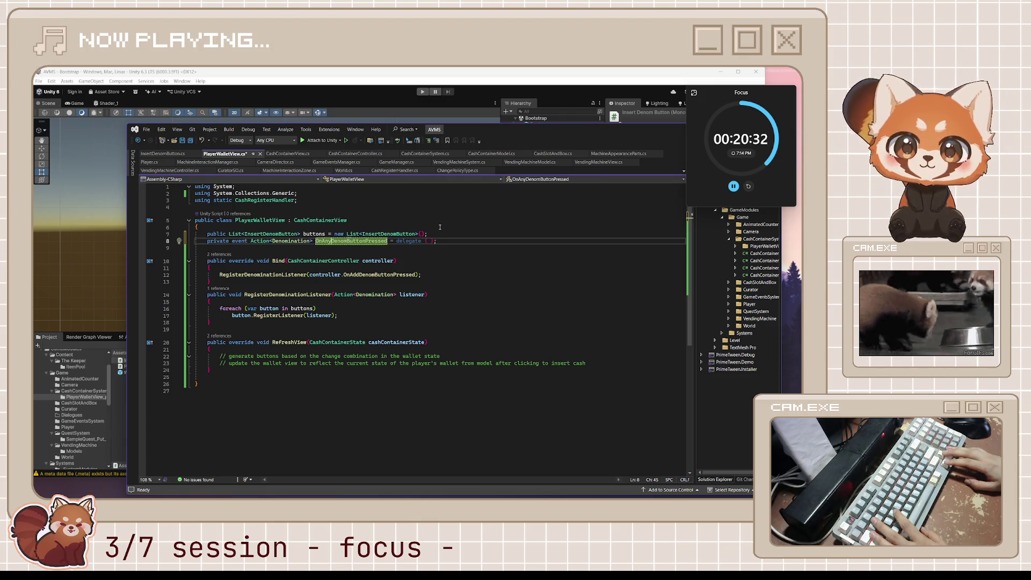
key(Down)
key(Down)
key(Down)
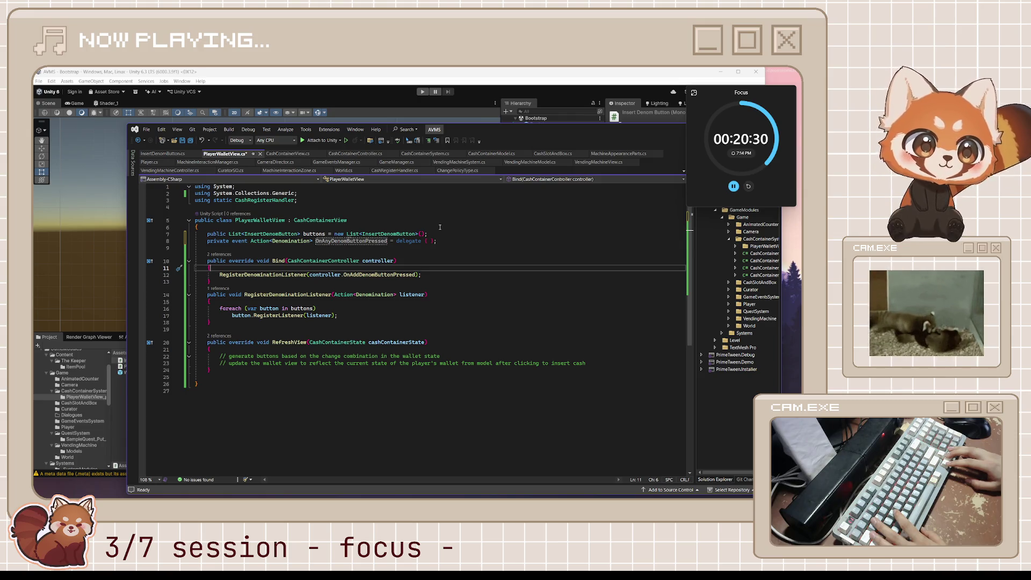
key(Down)
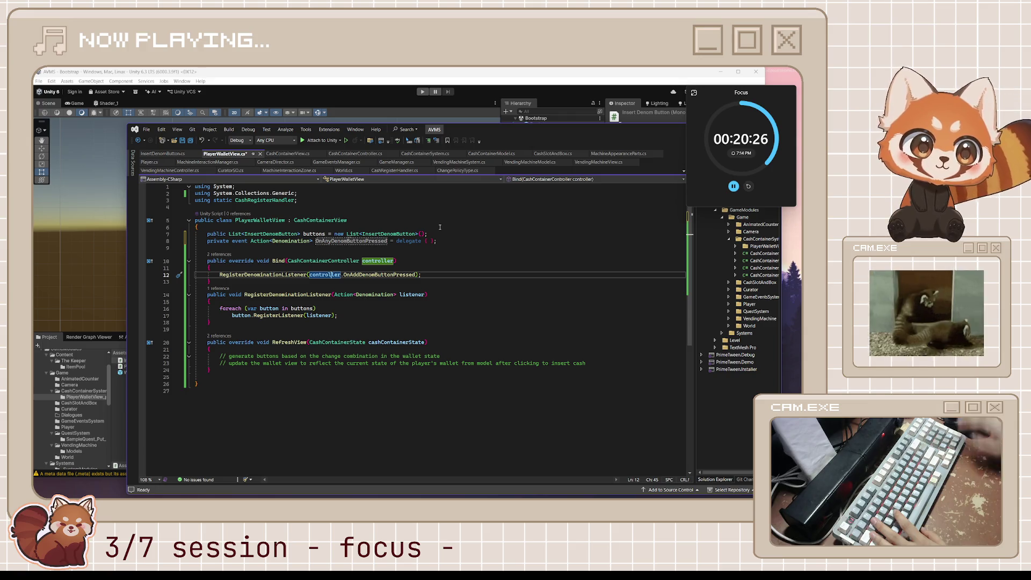
scroll(422, 251, down, 1)
Replace the RegisterDenominationListener call in Bind with OnAnyDenomButtonPressed += controller.OnAddDenomButtonPressed;.
click(427, 253)
key(shift+Home)
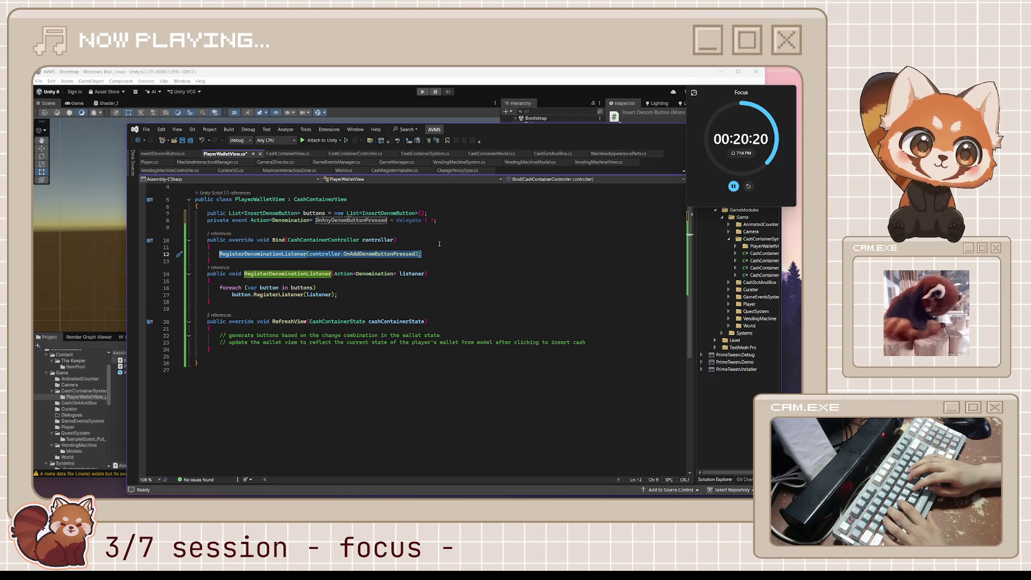
text(OnAny)
key(Tab)
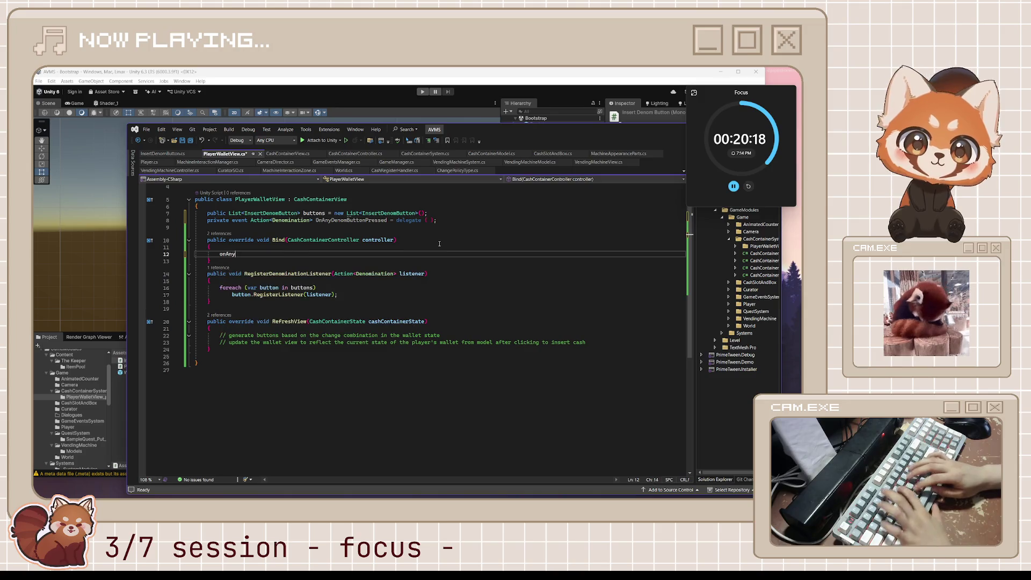
key(Tab)
Select the whole RegisterDenominationListener method with its listener loop.
key(Down)
key(Down)
key(Down)
key(Down)
key(Down)
key(Down)
key(shift+Up)
key(shift+Up)
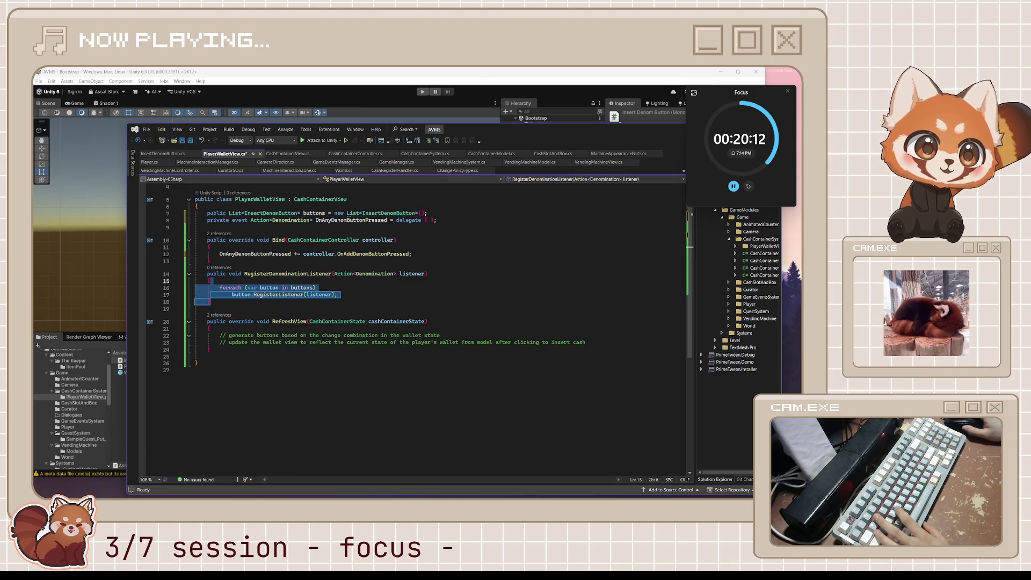
key(shift+Up)
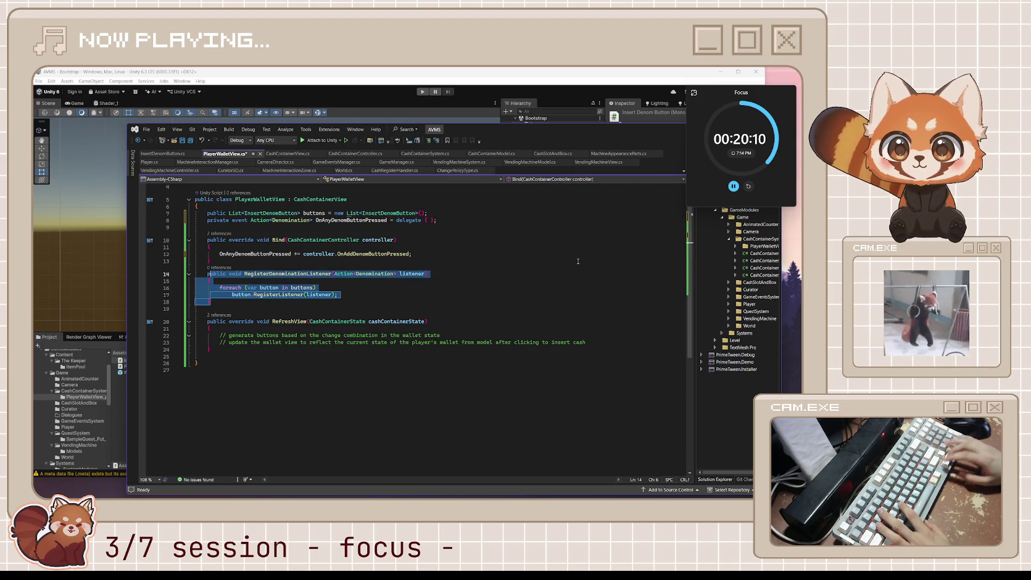
Delete the selected RegisterDenominationListener method and leave a single blank line between Bind and RefreshView.
key(Delete)
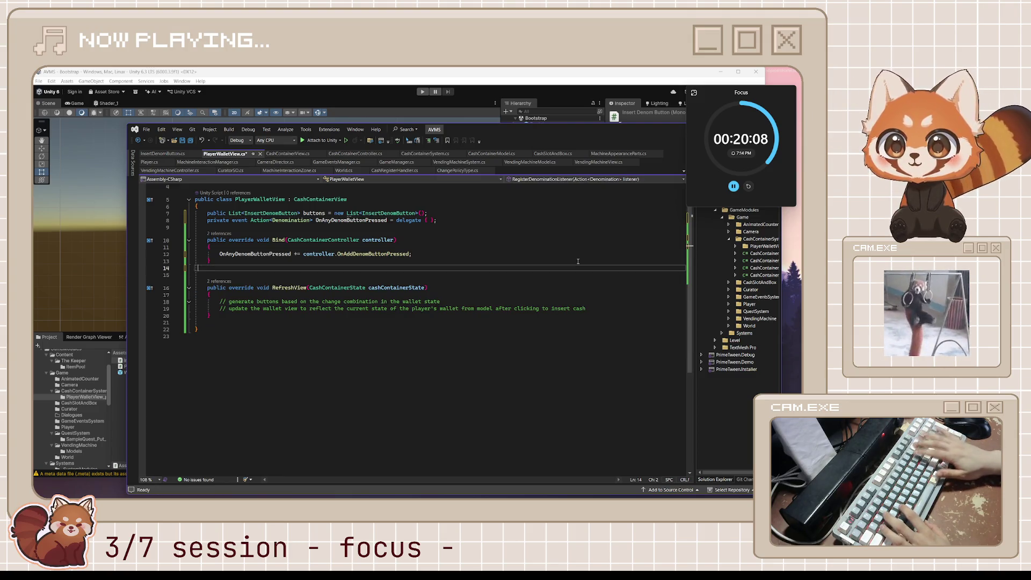
key(Up)
key(Return)
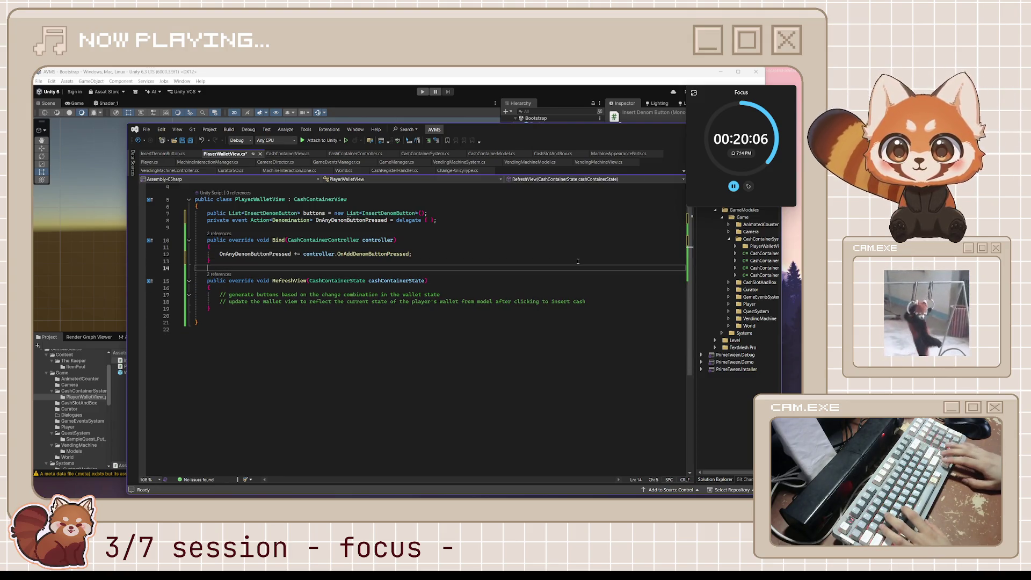
key(Down)
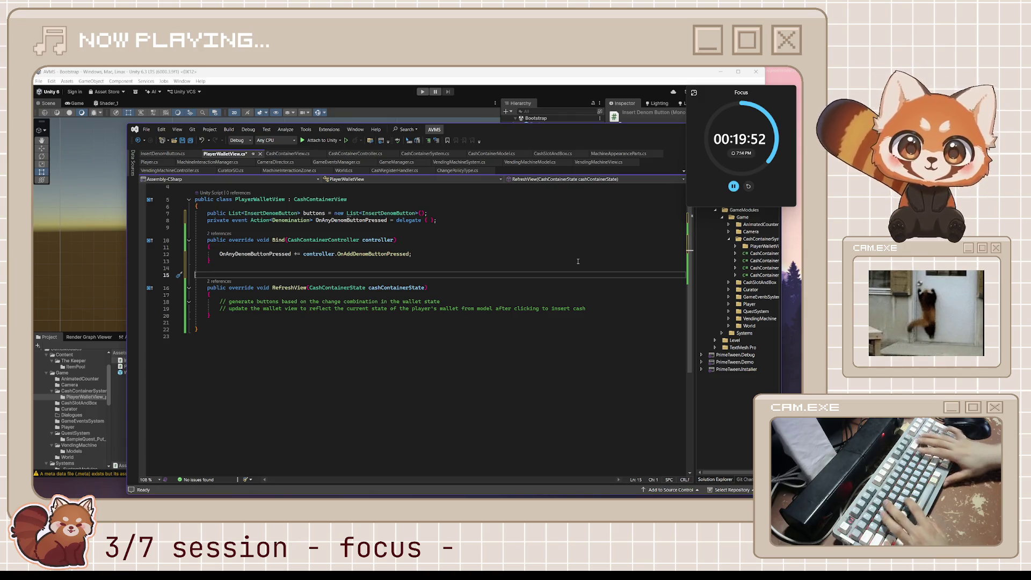
key(BackSpace)
key(Down)
key(Down)
key(Down)
key(End)
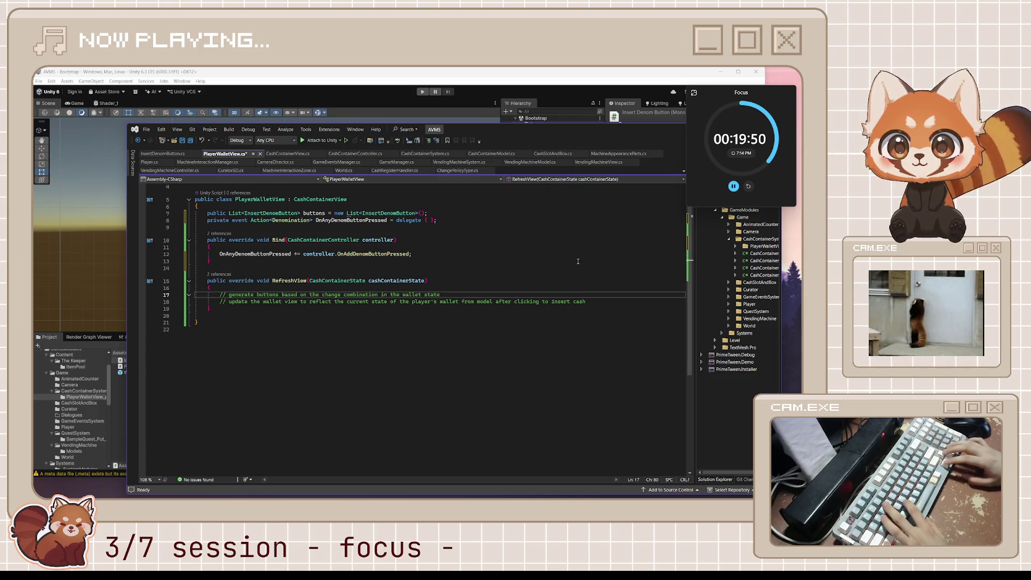
key(Down)
Replace the placeholder comments with foreach (var b in buttons) Destroy(b.gameObject); and buttons.Clear();.
key(End)
key(shift+Up)
key(shift+Home)
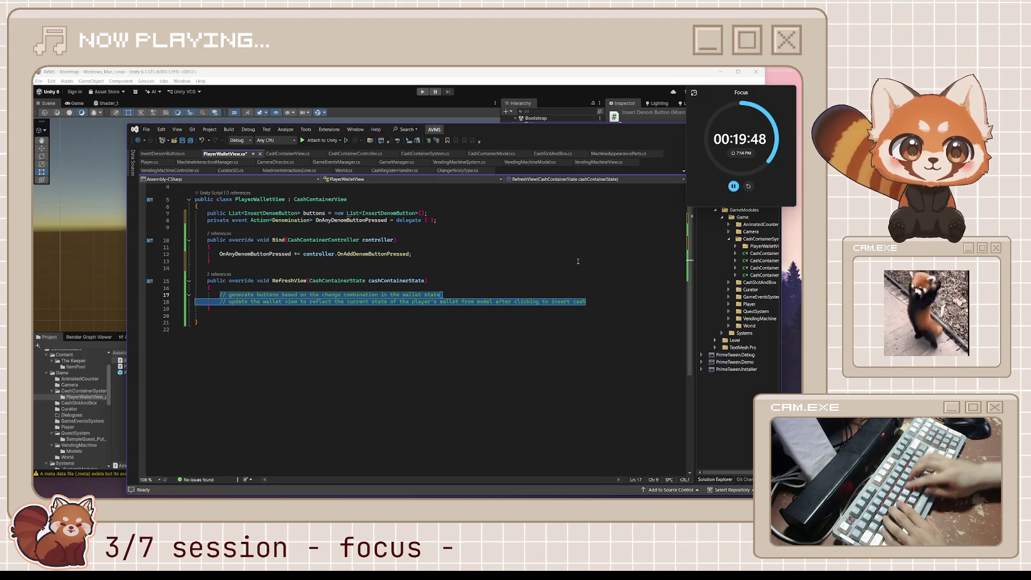
text(foreach)
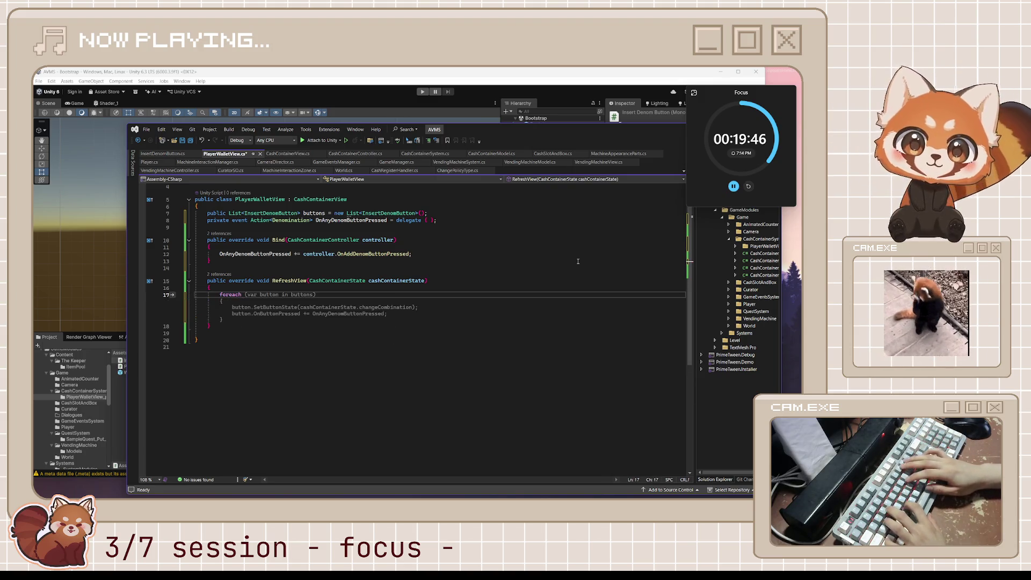
key(Tab)
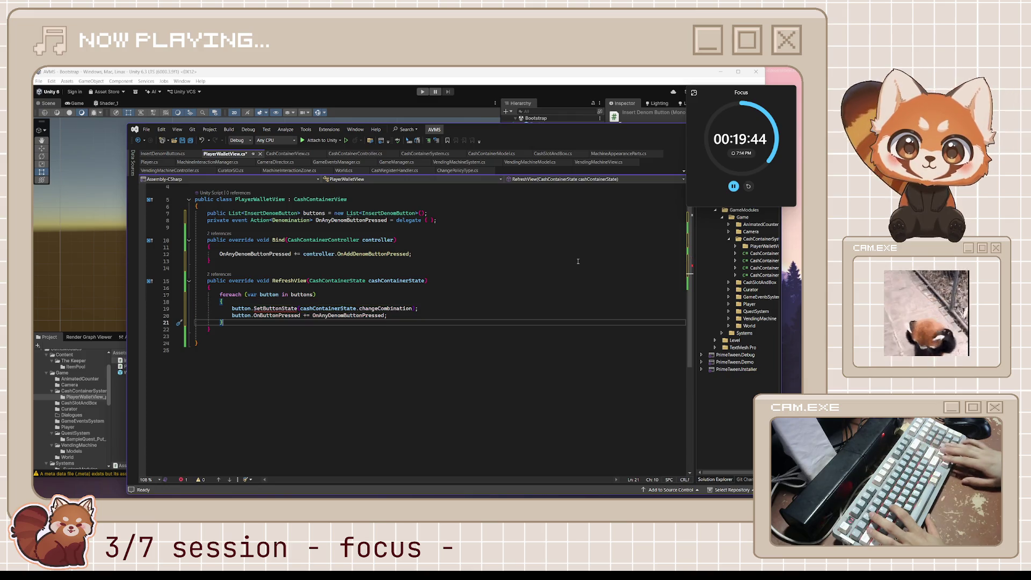
key(ctrl+z)
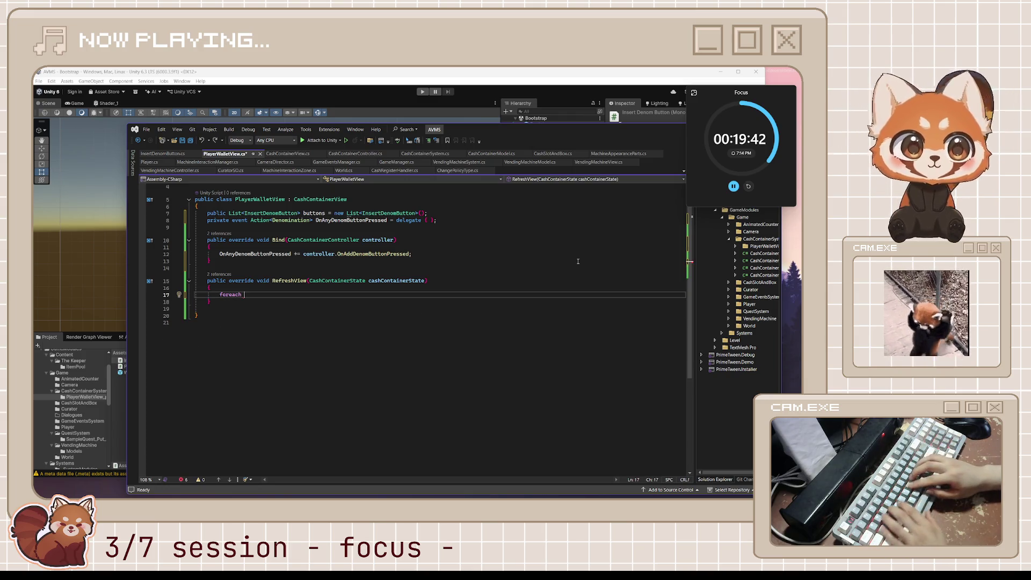
text((var b )
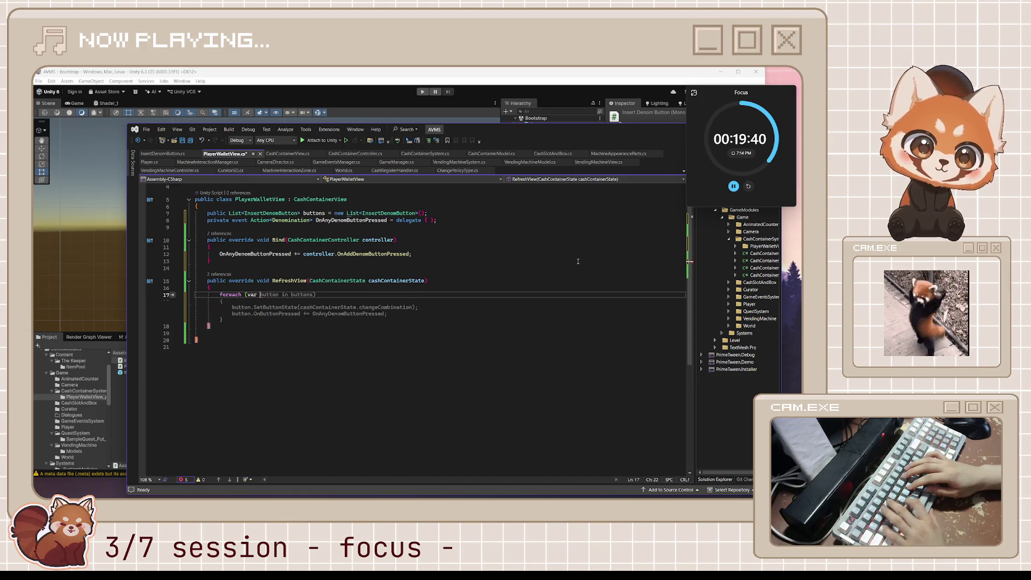
text(in buttons))
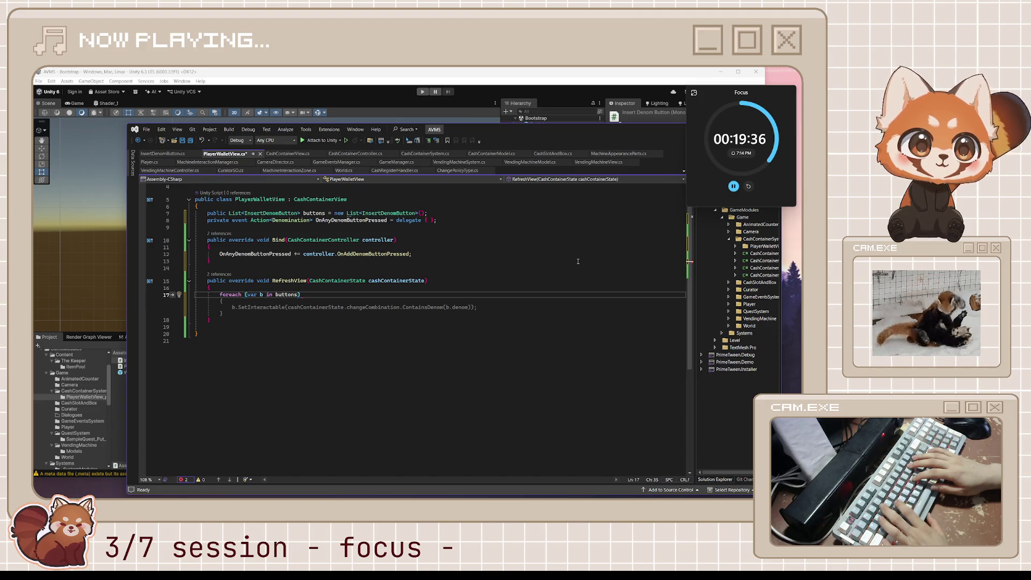
text( Dest)
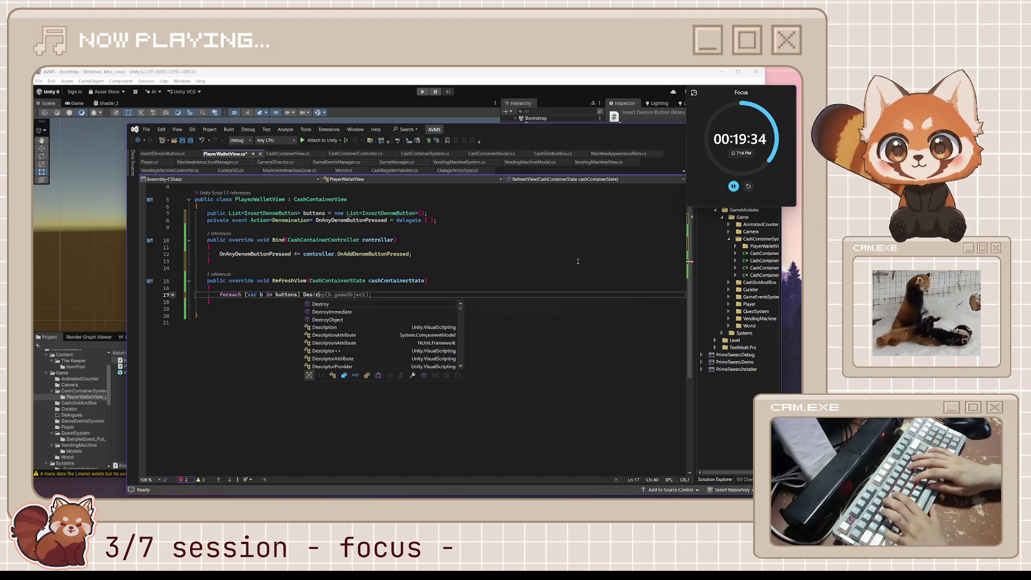
key(Tab)
key(Return)
text(button)
key(Tab)
key(Return)
key(Return)
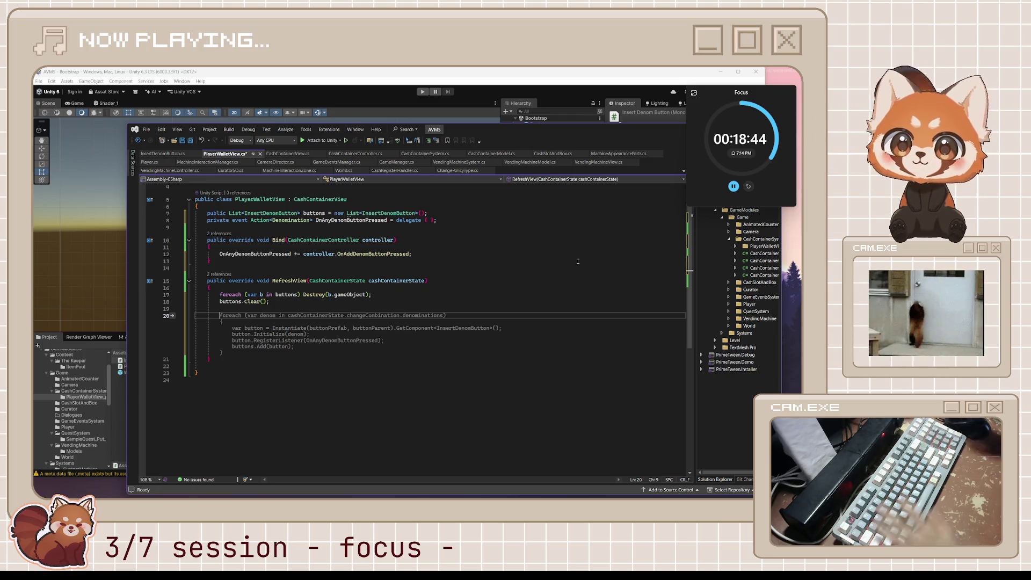
key(Escape)
Inspect the OnAnyDenomButtonPressed event and Bind's controller parameter, then return to the empty line in RefreshView.
click(337, 220)
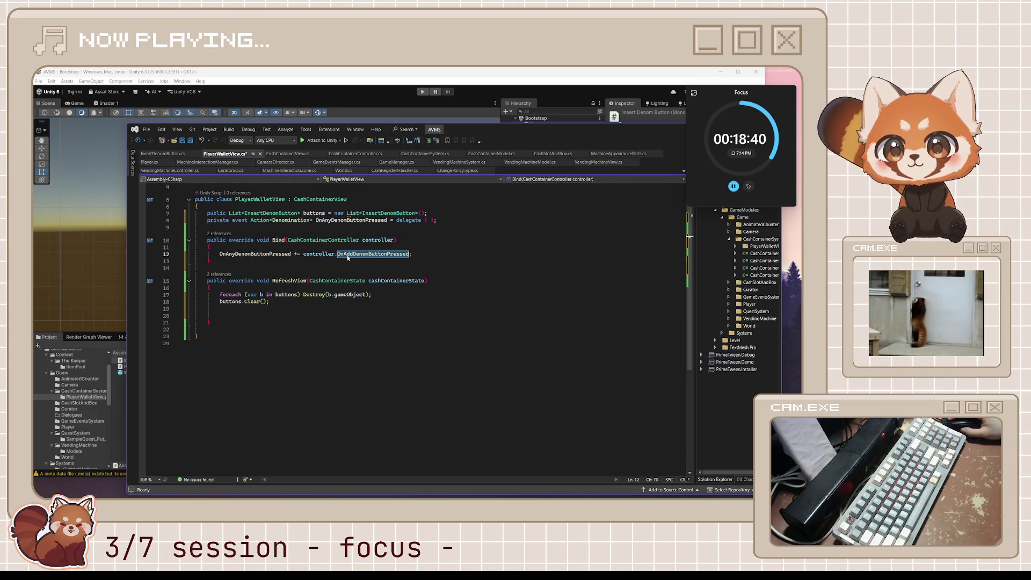
click(329, 239)
click(380, 239)
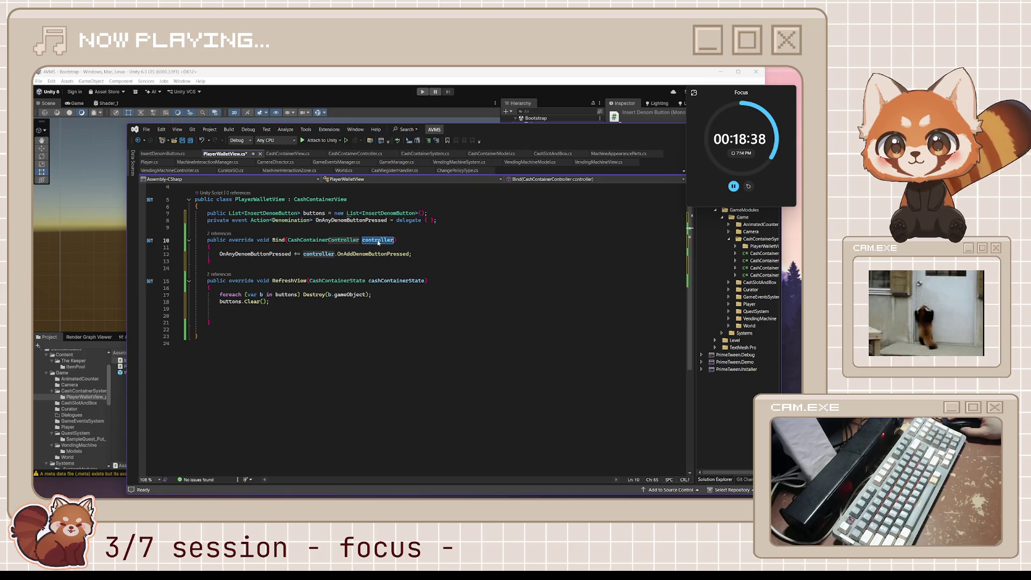
click(279, 310)
key(Down)
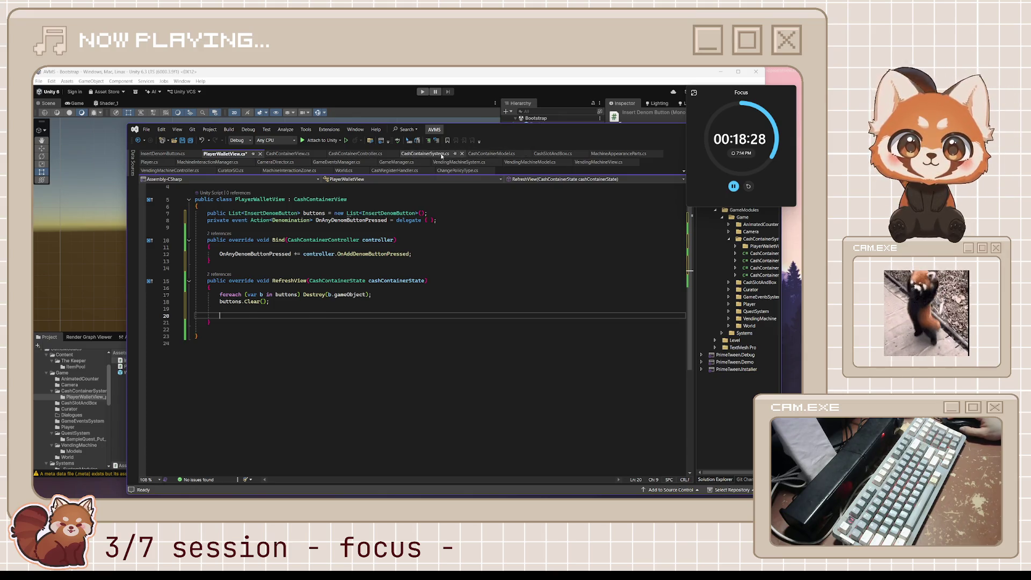
In CashContainerController.cs, examine OnAddDenomButtonPressed and the RefreshView call with its CashContainerState argument.
click(355, 153)
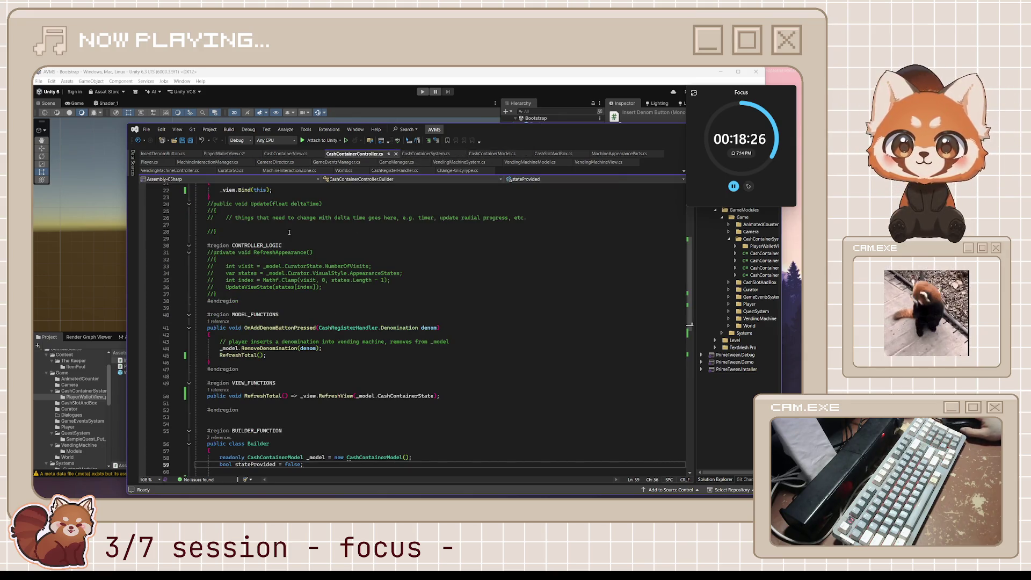
scroll(289, 232, up, 1)
scroll(297, 285, down, 2)
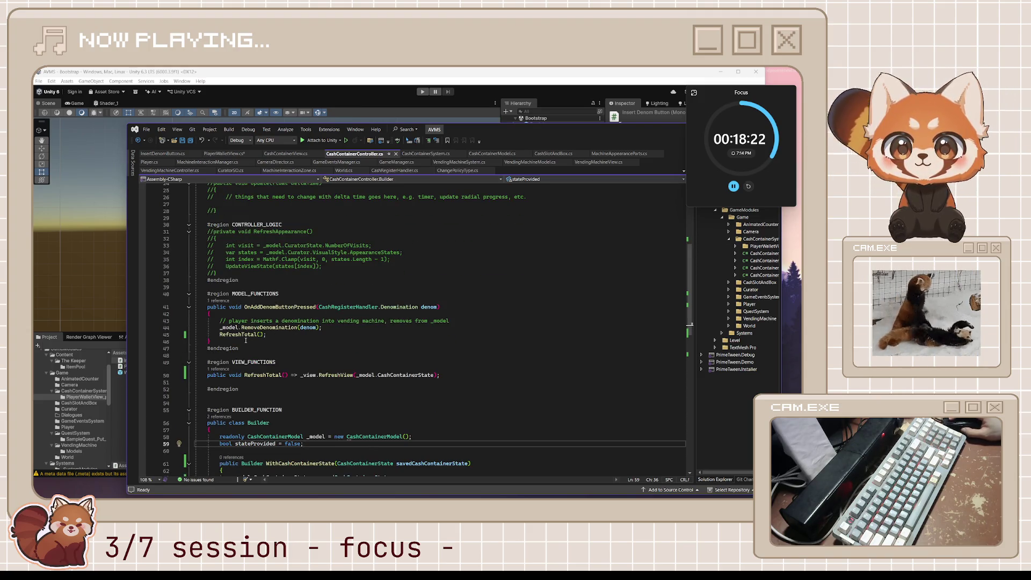
drag(290, 337, 190, 308)
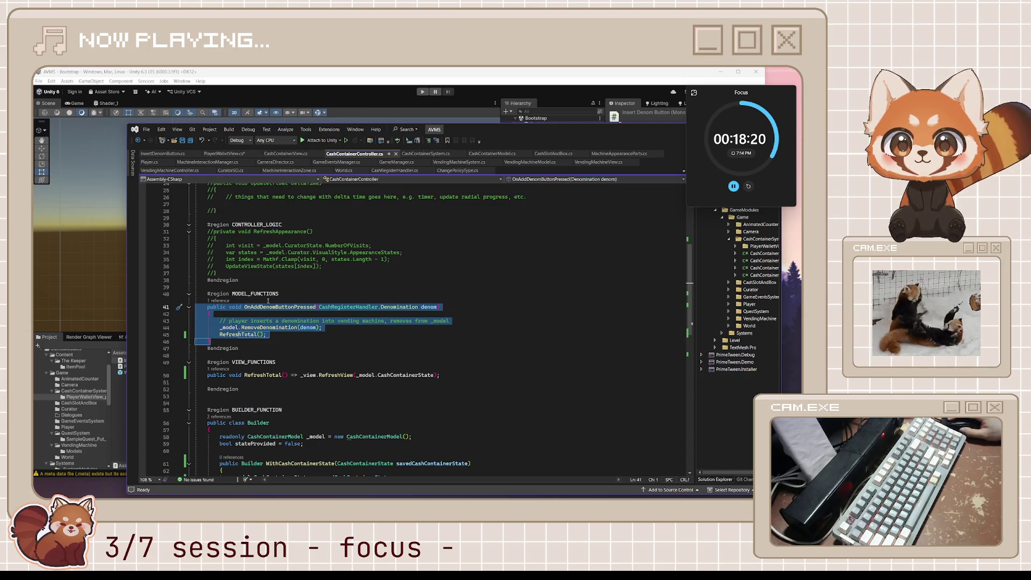
scroll(303, 380, down, 3)
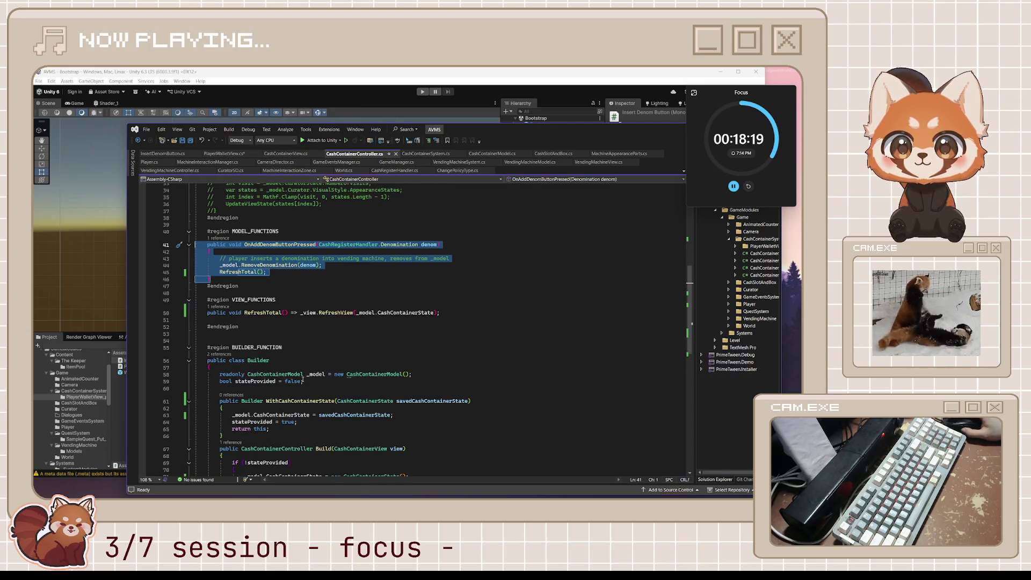
click(289, 314)
click(326, 313)
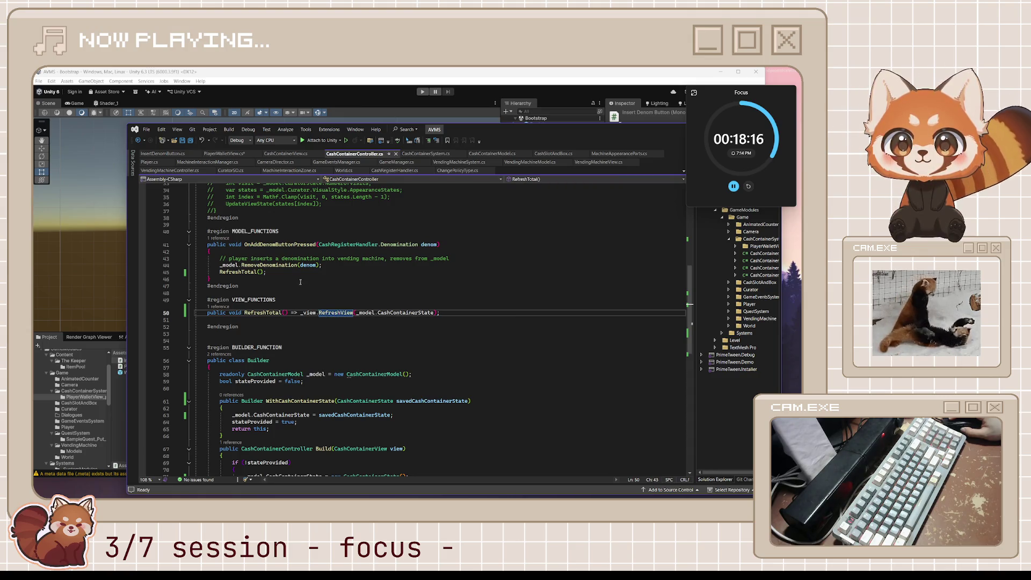
click(378, 313)
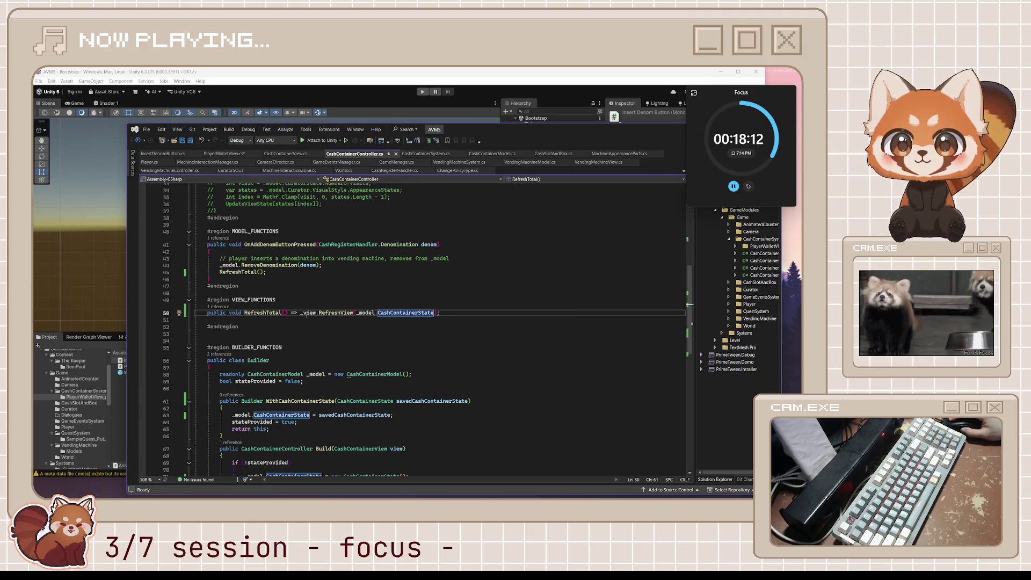
Inspect the RemoveDenomination and _model references, then select the whole RefreshView call in RefreshTotal.
click(170, 272)
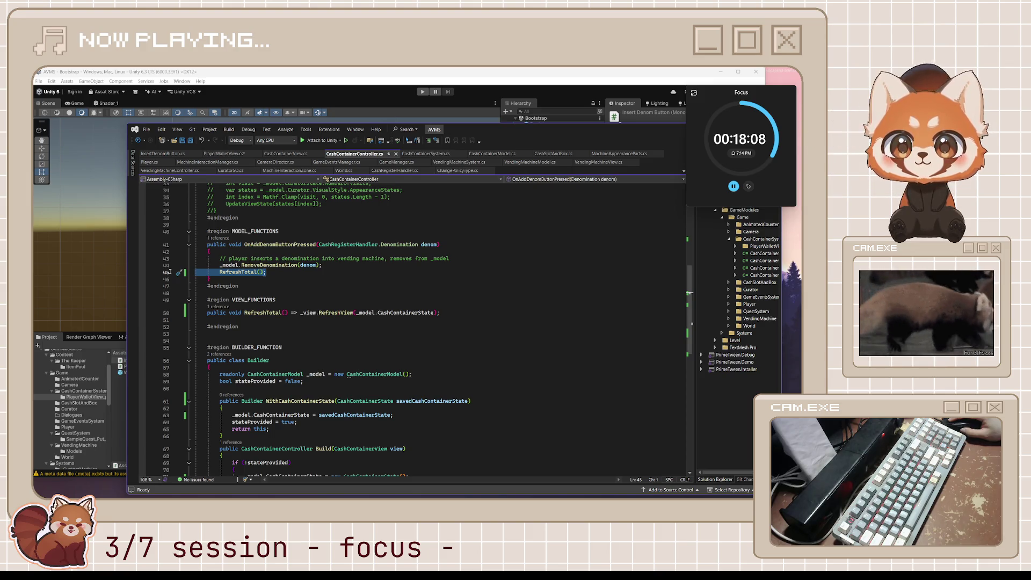
click(315, 265)
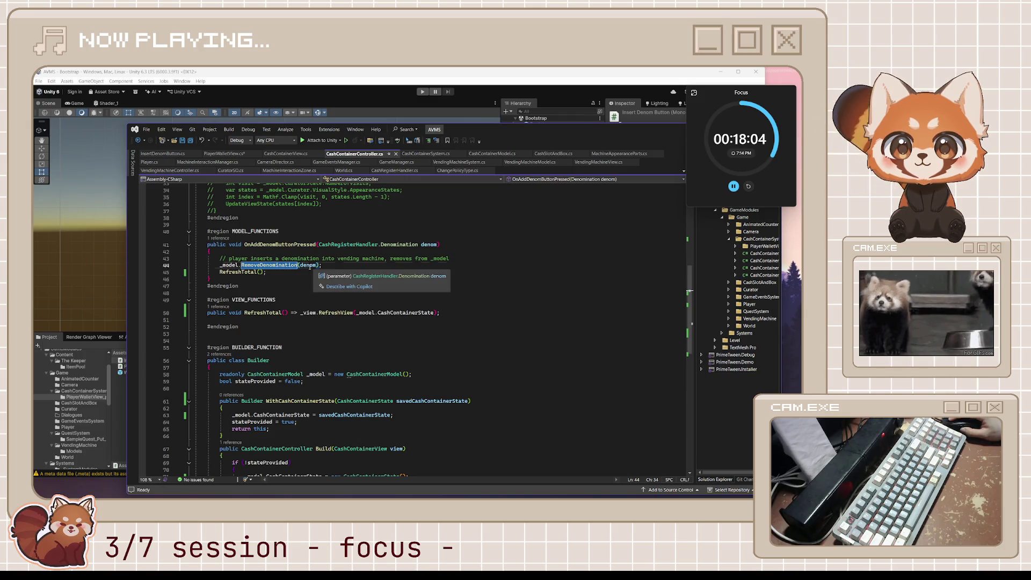
click(242, 265)
click(297, 266)
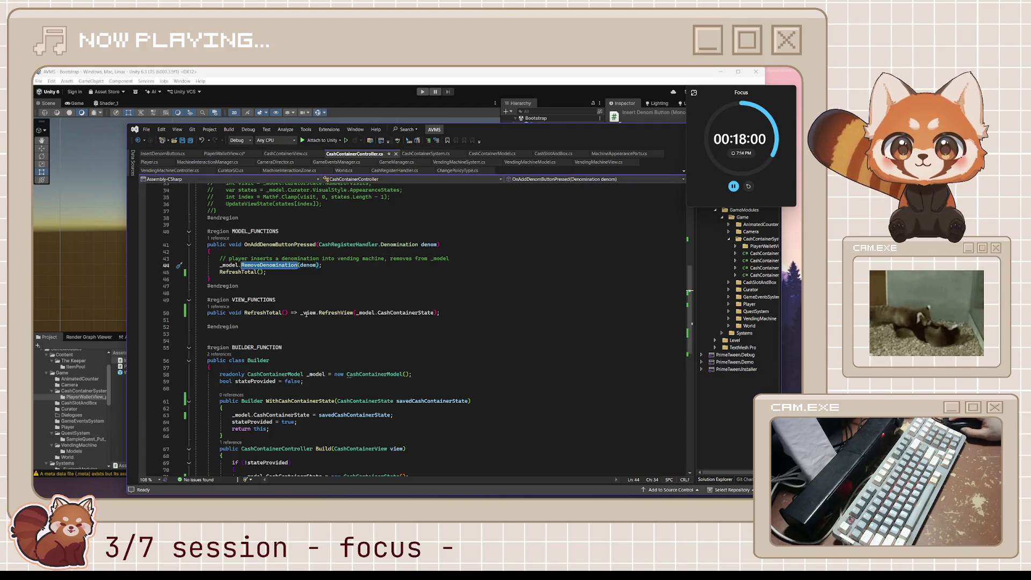
drag(301, 313, 354, 313)
drag(430, 314, 436, 315)
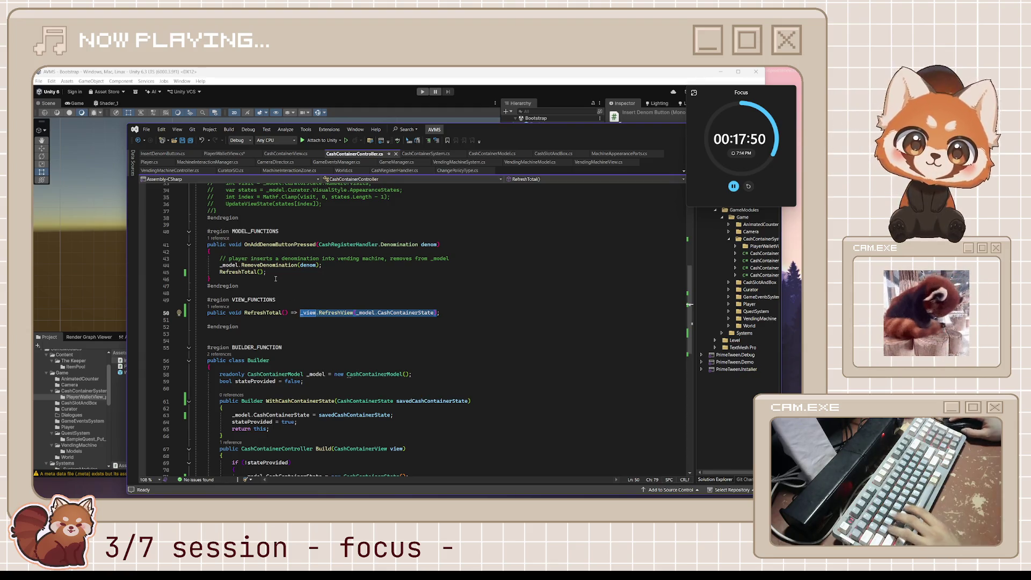
Move the RefreshView call over the RefreshTotal call and delete the emptied RefreshTotal method.
key(ctrl+x)
key(Up)
key(Up)
key(Up)
key(shift+Home)
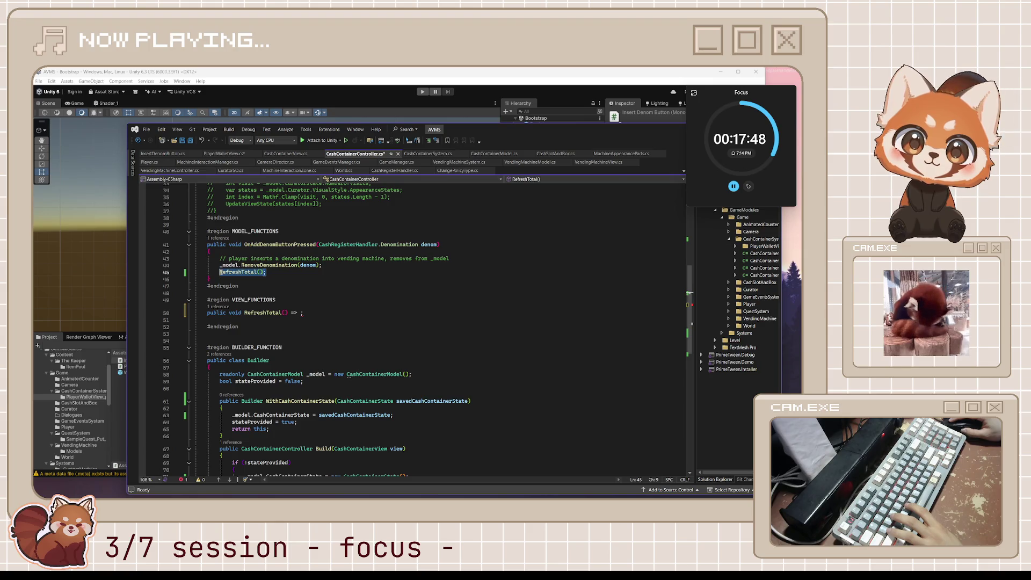
key(ctrl+v)
key(Down)
key(Down)
key(Down)
key(End)
key(shift+Home)
key(shift+Home)
key(BackSpace)
key(BackSpace)
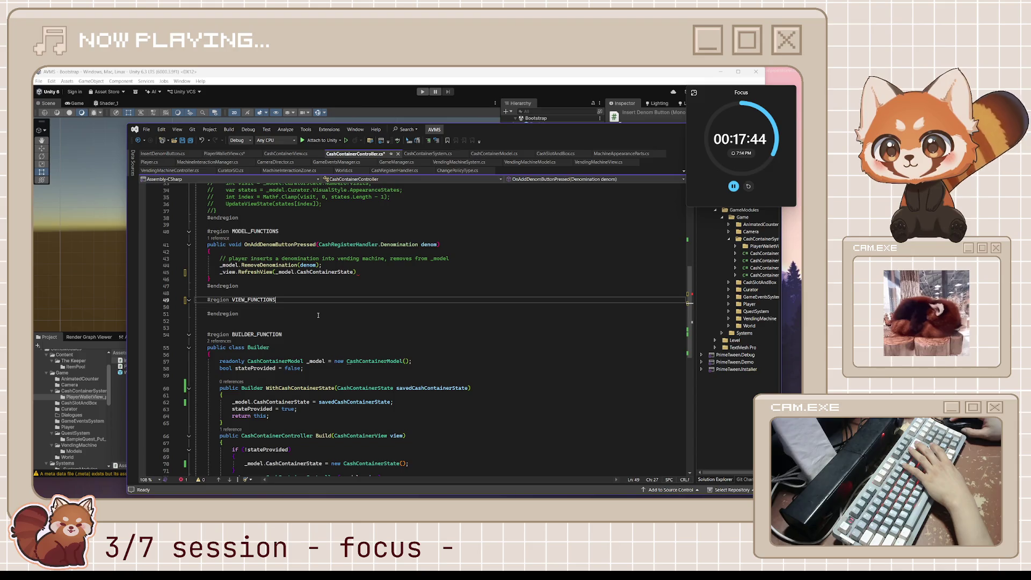
scroll(318, 314, up, 2)
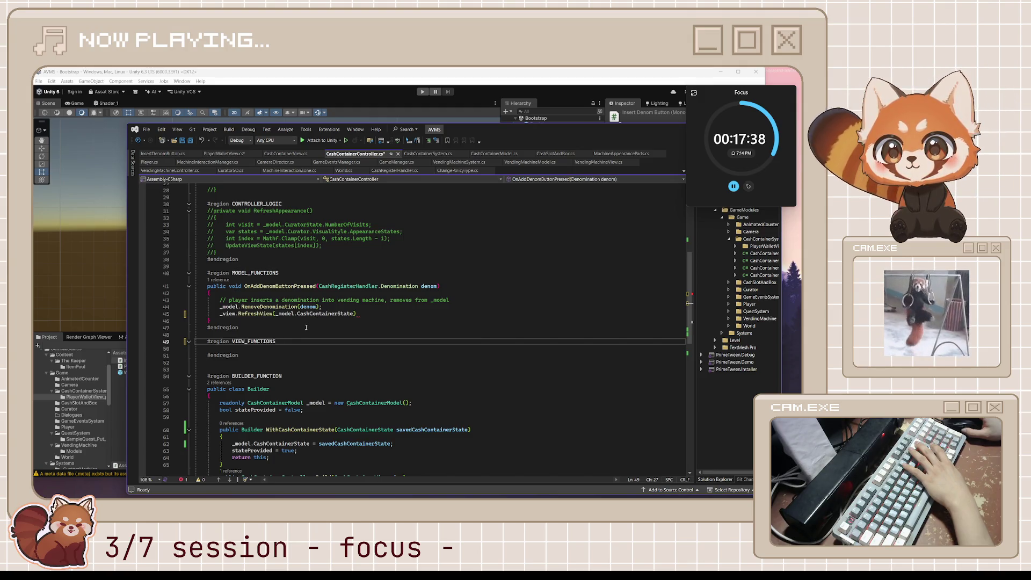
Undo back to RefreshTotal forwarding _model.CashContainerState to _view.RefreshView and save the controller file.
key(ctrl+z)
key(ctrl+z)
key(ctrl+y)
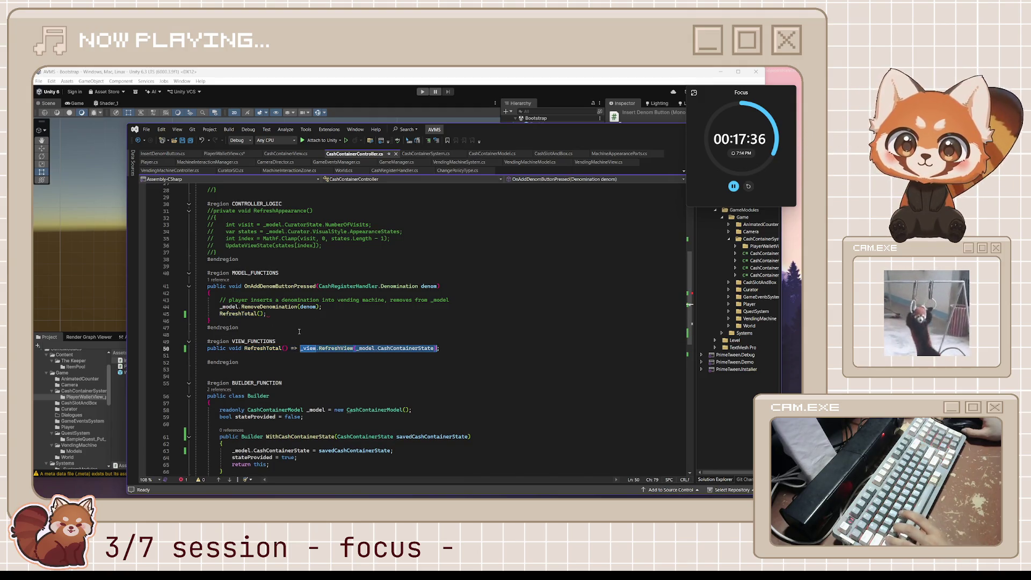
key(ctrl+s)
click(299, 330)
scroll(299, 332, up, 1)
scroll(290, 327, up, 1)
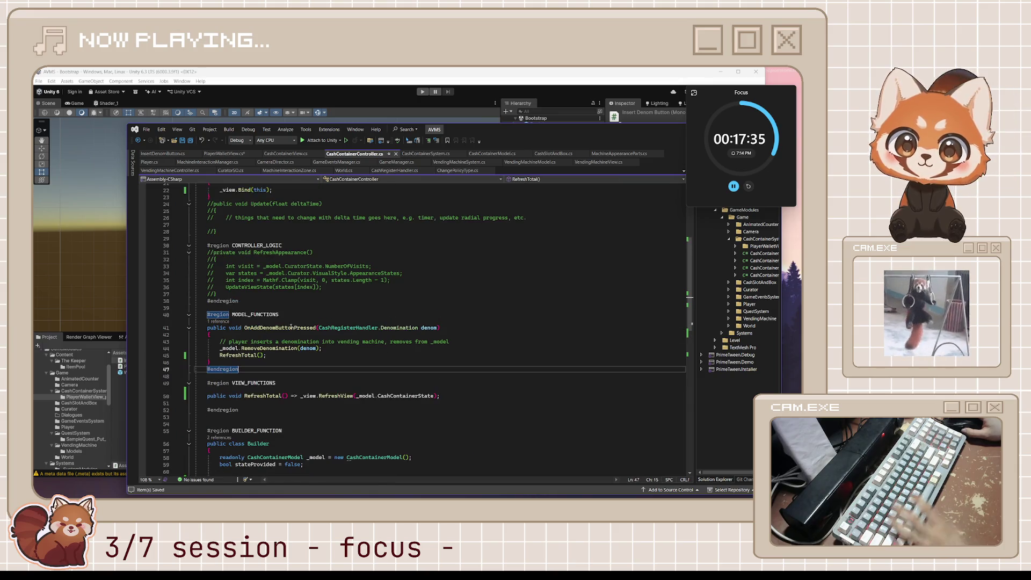
double_click(261, 287)
click(261, 287)
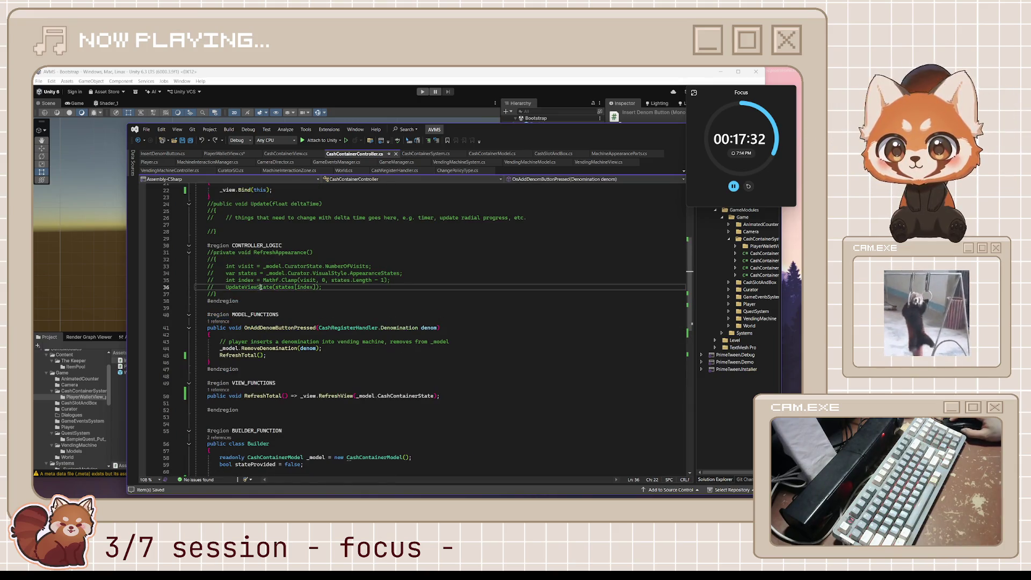
click(291, 309)
double_click(290, 327)
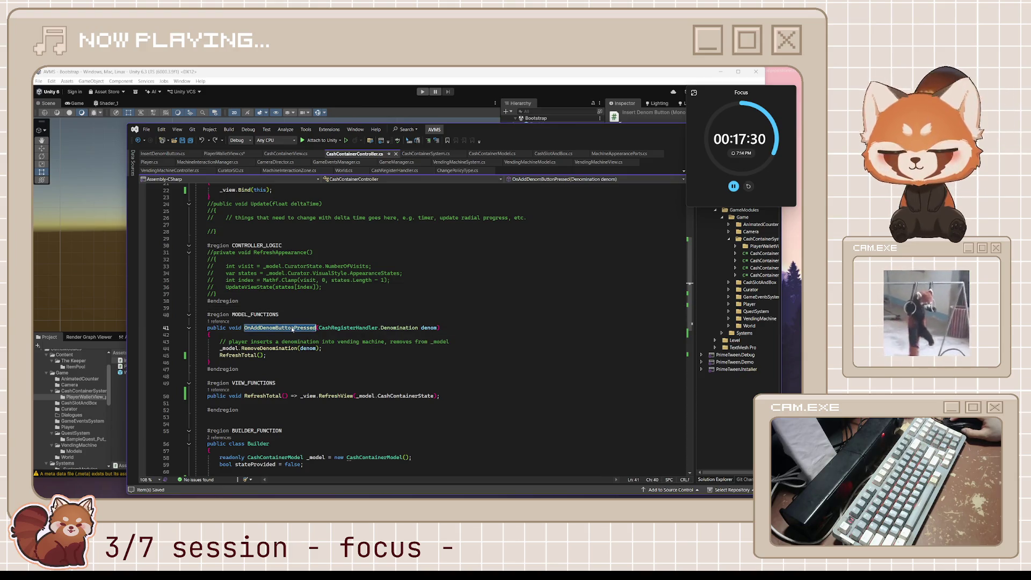
double_click(270, 349)
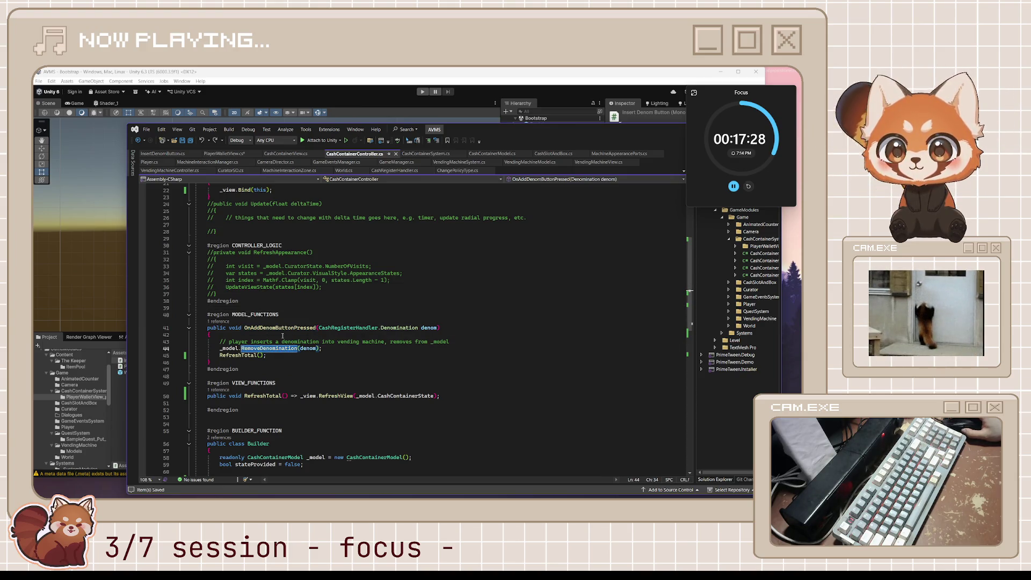
scroll(283, 336, up, 1)
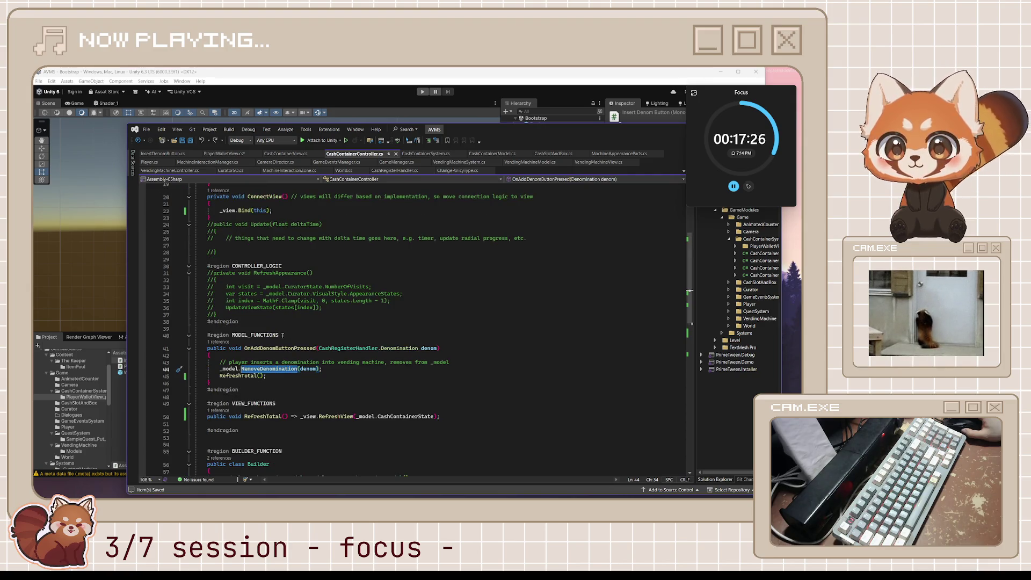
double_click(282, 273)
scroll(299, 299, up, 1)
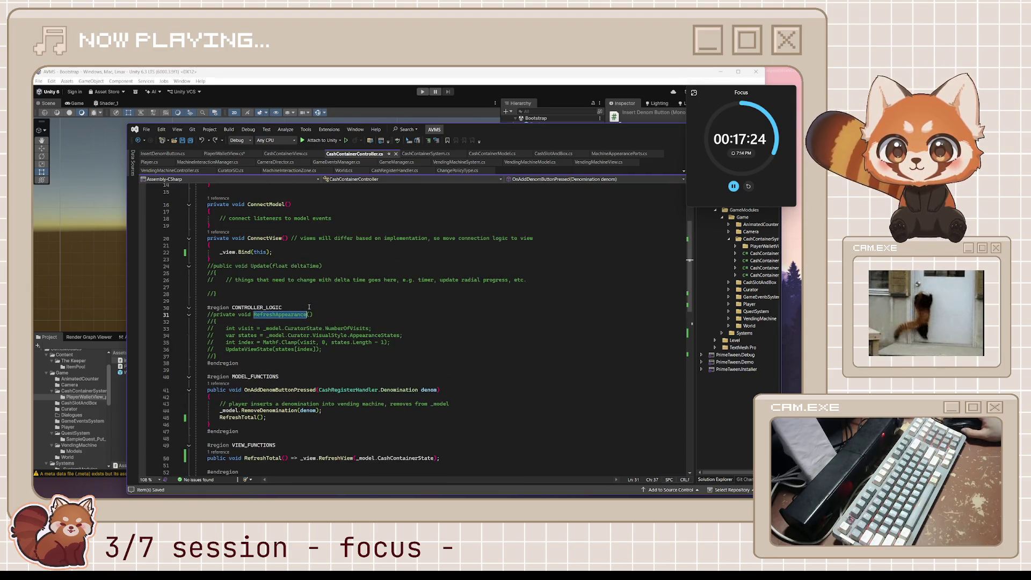
scroll(302, 302, up, 1)
scroll(305, 304, up, 2)
scroll(308, 306, up, 3)
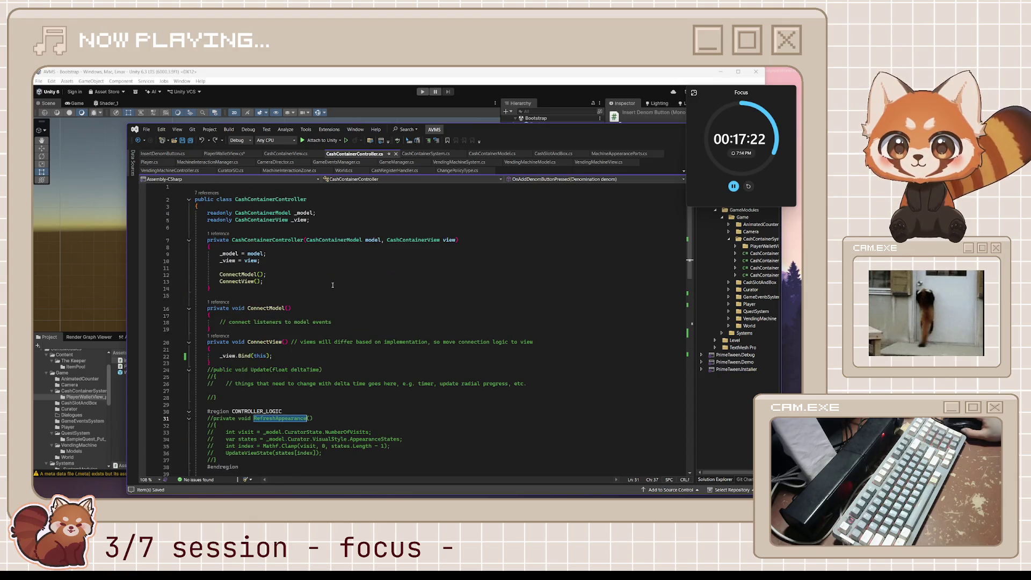
click(330, 284)
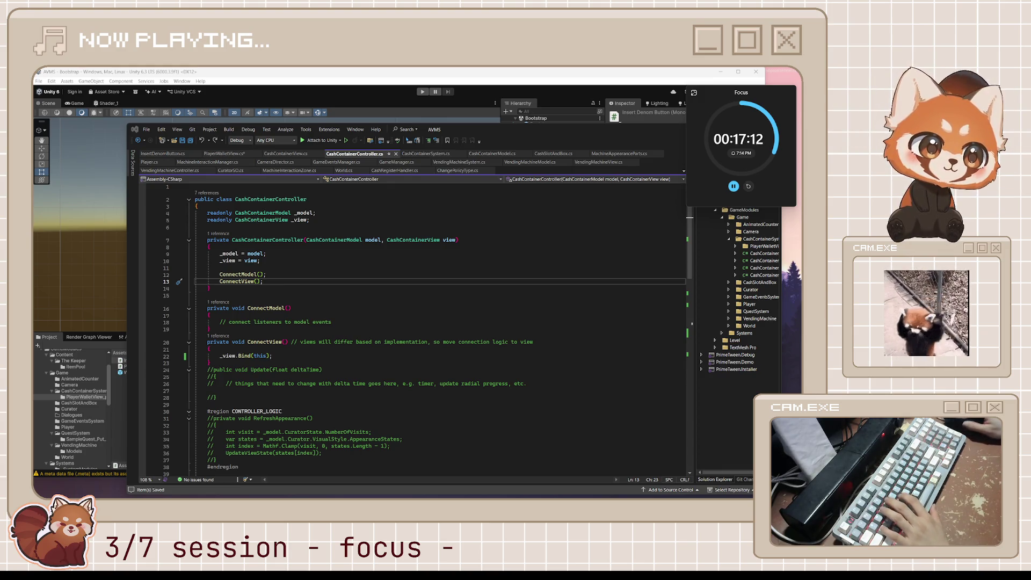
click(199, 315)
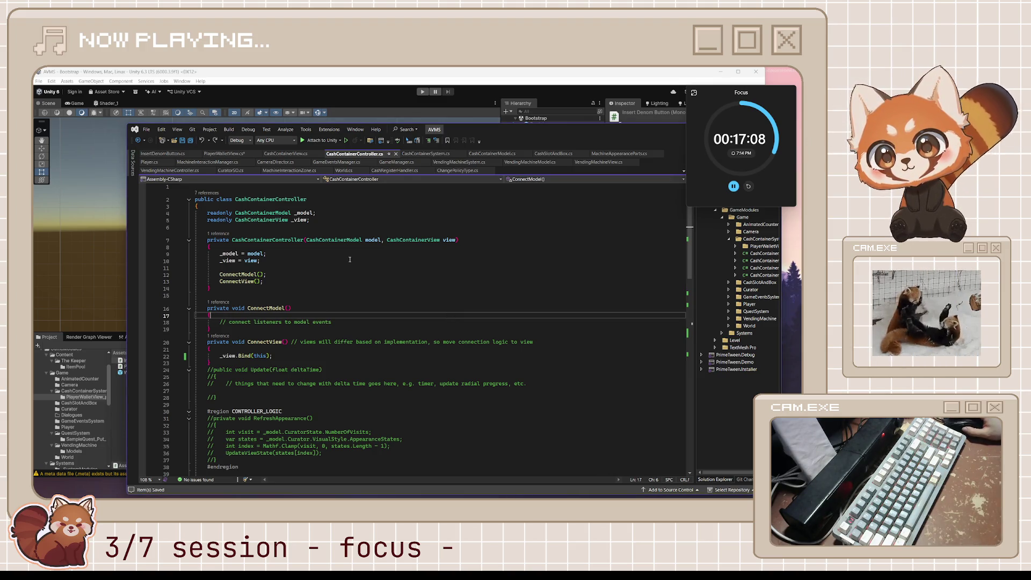
click(314, 284)
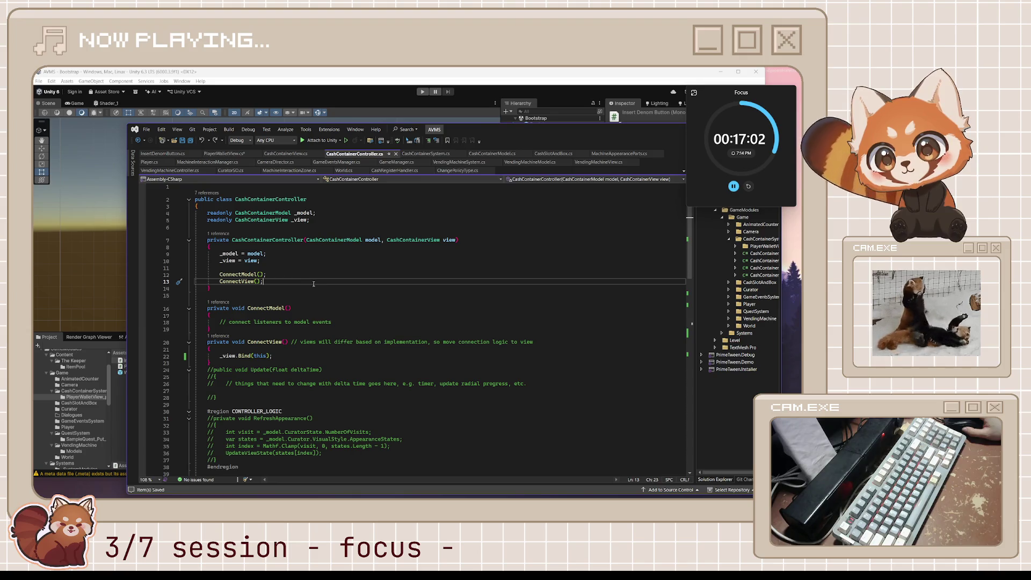
scroll(313, 283, down, 3)
scroll(314, 283, down, 6)
scroll(313, 283, down, 4)
scroll(313, 283, down, 4)
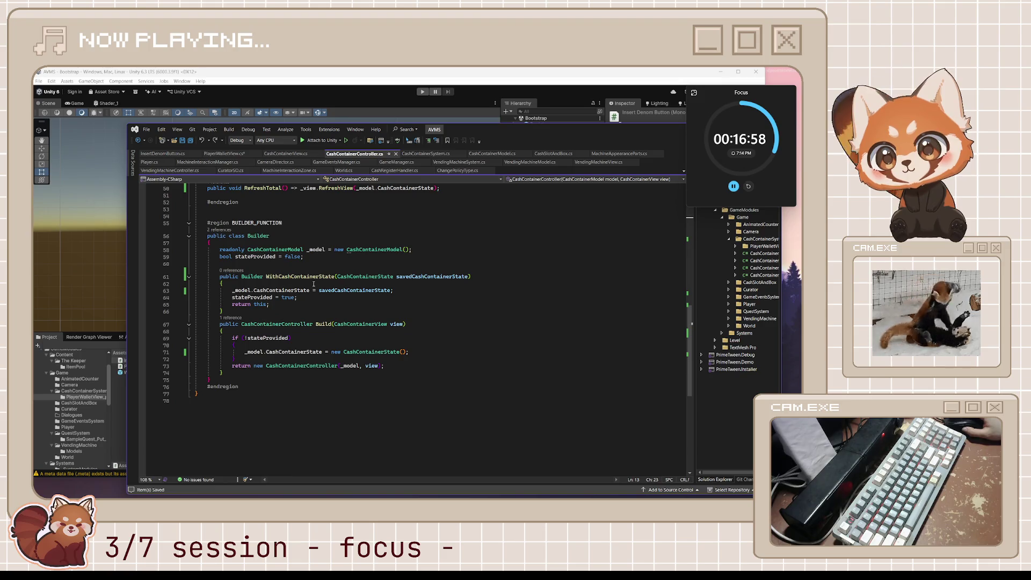
scroll(313, 283, up, 2)
scroll(314, 283, up, 3)
scroll(313, 283, up, 2)
scroll(313, 286, up, 1)
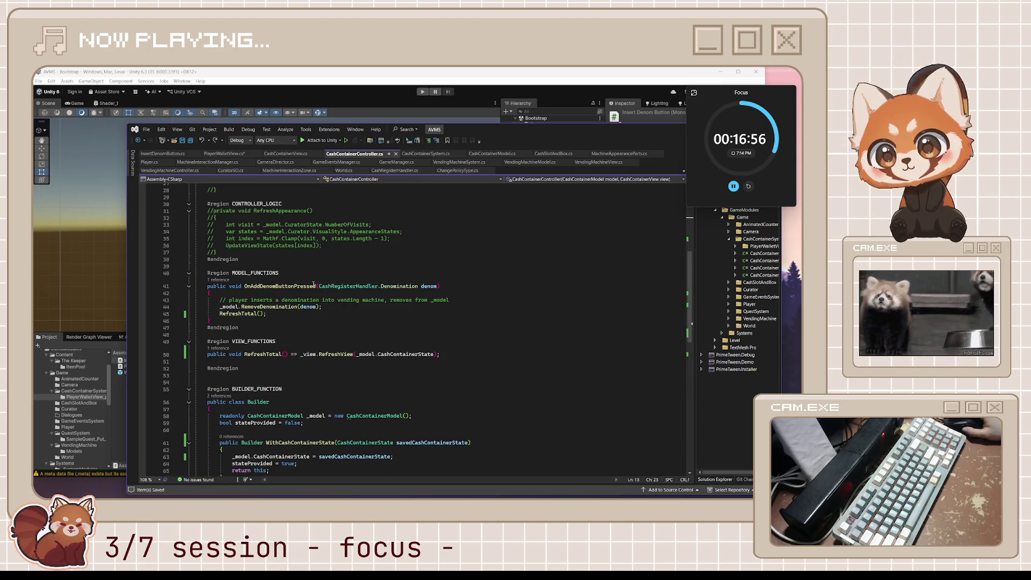
scroll(314, 285, up, 2)
scroll(316, 281, up, 2)
scroll(321, 278, up, 2)
scroll(325, 274, up, 2)
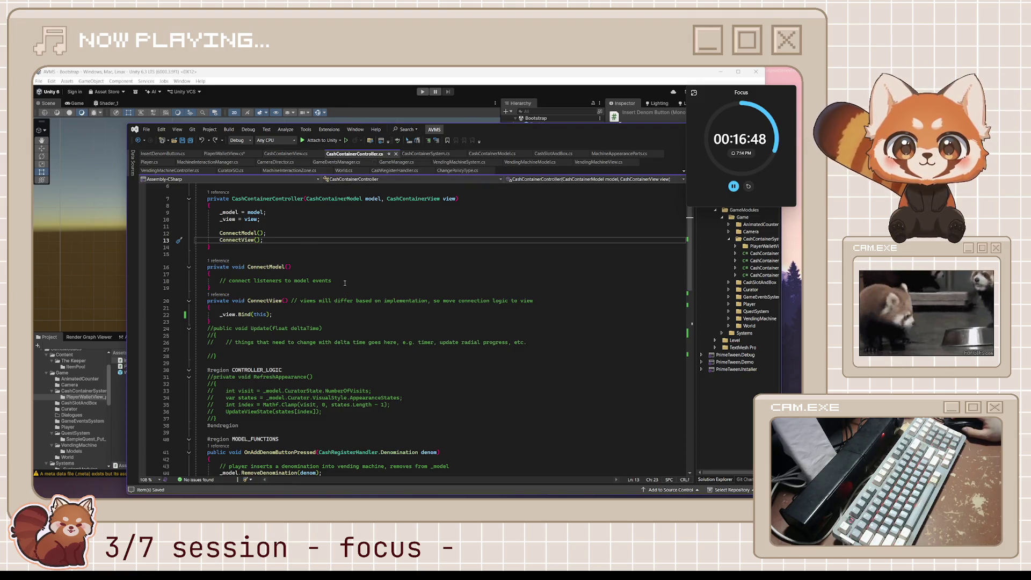
Pick through ConnectView: the connect-listeners comment, _view and this in the Bind call, and the view-specific logic comment.
drag(331, 281, 216, 281)
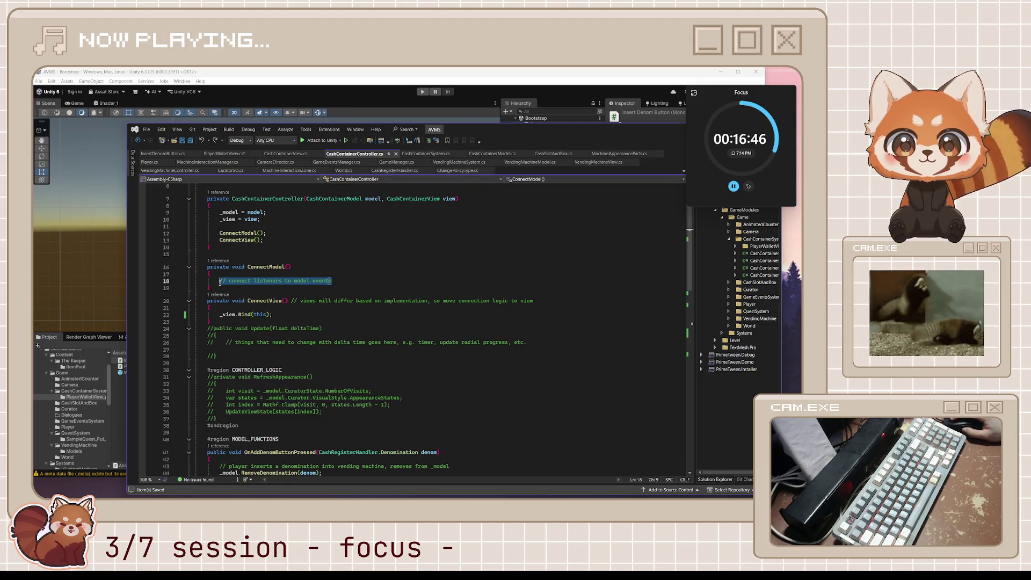
click(286, 309)
double_click(260, 315)
double_click(225, 314)
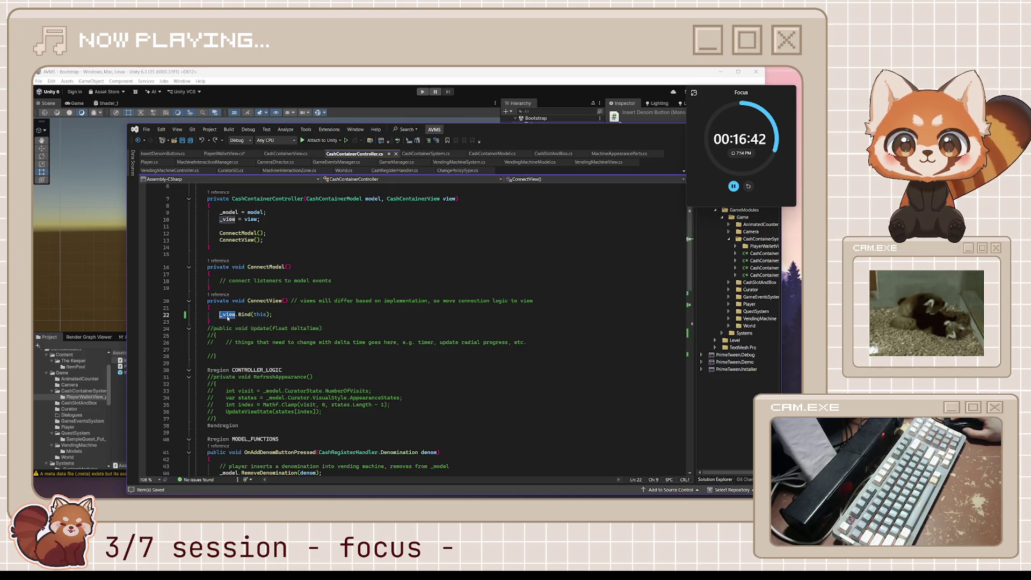
double_click(275, 301)
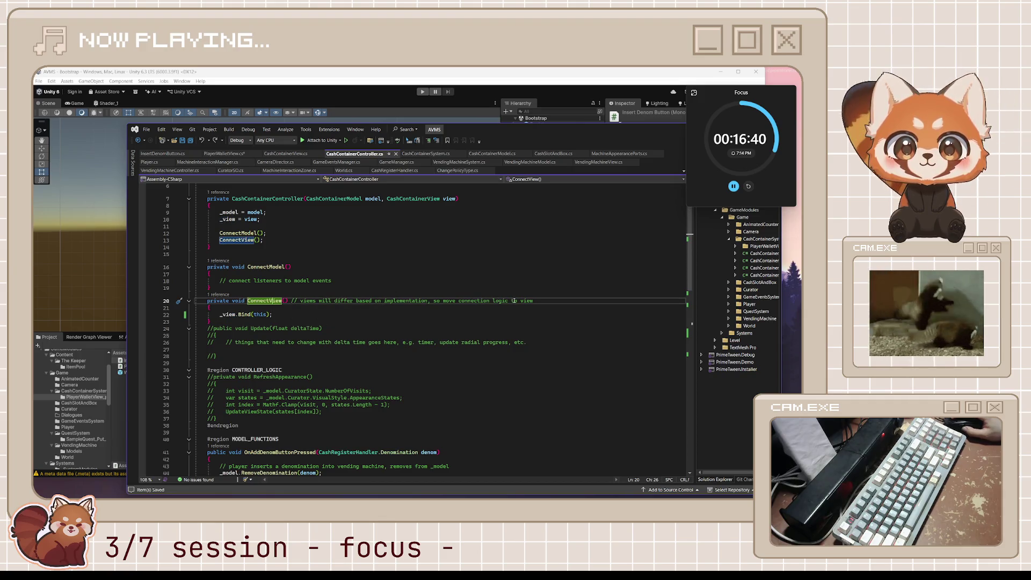
drag(533, 300, 310, 301)
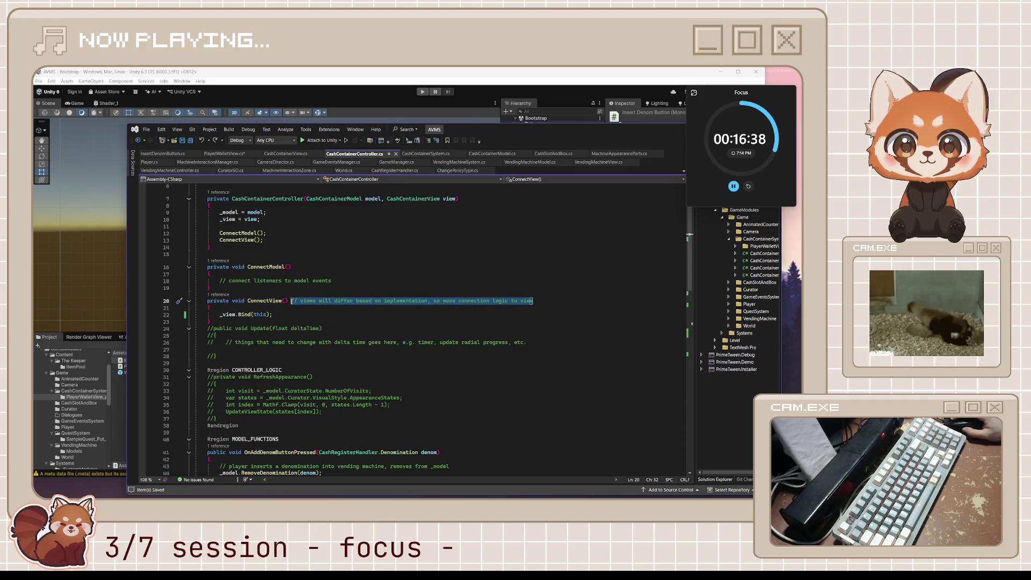
Leave line 25 and bring up the CashContainerView script.
click(292, 329)
scroll(292, 331, down, 5)
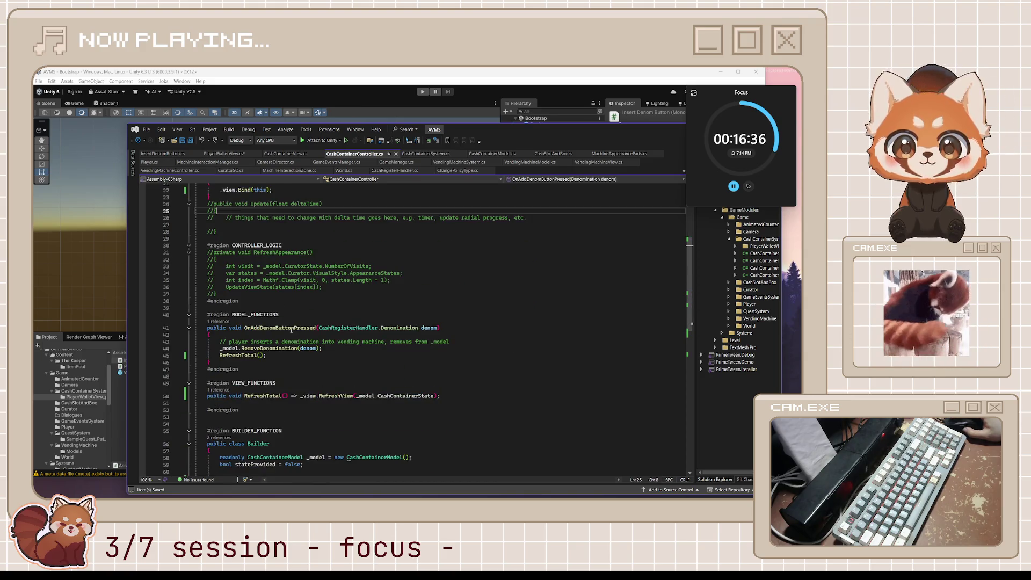
scroll(293, 329, down, 4)
scroll(292, 329, down, 4)
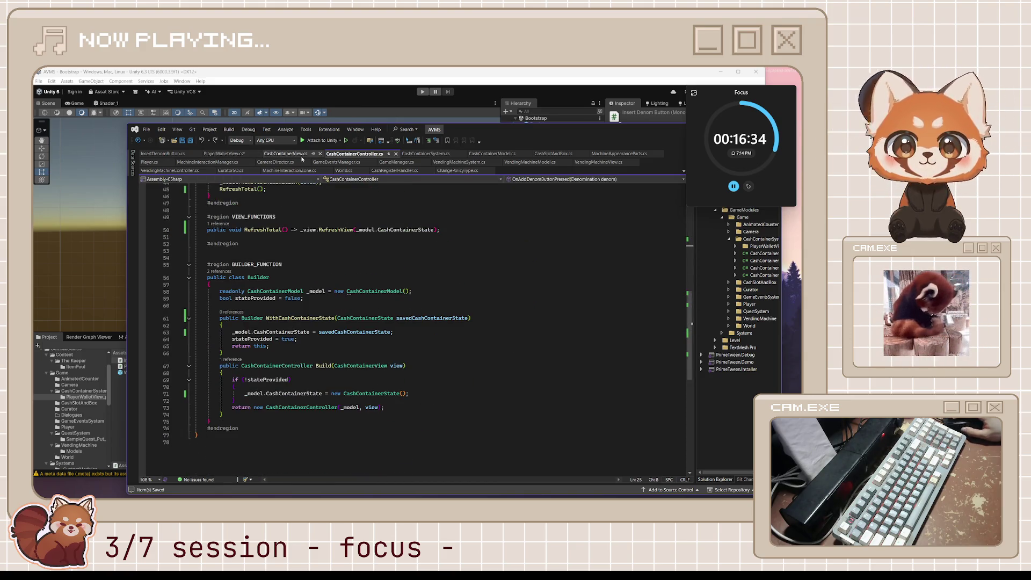
click(284, 154)
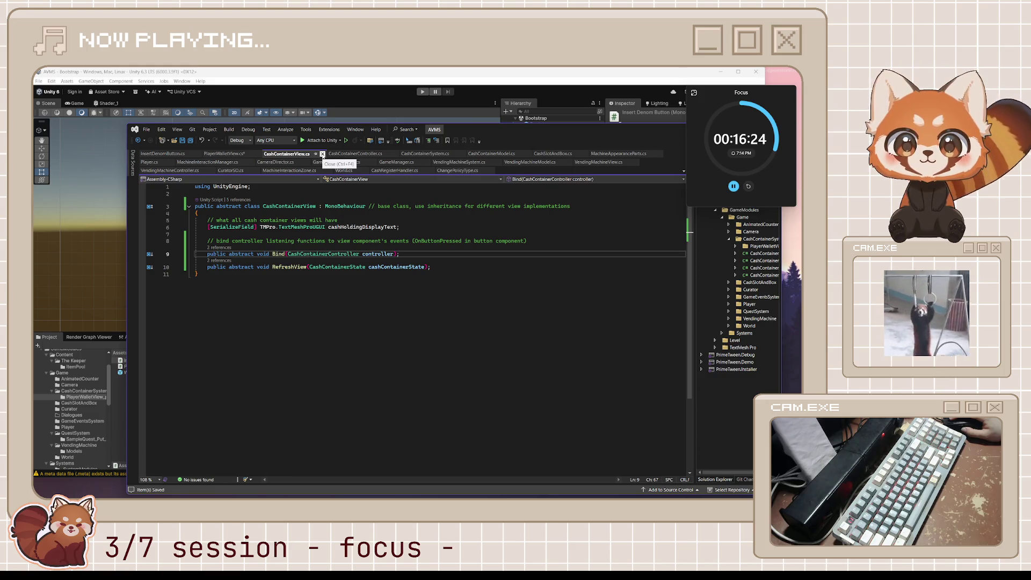
Close the CashContainerView tab and save PlayerWalletView.cs, checking the buttons list and event declarations.
click(322, 154)
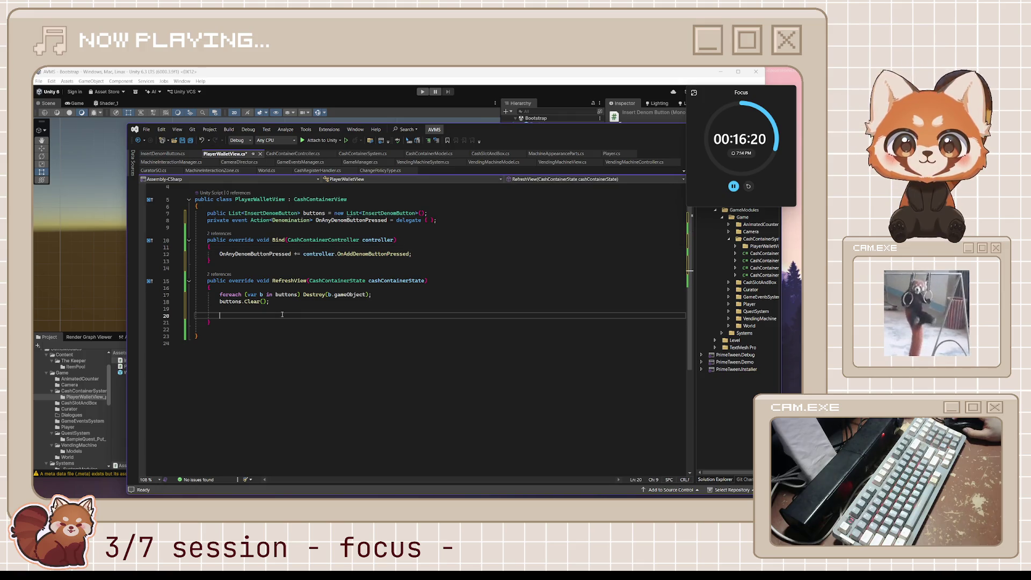
key(ctrl+s)
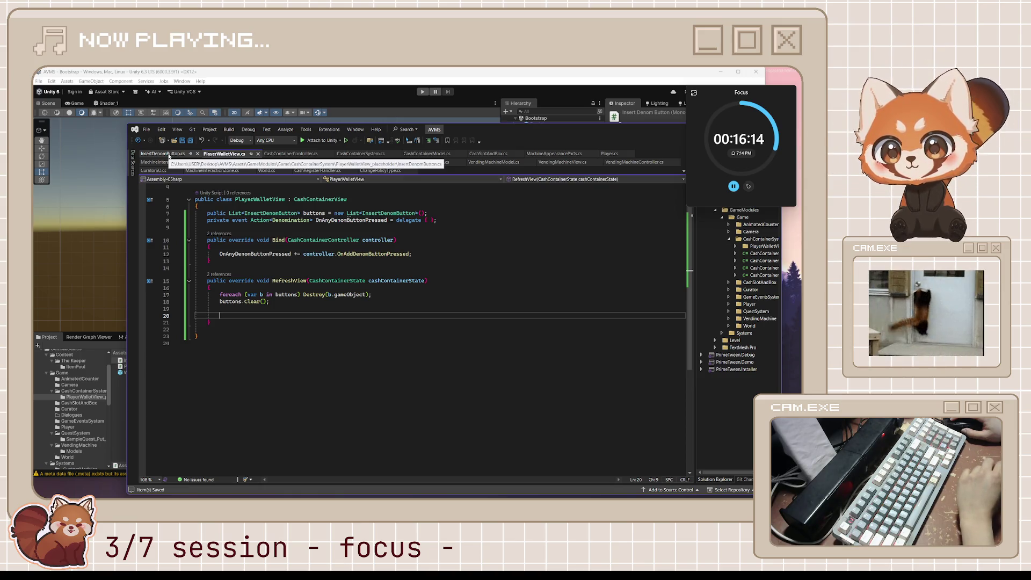
click(361, 221)
click(308, 212)
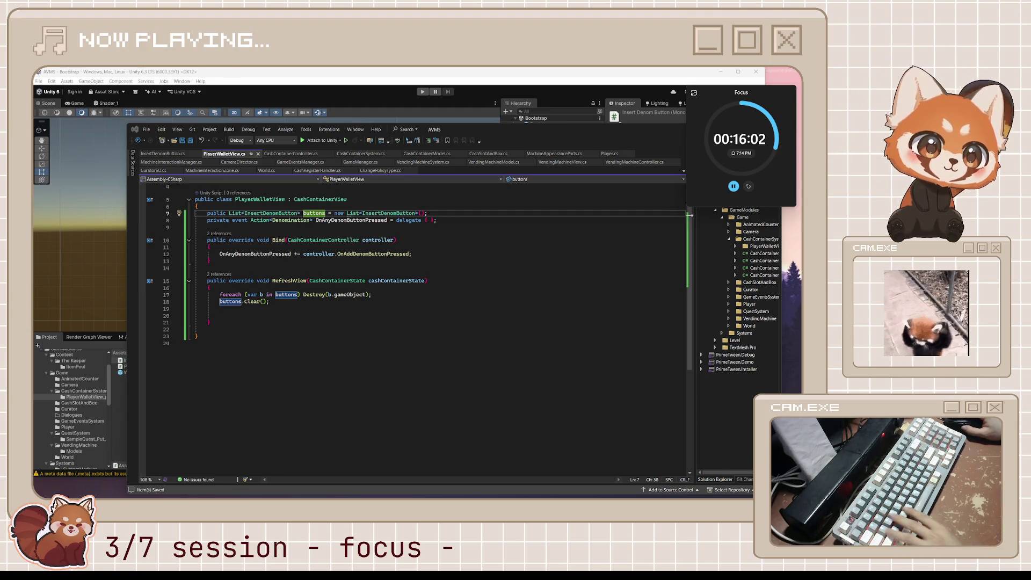
Place the caret on blank line 20 in RefreshView below buttons.Clear(), ready for a new loop.
key(Down)
key(Down)
key(Down)
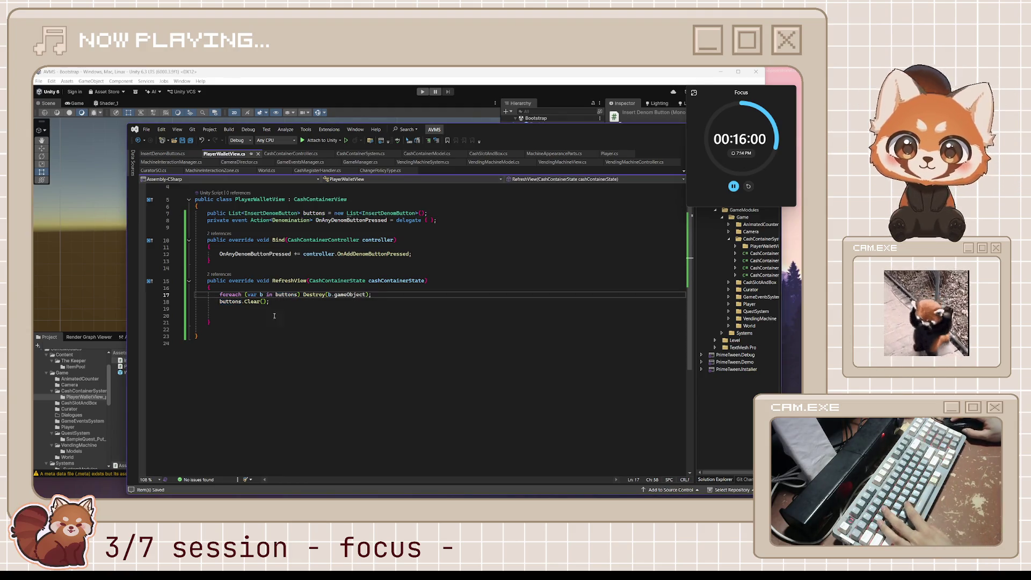
key(Down)
key(Down)
key(Down)
key(Down)
key(Down)
key(Down)
click(251, 318)
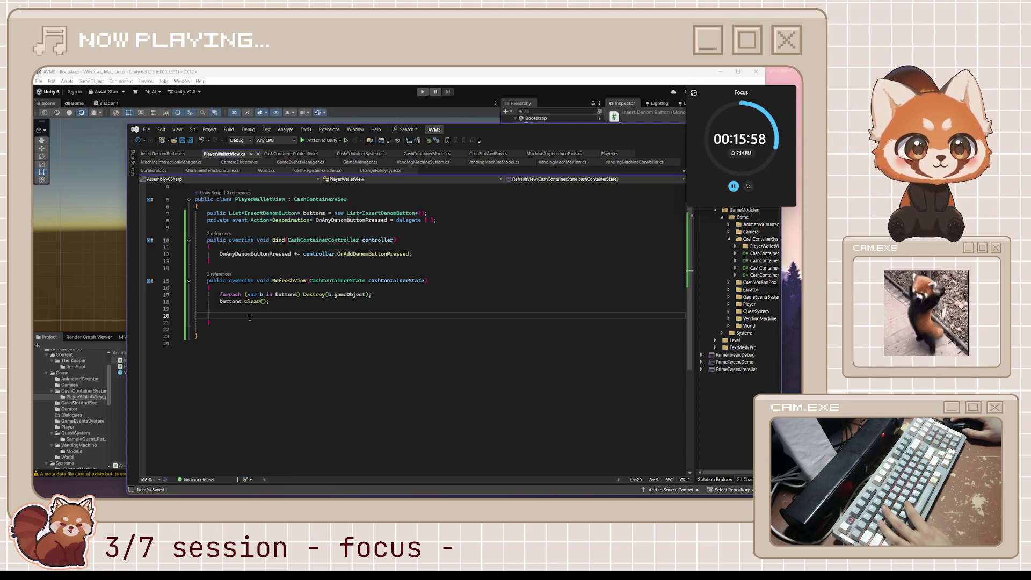
click(297, 315)
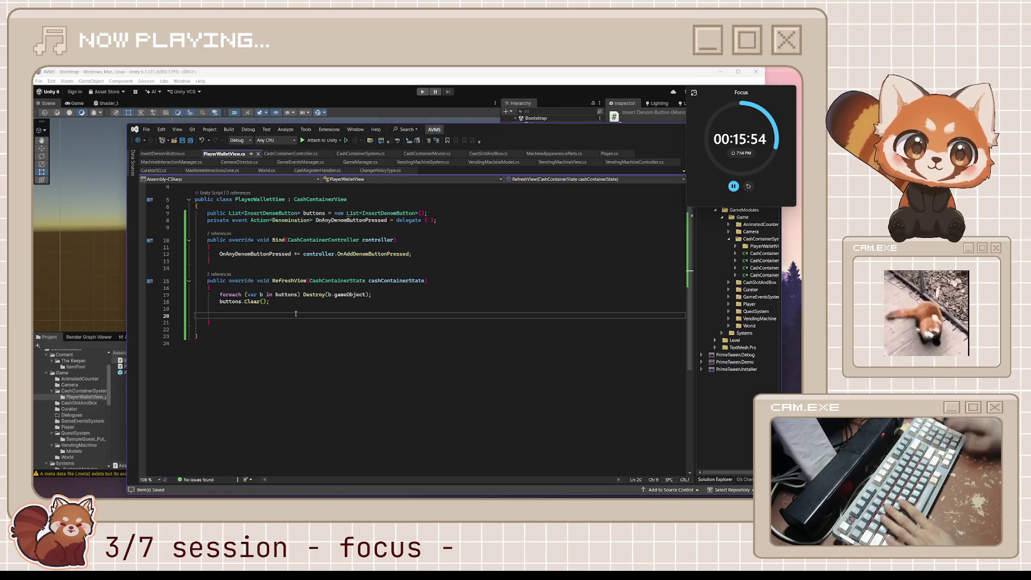
text(fo)
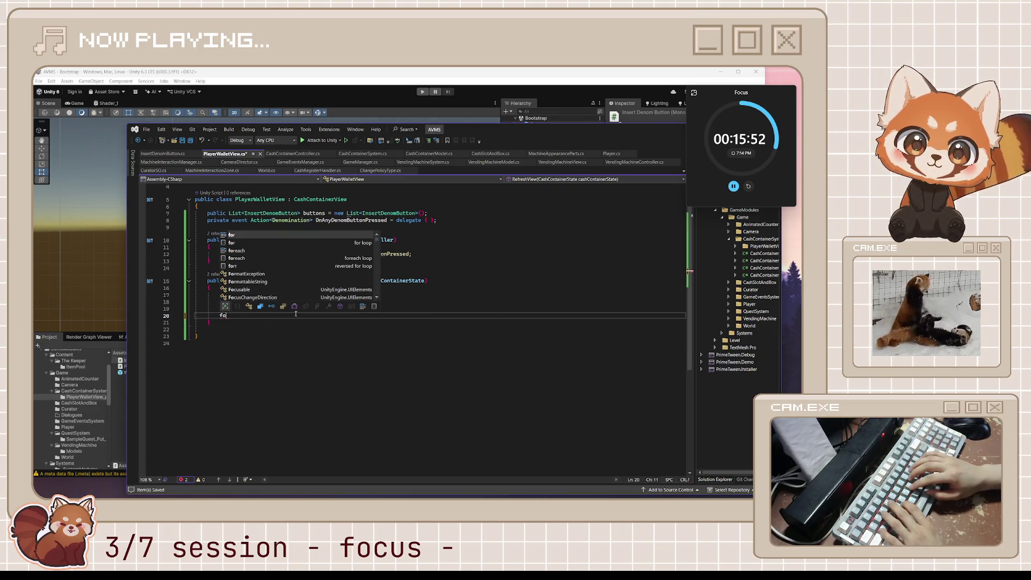
text(reach)
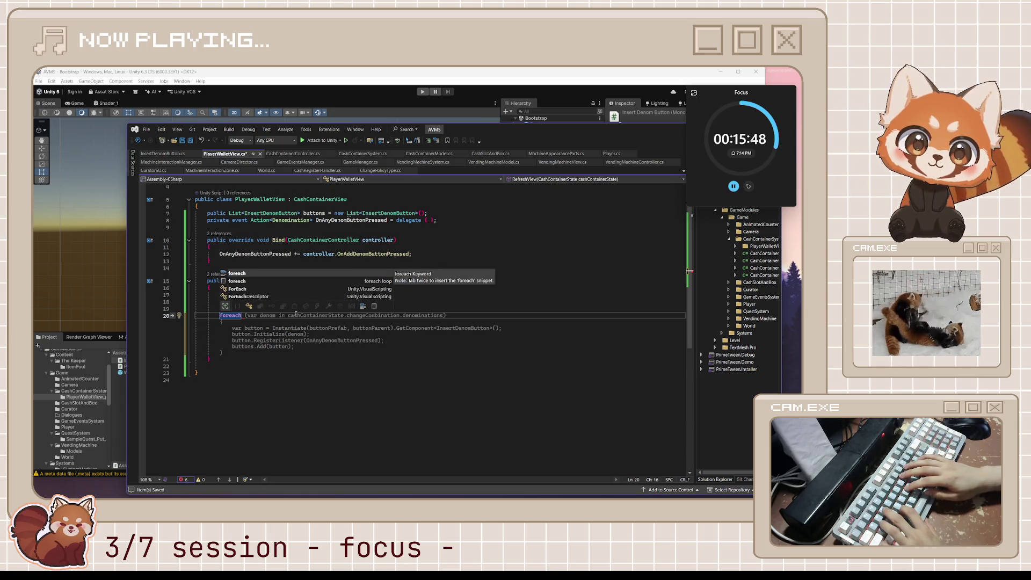
key(Tab)
key(Tab)
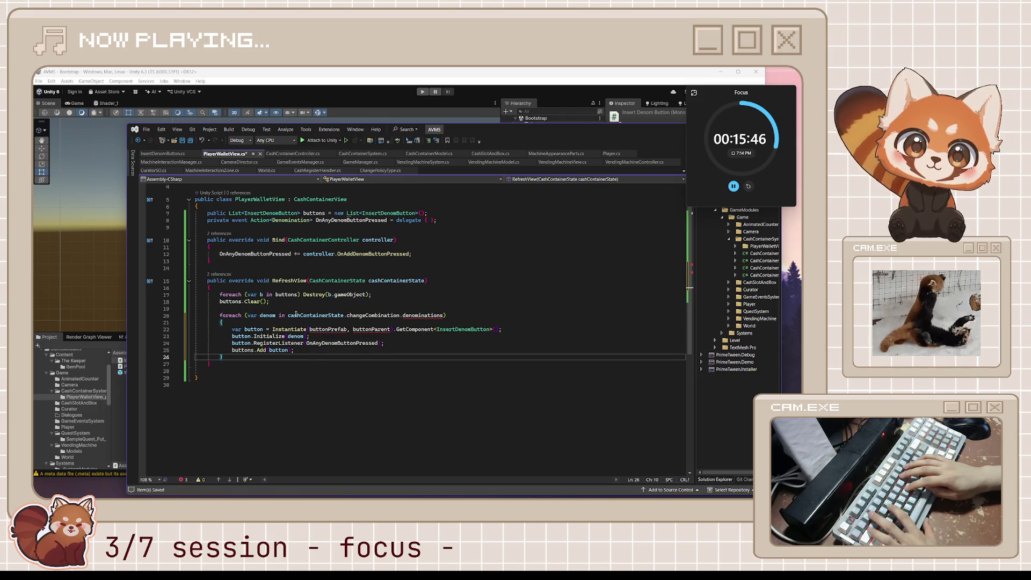
mouse_move(423, 315)
double_click(315, 316)
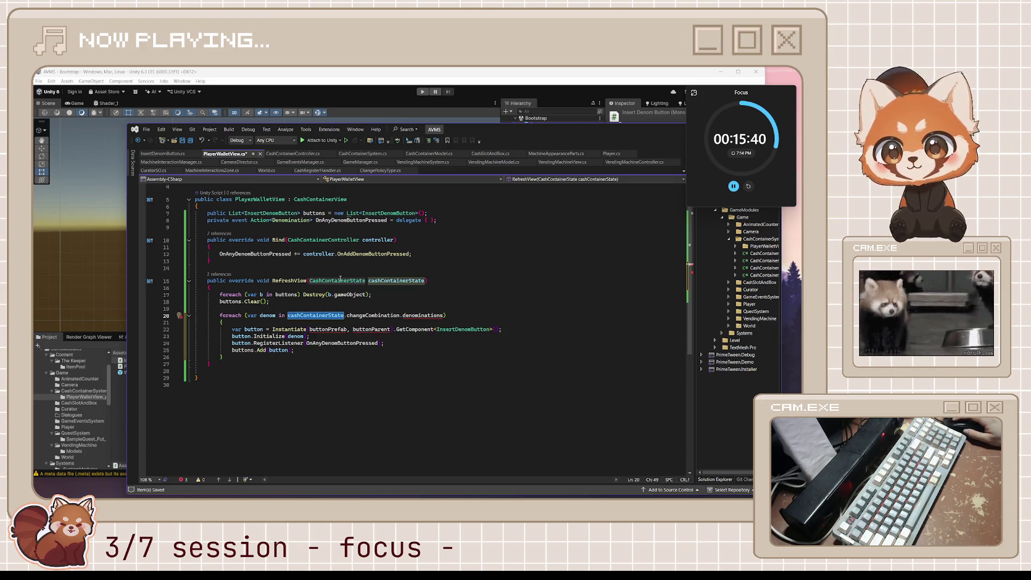
mouse_move(423, 315)
click(371, 316)
click(439, 315)
double_click(439, 315)
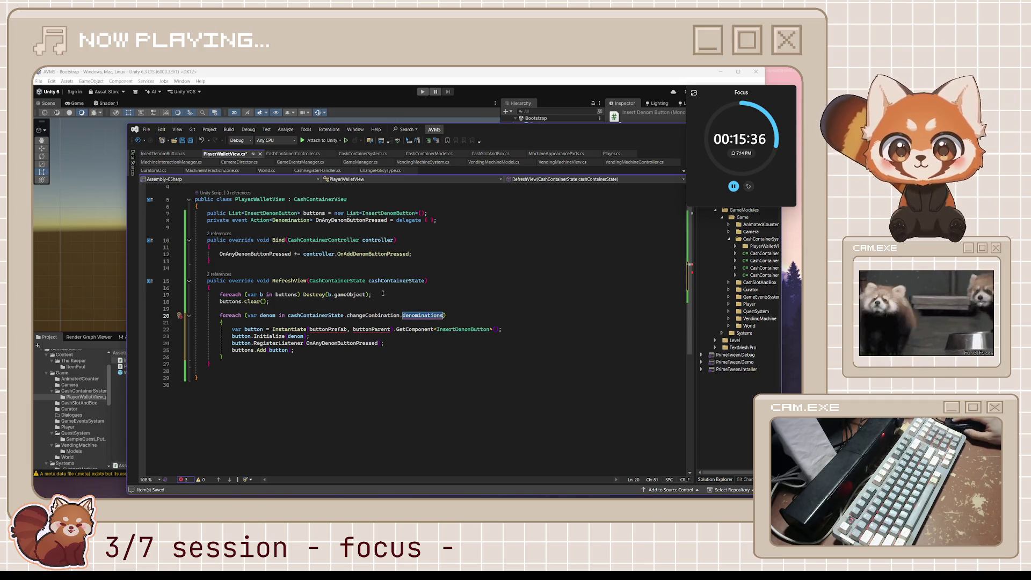
double_click(370, 315)
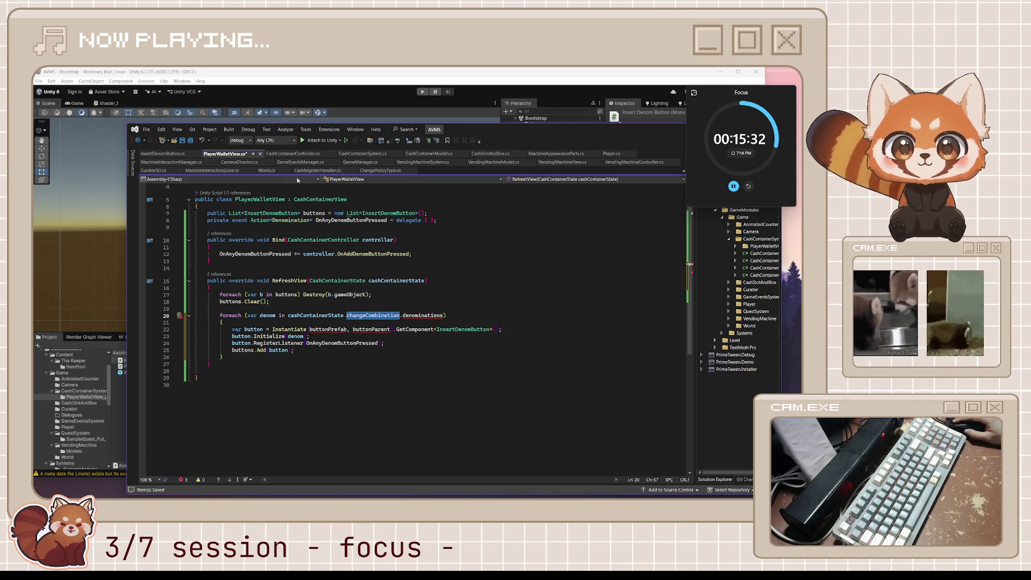
click(321, 170)
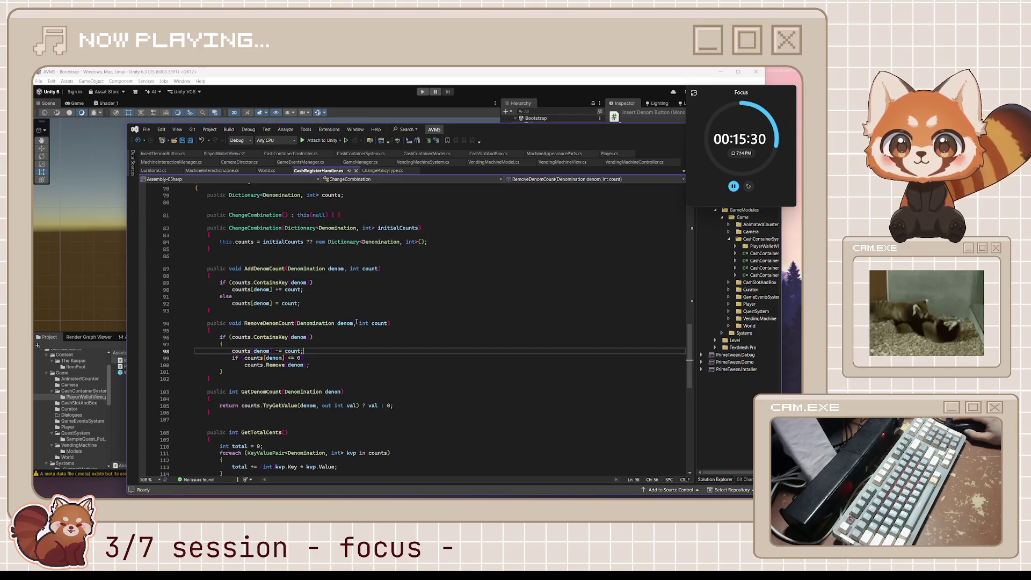
scroll(311, 291, up, 2)
click(351, 256)
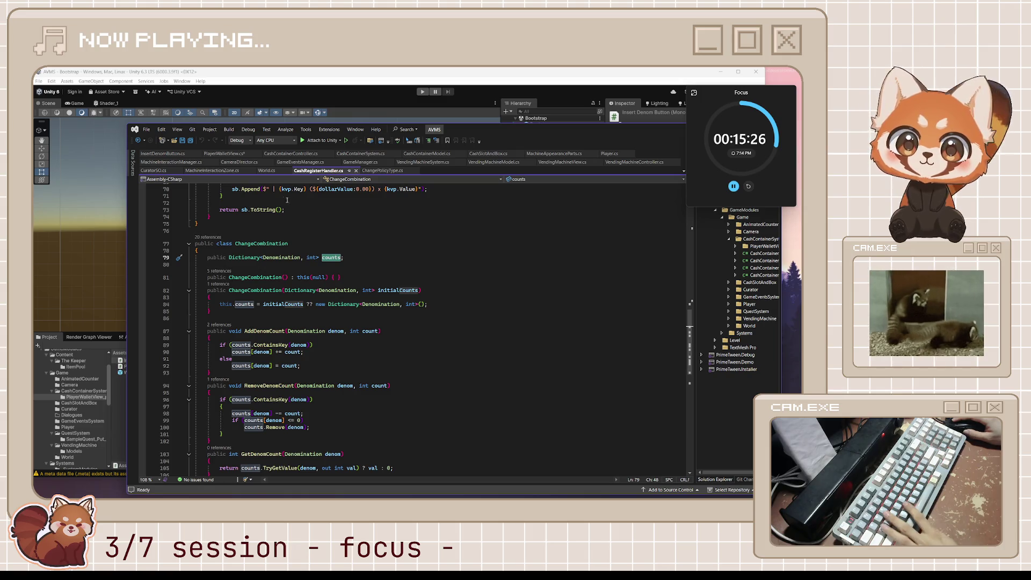
click(218, 155)
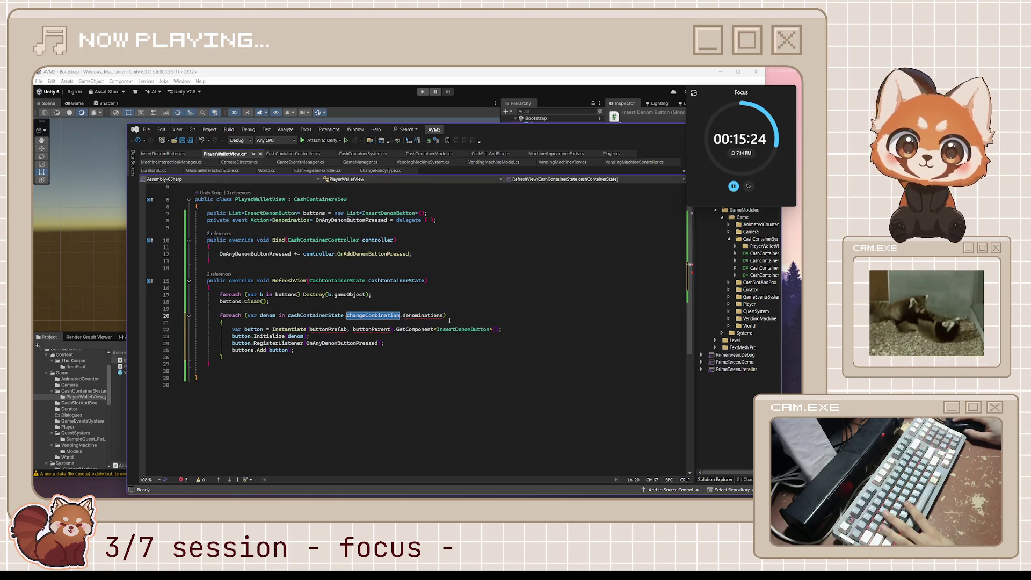
Replace denominations with counts in RefreshView's foreach, then inspect the undefined buttonPrefab name.
double_click(422, 316)
text(counts)
key(Down)
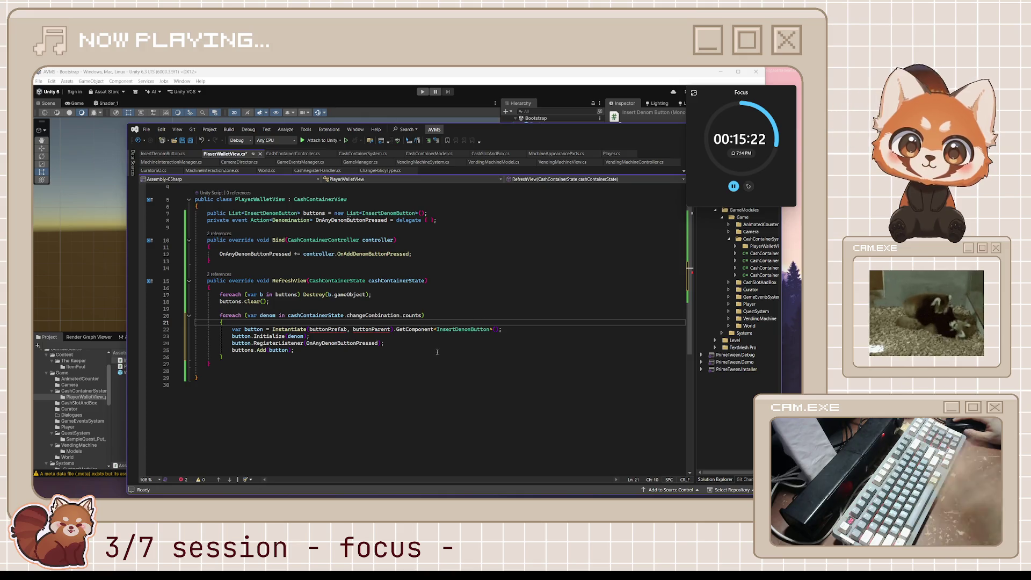
click(347, 330)
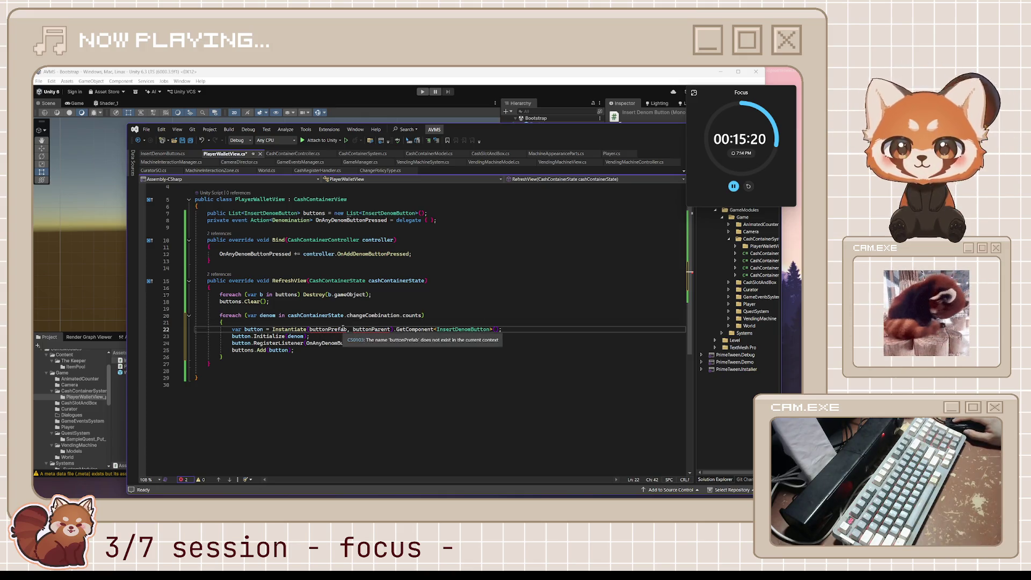
double_click(342, 332)
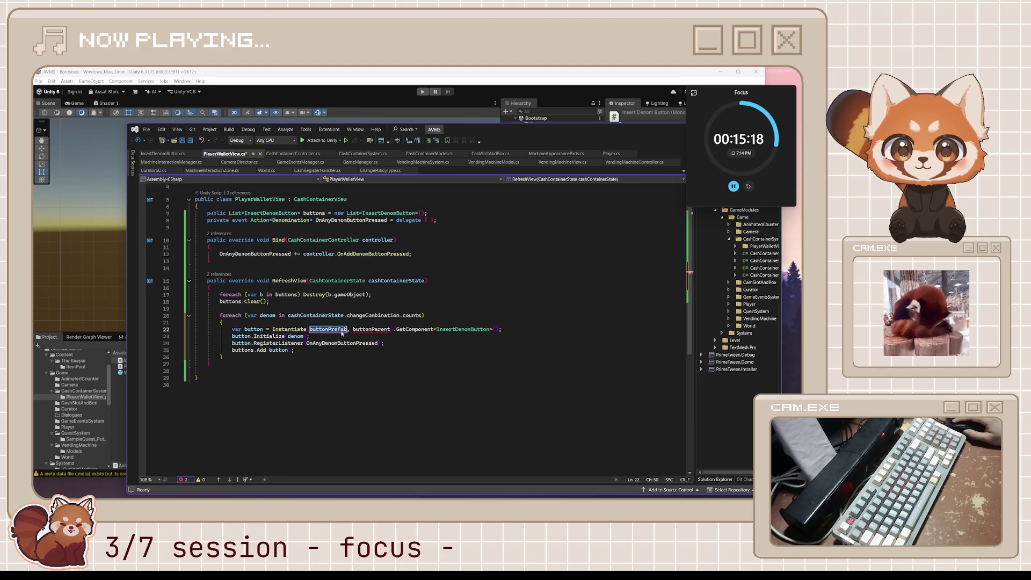
click(433, 219)
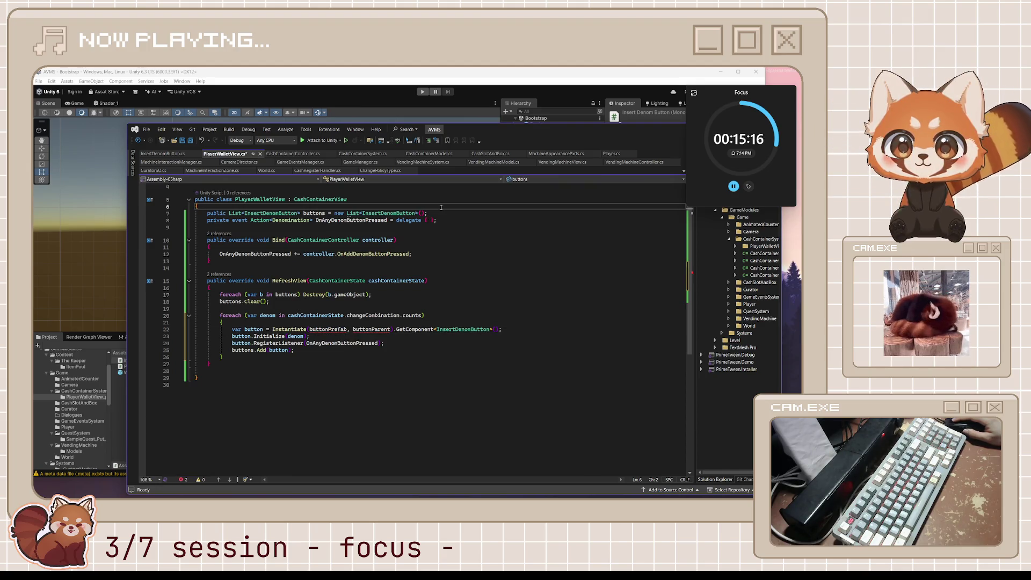
Declare '[SerializeField] private GameObject buttonPrefab;' at the top of PlayerWalletView.
key(Return)
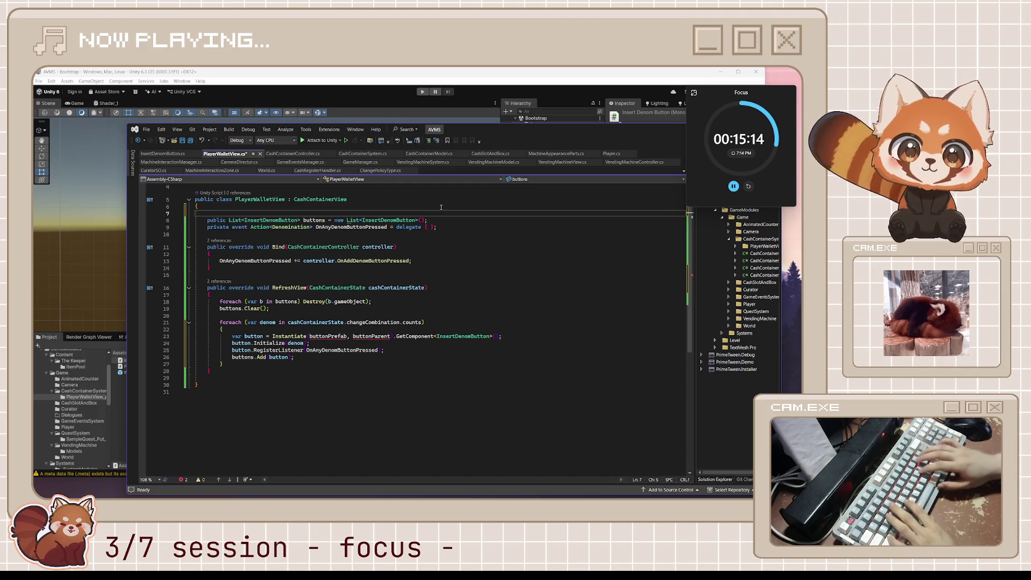
key(Return)
key(Up)
text([Serializable)
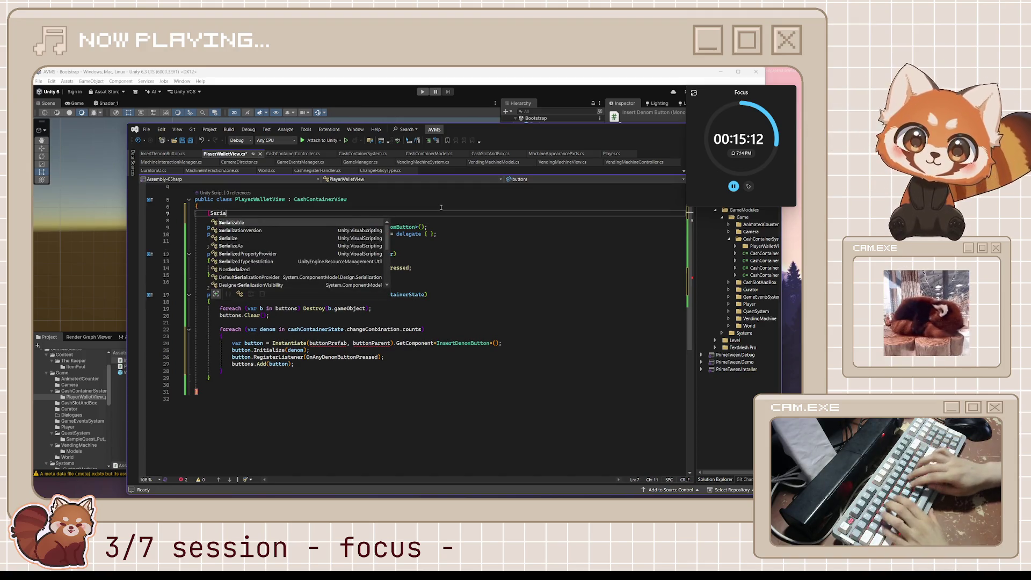
key(BackSpace)
key(BackSpace)
key(BackSpace)
text(eFiel)
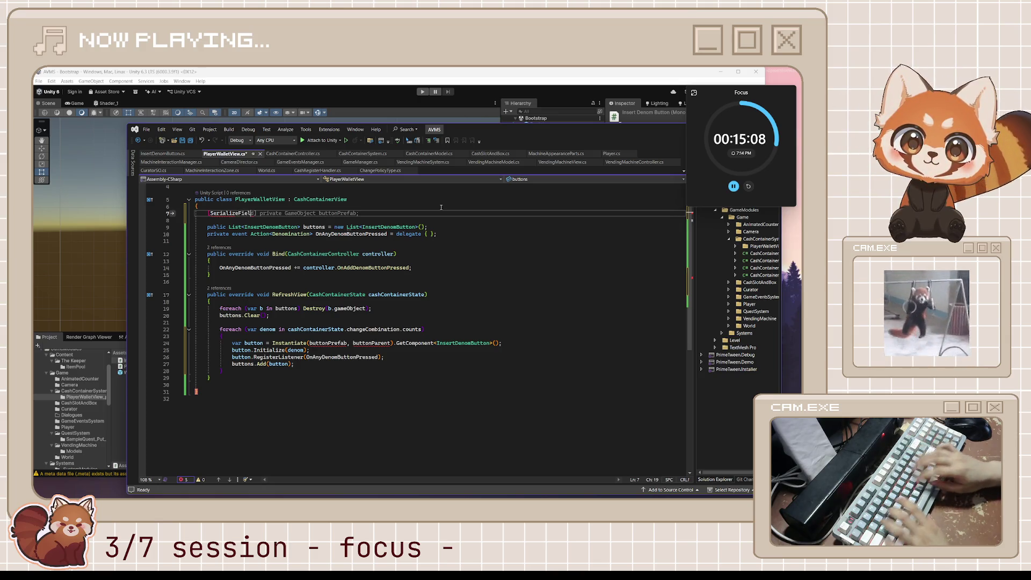
key(Tab)
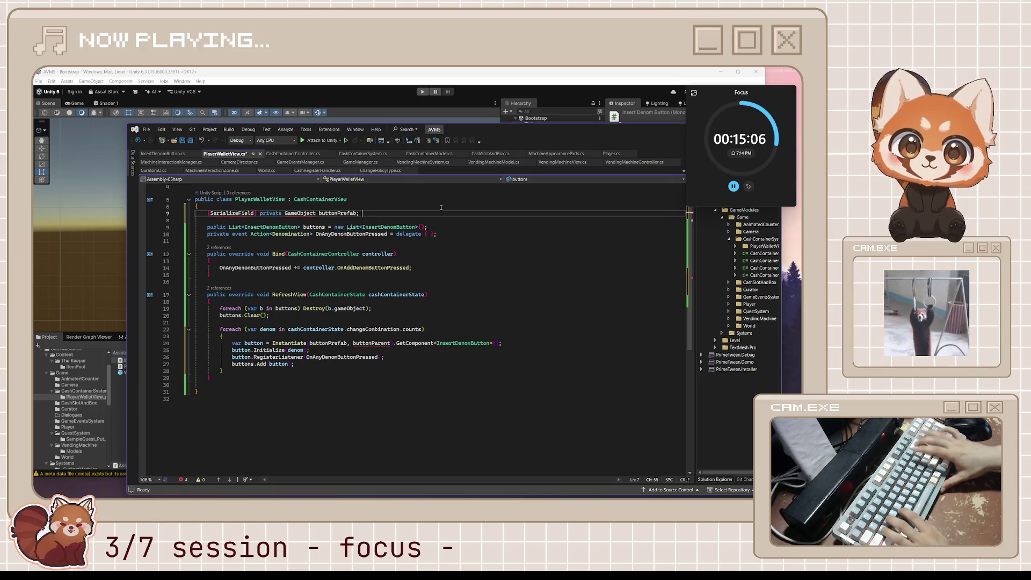
key(BackSpace)
key(BackSpace)
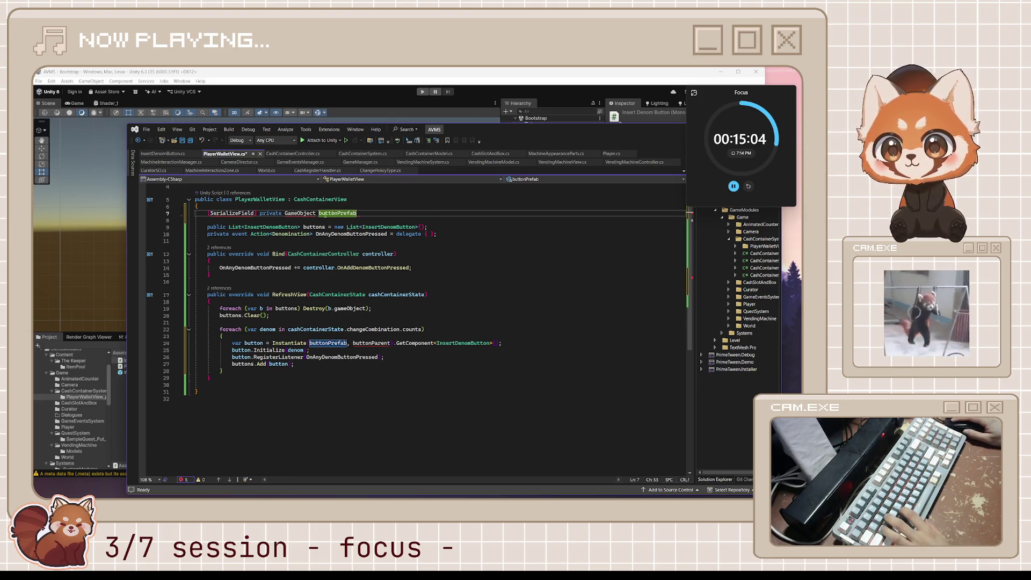
text(;)
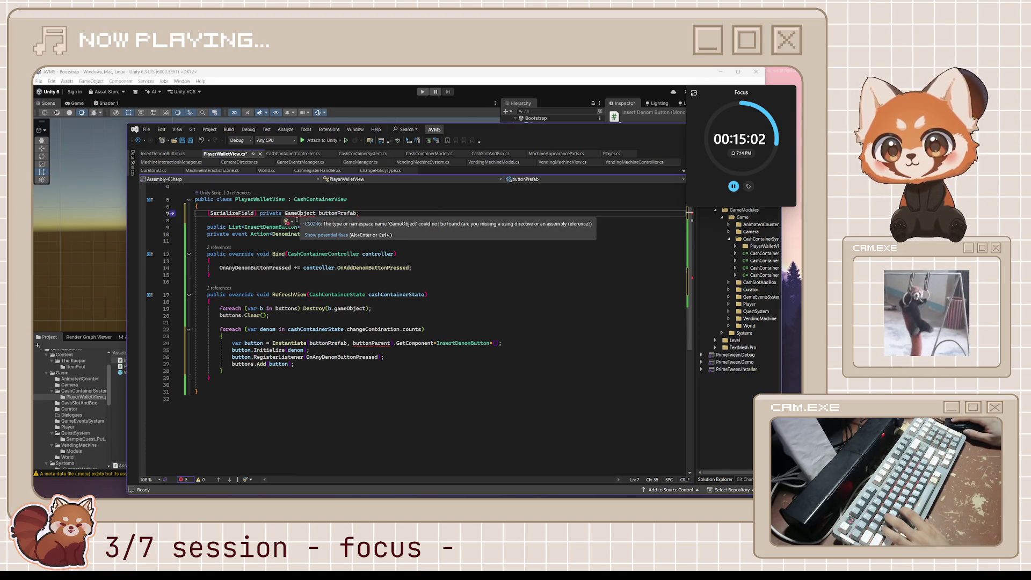
Import UnityEngine for GameObject via Quick Actions, save the script, and check buttonParent usage.
key(ctrl+period)
key(Return)
click(368, 242)
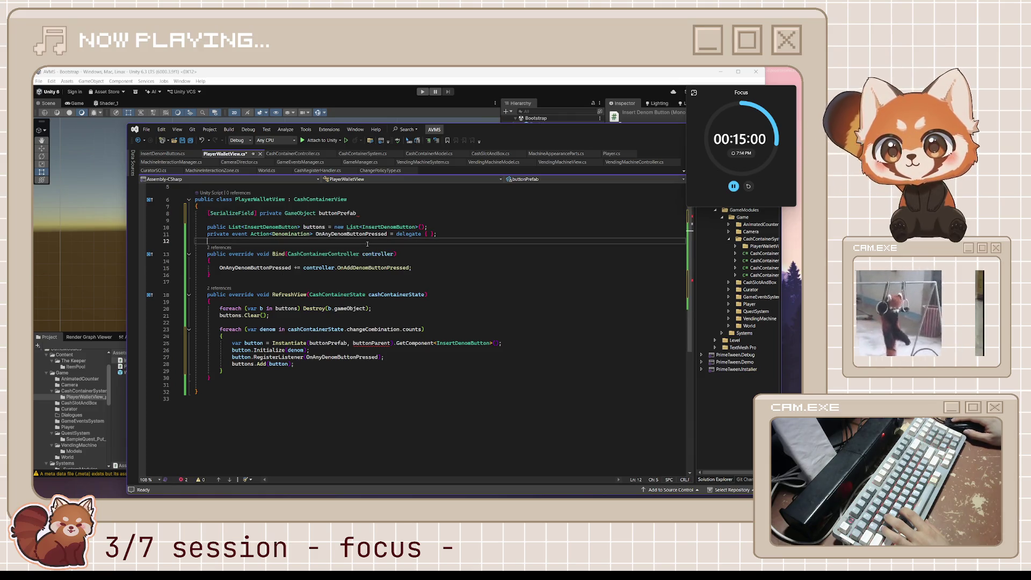
scroll(367, 245, up, 2)
key(ctrl+s)
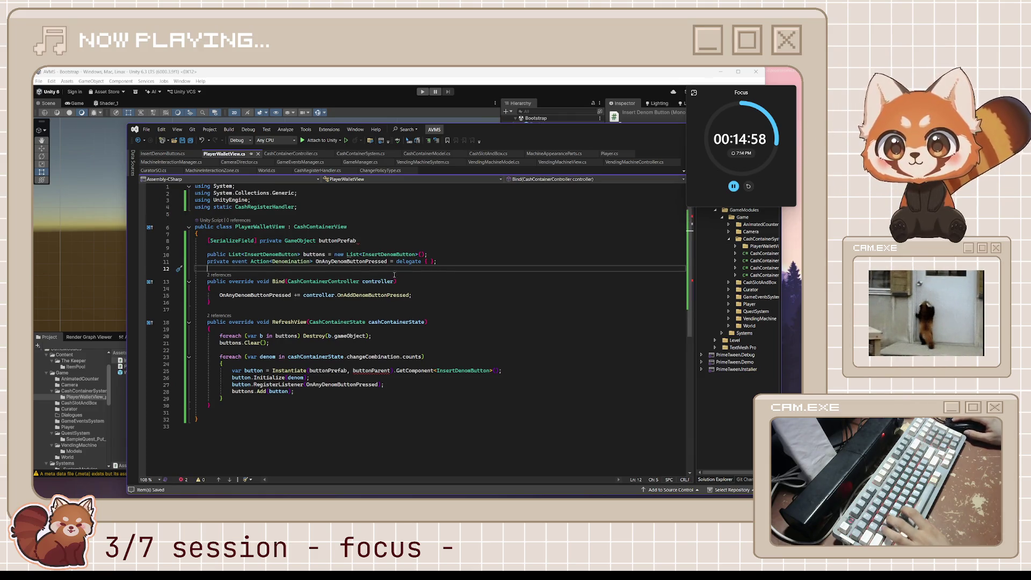
key(Up)
key(Up)
key(Up)
key(End)
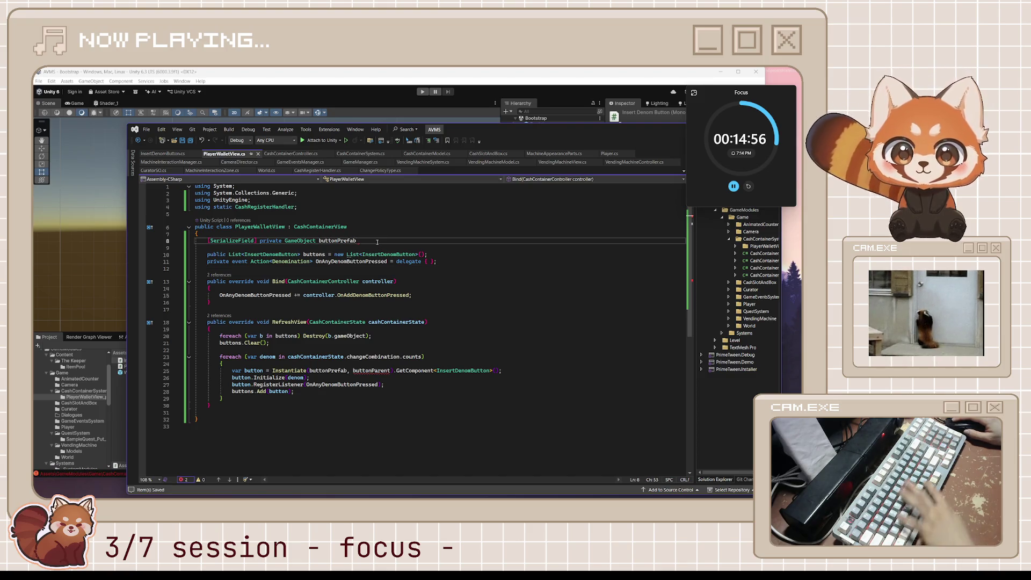
text(;)
double_click(371, 372)
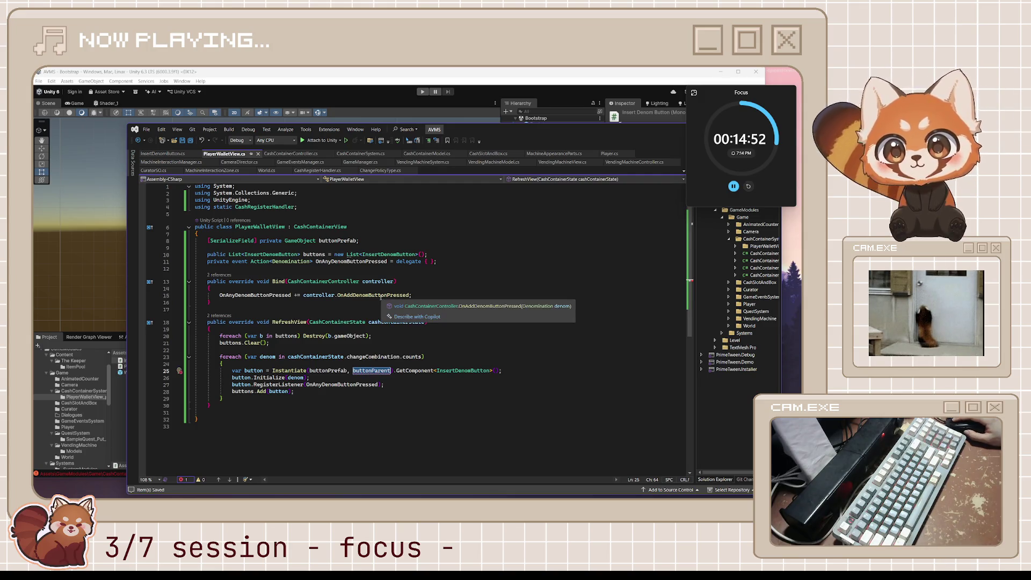
key(ctrl+minus)
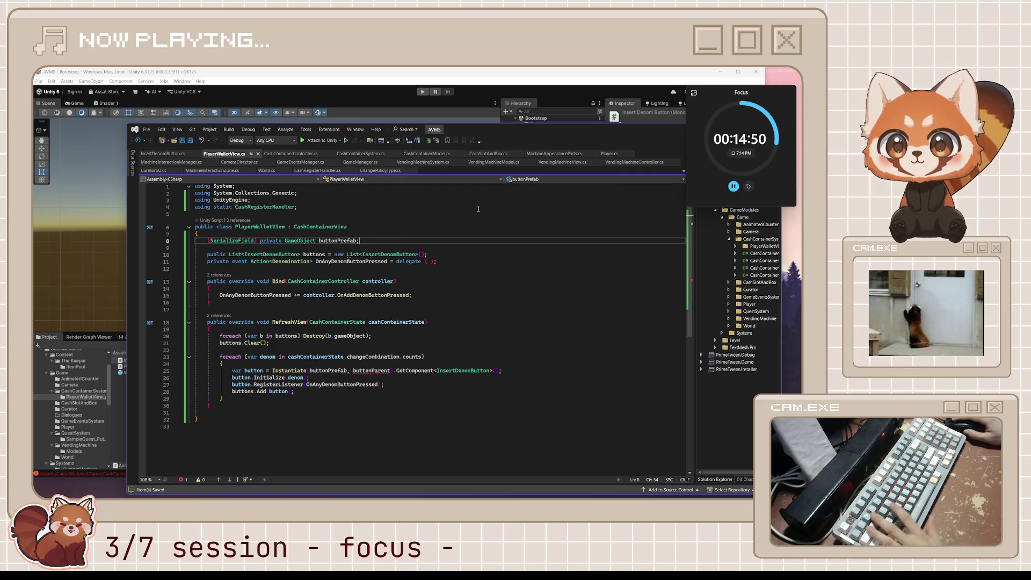
Add a serialized GameObject buttonParent field below buttonPrefab and inspect the Instantiate call.
key(Return)
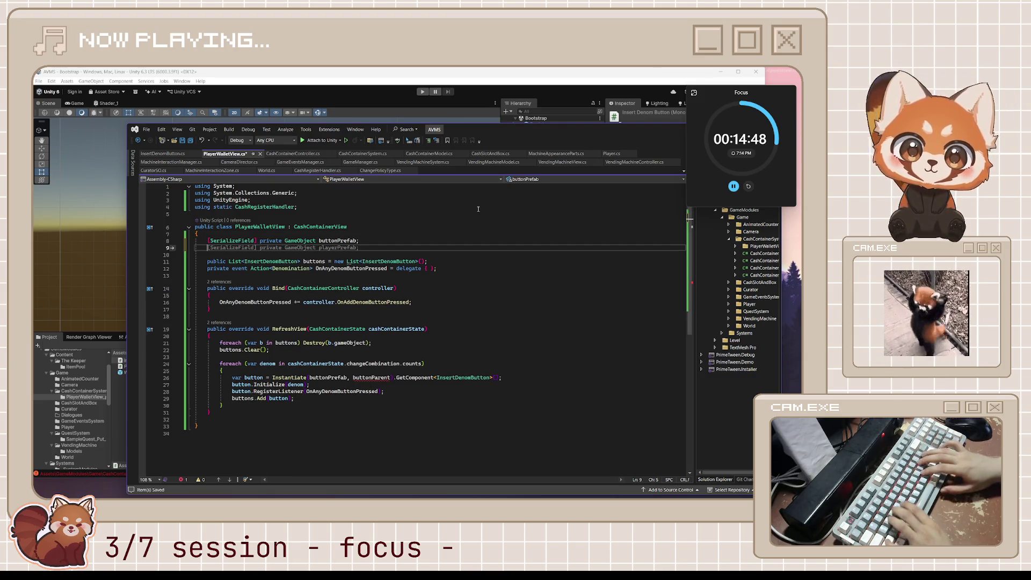
text([)
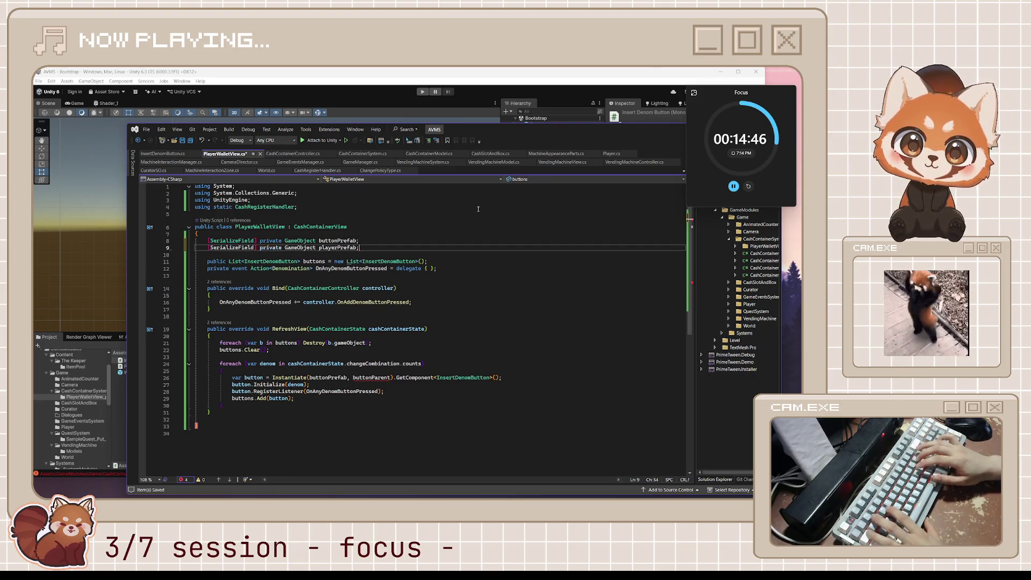
key(Tab)
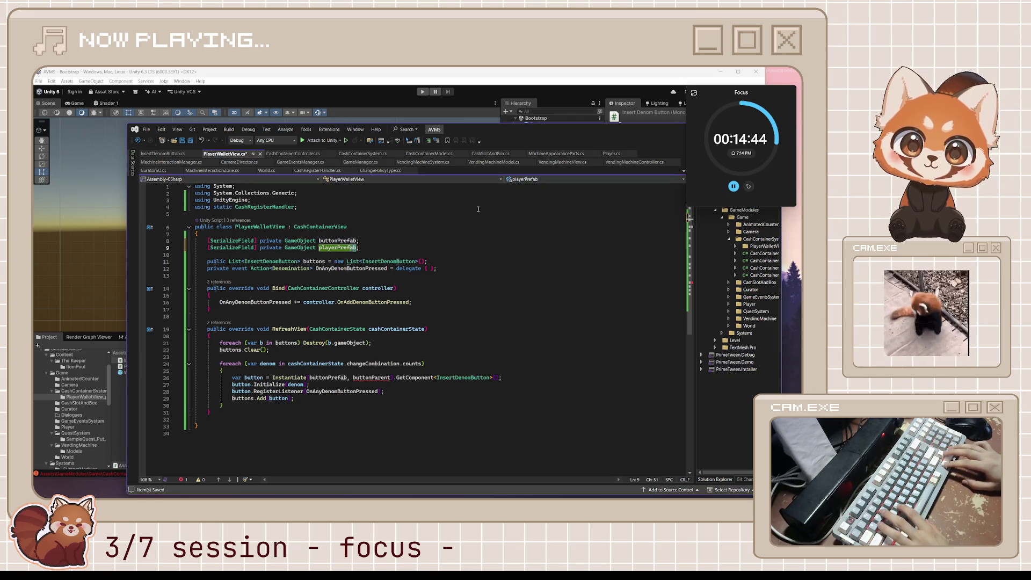
text(buttonP)
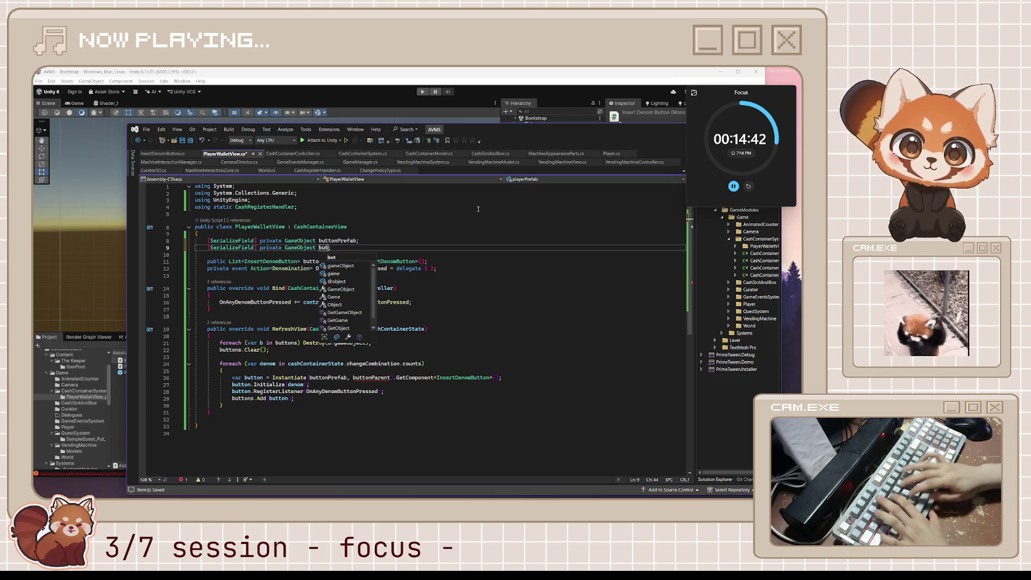
text(arent)
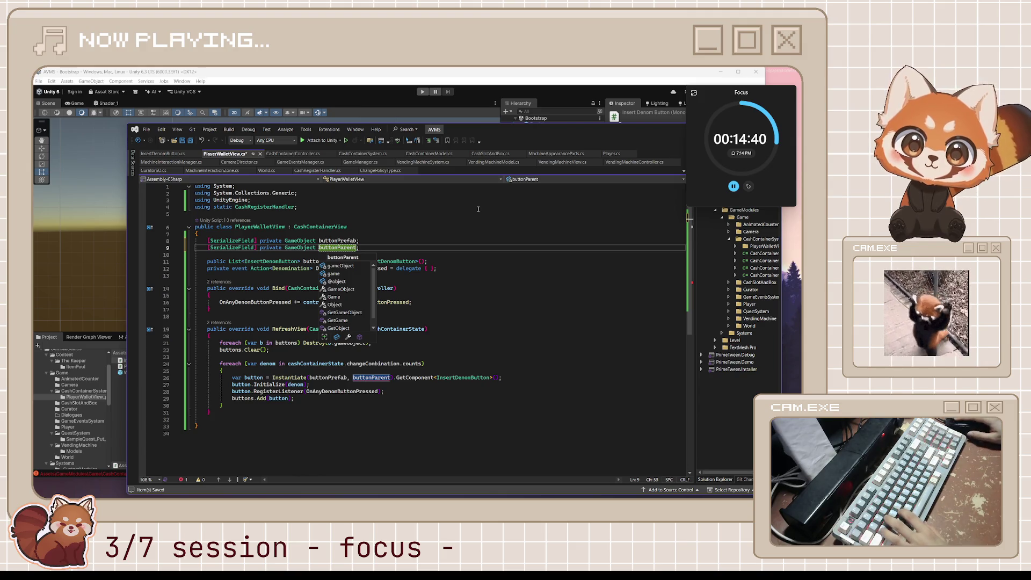
text(;)
click(472, 344)
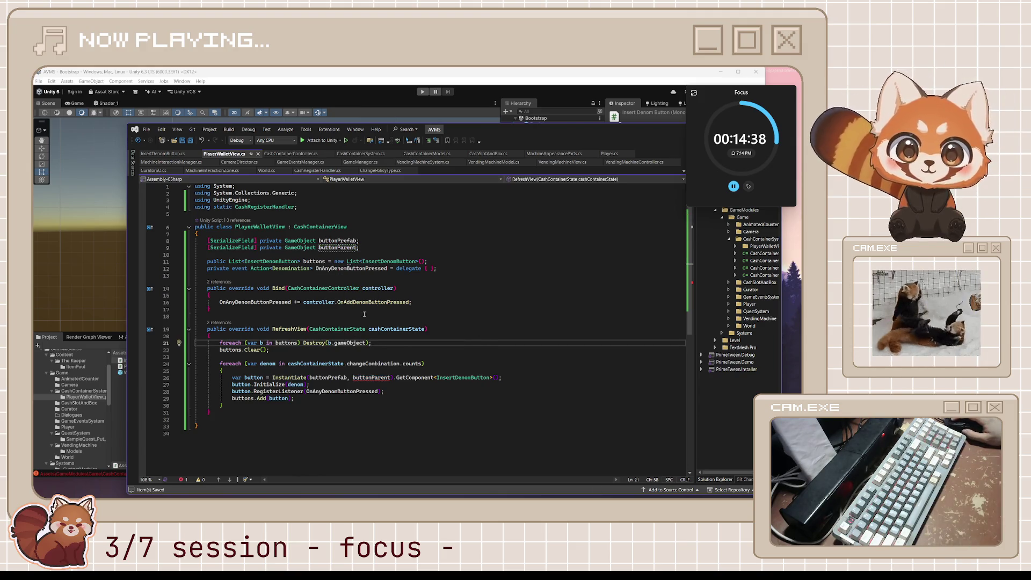
mouse_move(371, 378)
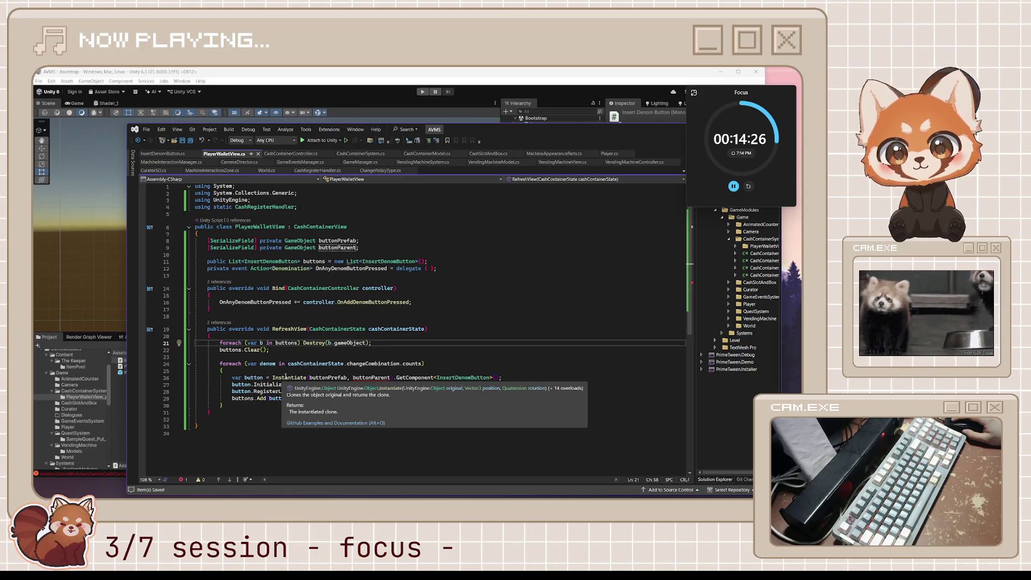
click(303, 377)
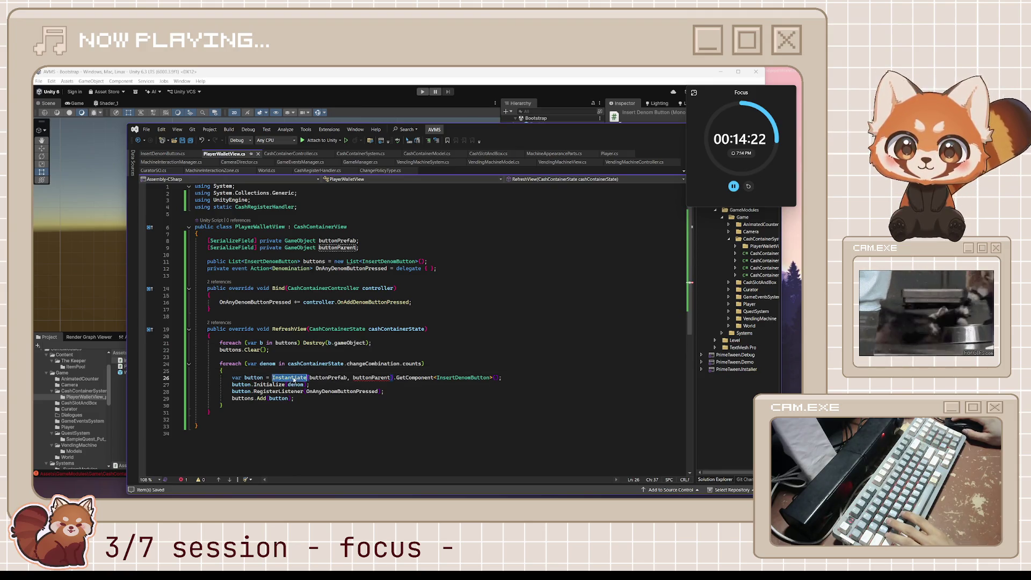
Go to the definition of Instantiate in the decompiled UnityEngine.Object source.
key(F12)
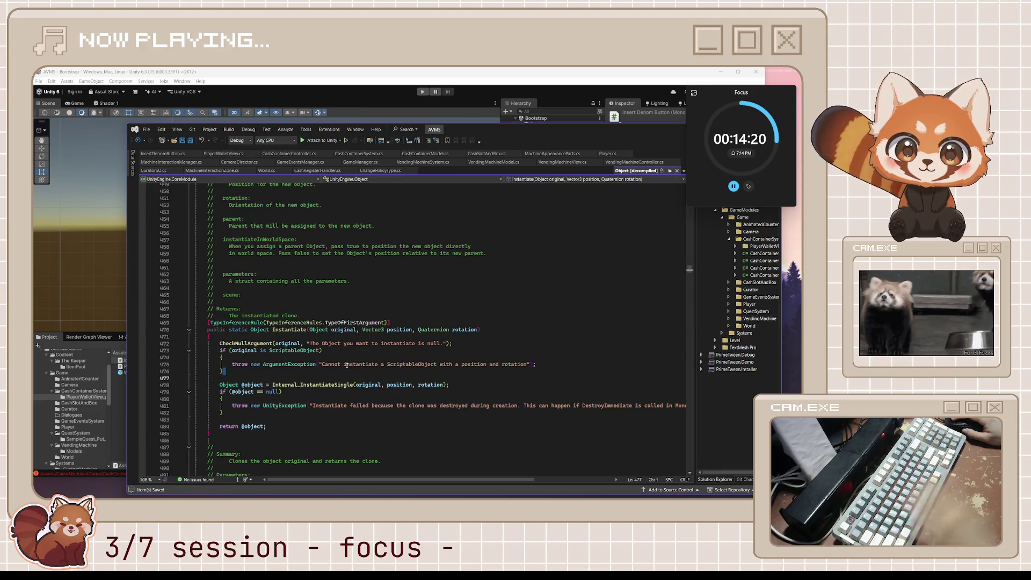
scroll(385, 343, up, 6)
scroll(403, 351, up, 6)
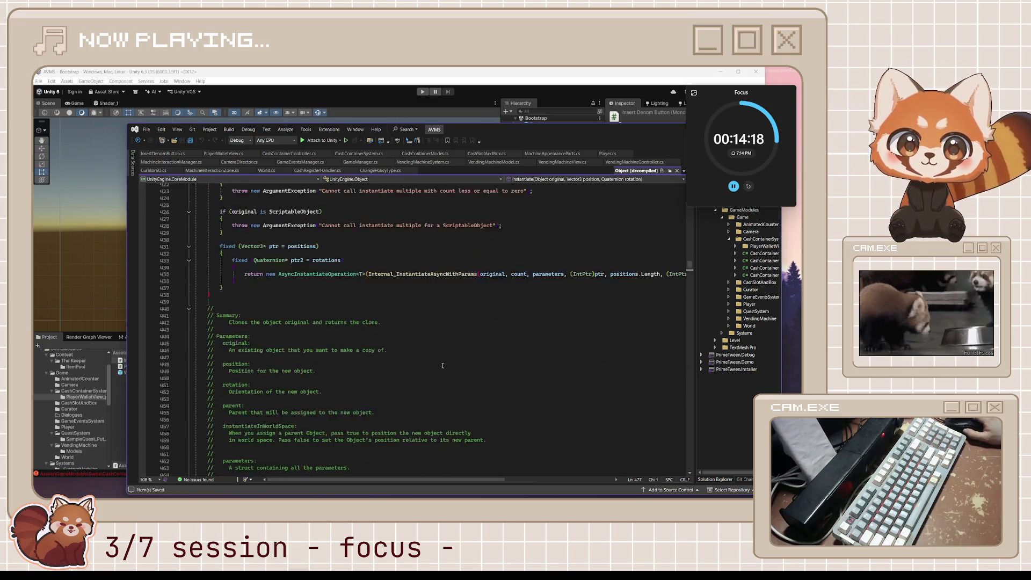
scroll(427, 361, up, 6)
scroll(444, 367, up, 6)
scroll(443, 366, up, 6)
scroll(444, 367, up, 6)
scroll(444, 367, up, 6)
scroll(444, 367, down, 5)
scroll(444, 367, down, 5)
scroll(444, 366, down, 6)
scroll(444, 368, down, 6)
scroll(445, 367, down, 8)
scroll(444, 367, down, 8)
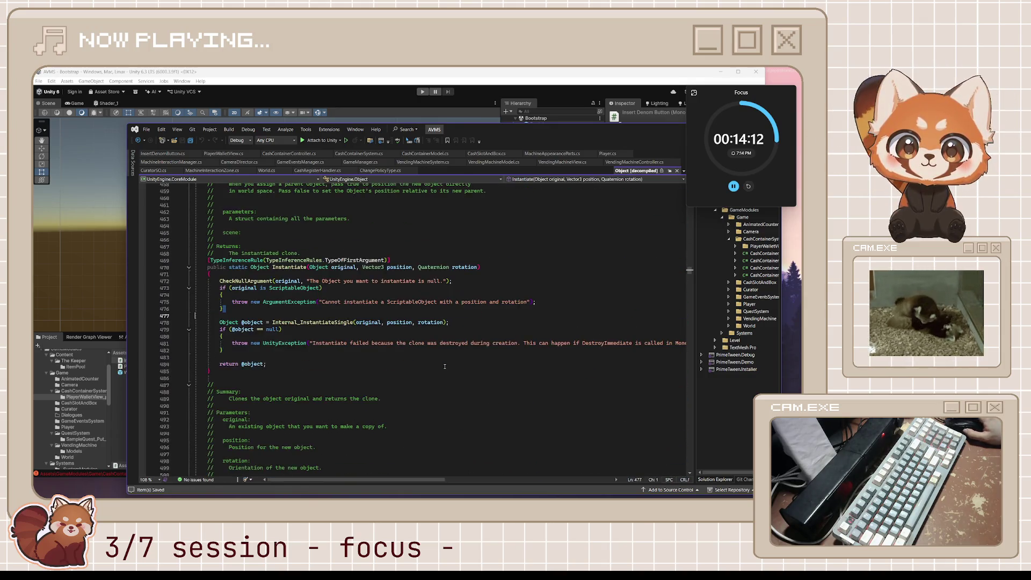
scroll(444, 366, down, 7)
scroll(444, 367, down, 7)
scroll(444, 367, down, 5)
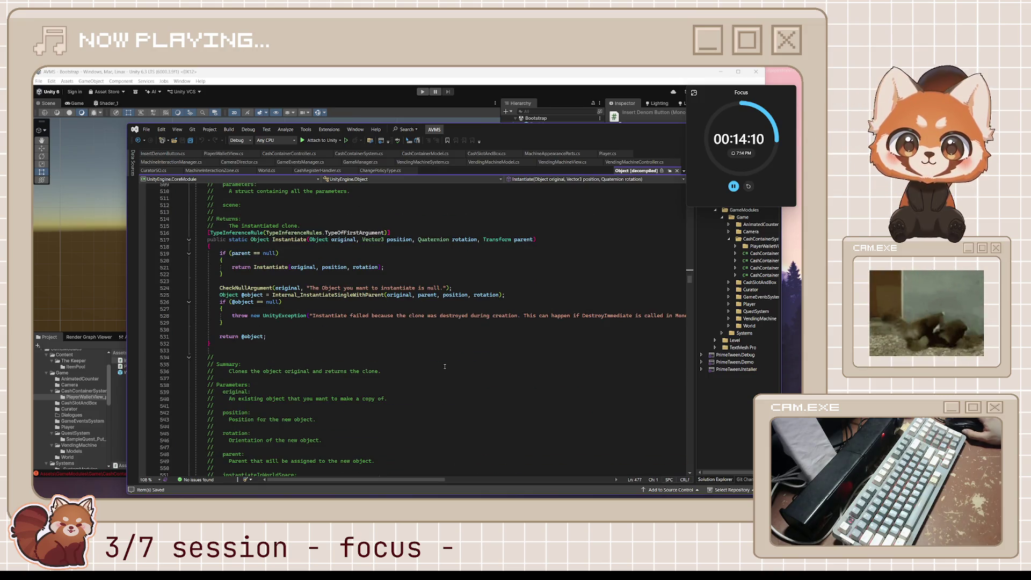
scroll(444, 366, down, 6)
scroll(445, 375, down, 6)
scroll(444, 374, down, 6)
scroll(445, 374, down, 6)
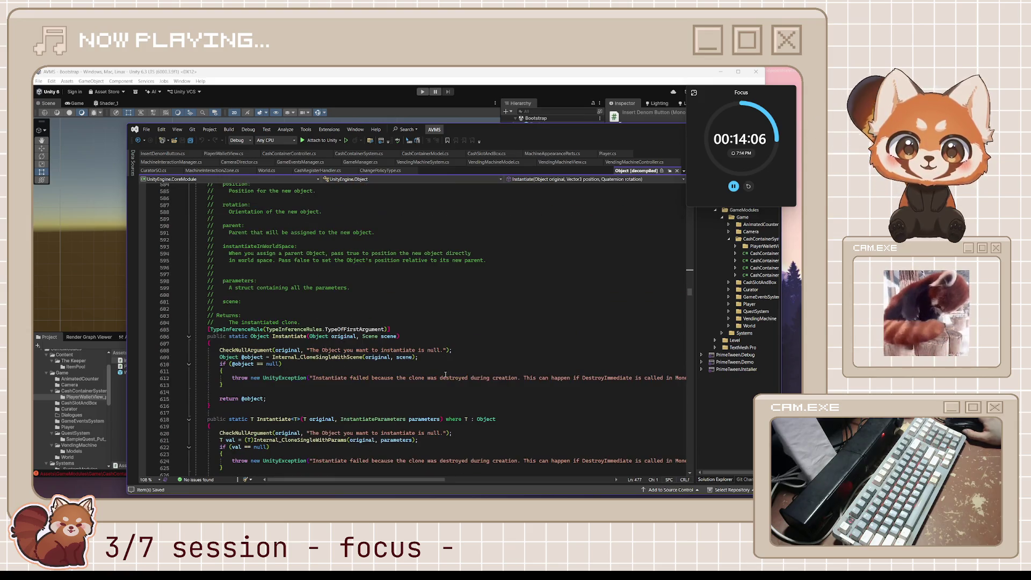
scroll(445, 373, down, 3)
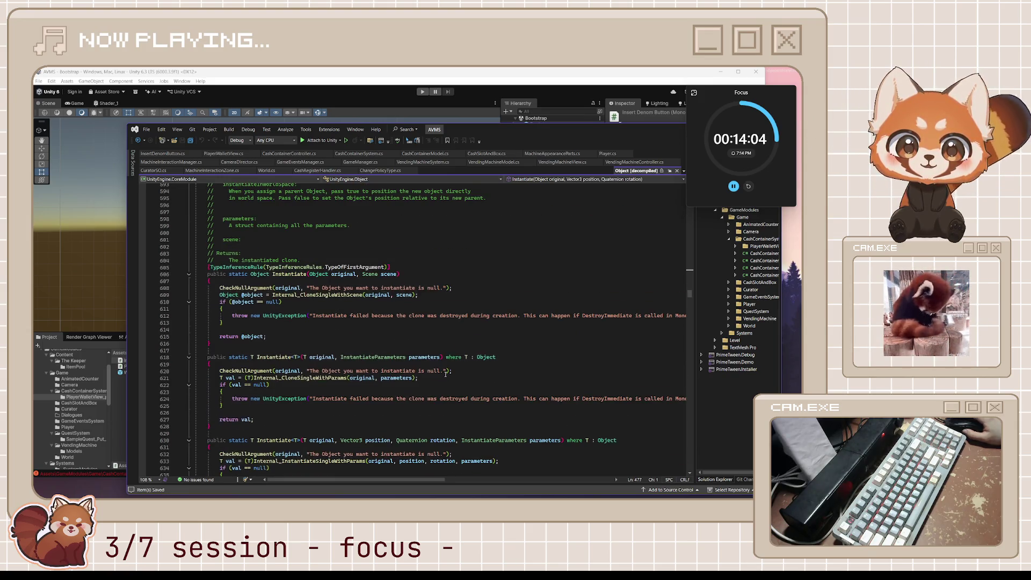
scroll(446, 373, down, 4)
scroll(444, 374, down, 3)
scroll(445, 374, down, 4)
scroll(445, 374, down, 3)
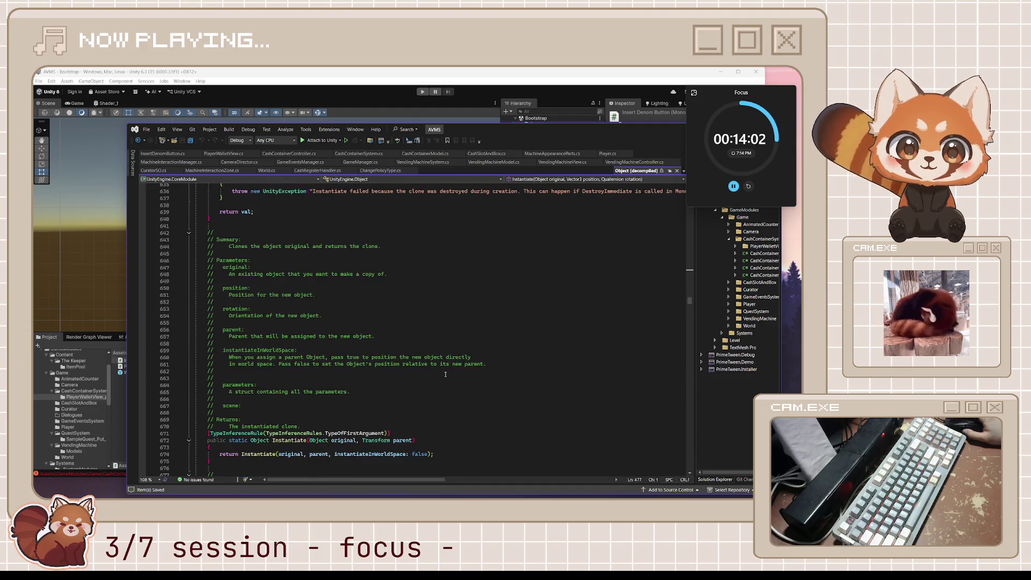
scroll(444, 374, down, 5)
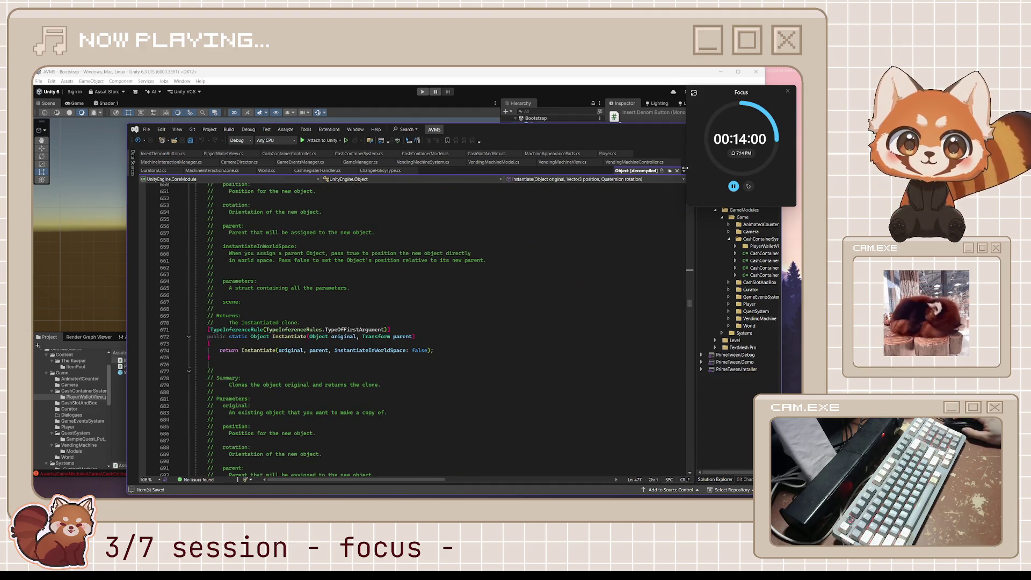
Close the decompiled Object tab and change buttonParent's type from GameObject to Transform.
click(669, 171)
double_click(298, 248)
text(Trans)
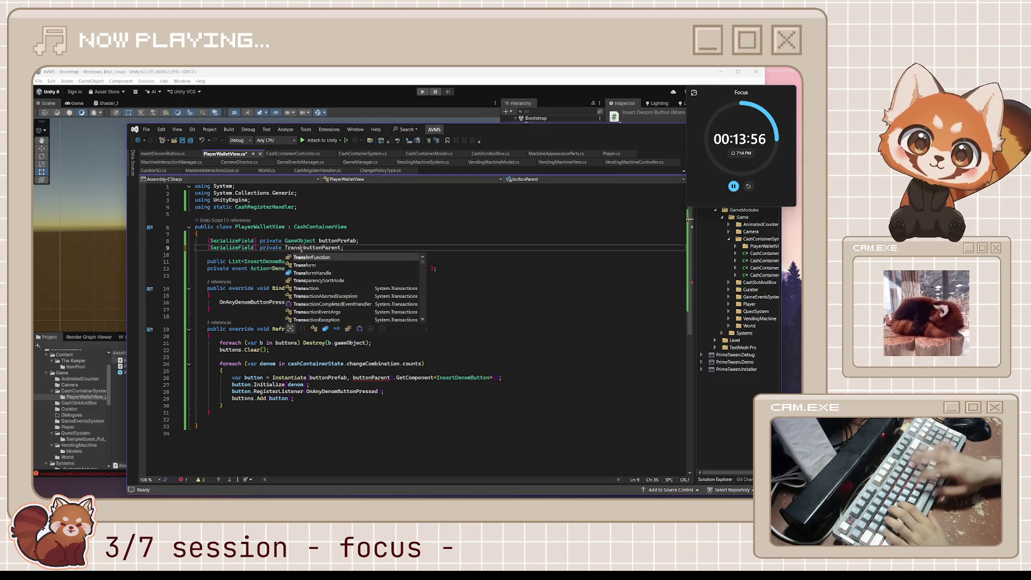
text(form)
click(494, 392)
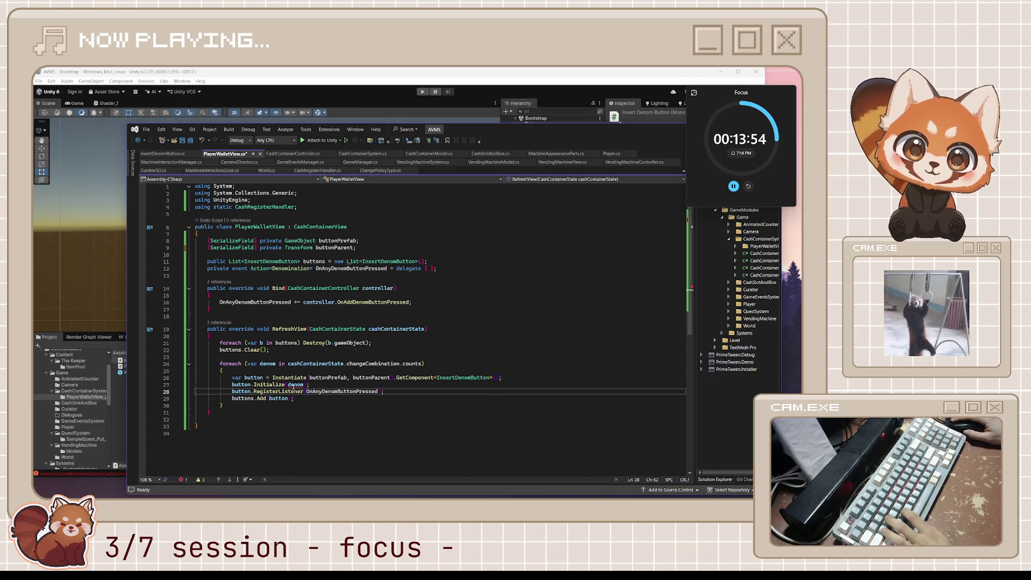
Review the denom argument and foreach loop around the Instantiate call in RefreshView.
click(291, 385)
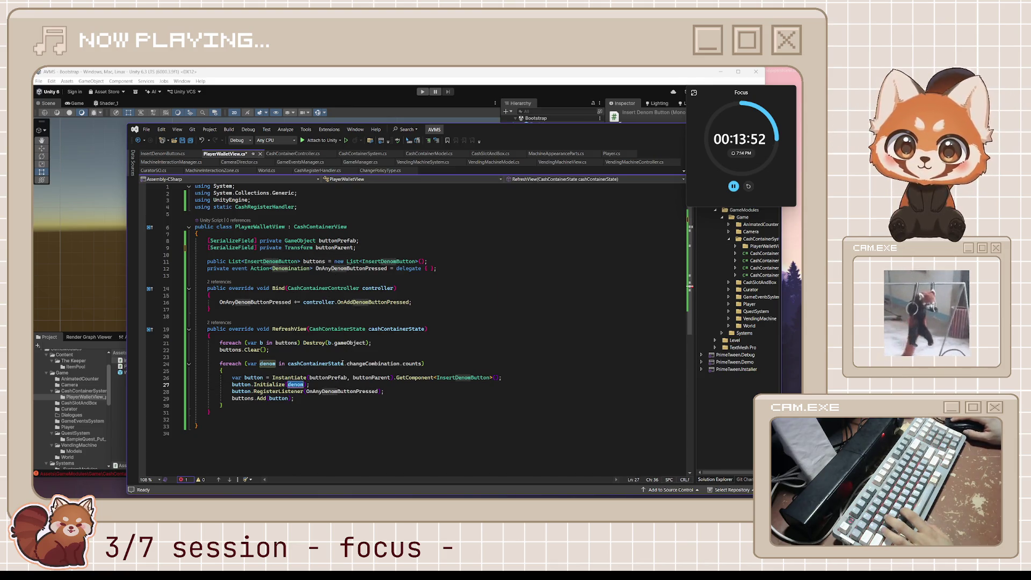
click(322, 387)
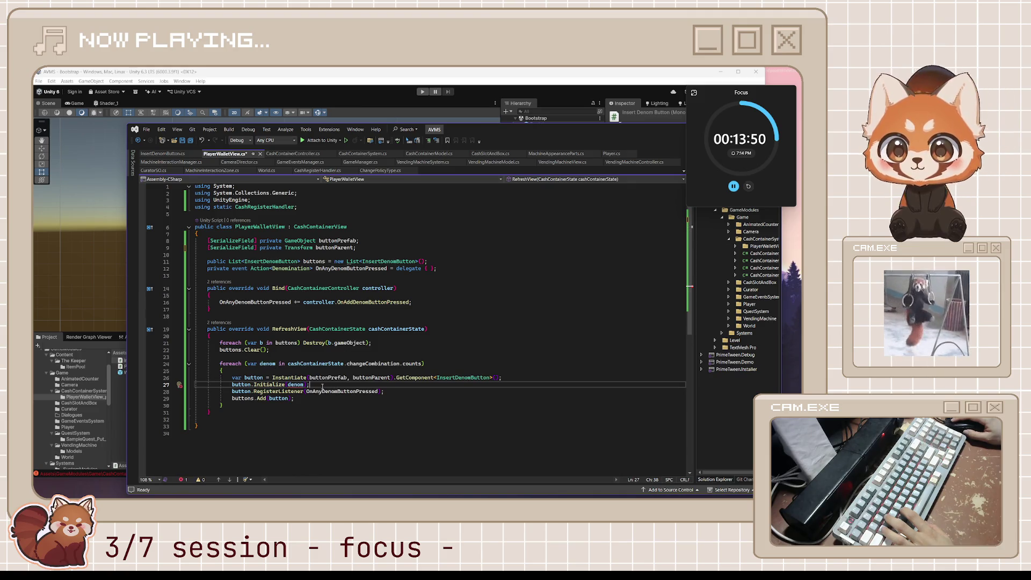
key(Left)
key(Left)
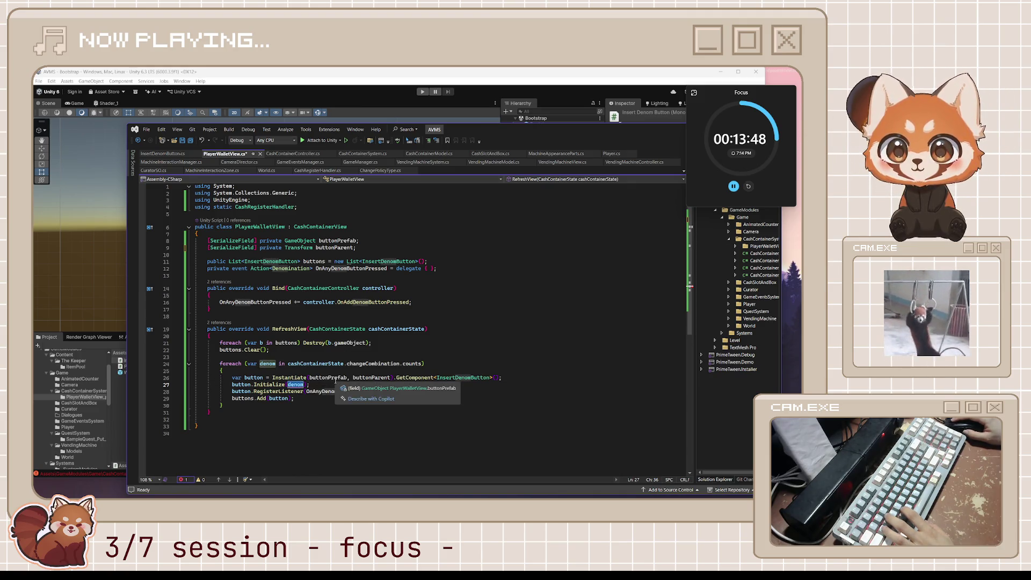
key(Up)
key(Up)
key(Up)
key(End)
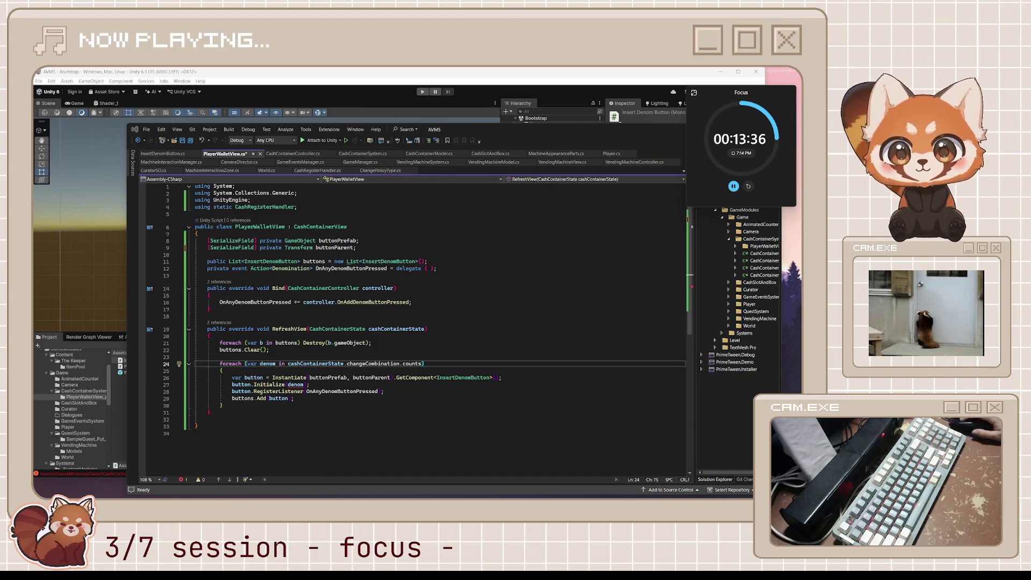
click(315, 370)
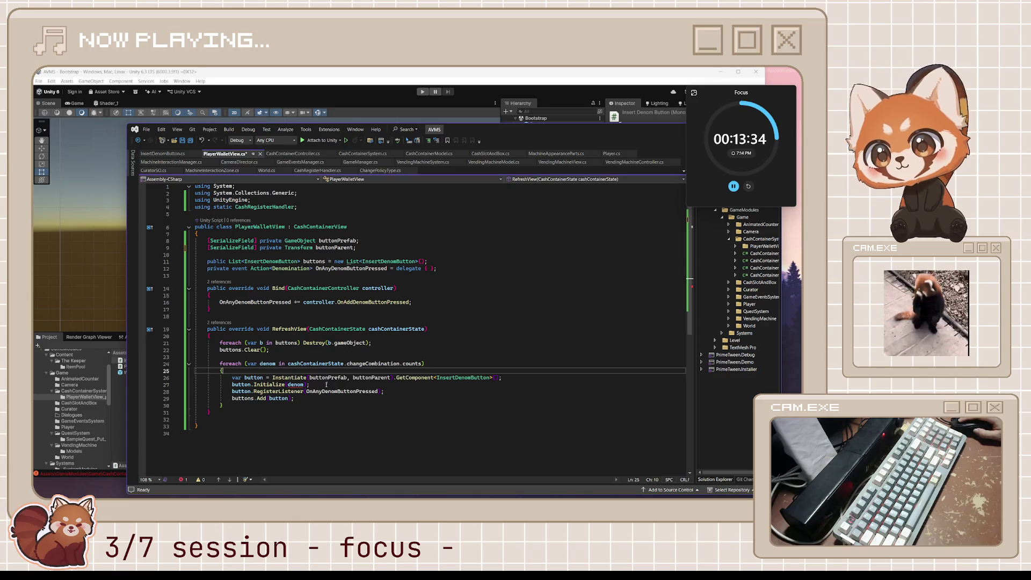
click(323, 385)
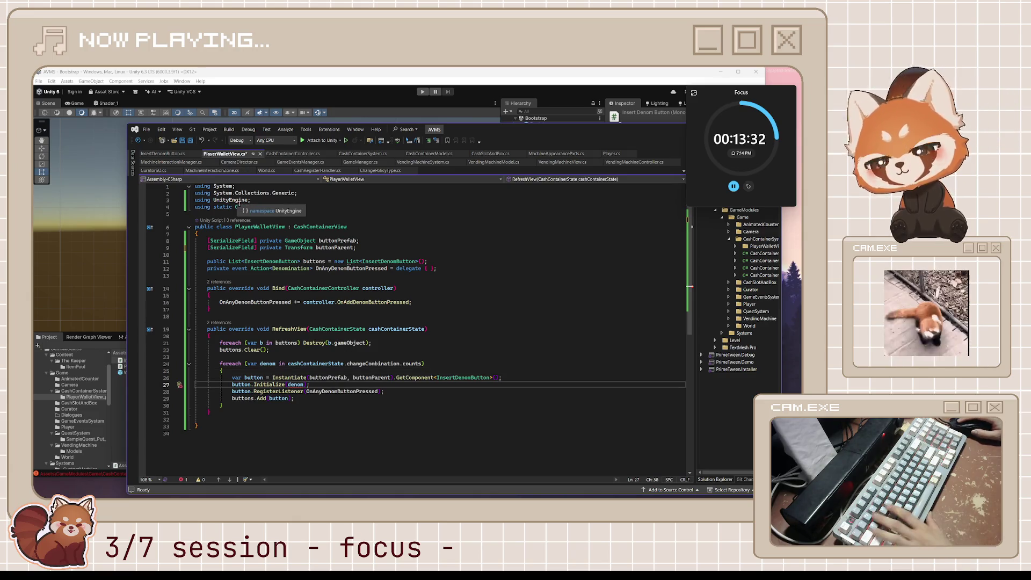
Save PlayerWalletView and read InsertDenomButton's Initialize, OnInsertDenomButtonClicked and OnDestroy.
key(ctrl+s)
click(166, 153)
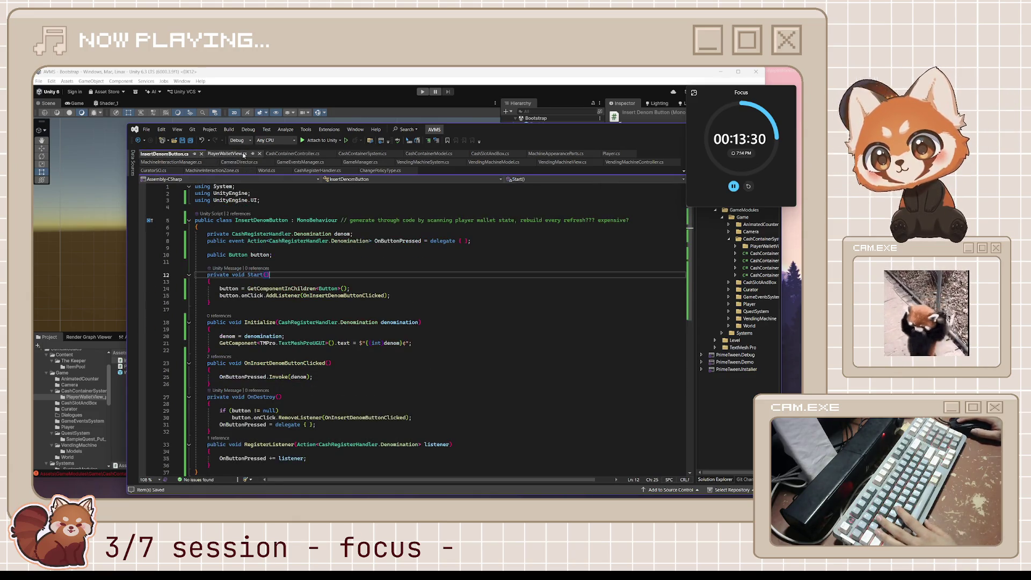
scroll(323, 299, up, 3)
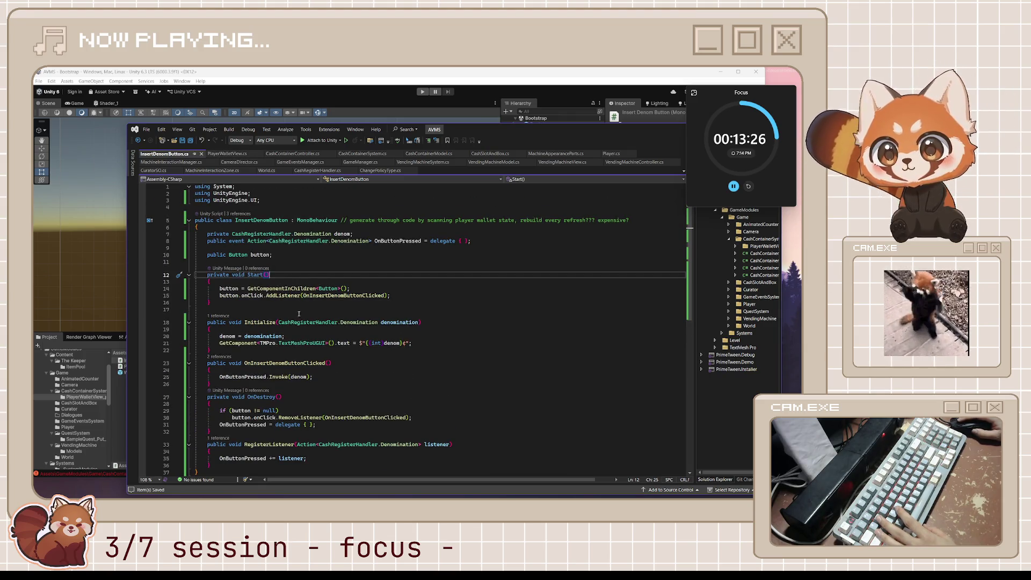
click(265, 322)
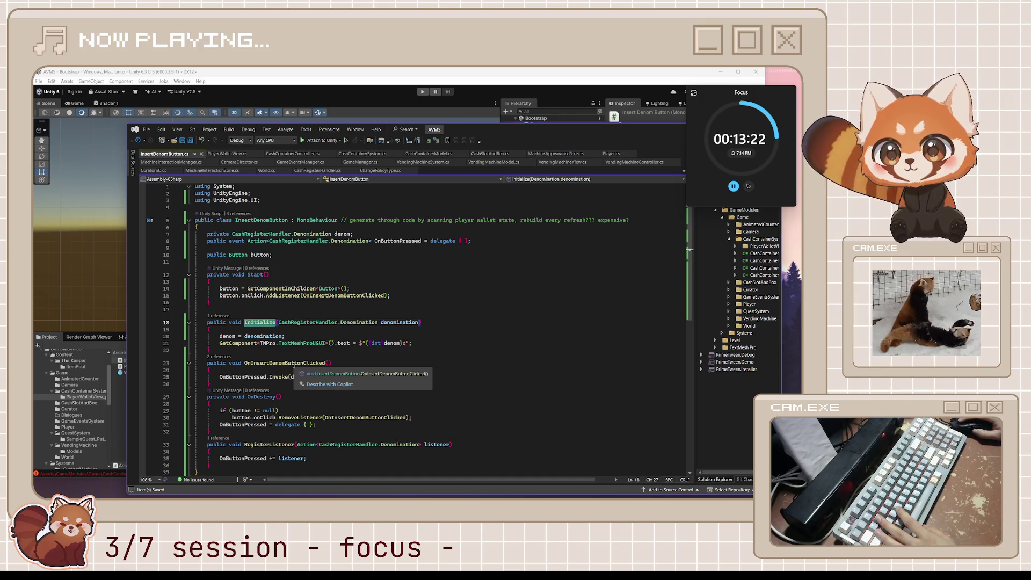
double_click(295, 364)
click(282, 401)
double_click(307, 417)
drag(316, 424, 284, 424)
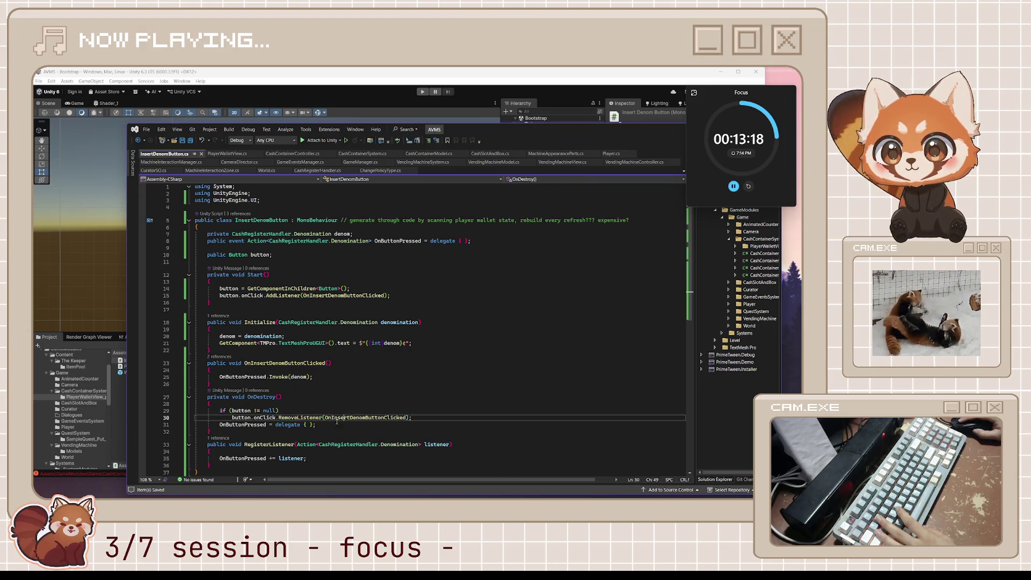
key(Down)
scroll(306, 423, down, 2)
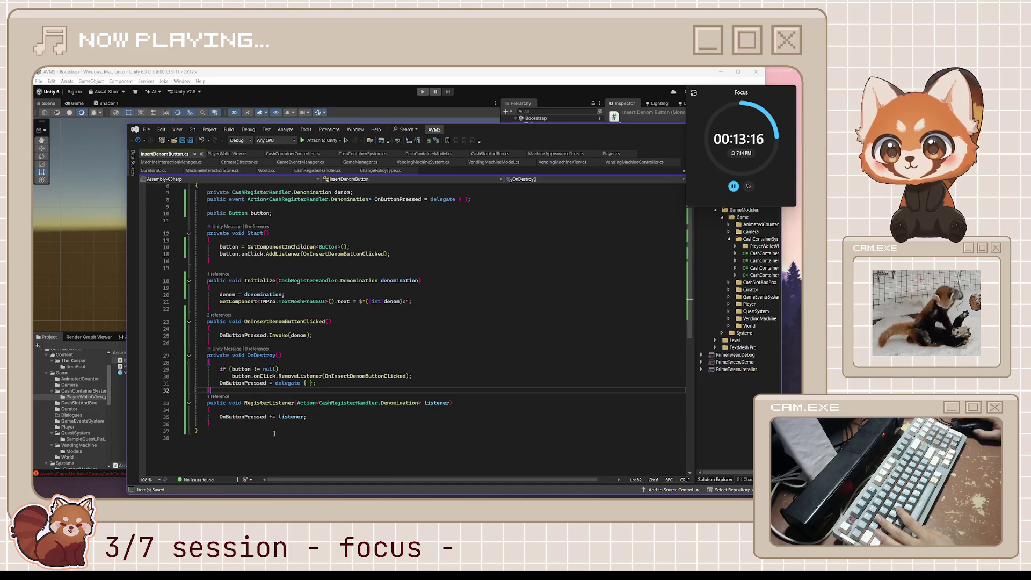
scroll(306, 423, up, 2)
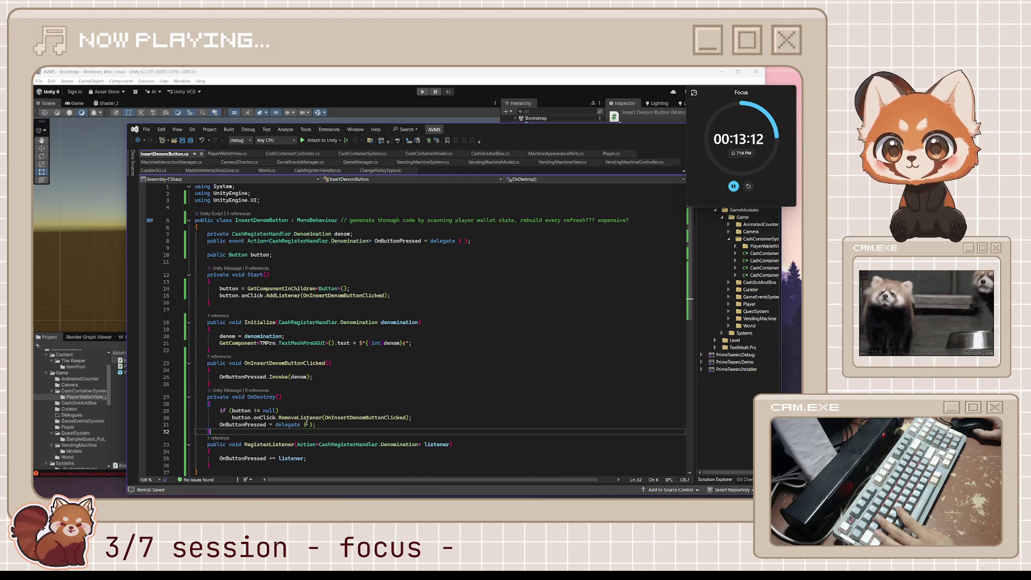
scroll(329, 416, down, 3)
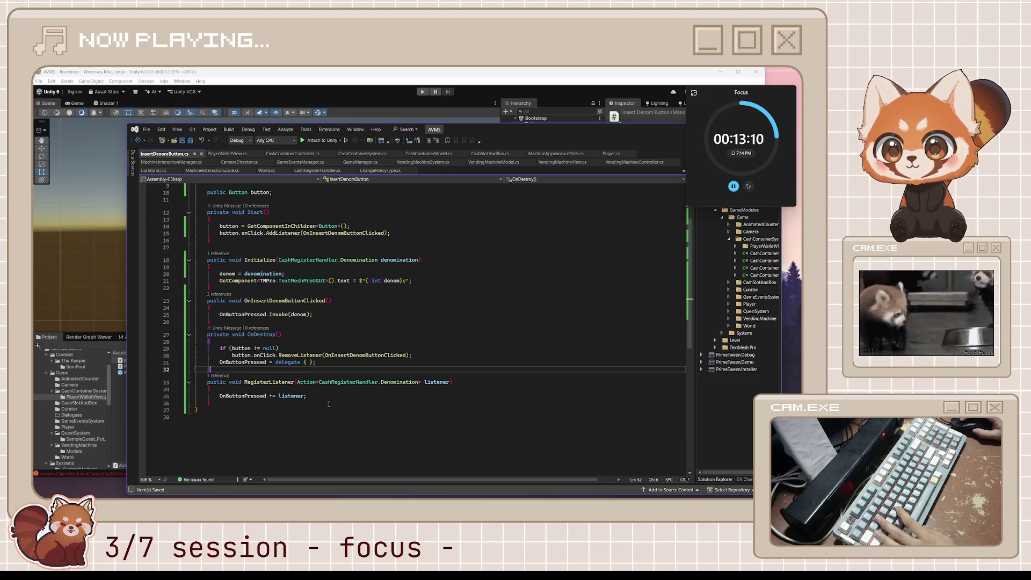
Look over RegisterListener's subscription to OnButtonPressed and the Invoke line.
click(326, 400)
click(176, 398)
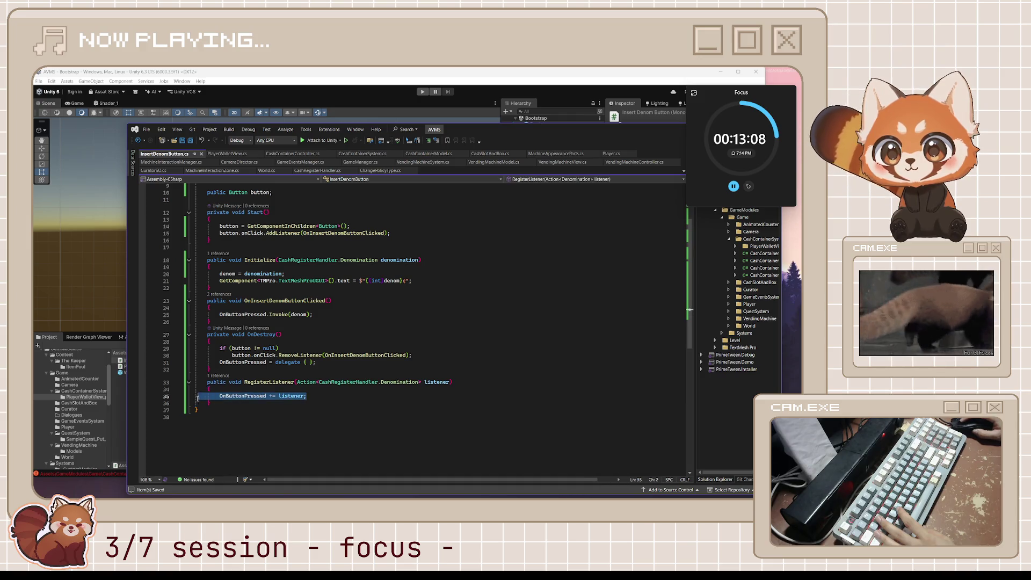
click(334, 402)
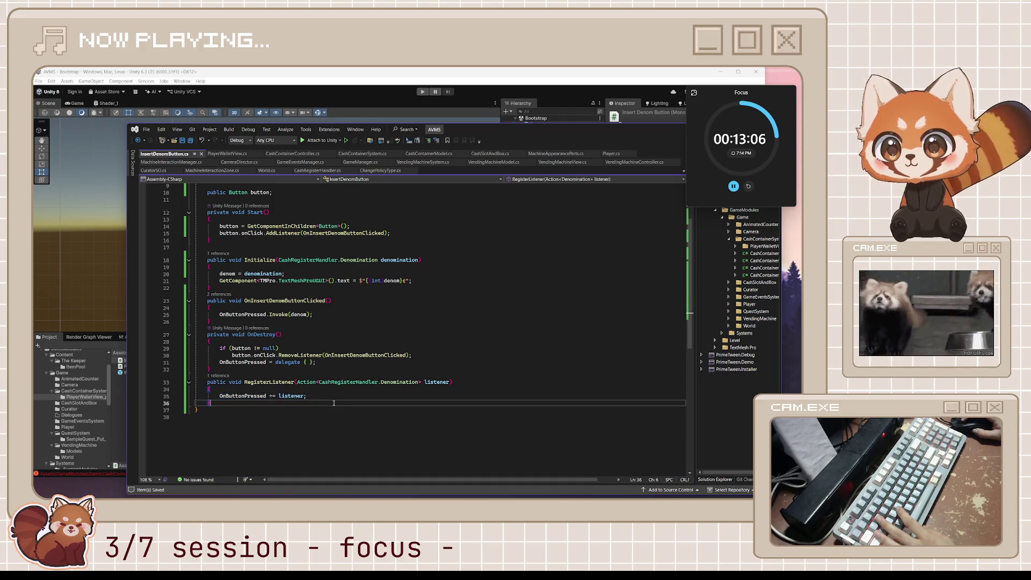
click(321, 382)
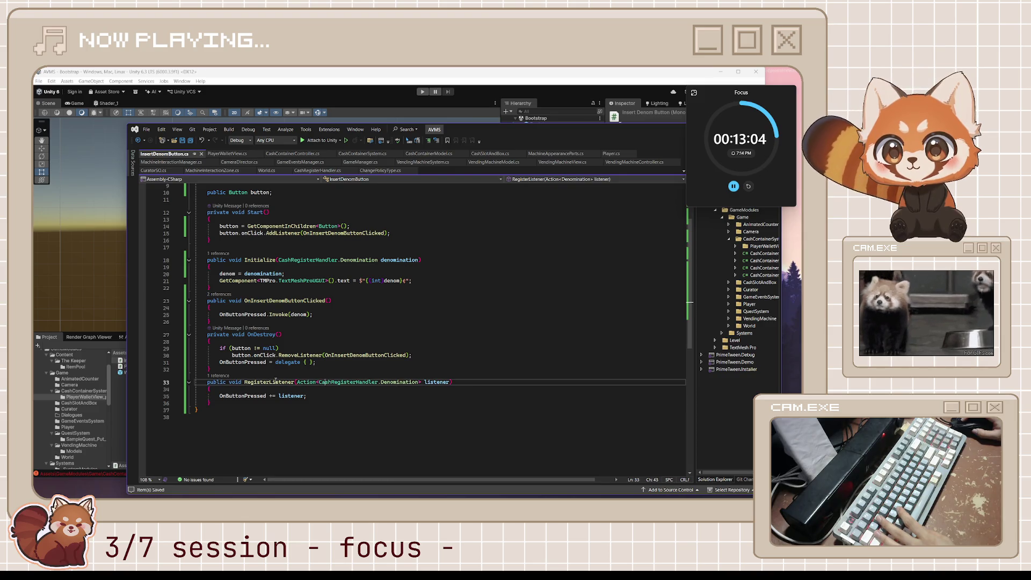
double_click(266, 382)
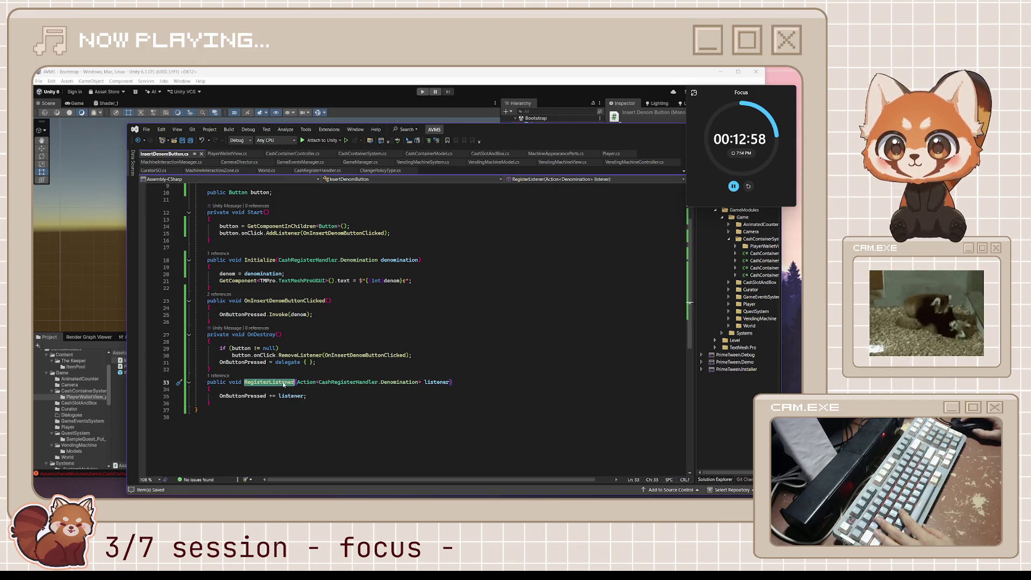
drag(291, 396, 298, 401)
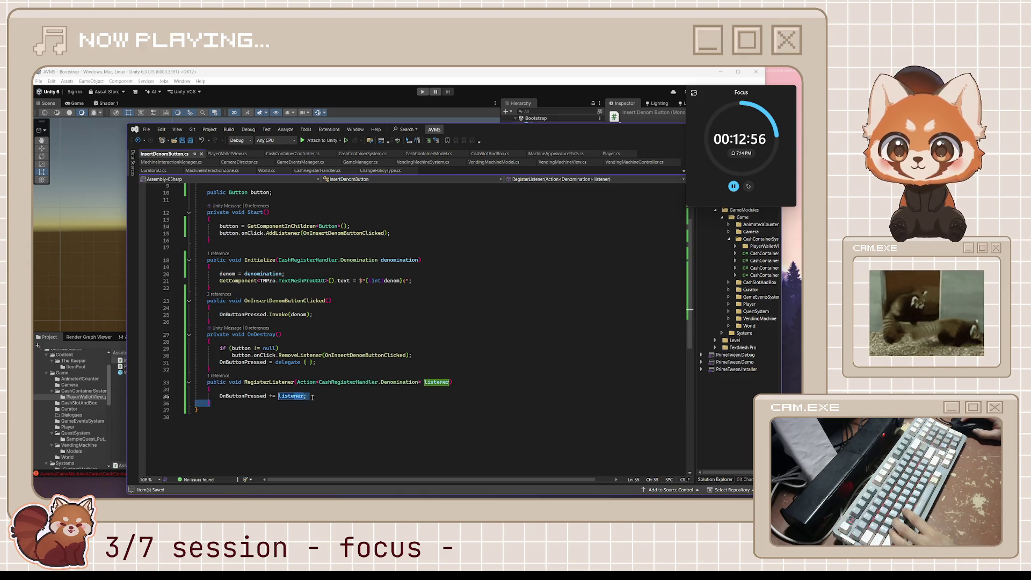
click(329, 317)
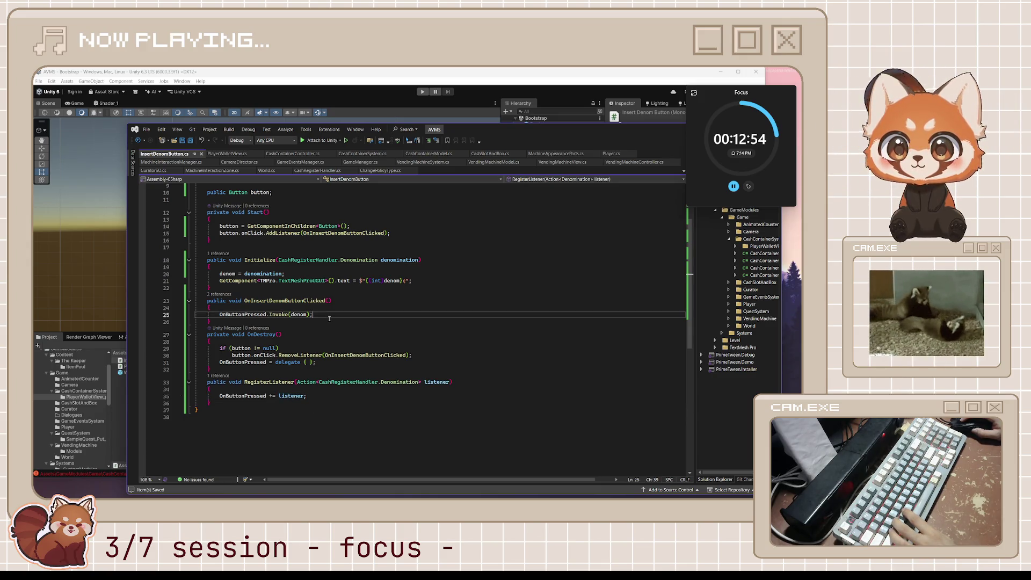
Move Initialize below OnDestroy with a '// called from outside' comment above it and save.
key(shift+Up)
key(shift+Up)
key(shift+Up)
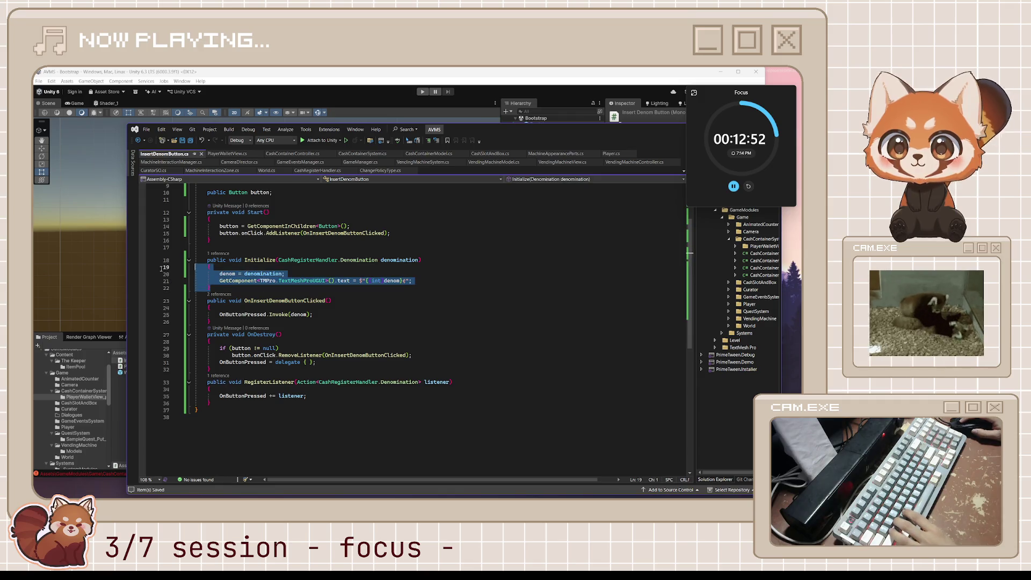
key(BackSpace)
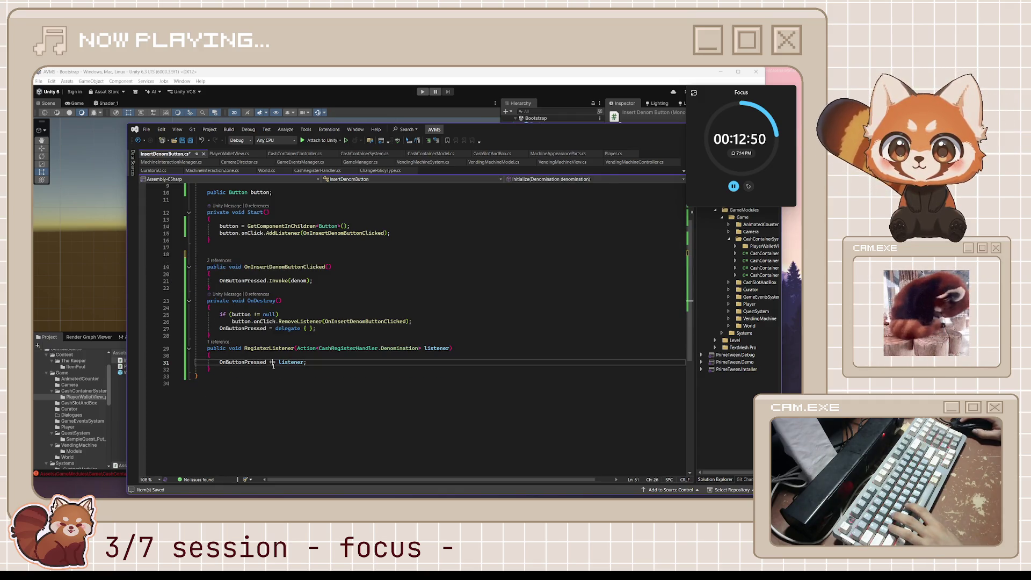
click(280, 370)
key(Up)
key(Up)
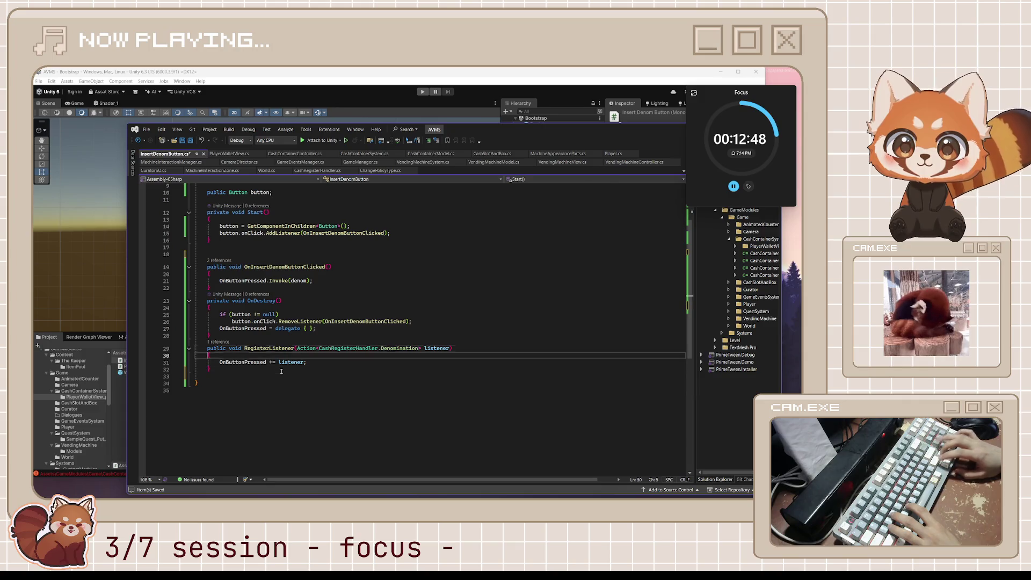
text(public void Initialize(CashRegisterHandler.Denomination denomination) {     denom = denomination;     GetComponent<TMPro.TextMeshProUGUI>().text = $"{(int)denom}¢"; })
key(Up)
key(Up)
key(Up)
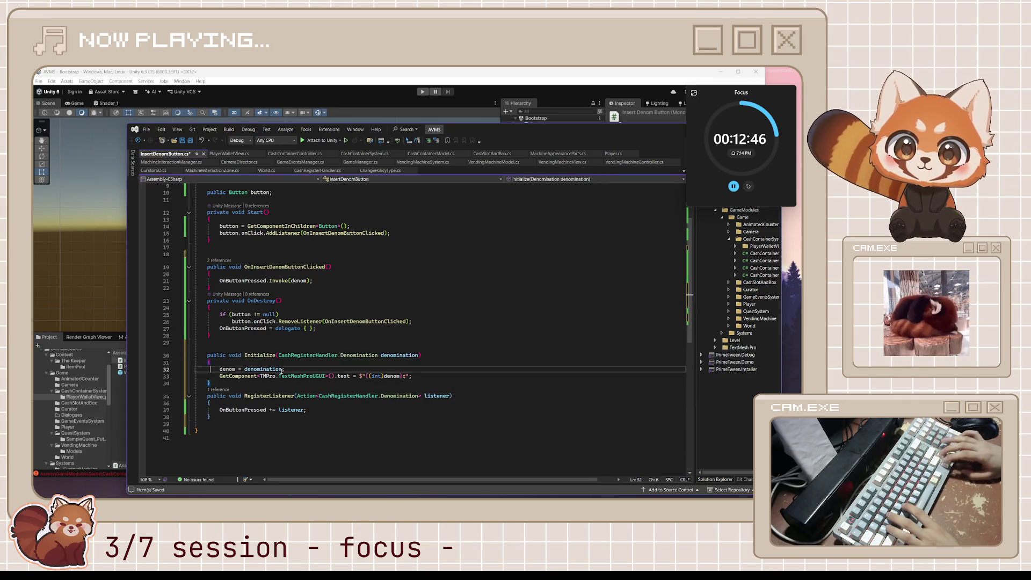
key(Return)
text(/ called from c)
text(outside)
key(ctrl+s)
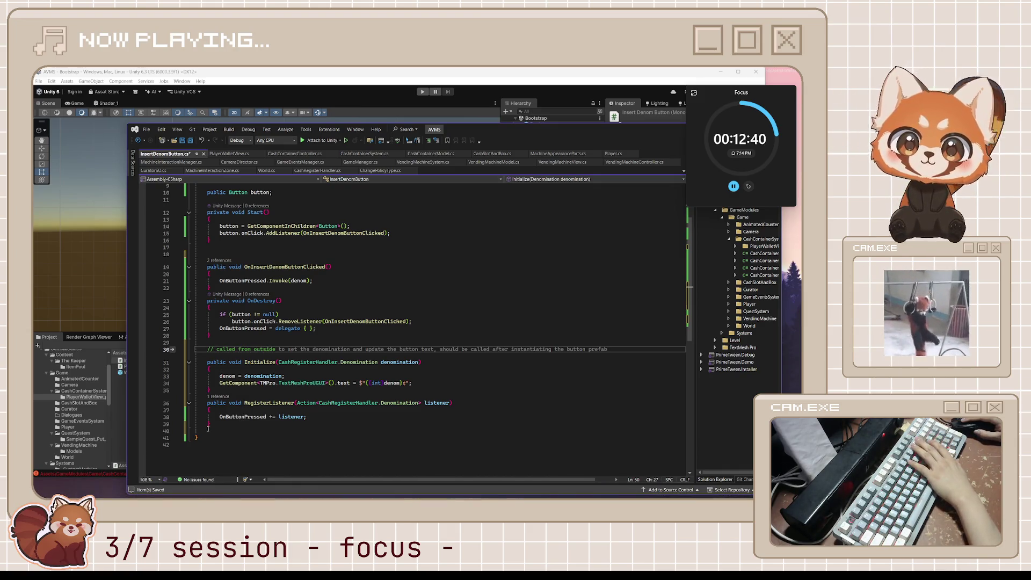
Tidy the trailing blank line and review the int cast in Initialize and RegisterListener.
click(208, 430)
key(BackSpace)
click(375, 383)
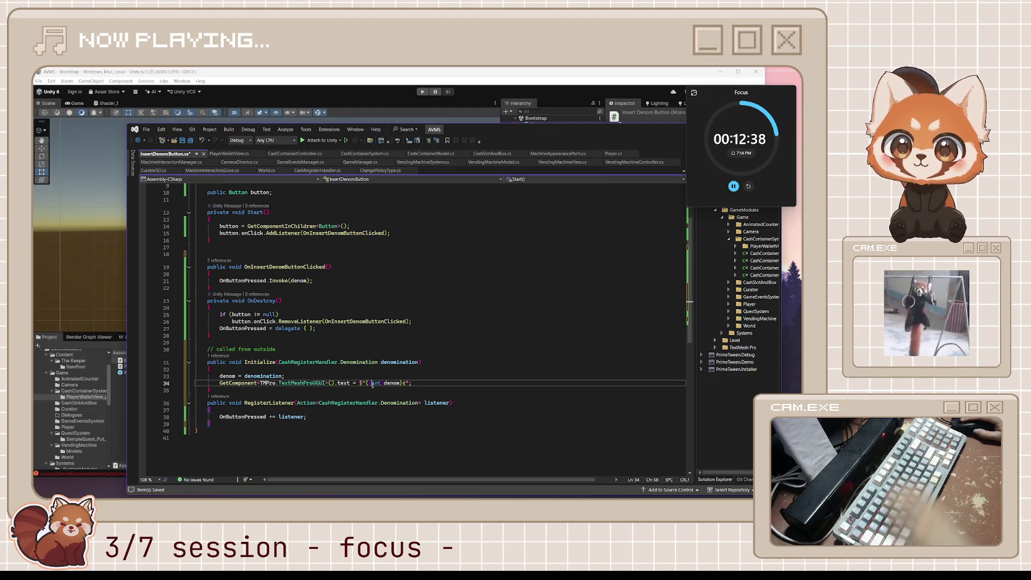
click(430, 364)
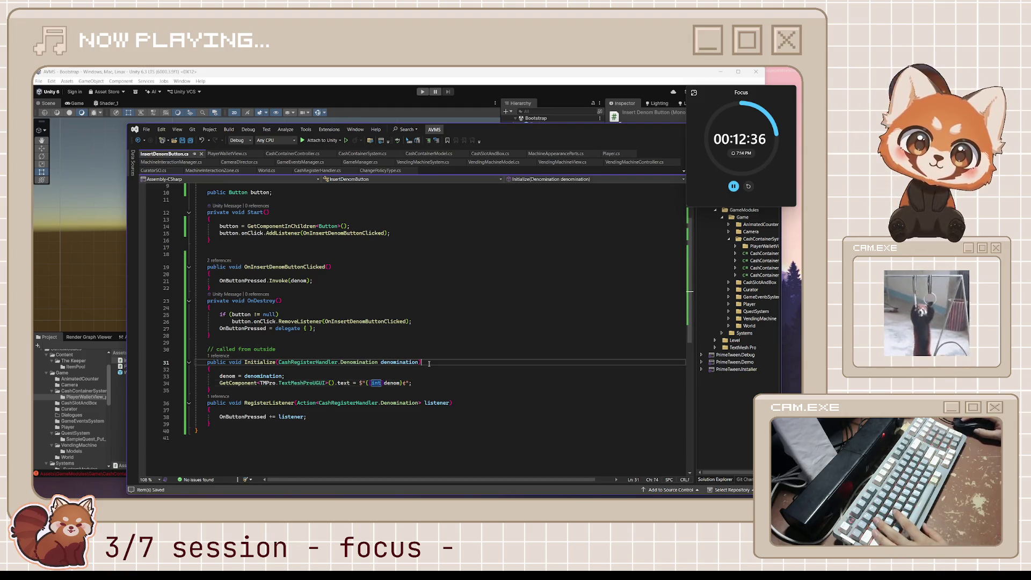
double_click(290, 403)
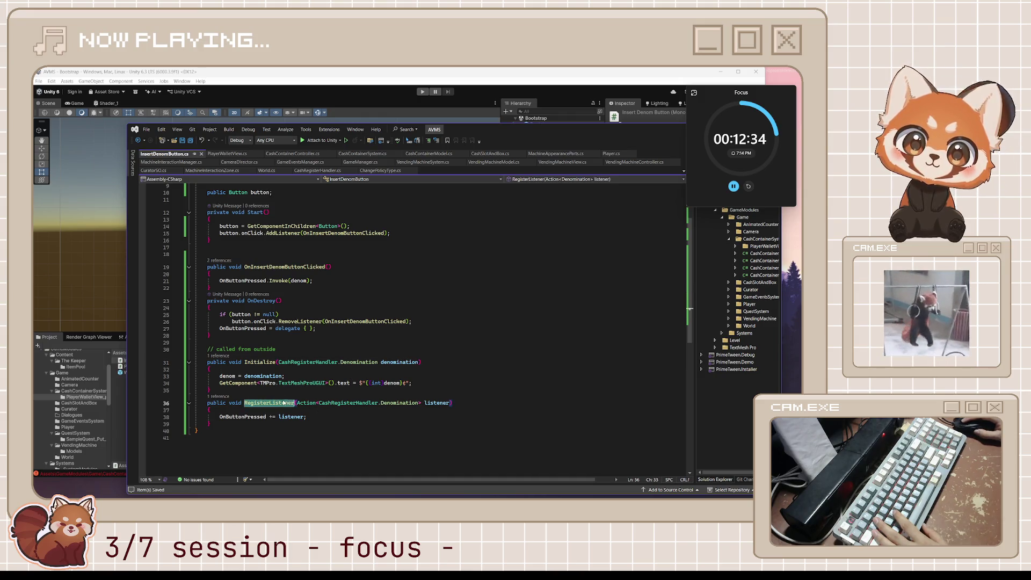
scroll(308, 347, up, 2)
scroll(303, 319, up, 1)
click(303, 317)
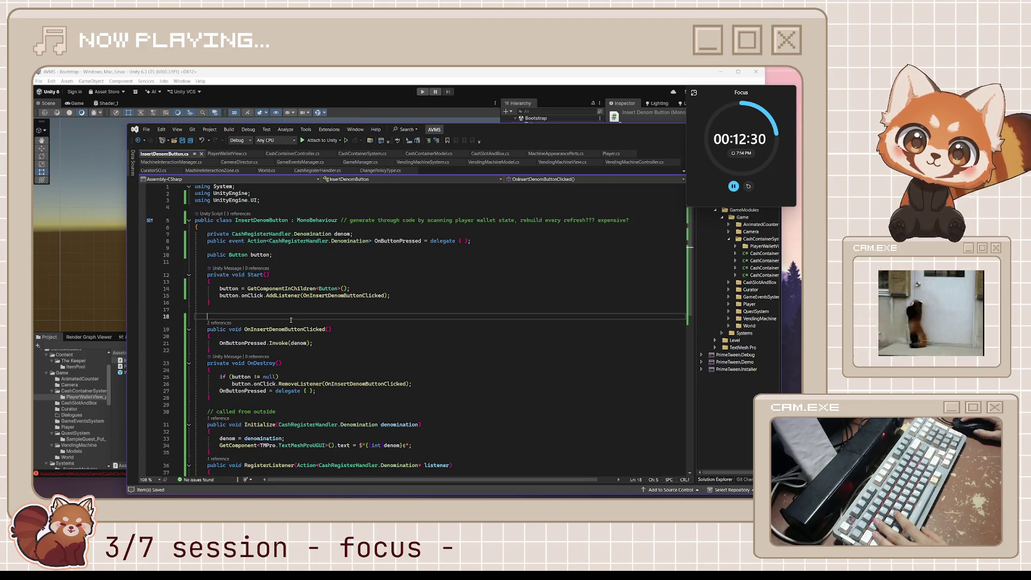
Return to PlayerWalletView's RefreshView loop over counts after glancing at InsertDenomButton.
click(229, 153)
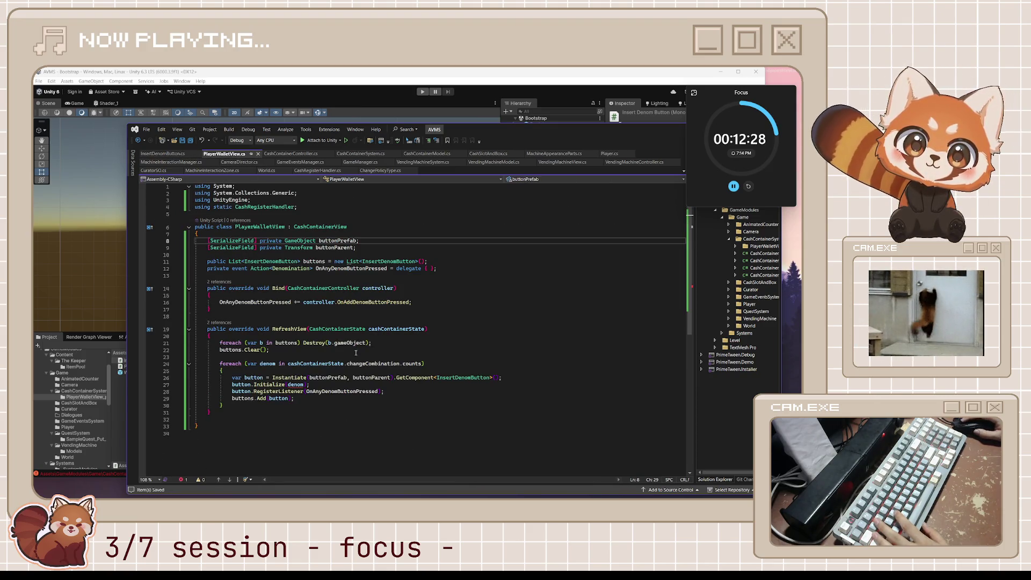
click(254, 377)
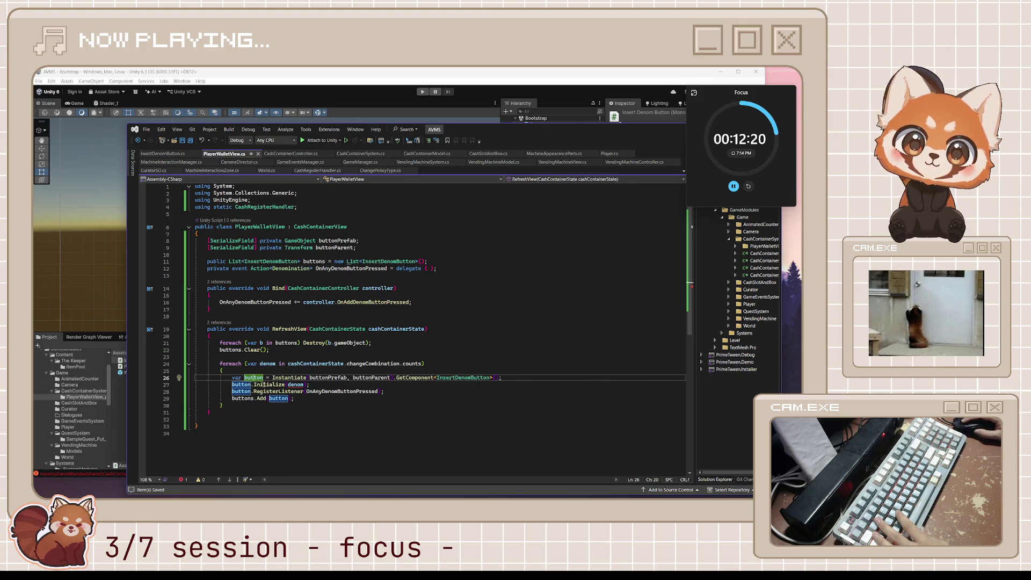
mouse_move(278, 398)
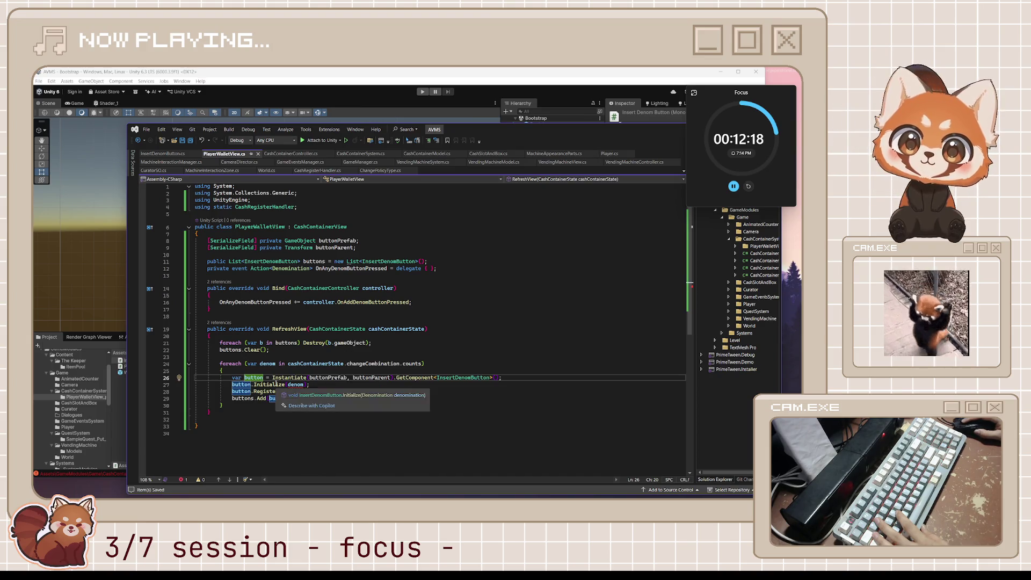
click(163, 154)
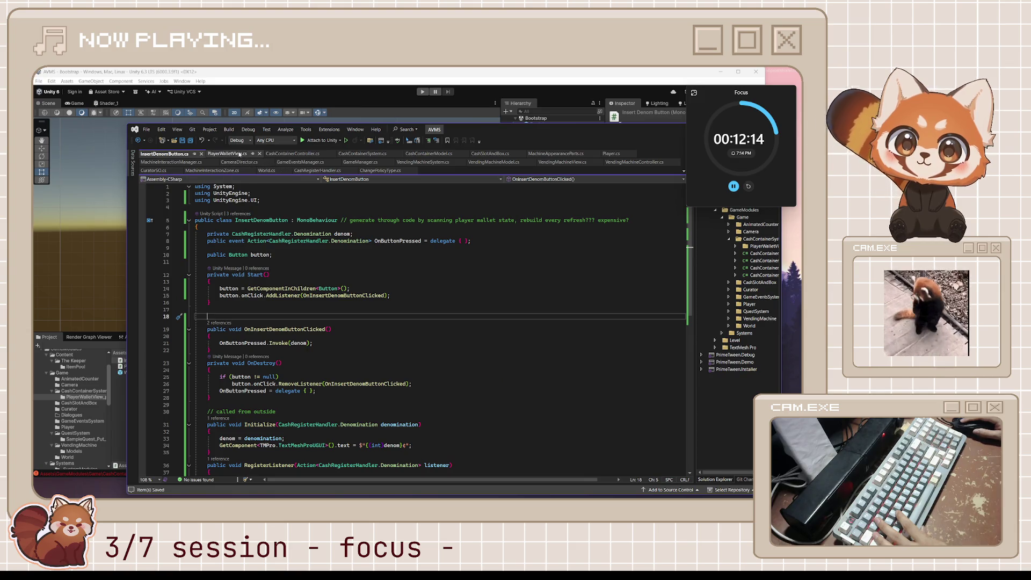
click(239, 154)
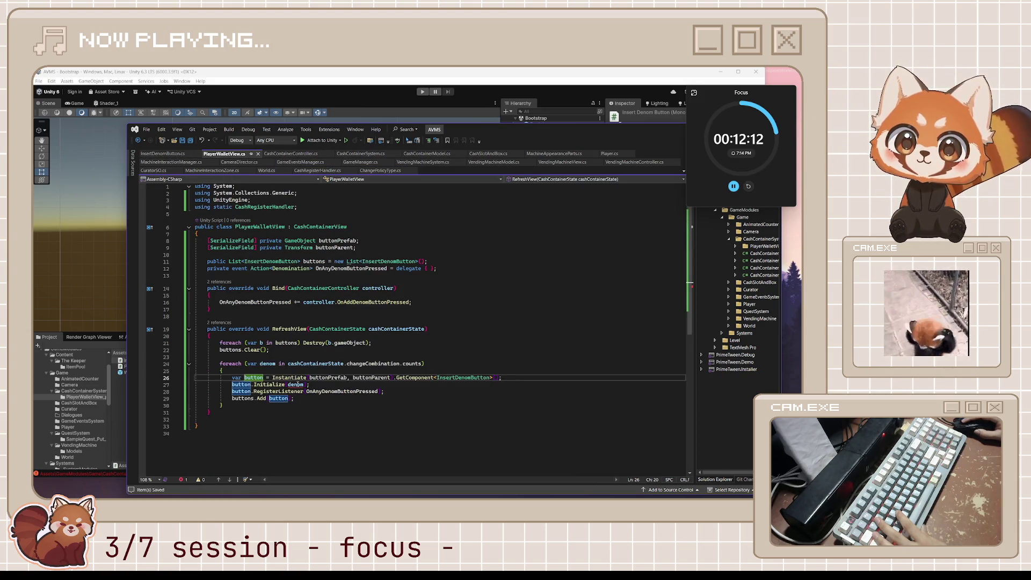
click(263, 363)
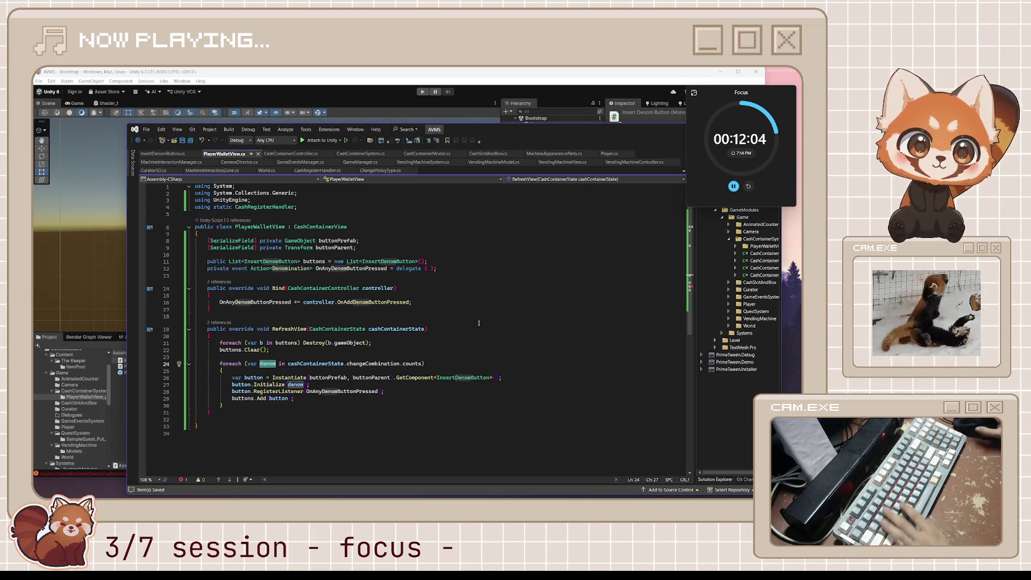
text(, count))
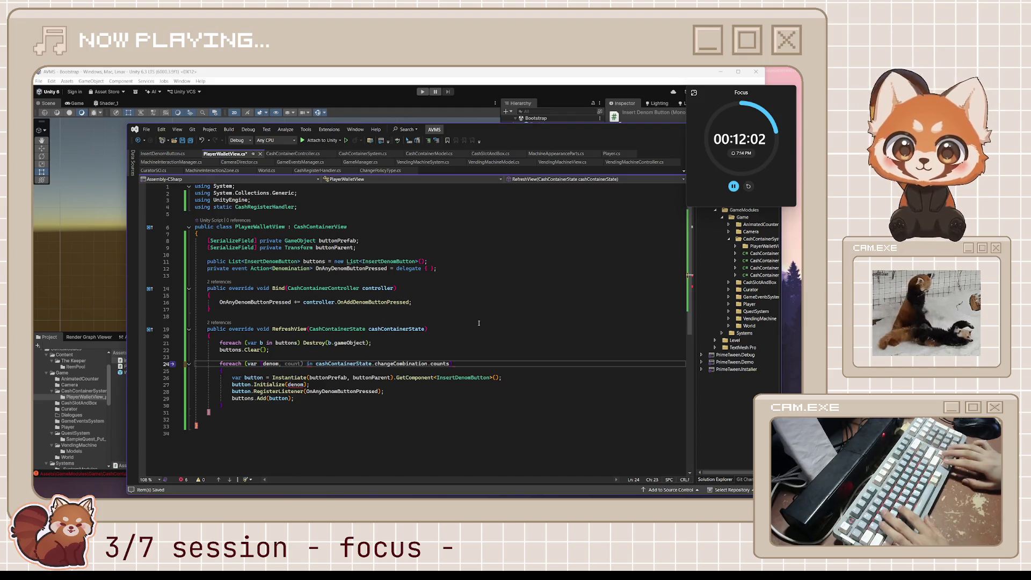
text())
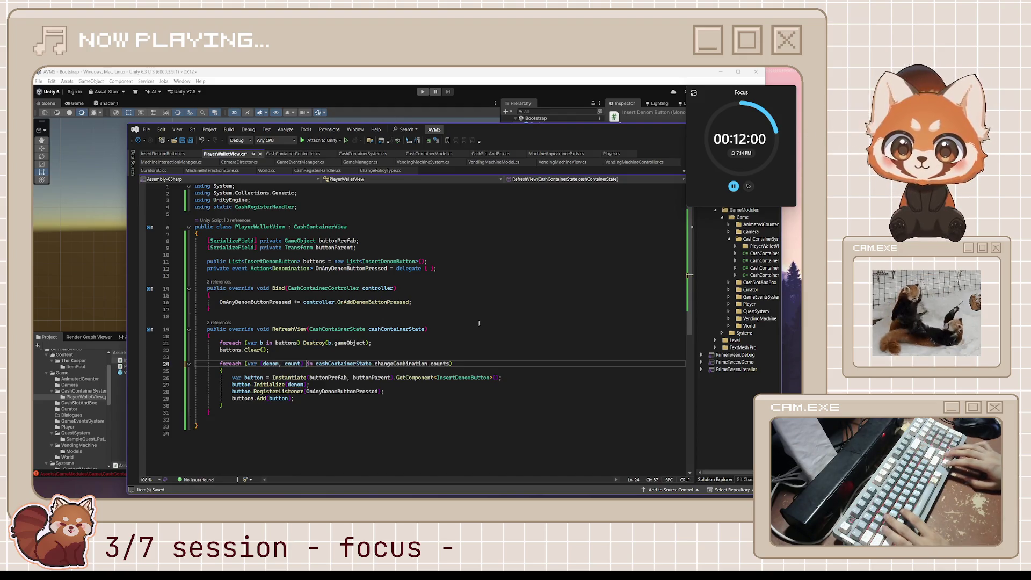
Unpack the loop as (denom, count) and pass count alongside denom to Initialize.
key(End)
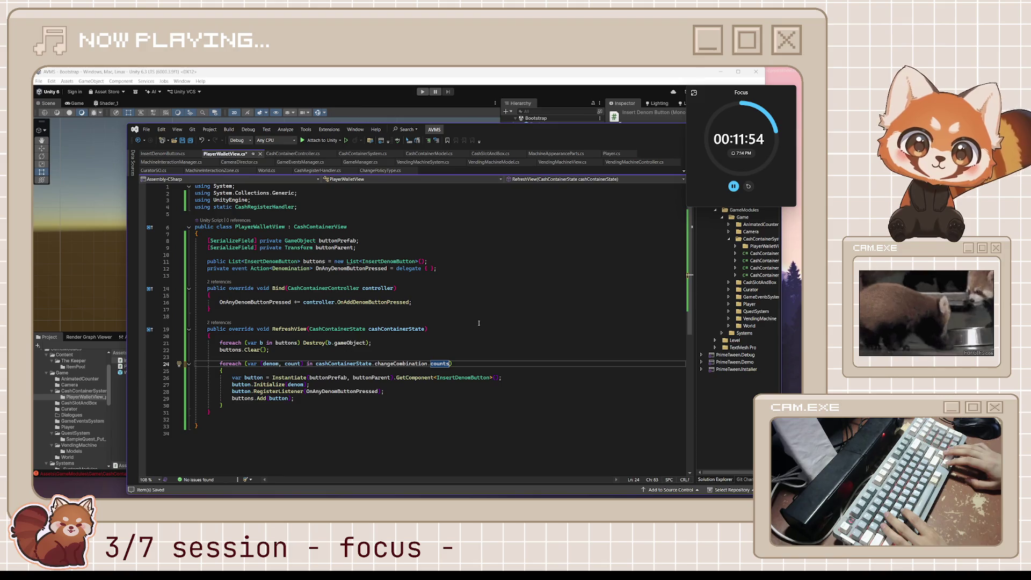
key(Down)
key(Down)
key(Down)
key(Down)
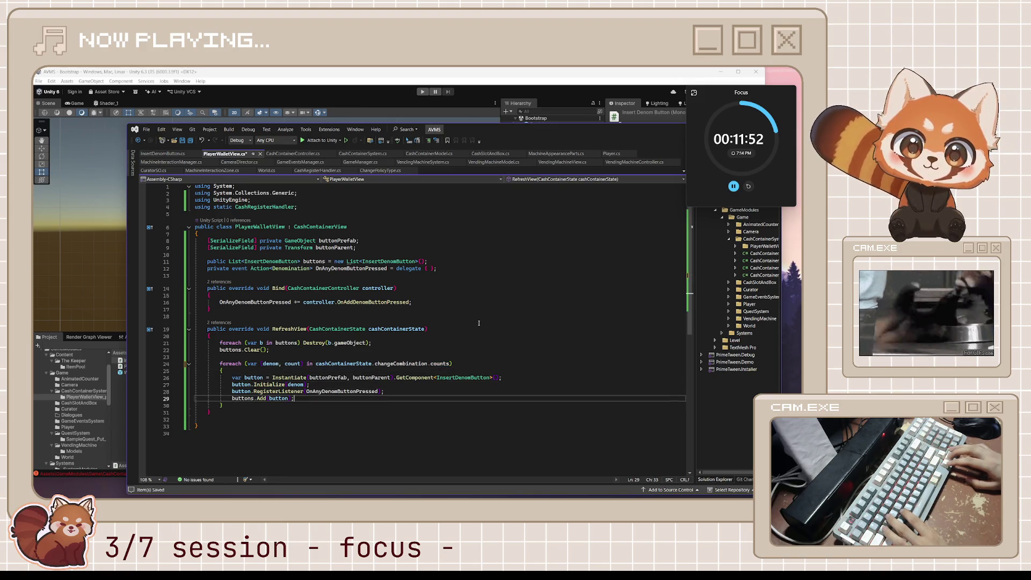
key(Up)
key(Up)
key(Down)
key(Down)
key(Down)
key(Up)
key(Up)
key(Right)
key(Right)
key(Right)
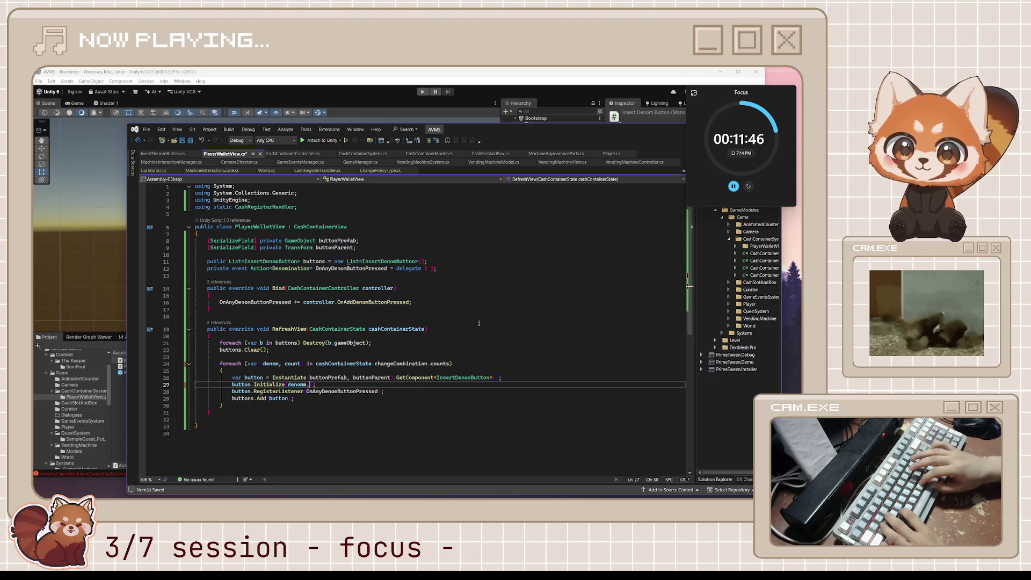
text(, count)
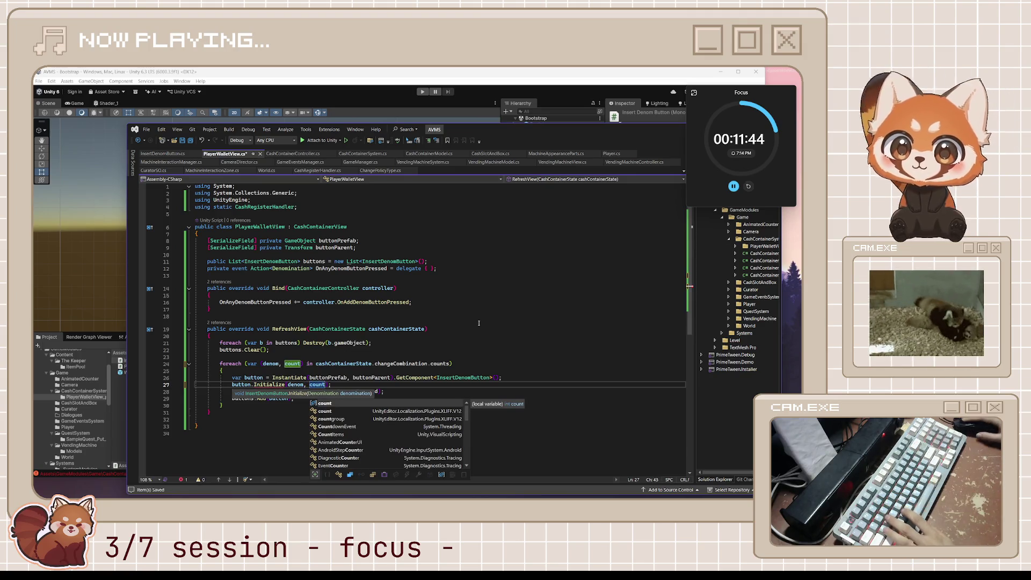
Review the OnAnyDenomButtonPressed registration and jump to Initialize's definition in InsertDenomButton.
click(440, 377)
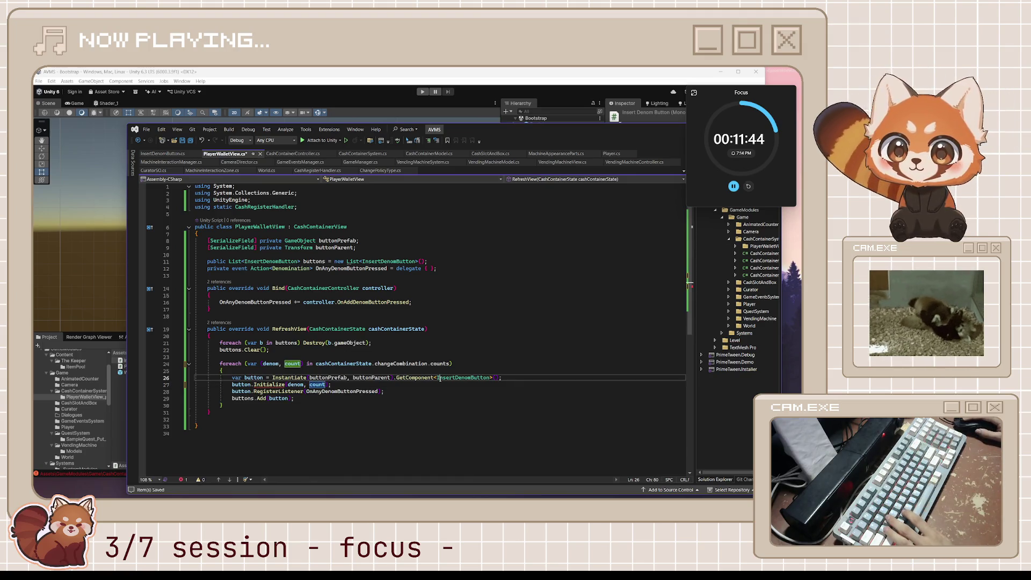
double_click(343, 391)
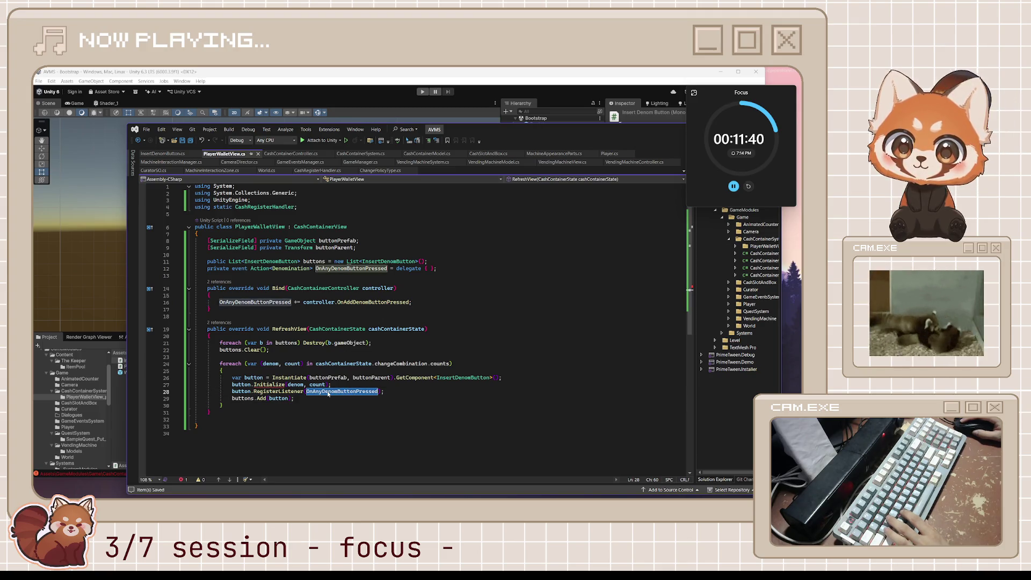
click(259, 398)
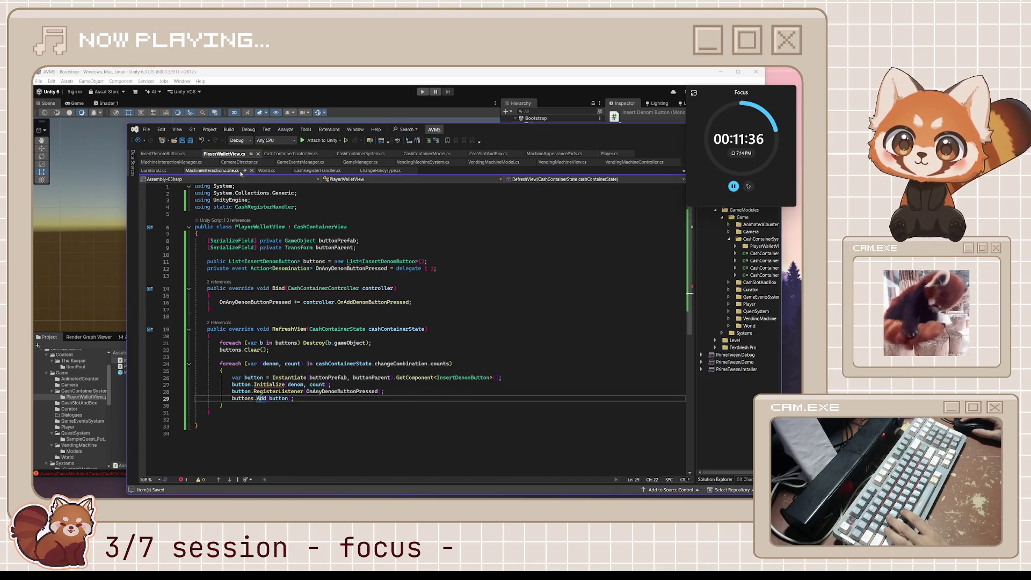
ctrl+click(271, 385)
mouse_move(400, 329)
text(, int count)
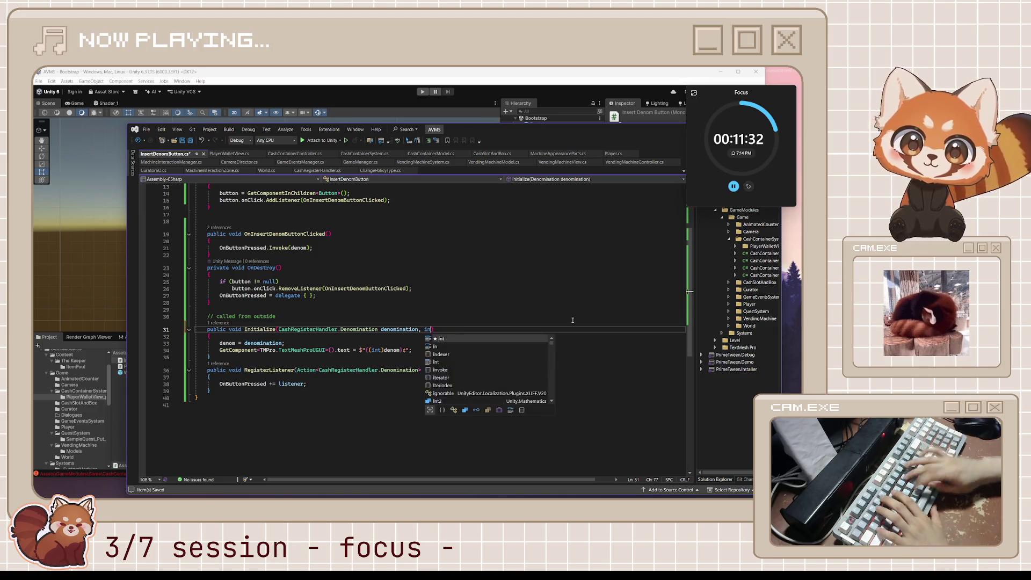
Add an int count parameter to Initialize and label the button $"{(int)denom} x {count}".
click(460, 352)
click(445, 342)
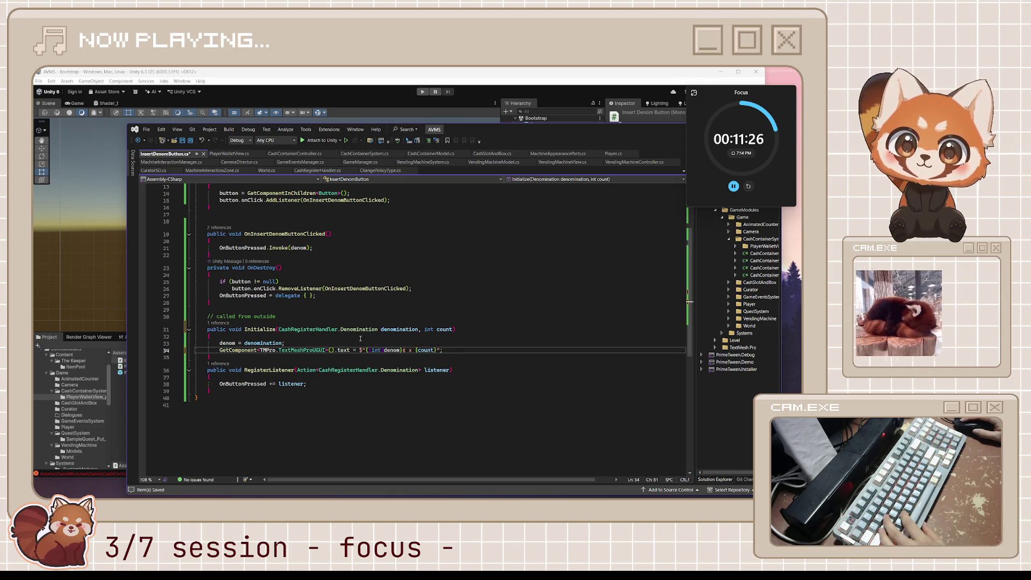
click(360, 377)
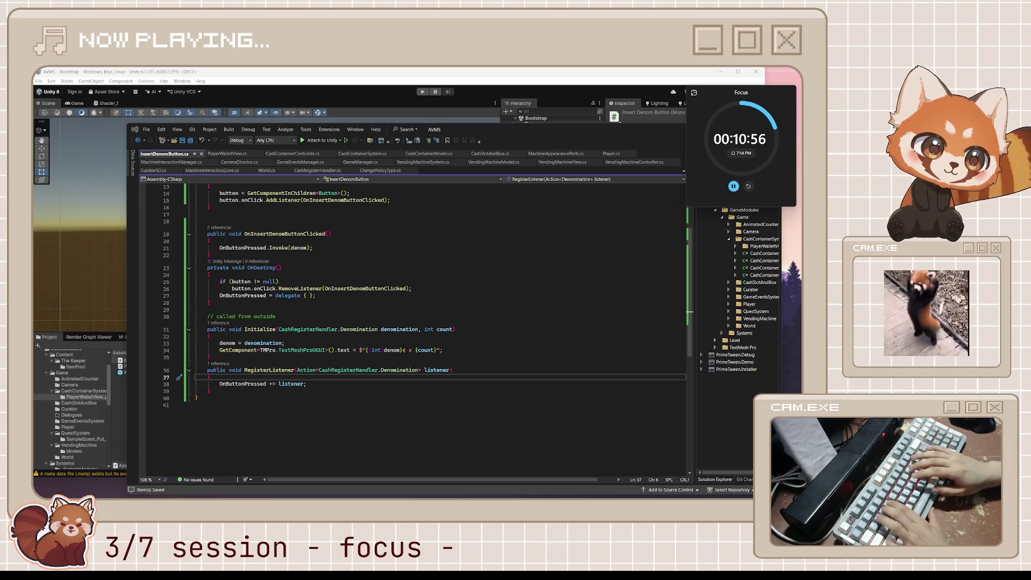
click(281, 268)
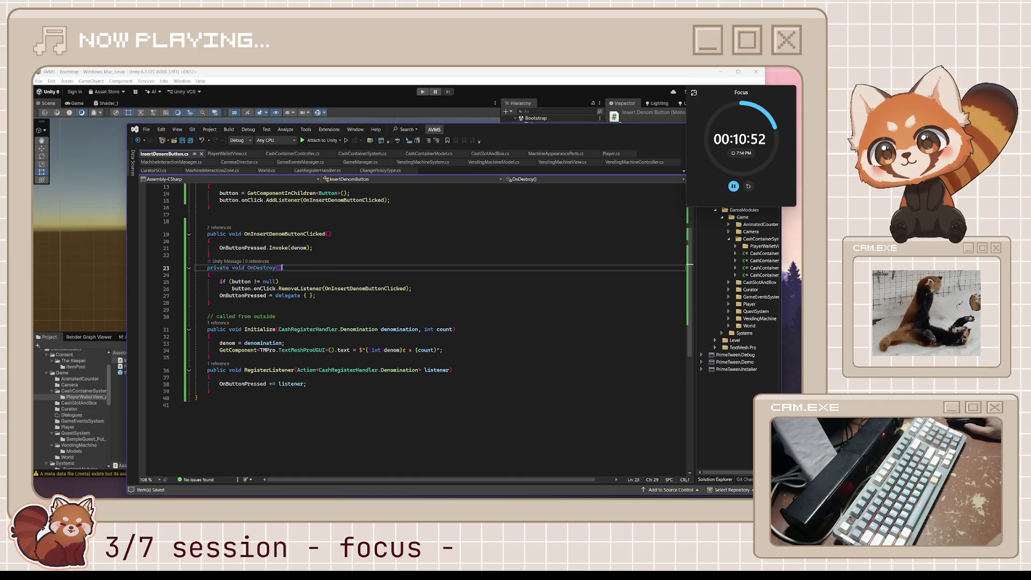
key(Down)
key(Down)
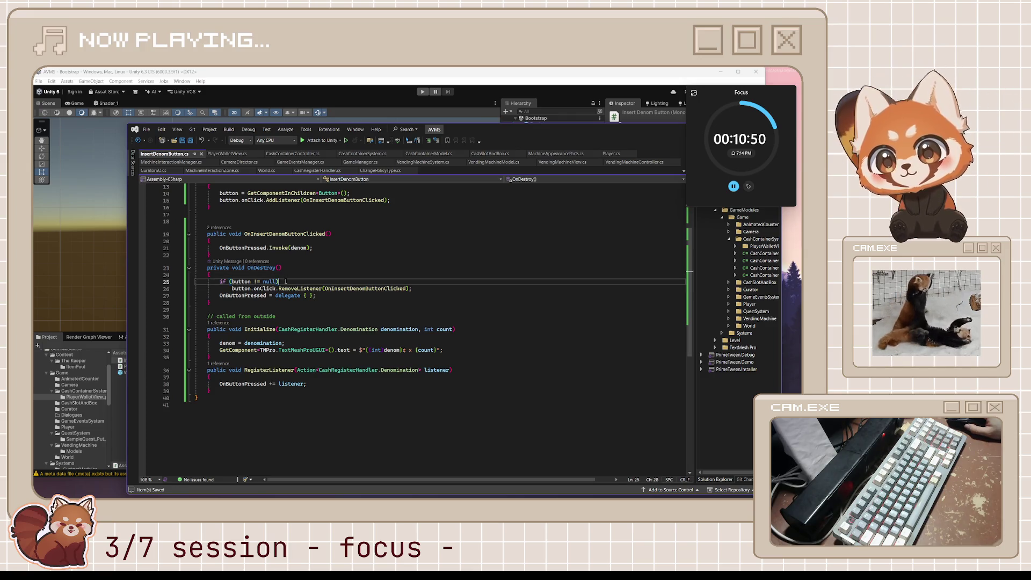
key(Down)
key(Down)
key(Down)
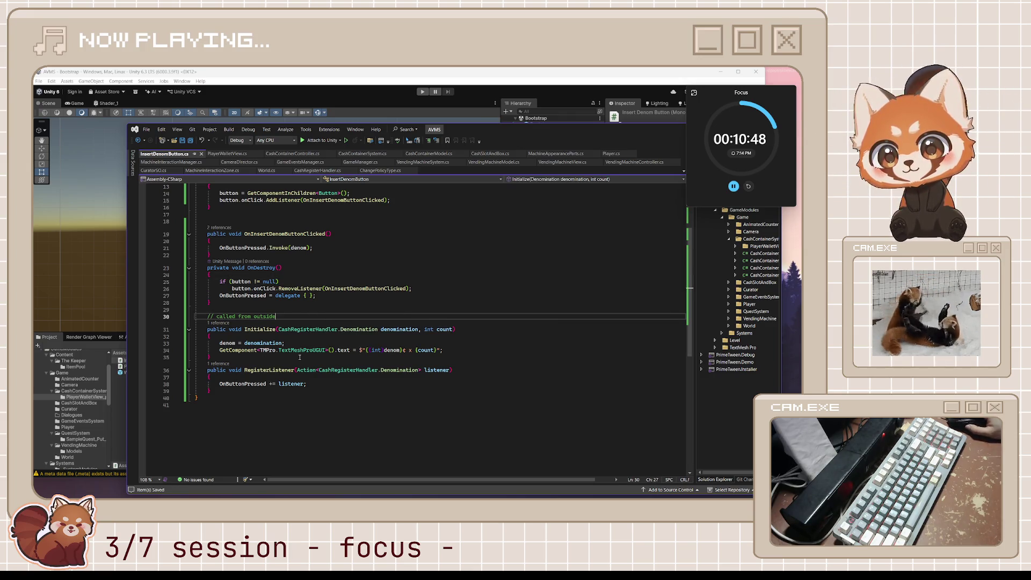
key(Up)
key(Up)
key(Up)
key(Up)
key(Up)
key(Up)
key(Up)
key(Up)
key(Up)
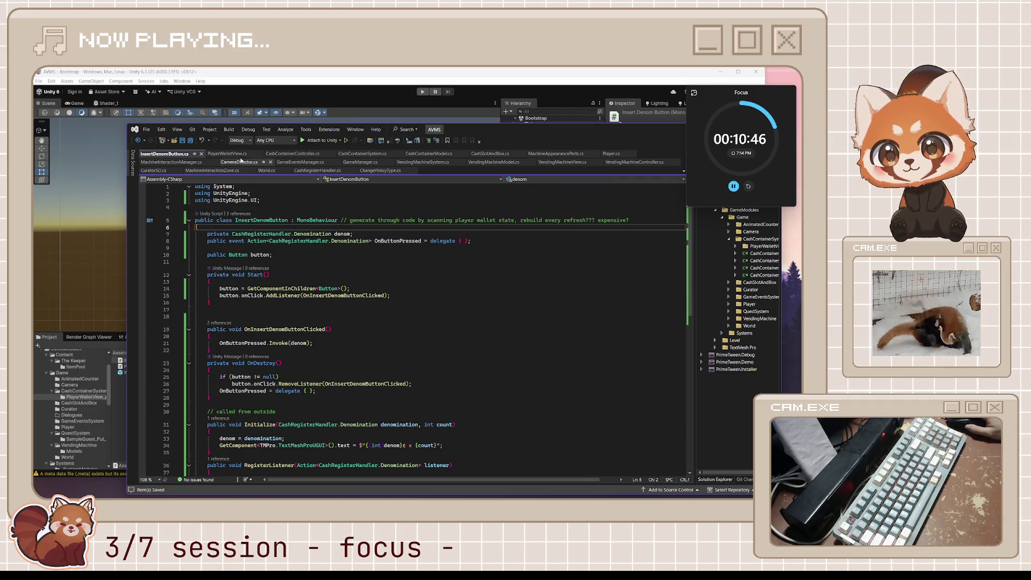
Review CashContainerSystem.cs, then minimize Visual Studio and switch through Unity to Blender.
click(240, 161)
click(293, 153)
click(367, 154)
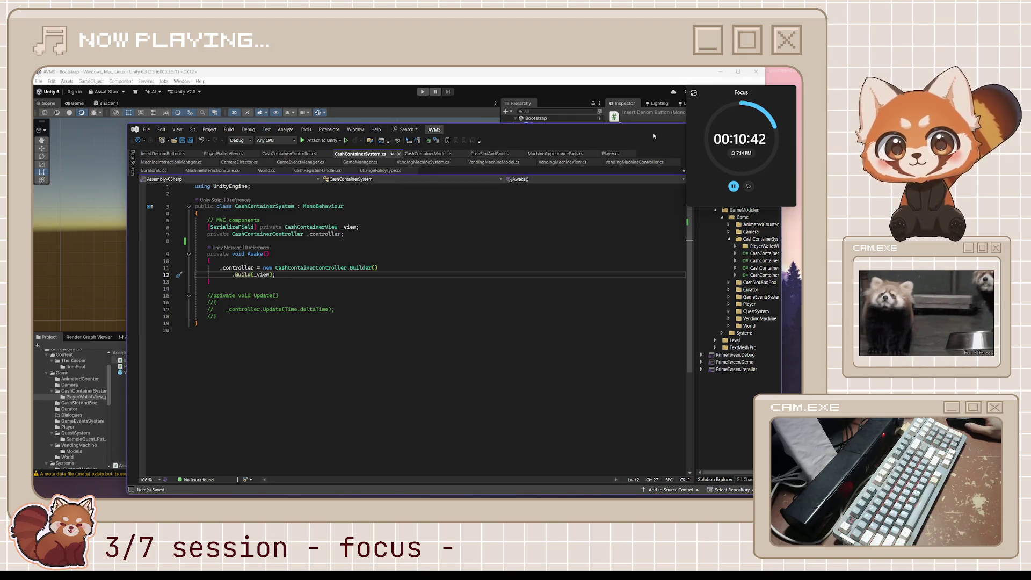
click(622, 77)
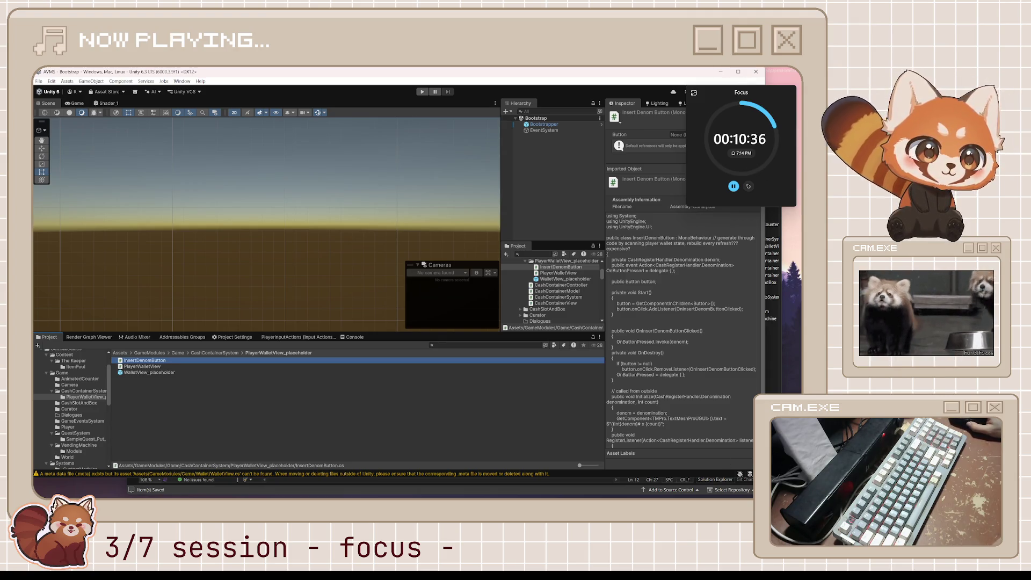
key(alt+Tab)
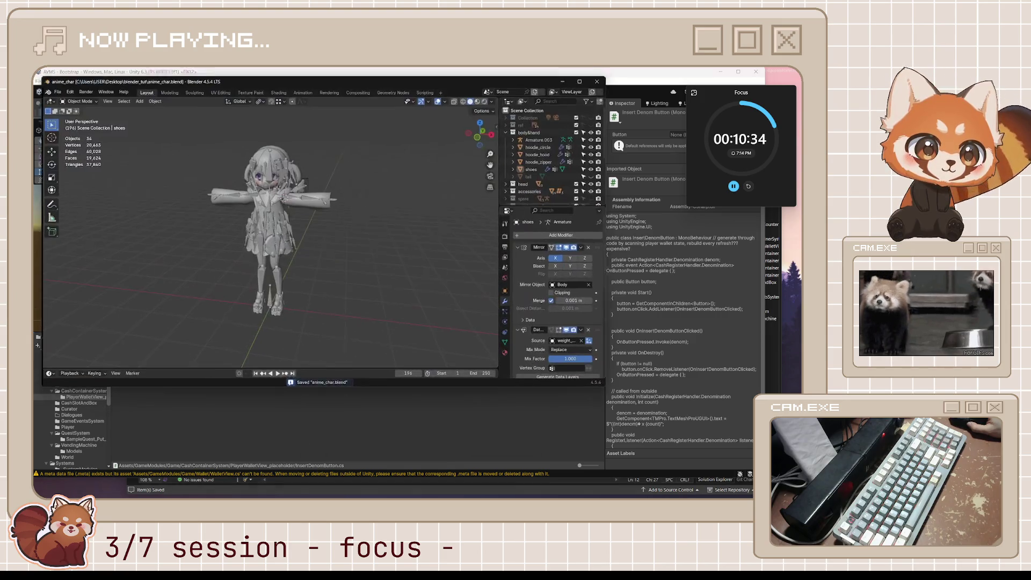
Bring the Japanese skinning tutorial up beside the Blender character scene, then return to Visual Studio.
key(alt+Tab)
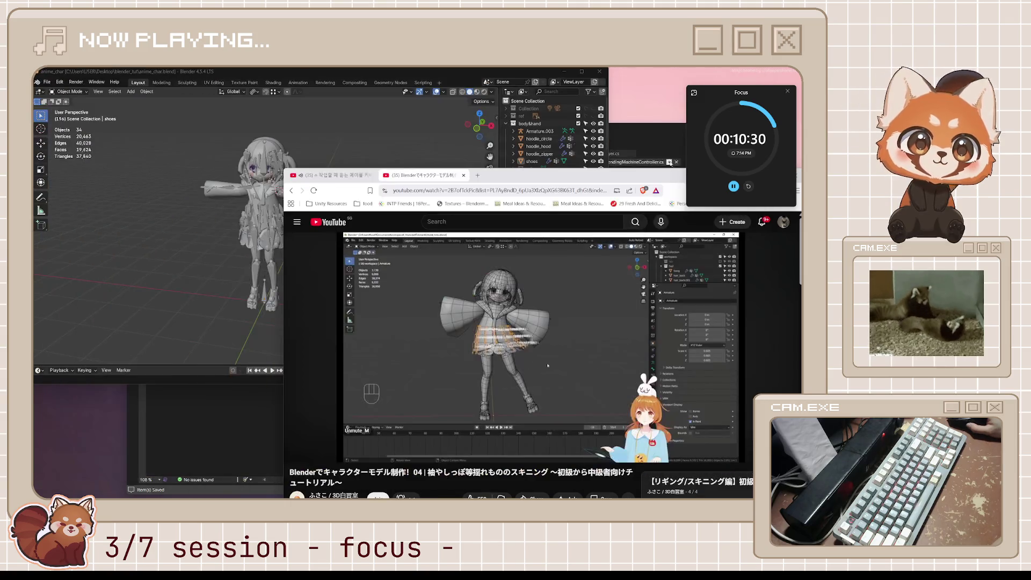
key(alt+Tab)
mouse_move(719, 99)
mouse_down()
mouse_move(546, 206)
mouse_move(718, 85)
mouse_up()
click(738, 129)
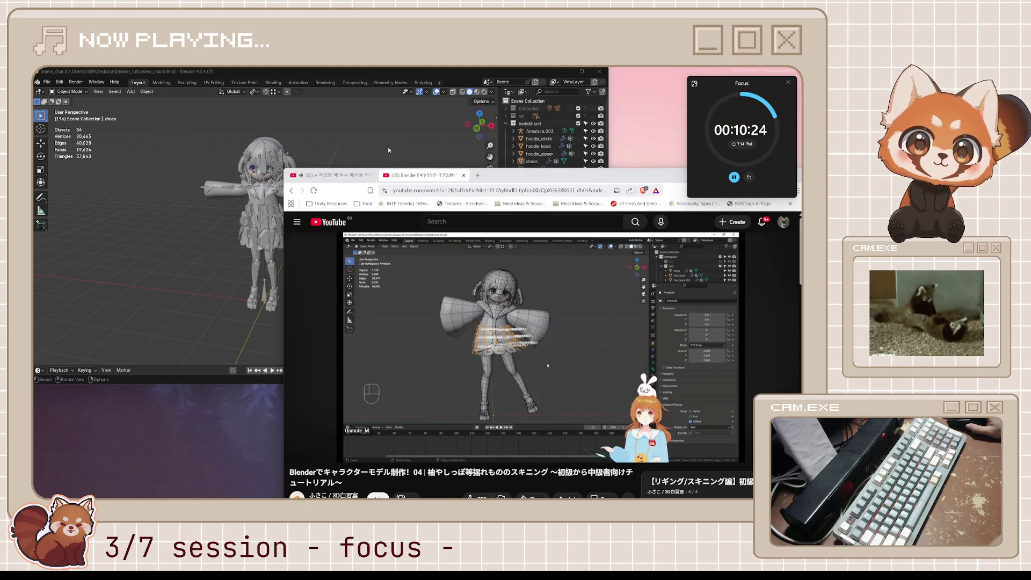
click(385, 129)
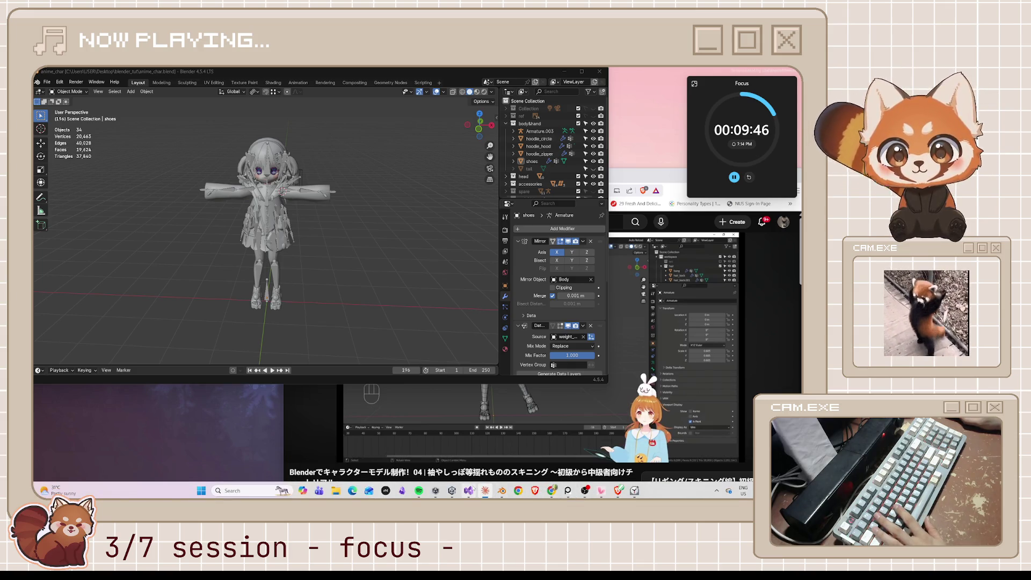
click(469, 490)
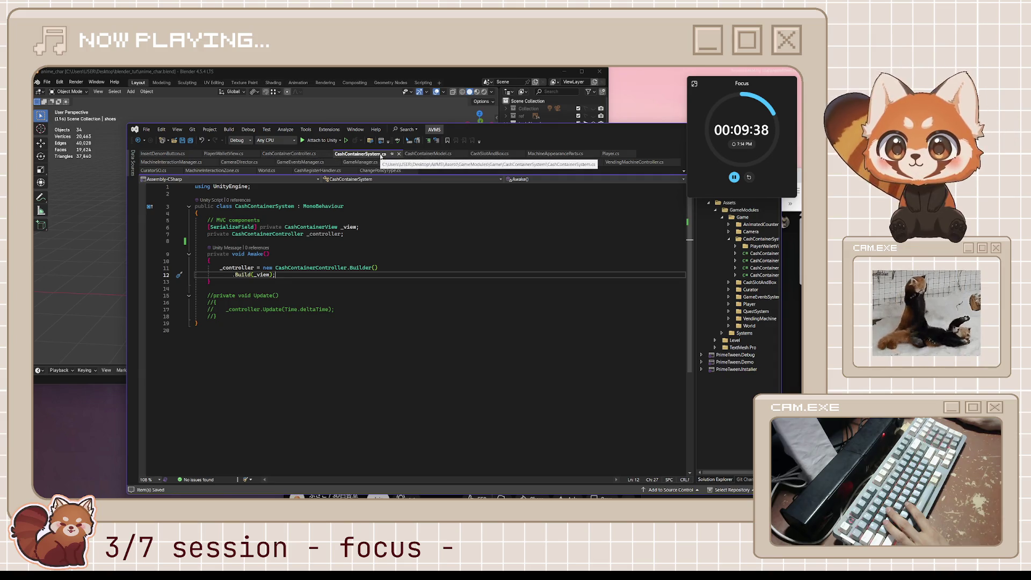
From PlayerWalletView, inspect the CashContainerView base class and pin CashContainerController.cs open.
click(224, 154)
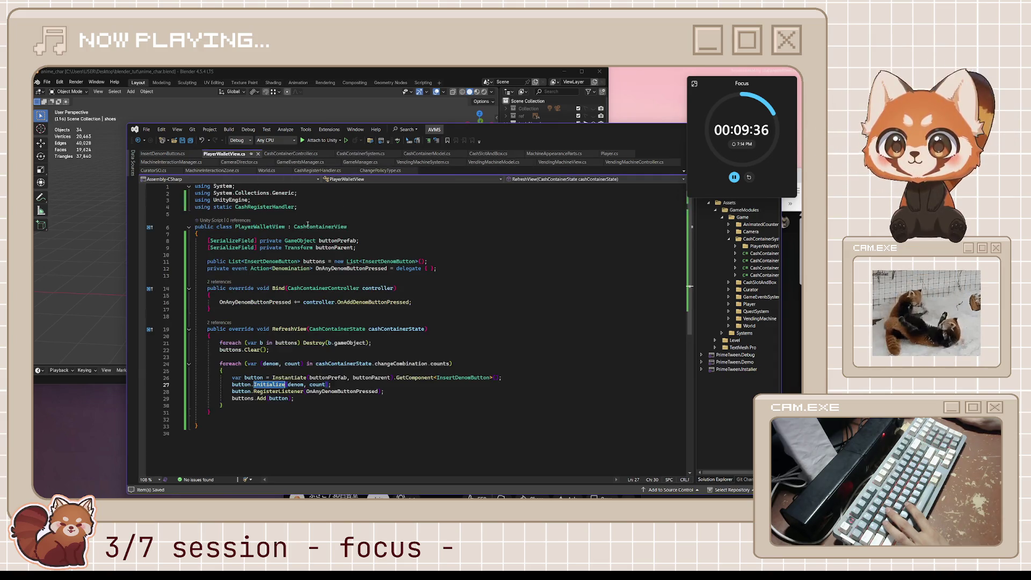
ctrl+click(308, 226)
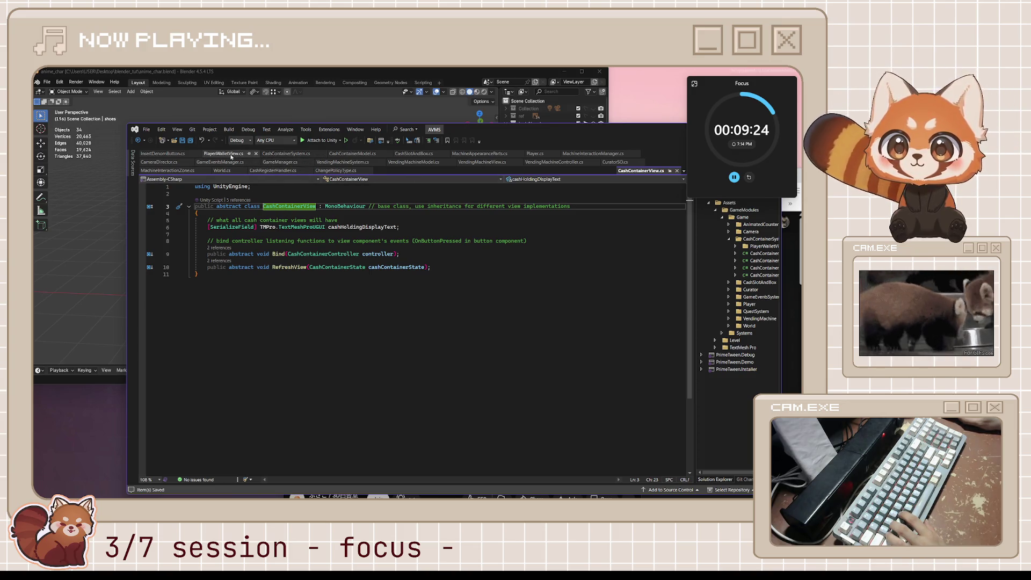
key(ctrl+F12)
ctrl+click(343, 290)
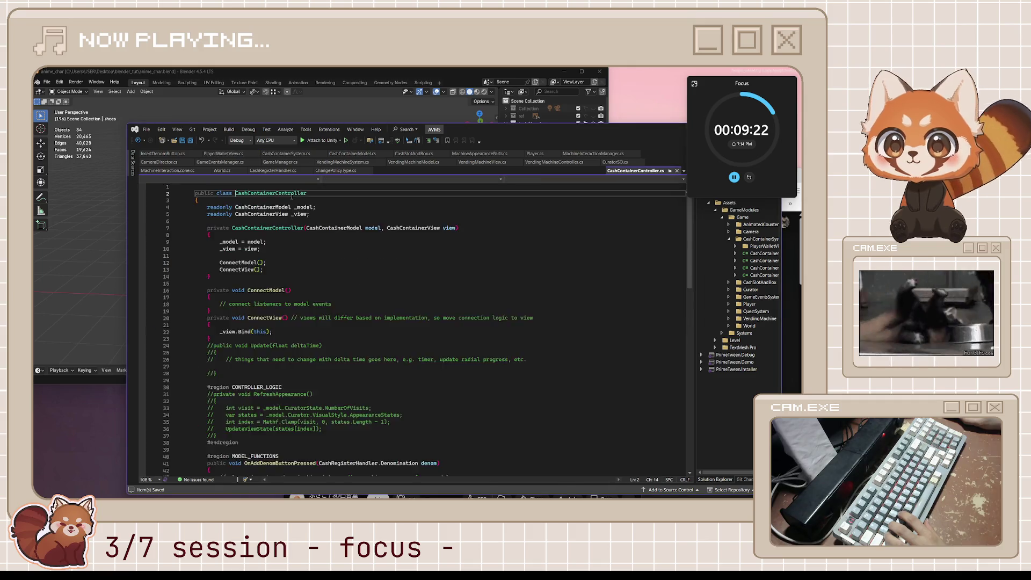
click(672, 172)
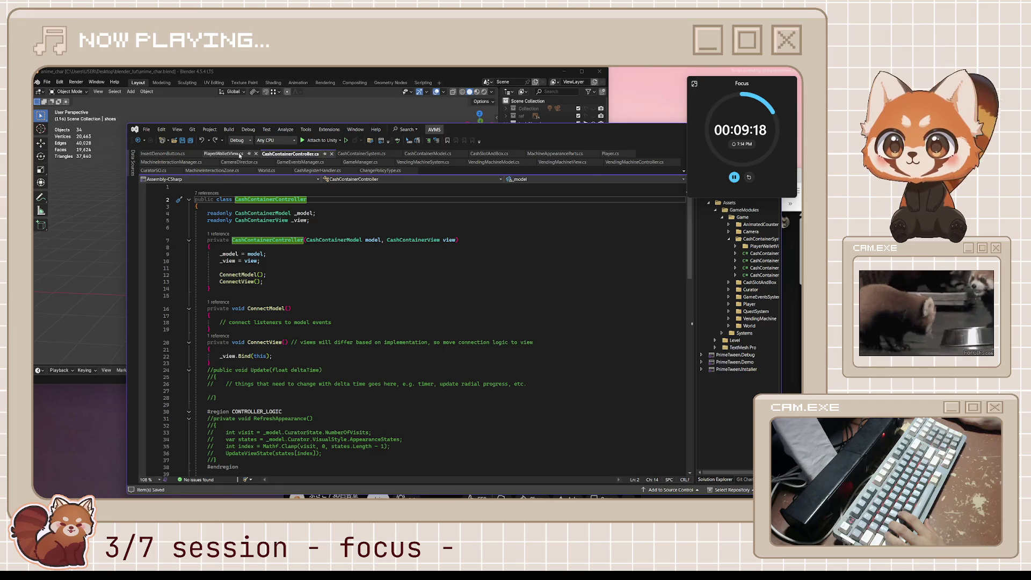
Return to PlayerWalletView.cs with the caret on the blank line below the buttonParent field.
click(223, 154)
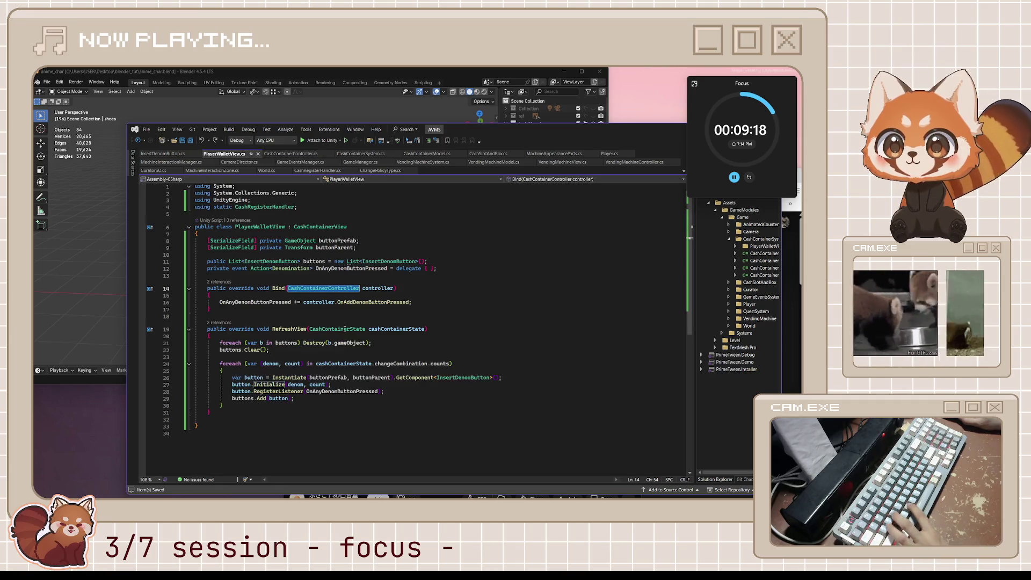
click(310, 296)
click(547, 249)
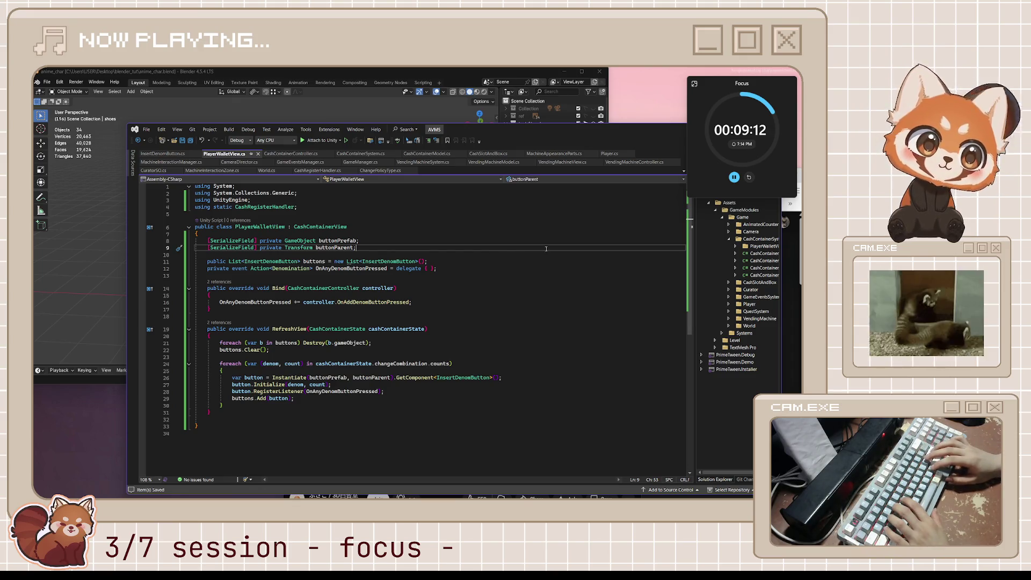
key(Down)
key(Down)
key(Down)
key(Down)
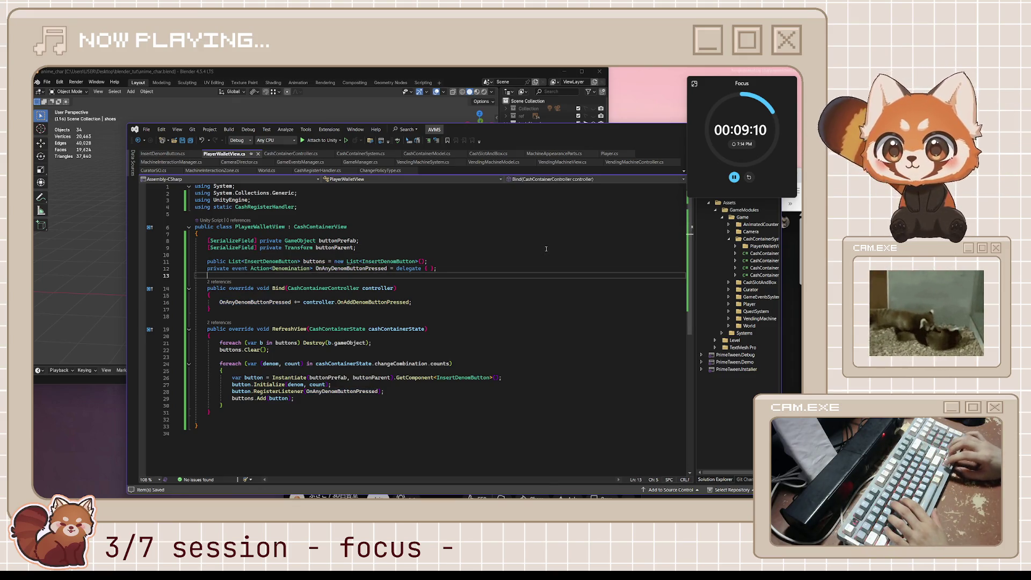
Declare a 'private bool isBound;' field under the event field.
key(Return)
key(Up)
text(priva)
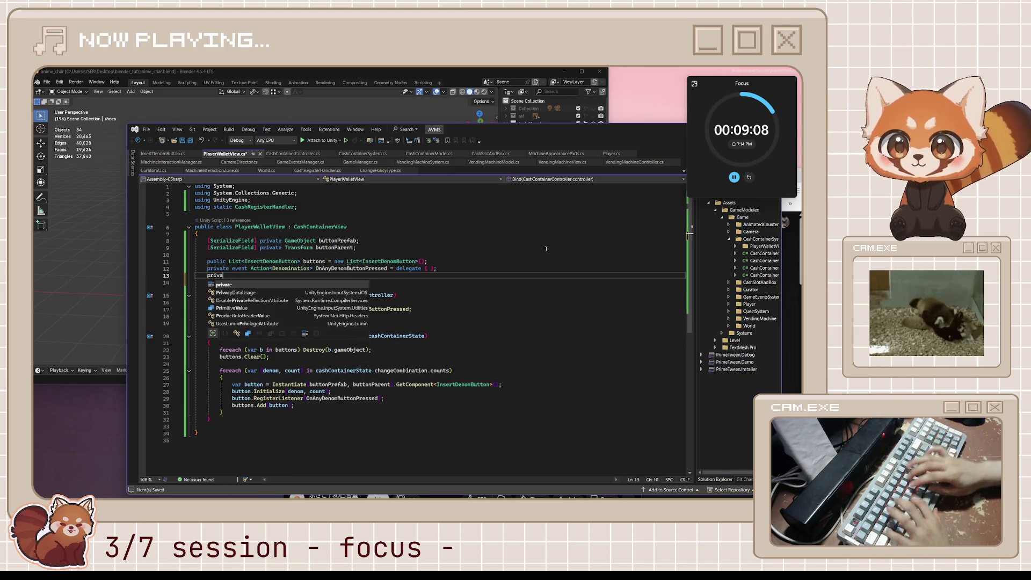
text(te bool isB)
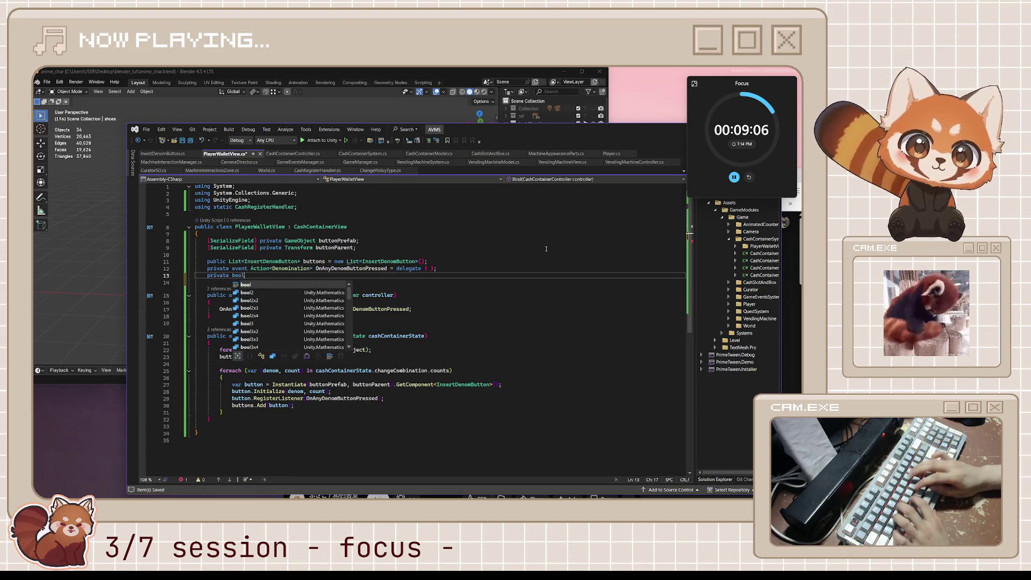
key(Left)
key(Left)
text(;)
key(Down)
key(Down)
key(Down)
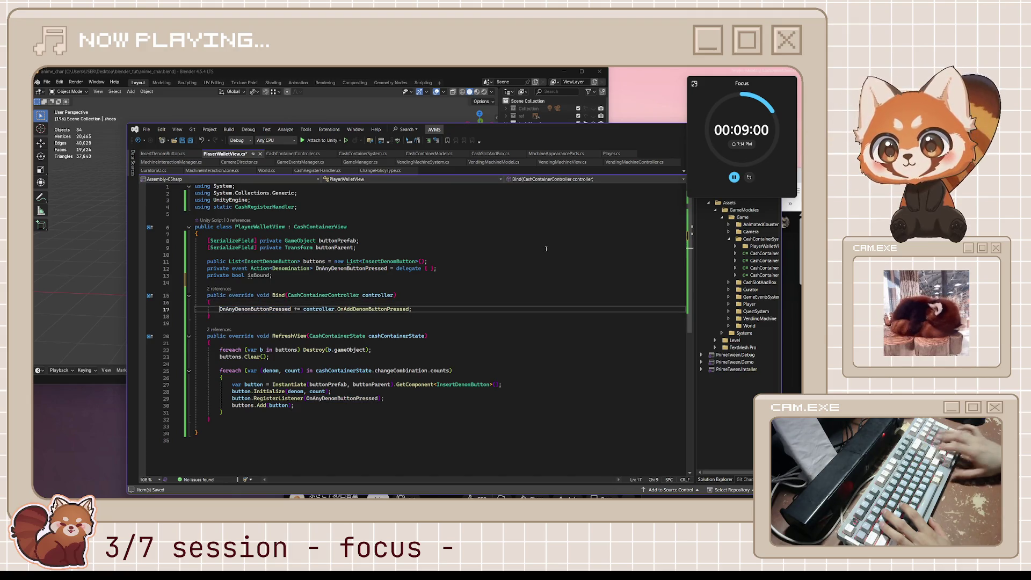
Guard Bind() with 'if (isBound) return;' followed by 'isBound = true;'.
key(Return)
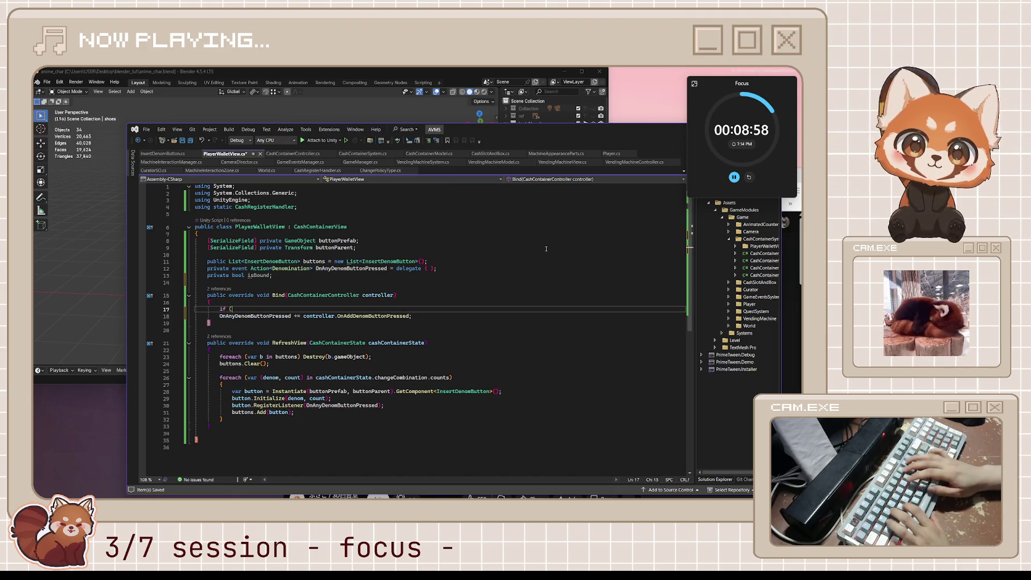
text(isBound)
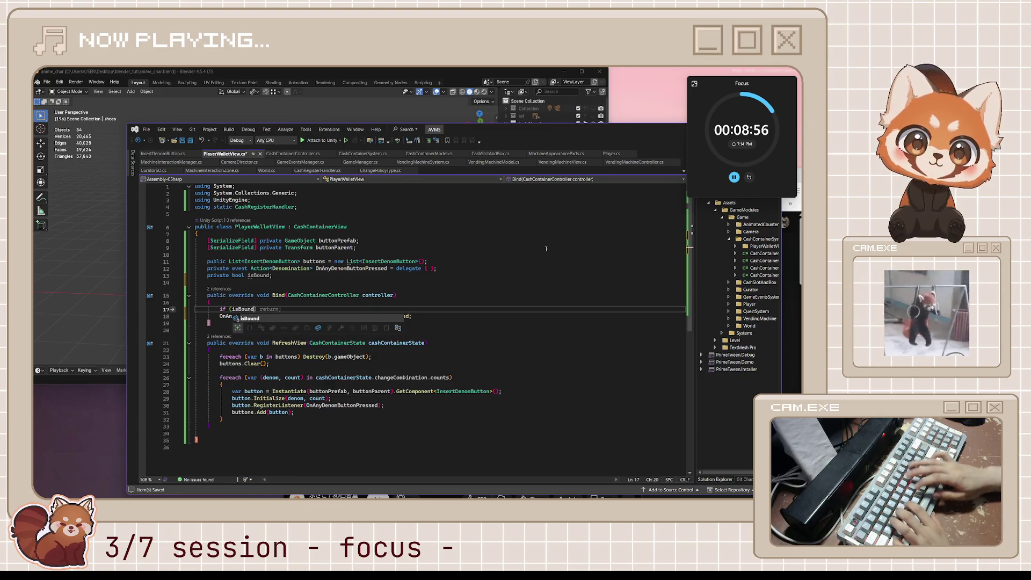
key(Tab)
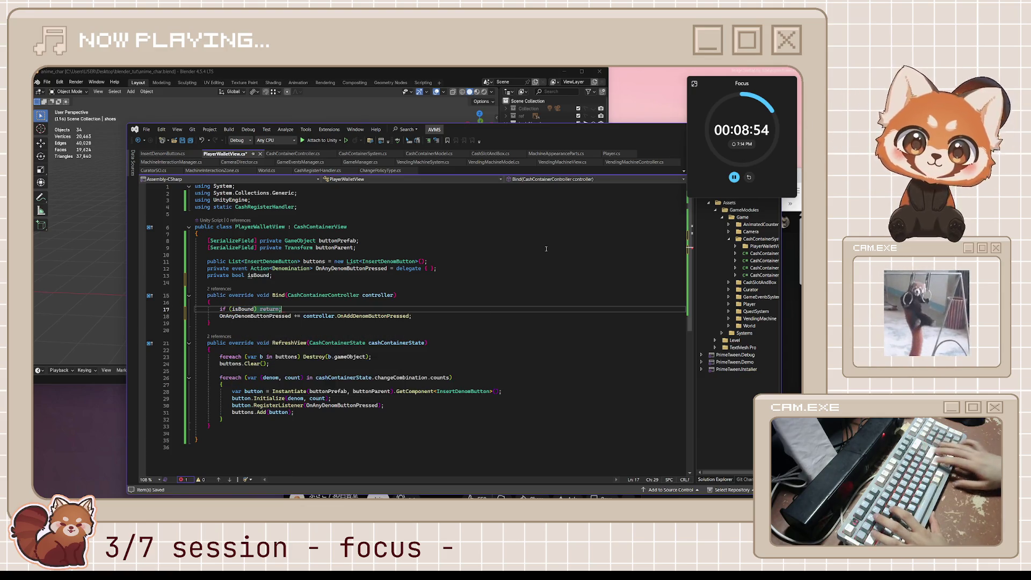
key(Return)
text(isBound = true;)
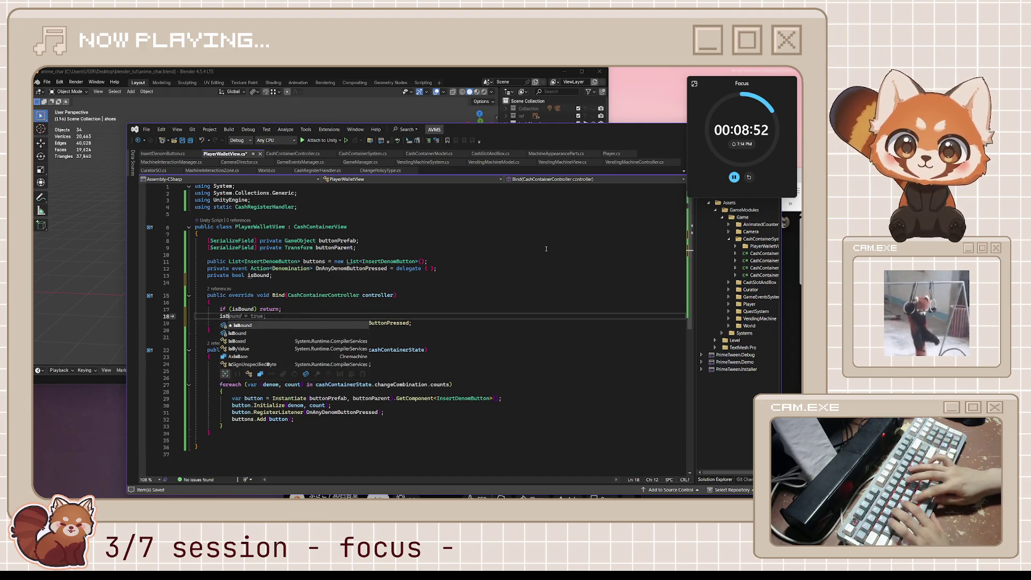
click(419, 294)
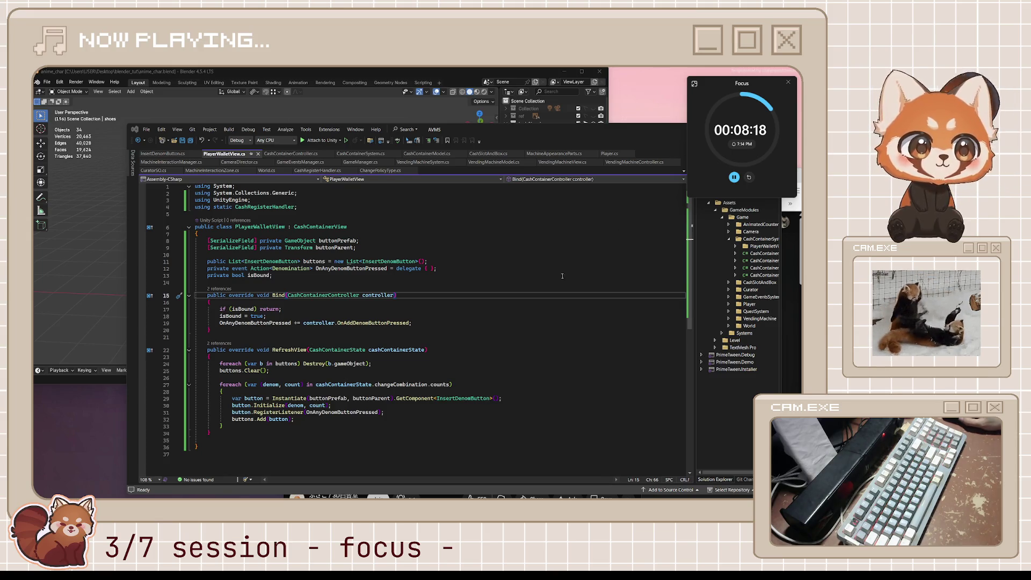
key(Down)
mouse_move(732, 84)
mouse_down()
mouse_move(651, 171)
mouse_move(733, 83)
mouse_up()
Minimize Visual Studio and start playing the Japanese skinning tutorial.
click(735, 129)
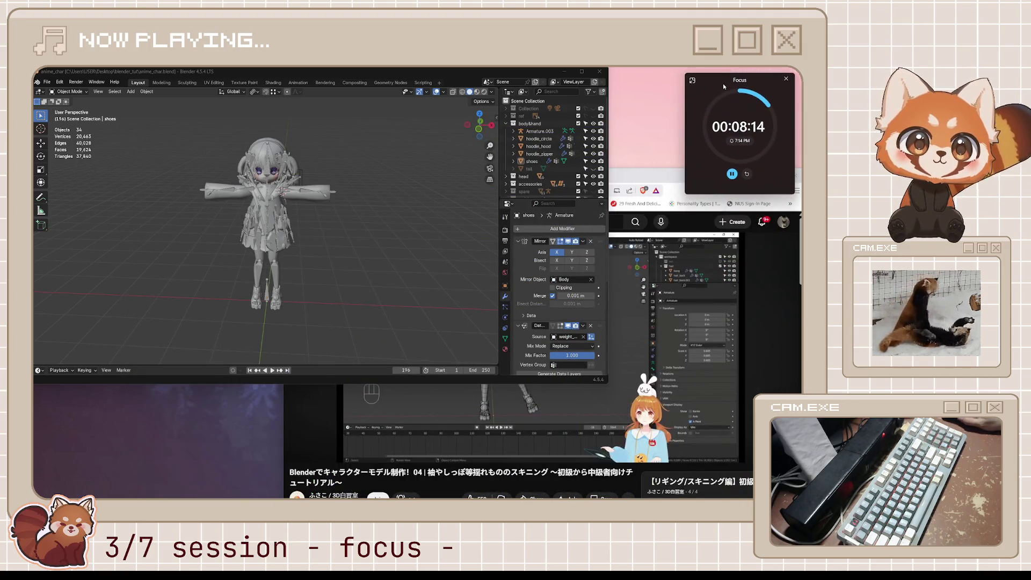
click(660, 179)
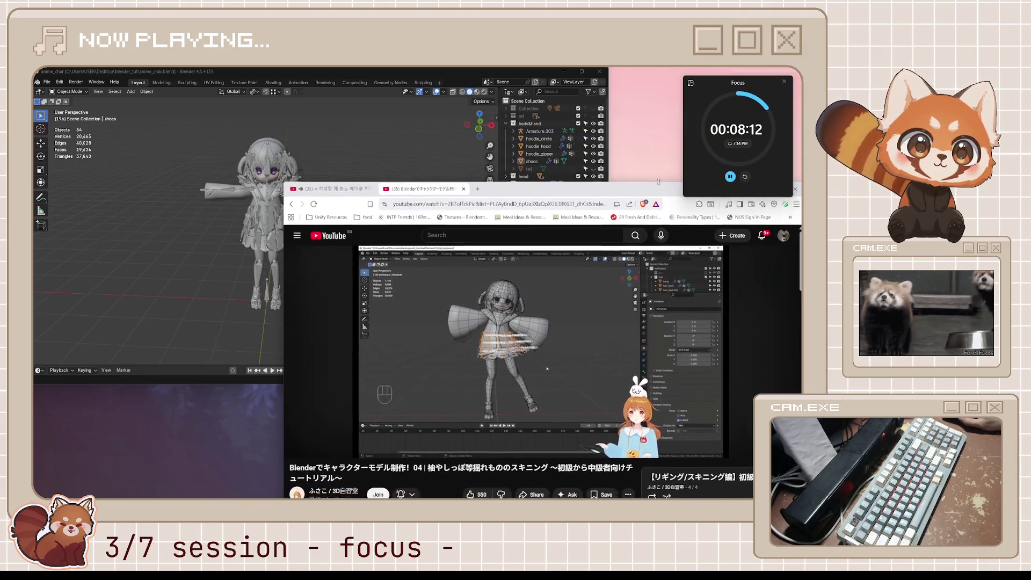
drag(663, 170, 662, 173)
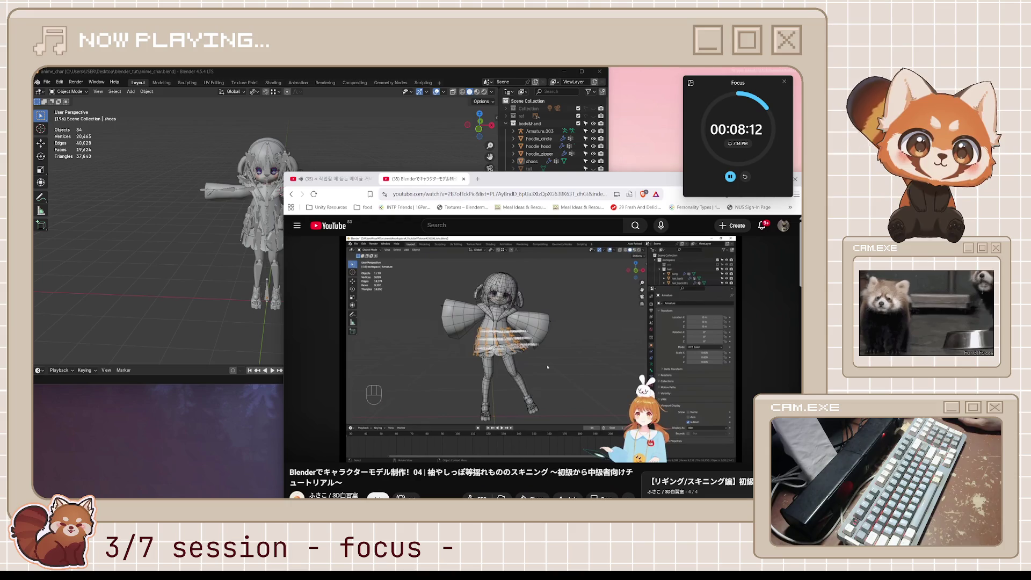
click(421, 391)
Scrub the tutorial forward to about 1:52, then return to the Blender scene.
drag(293, 441, 321, 442)
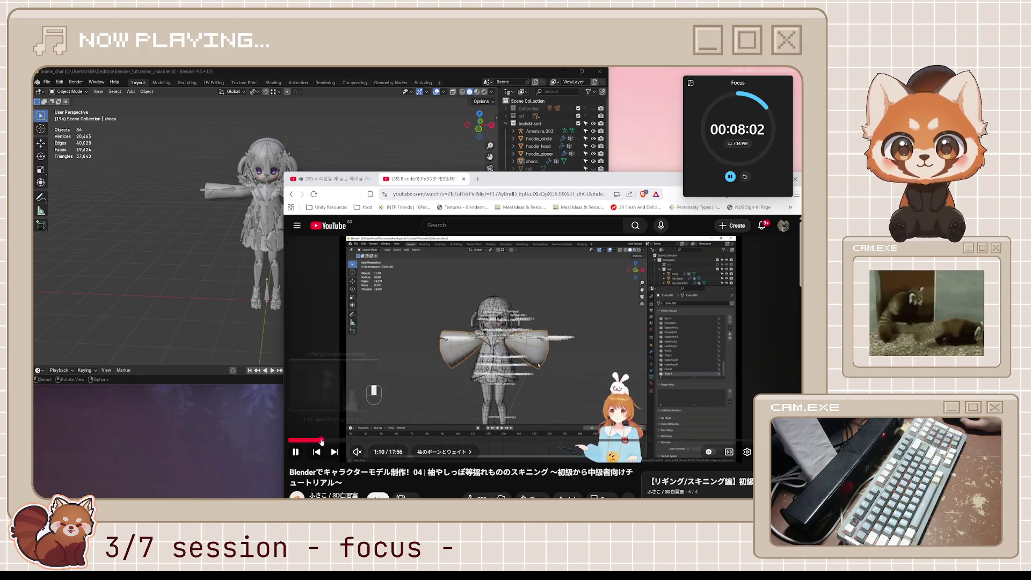
drag(325, 442, 356, 442)
mouse_move(353, 441)
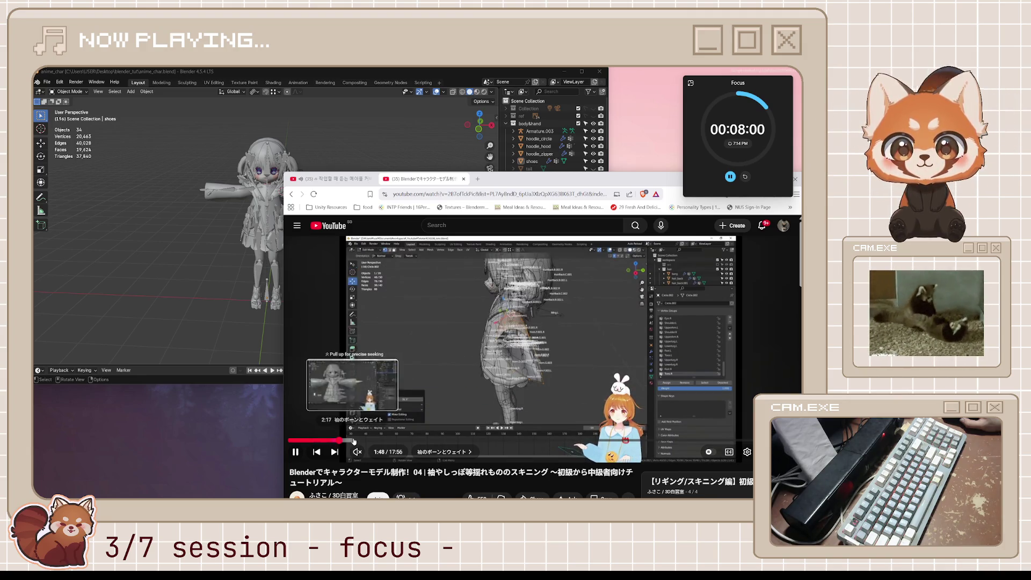
drag(355, 442, 336, 442)
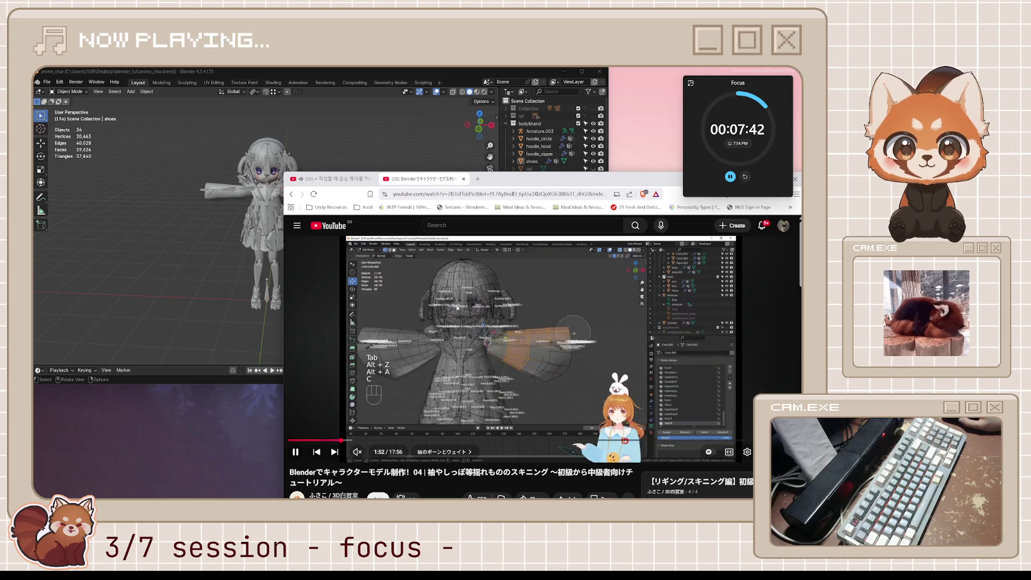
click(389, 146)
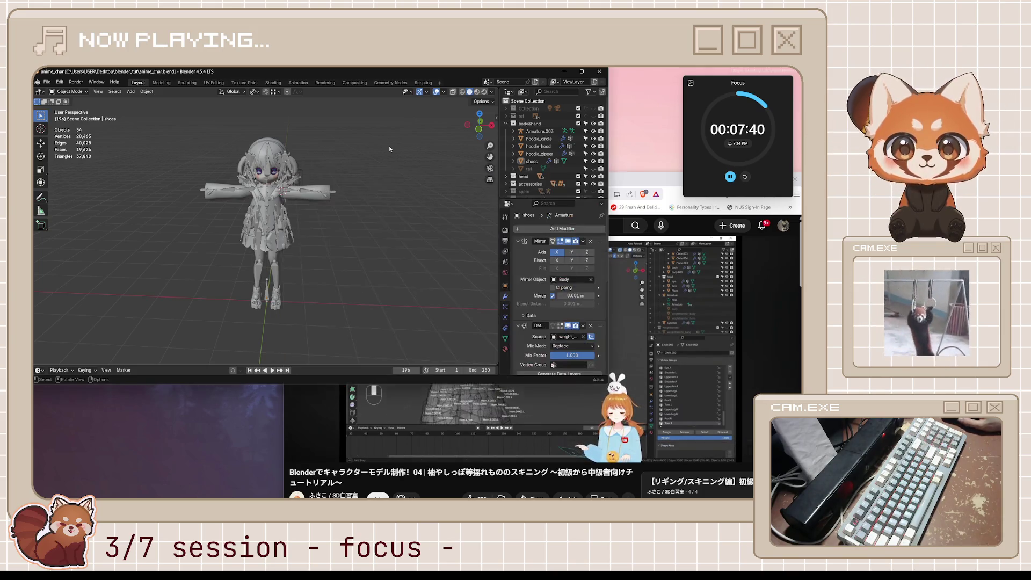
scroll(343, 164, up, 3)
scroll(351, 173, down, 1)
scroll(350, 172, up, 2)
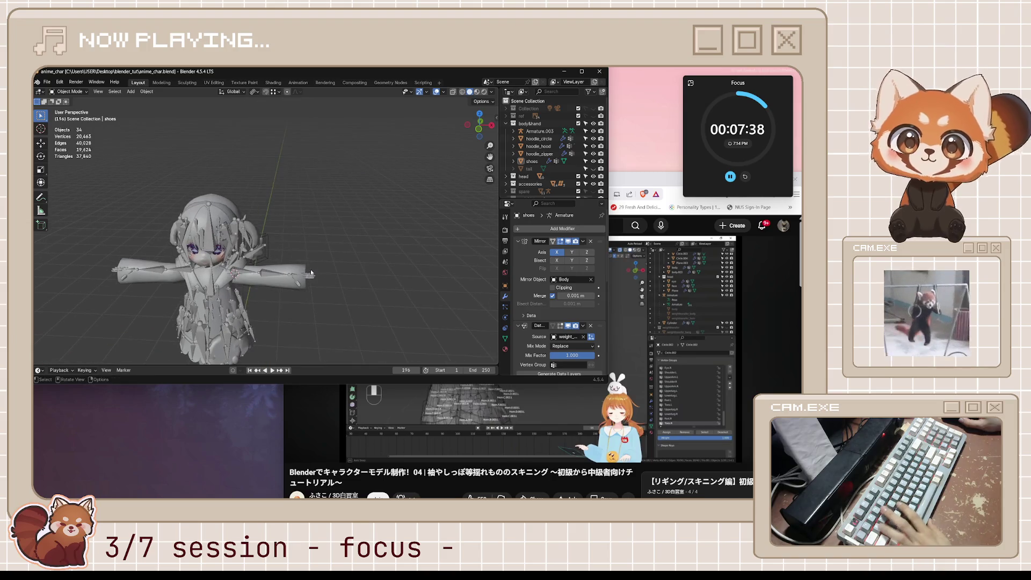
Enlarge the Blender window and orbit to a close three-quarter view of the character.
click(350, 173)
scroll(330, 242, down, 2)
click(329, 242)
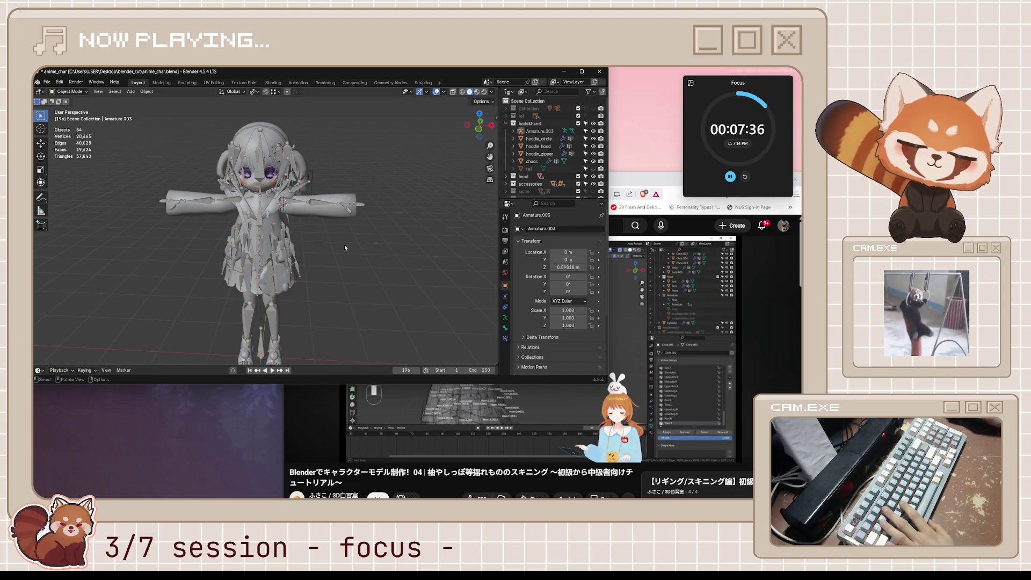
click(327, 216)
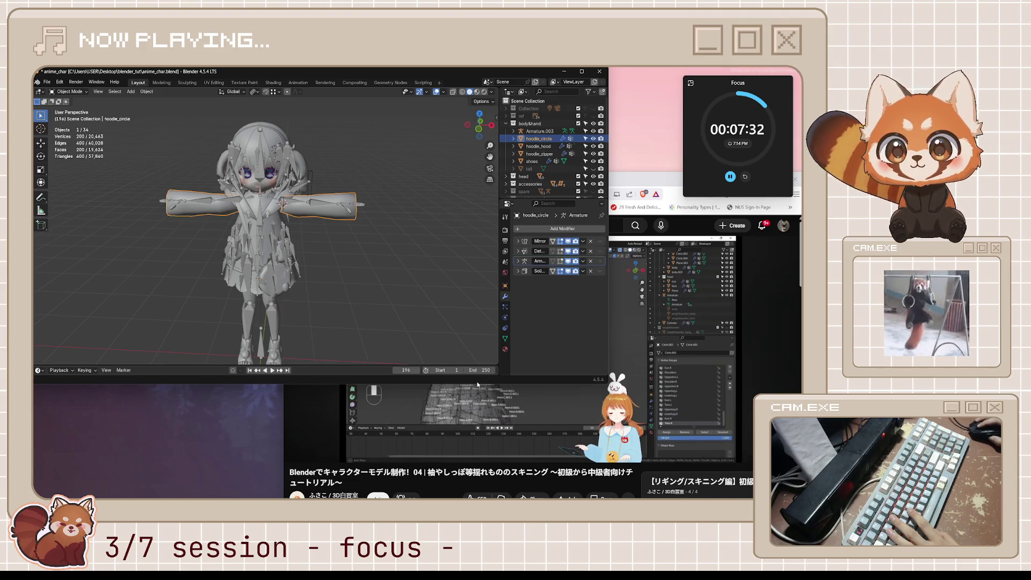
drag(476, 378, 476, 489)
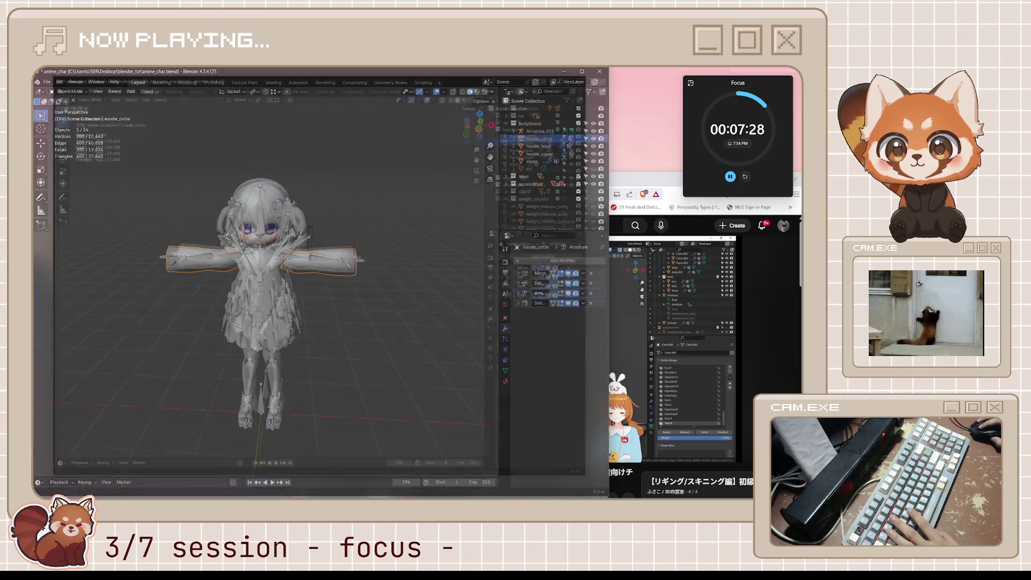
drag(476, 493, 475, 496)
mouse_move(325, 238)
middle_down()
mouse_move(300, 259)
mouse_move(339, 290)
mouse_move(321, 317)
middle_up()
scroll(351, 314, up, 3)
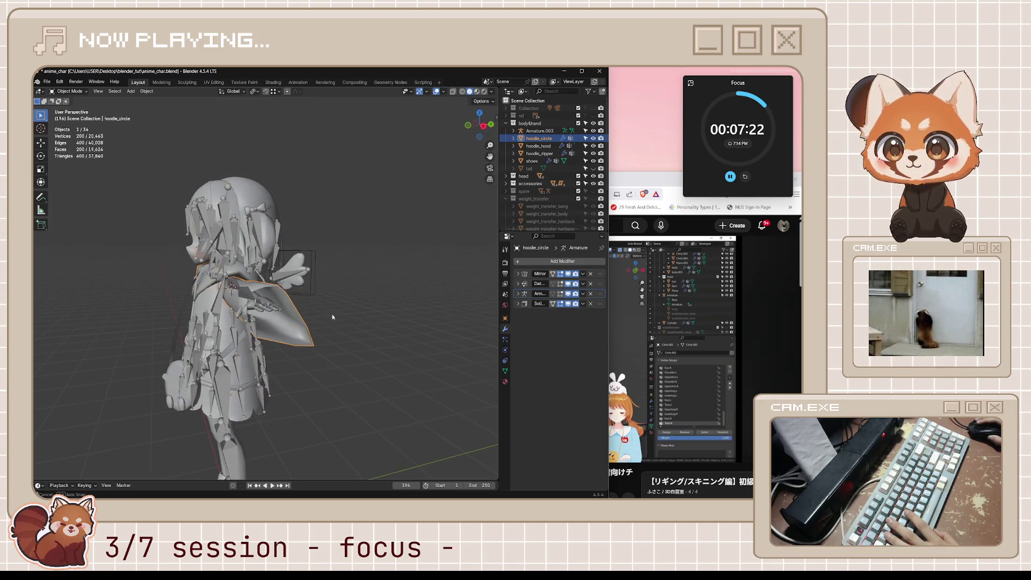
middle_drag(322, 311, 351, 311)
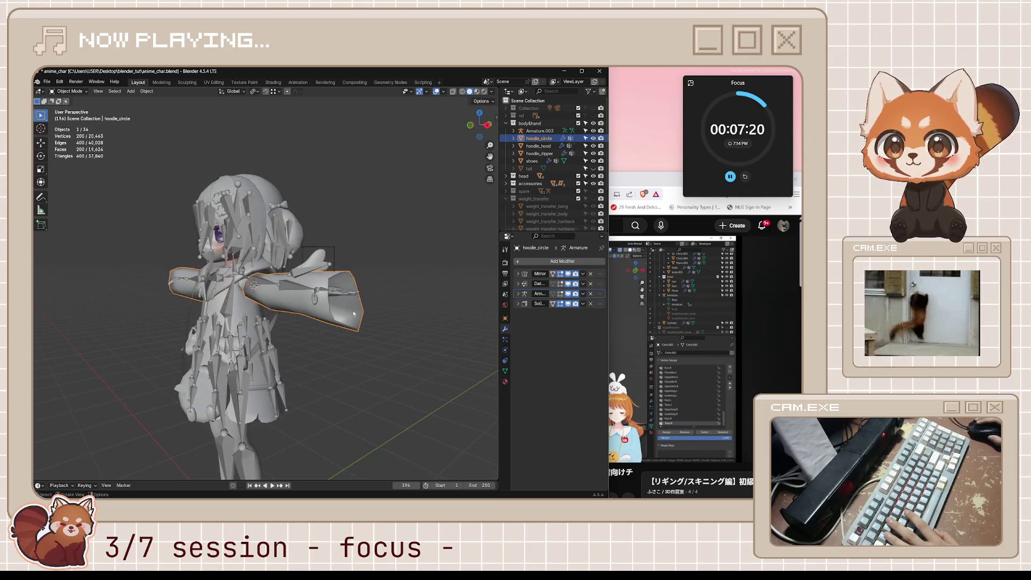
scroll(564, 157, down, 2)
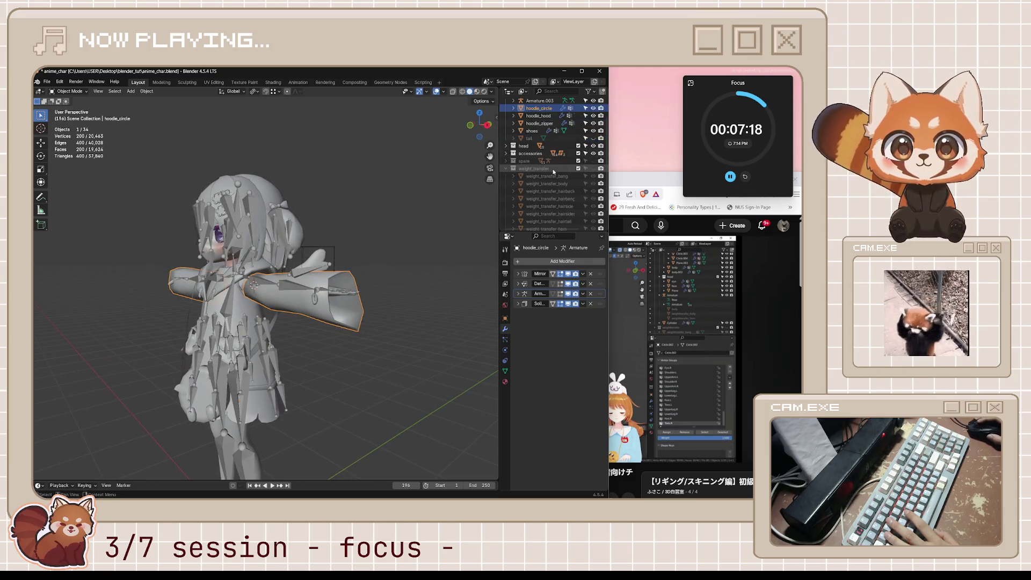
scroll(554, 171, down, 2)
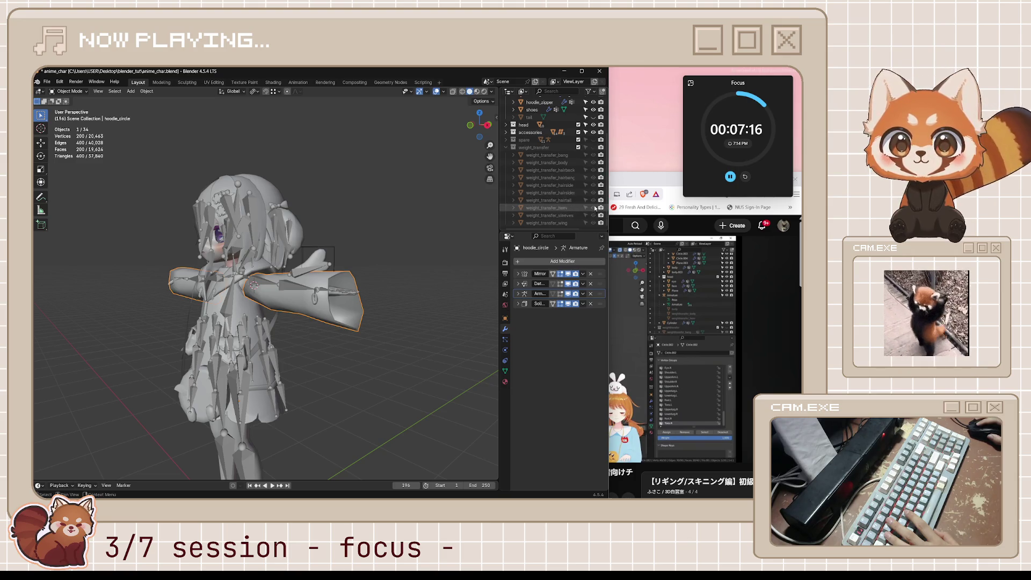
Unhide the weight_transfer collection, check the weight_transfer_sleeves helper, then hide it again.
click(594, 147)
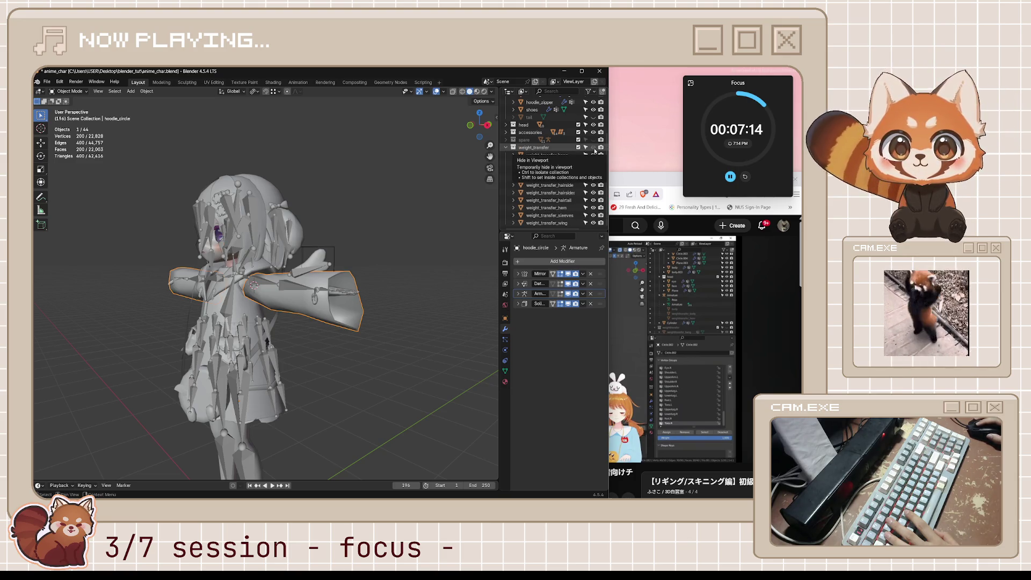
click(547, 215)
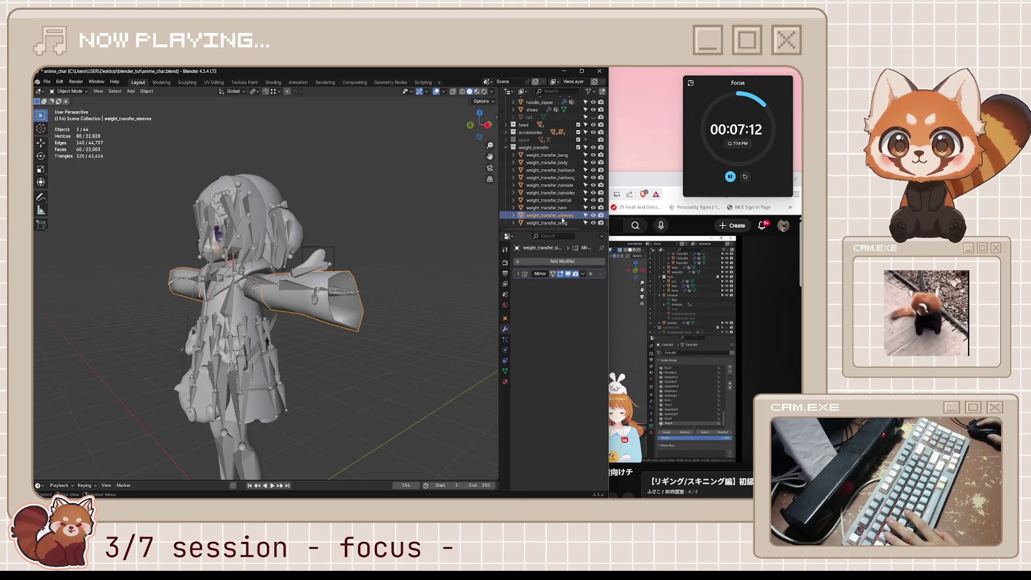
key(g)
key(Escape)
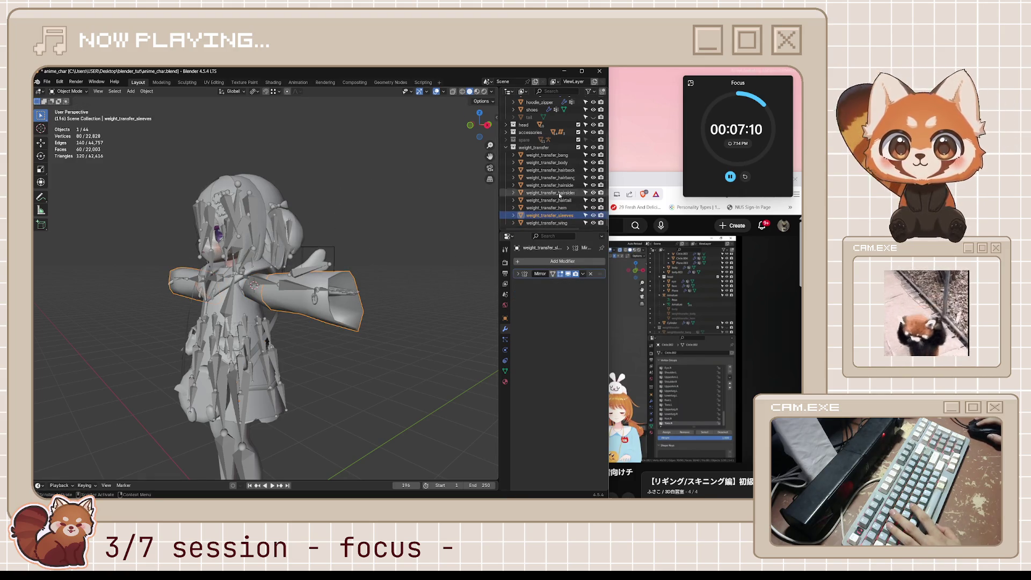
click(592, 147)
Face the character front-on, select Armature.003 and enter Pose Mode.
middle_drag(355, 258, 451, 248)
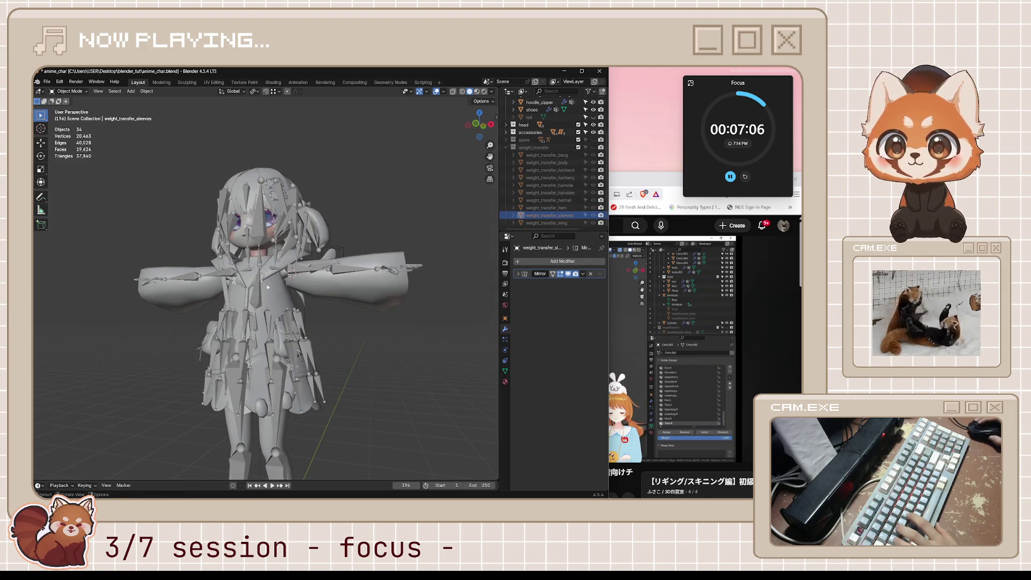
middle_drag(266, 287, 286, 301)
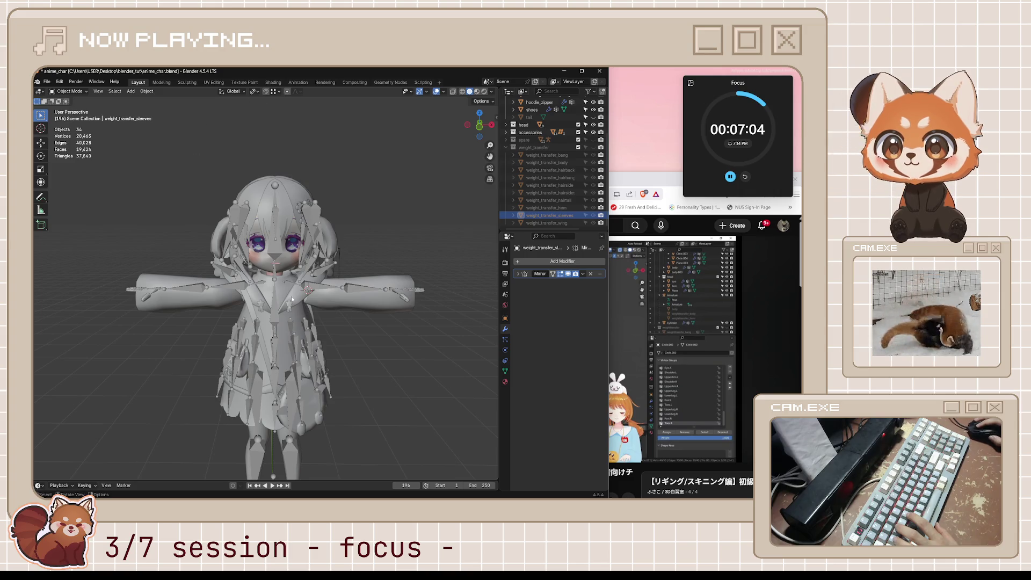
click(360, 285)
key(ctrl+Tab)
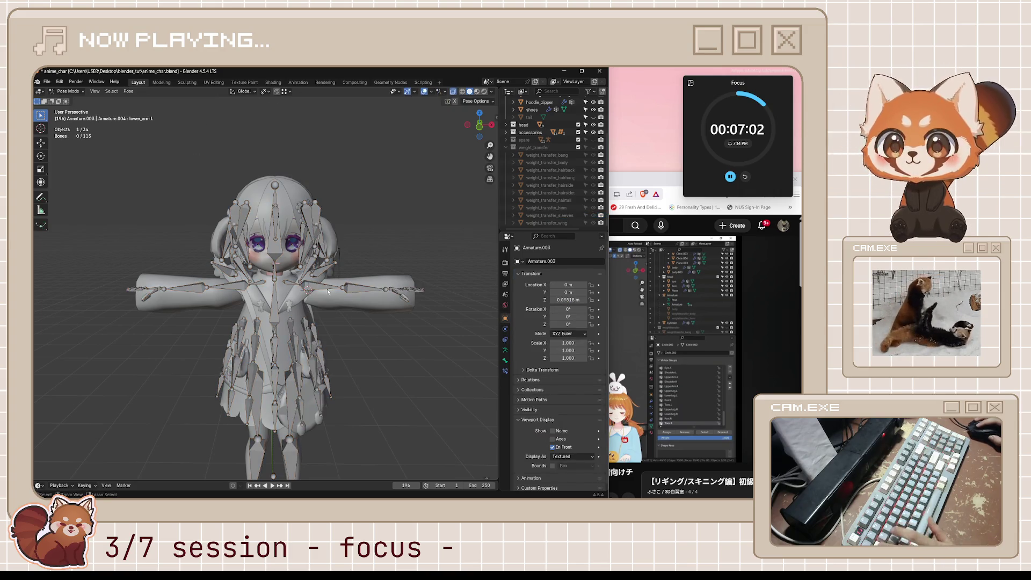
Rotate the chest bone about global Y after cancelling a mis-started move.
click(276, 294)
scroll(277, 295, up, 2)
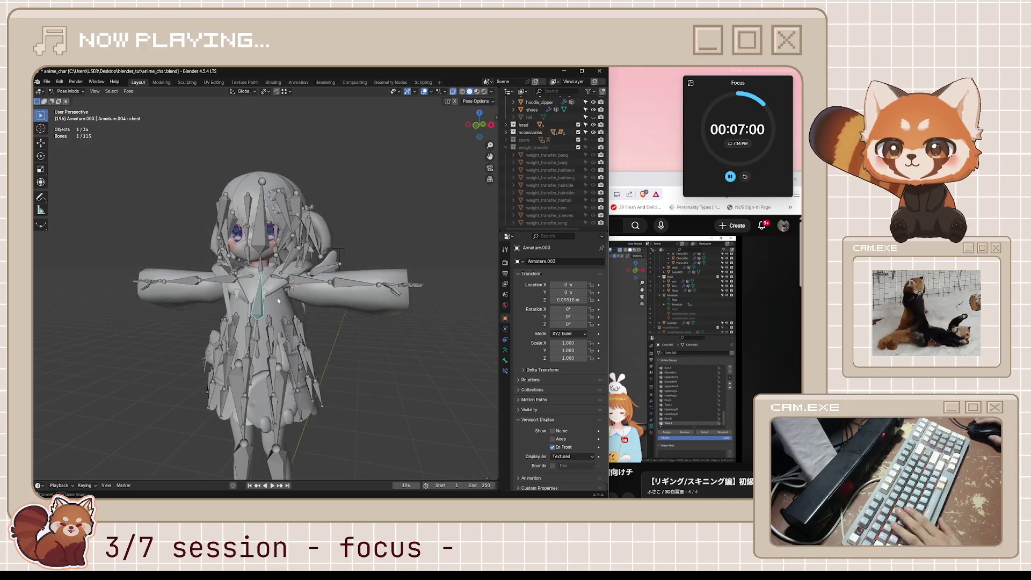
key(g)
key(x)
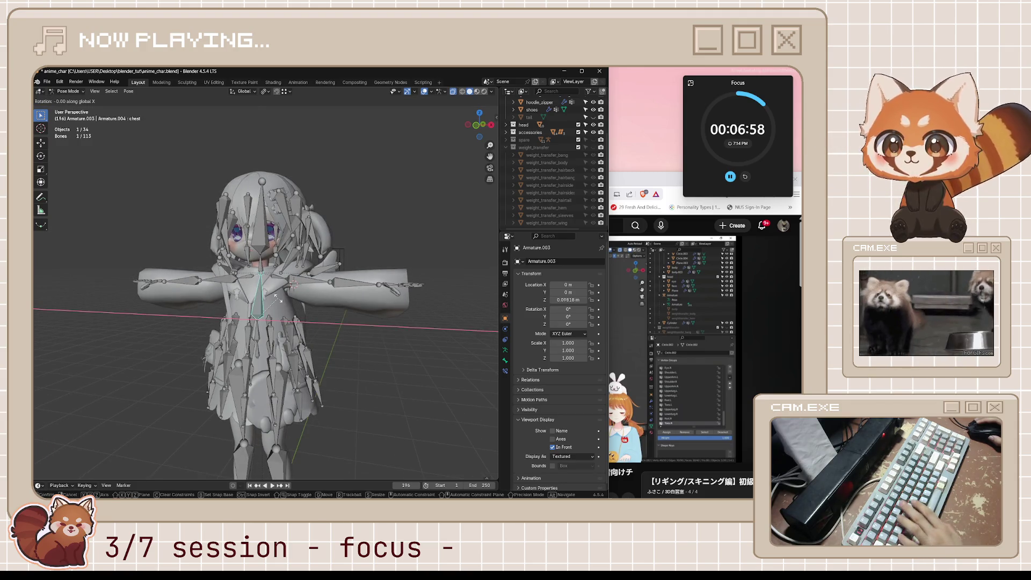
key(z)
right_click(287, 308)
scroll(286, 308, up, 2)
right_click(286, 308)
key(Escape)
key(r)
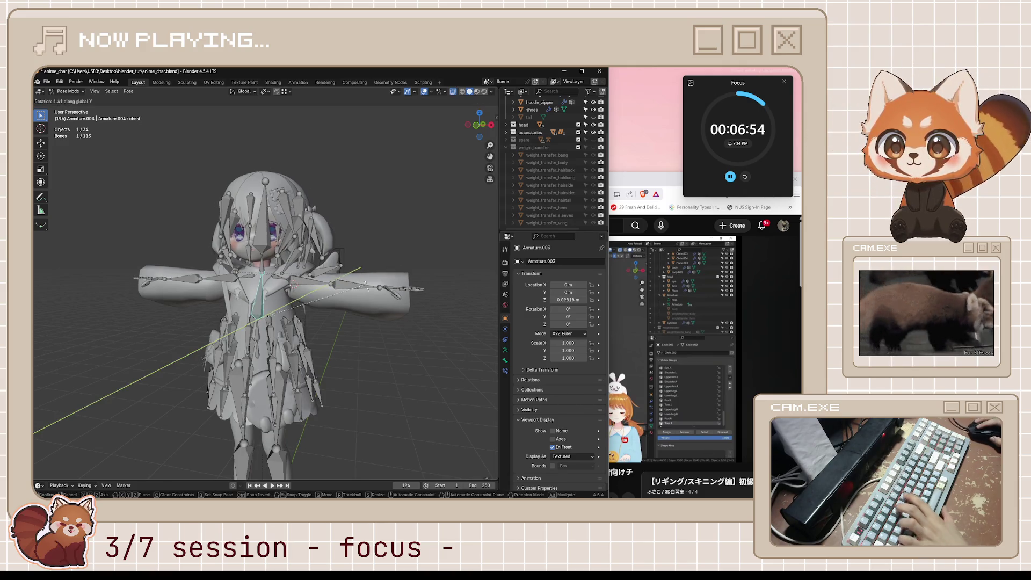
key(y)
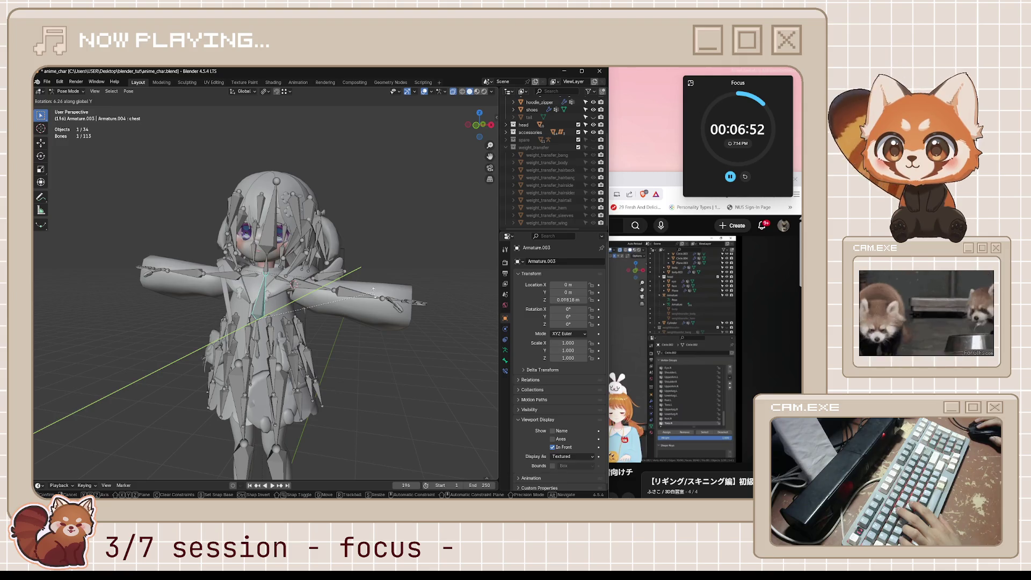
click(373, 288)
Rotate the spine and head bones about global Y to check deformation.
click(257, 331)
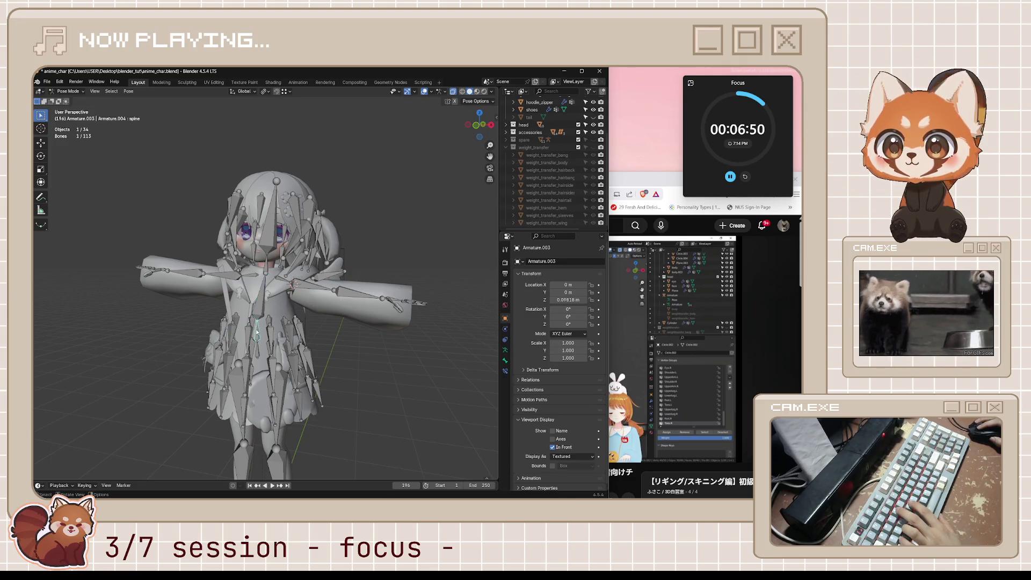
key(r)
key(y)
click(259, 333)
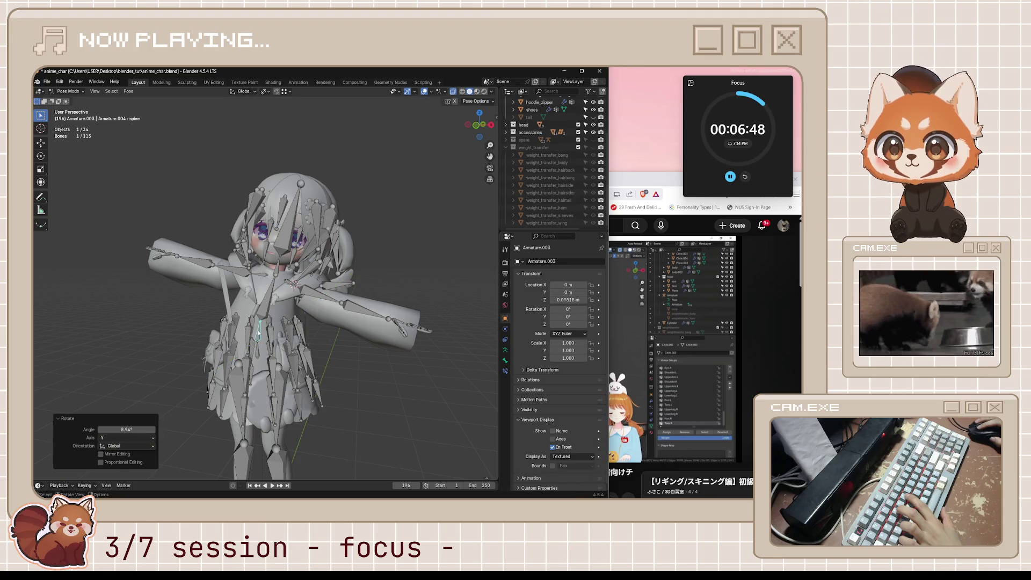
scroll(282, 332, down, 1)
scroll(318, 333, down, 2)
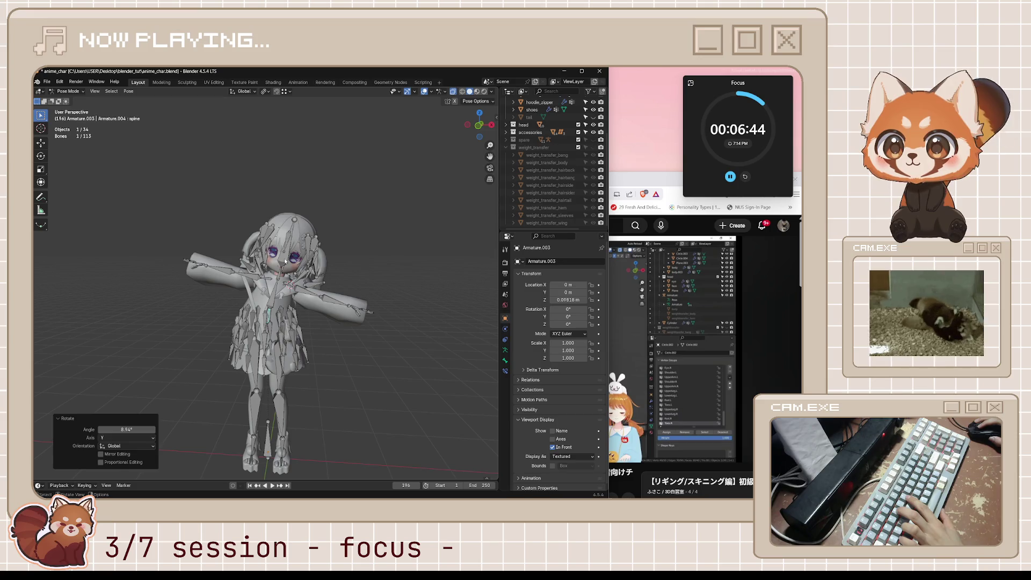
click(285, 261)
scroll(306, 266, up, 3)
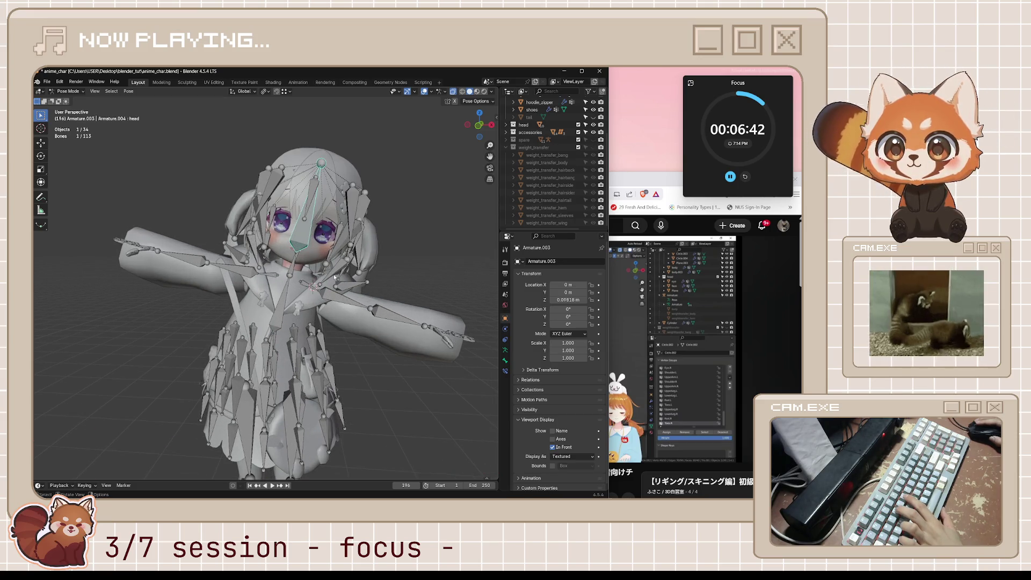
key(r)
key(y)
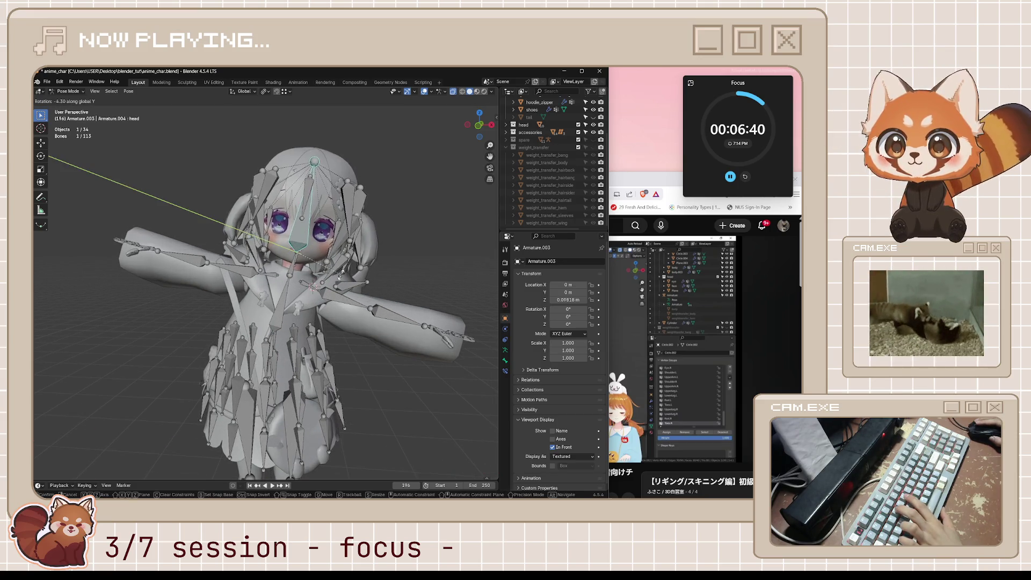
click(50, 158)
Rotate the hairtail.L and hairtail.R bones about global Y.
mouse_move(404, 282)
middle_down()
mouse_move(340, 257)
mouse_move(377, 272)
middle_up()
click(377, 273)
key(r)
key(y)
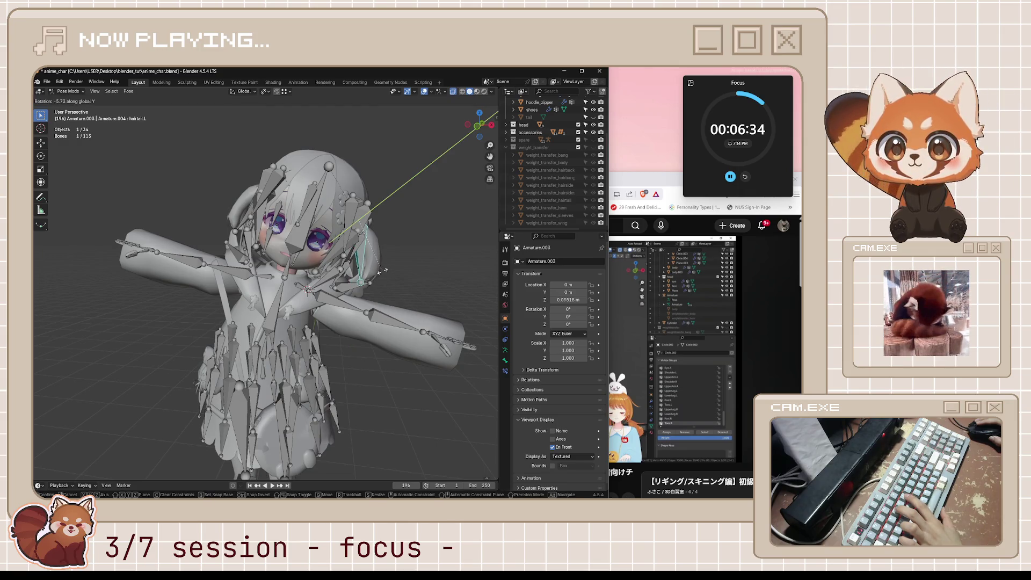
click(385, 271)
middle_drag(385, 271, 284, 199)
click(284, 198)
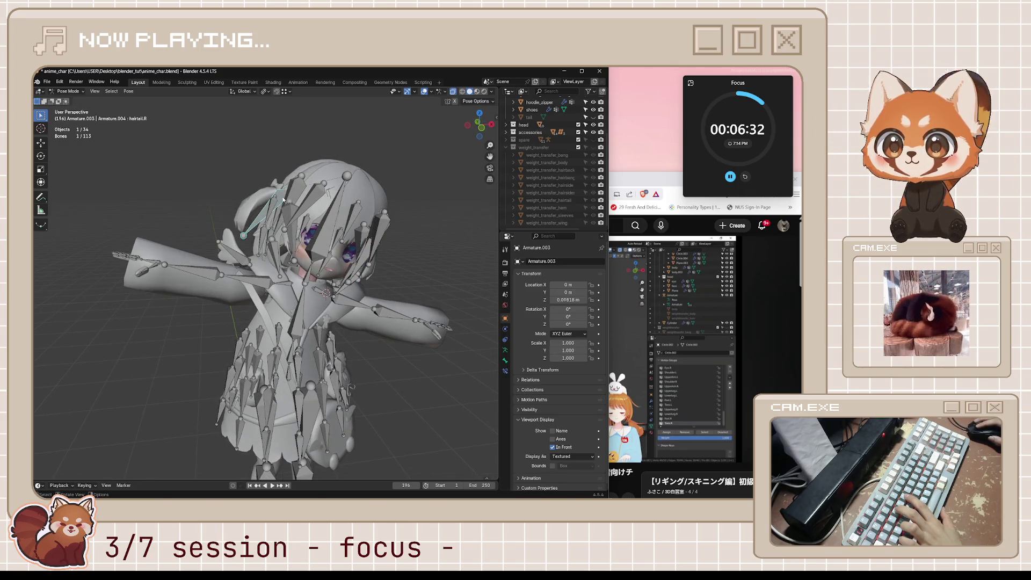
key(r)
key(y)
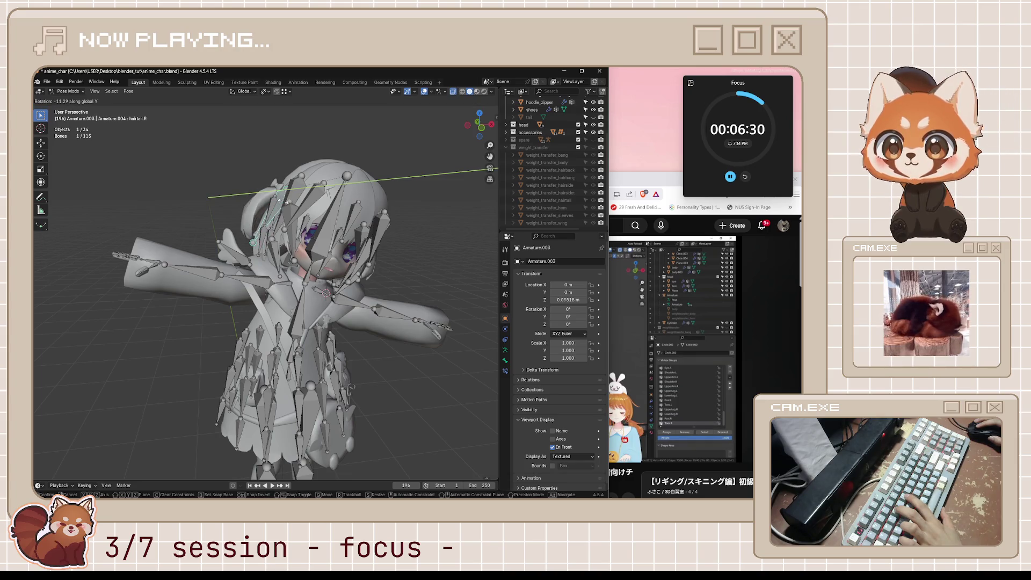
click(282, 202)
Rotate the hairbang.r and hairback bones, then start a Y rotation of the back hair bones.
mouse_move(283, 202)
middle_down()
mouse_move(312, 229)
mouse_move(289, 205)
middle_up()
click(289, 205)
key(r)
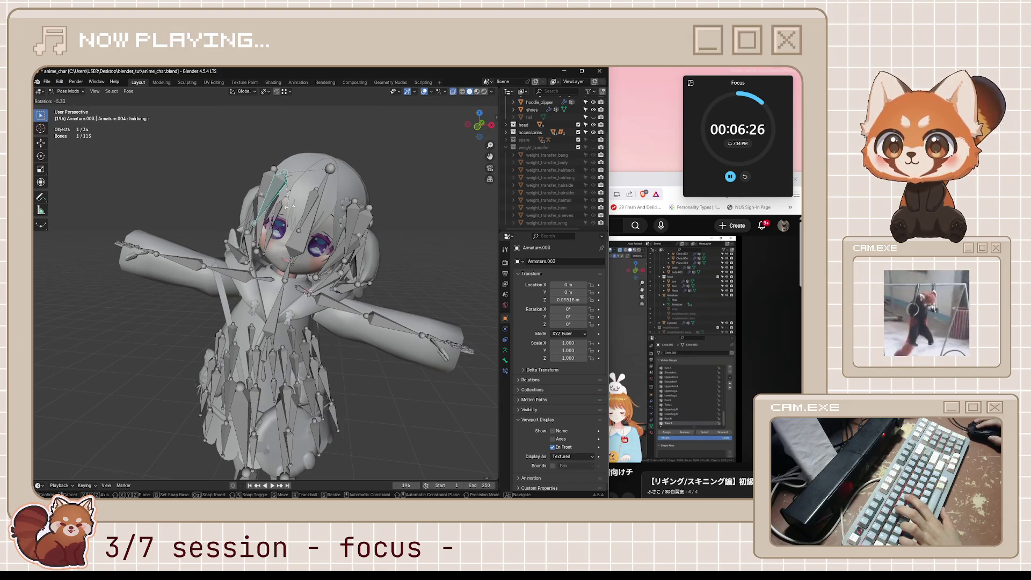
click(284, 208)
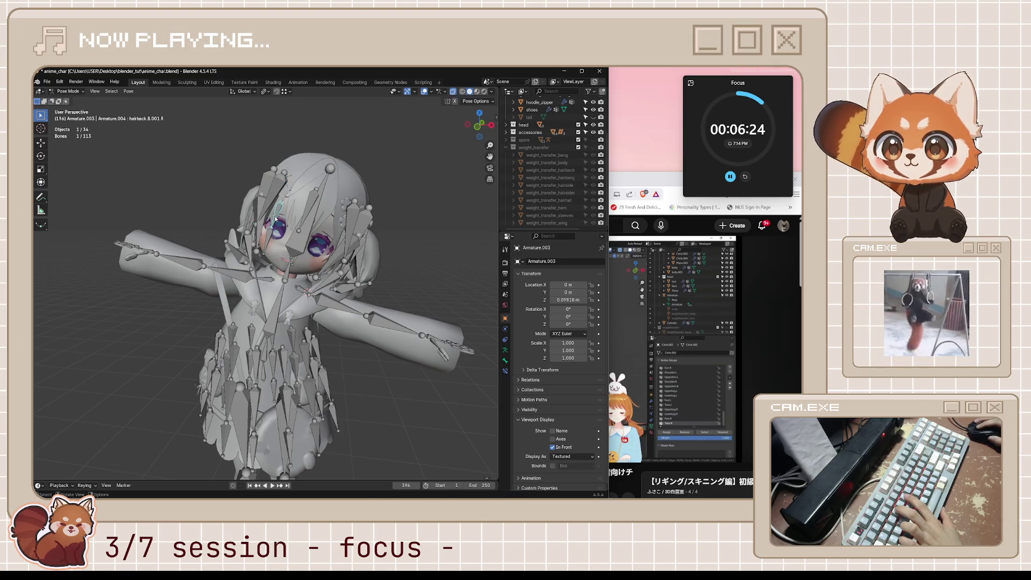
key(r)
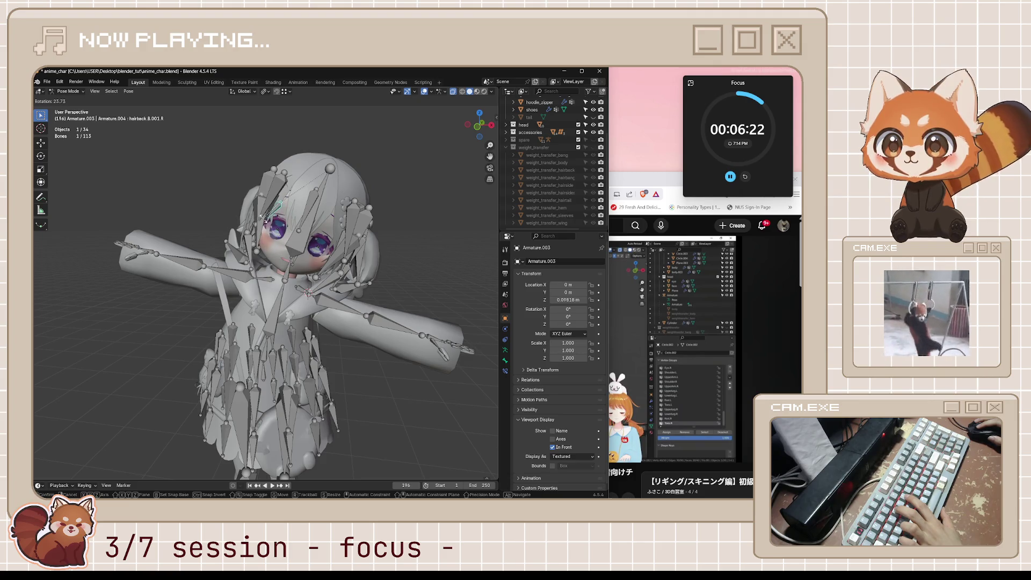
click(267, 217)
mouse_move(267, 216)
middle_down()
mouse_move(386, 252)
mouse_move(133, 258)
mouse_move(207, 233)
mouse_move(215, 242)
middle_up()
shift+click(215, 243)
key(r)
key(y)
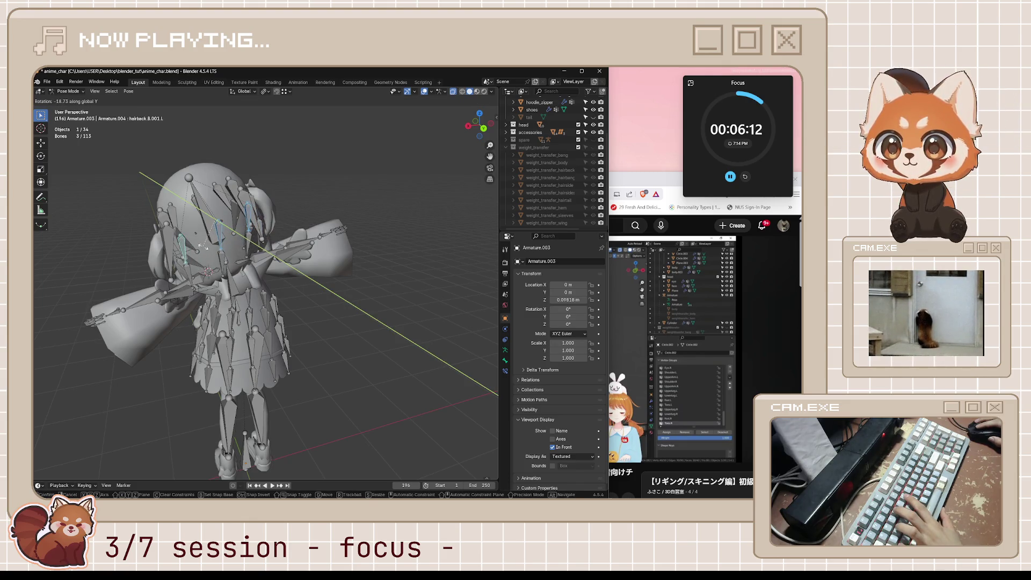
Confirm the back hair swing and bend lower_leg.L up about 80.5° around X.
click(203, 246)
mouse_move(203, 246)
middle_down()
mouse_move(386, 248)
mouse_move(357, 261)
middle_up()
scroll(349, 417, down, 3)
middle_drag(366, 422, 295, 423)
middle_drag(325, 396, 306, 379)
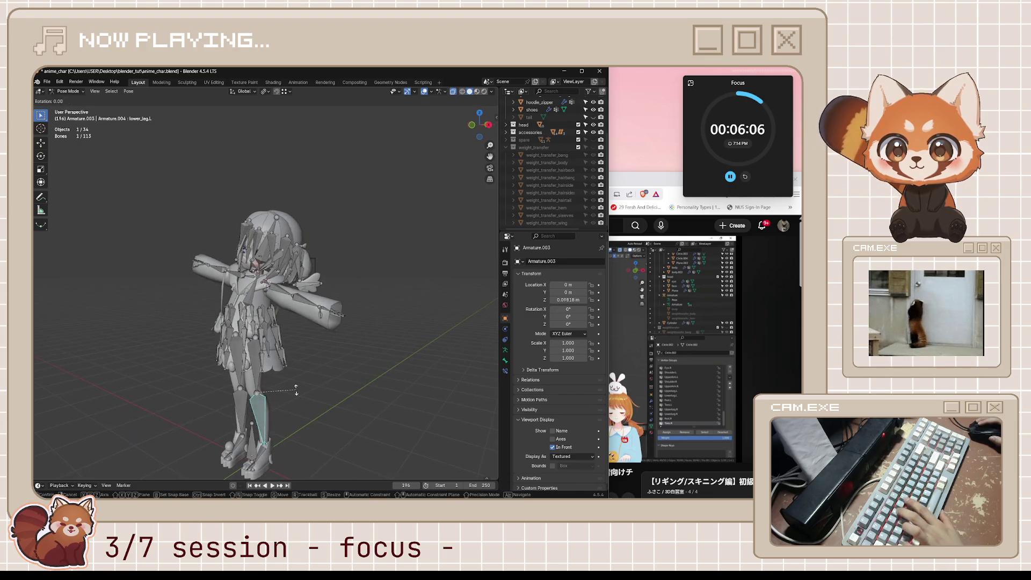
key(r)
key(x)
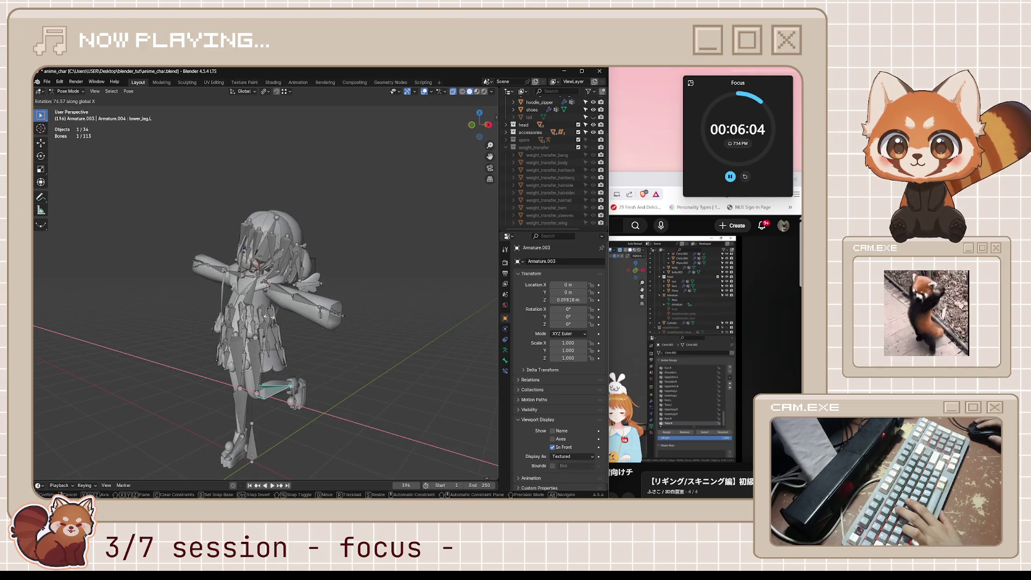
key(Return)
mouse_move(322, 355)
middle_down()
mouse_move(378, 342)
mouse_move(339, 347)
mouse_move(323, 361)
middle_up()
Save anime_char.blend and inspect the posed mesh with bones hidden, in wireframe and solid shading.
key(ctrl+s)
key(shift+alt+z)
click(492, 179)
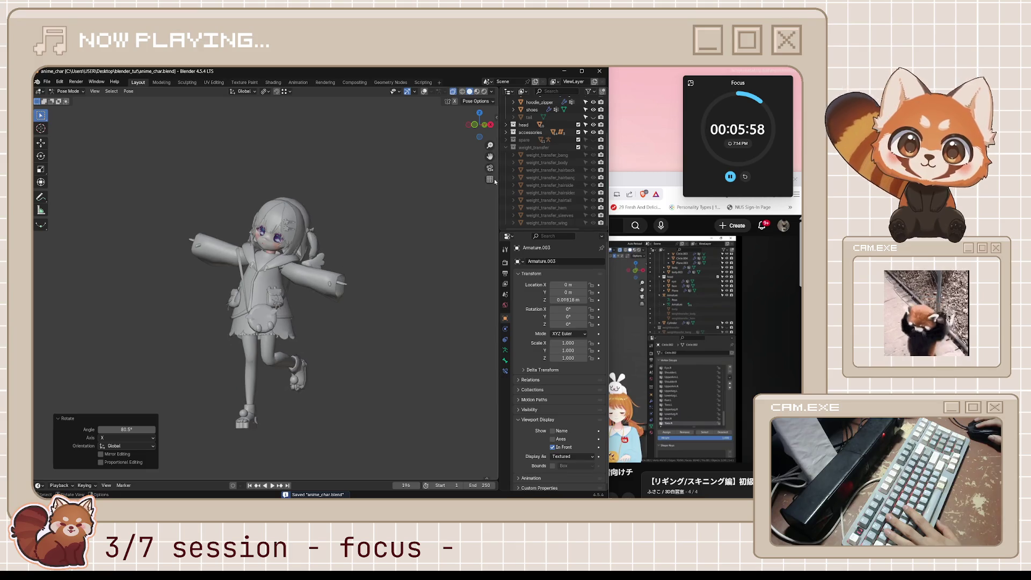
mouse_move(363, 327)
middle_down()
mouse_move(407, 348)
mouse_move(257, 334)
mouse_move(435, 334)
middle_up()
click(452, 91)
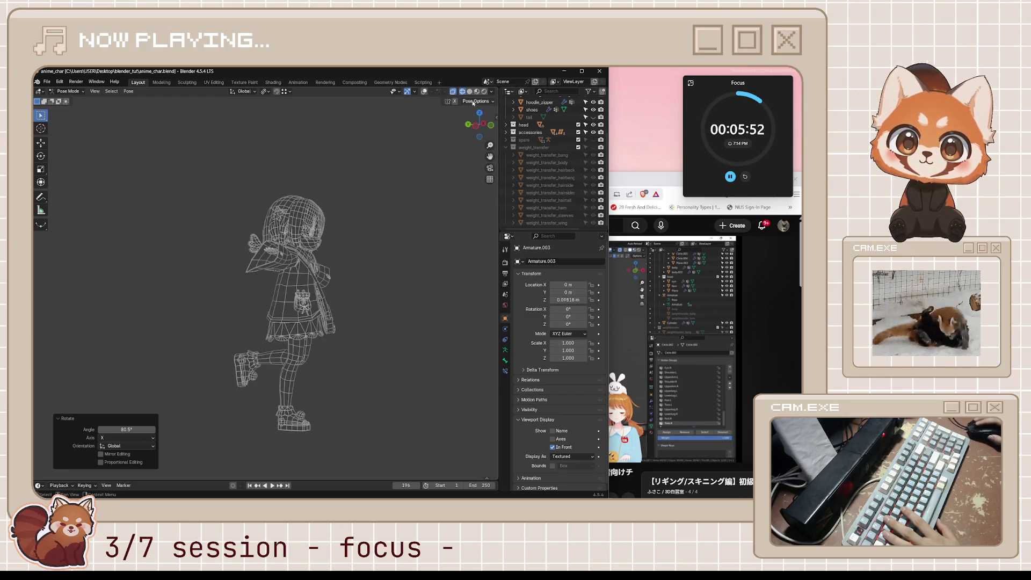
click(470, 90)
middle_drag(274, 290, 339, 286)
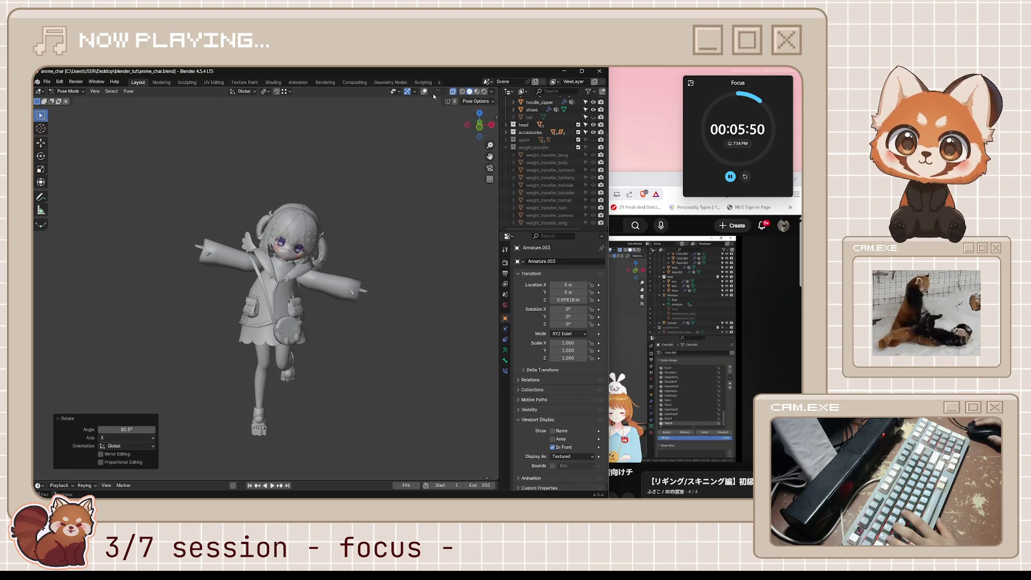
click(425, 92)
scroll(283, 323, up, 2)
key(ctrl+s)
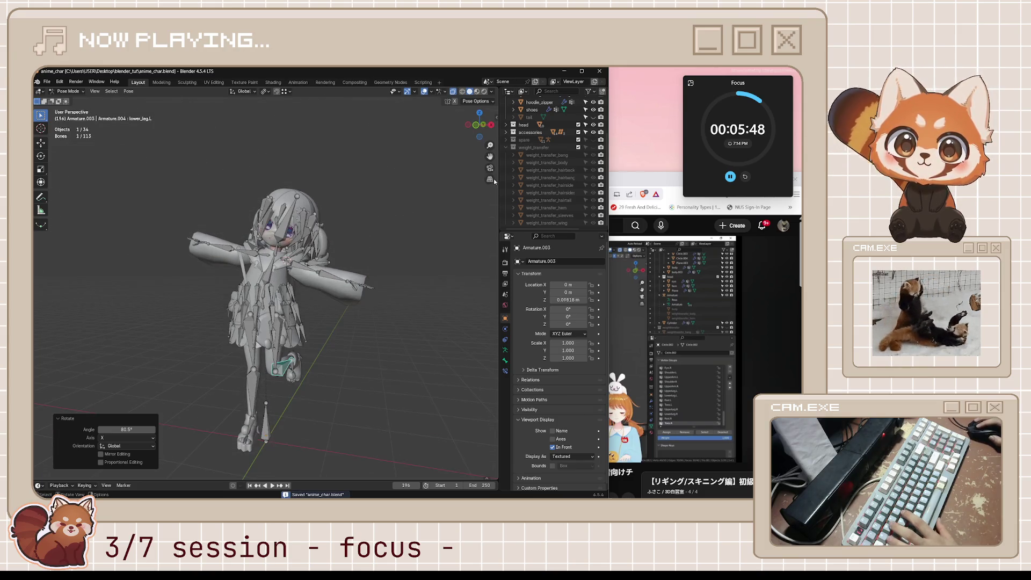
Deselect all bones and orbit to a side view of the posed character.
middle_drag(493, 178, 437, 245)
scroll(437, 244, up, 2)
scroll(437, 244, up, 1)
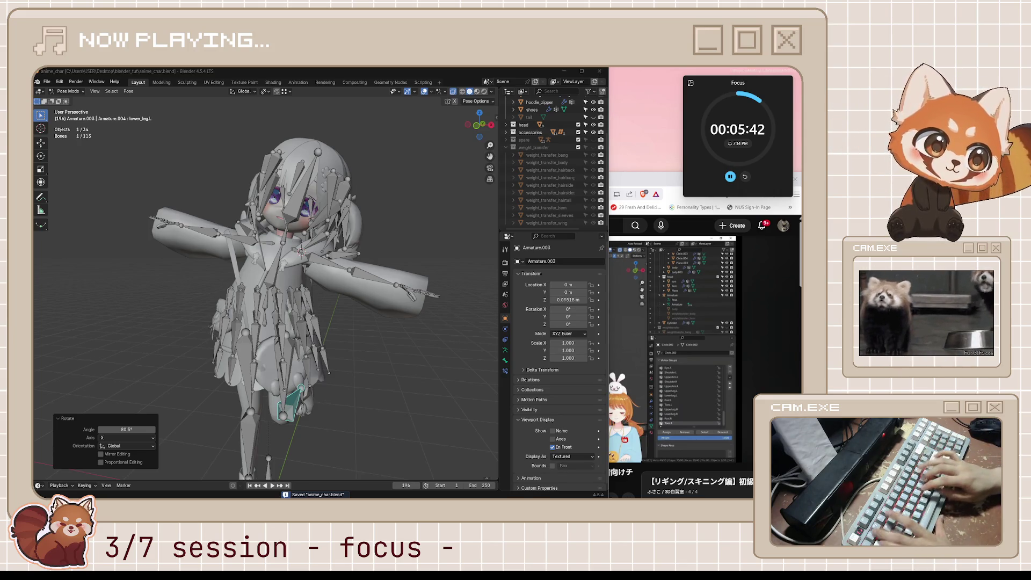
click(377, 362)
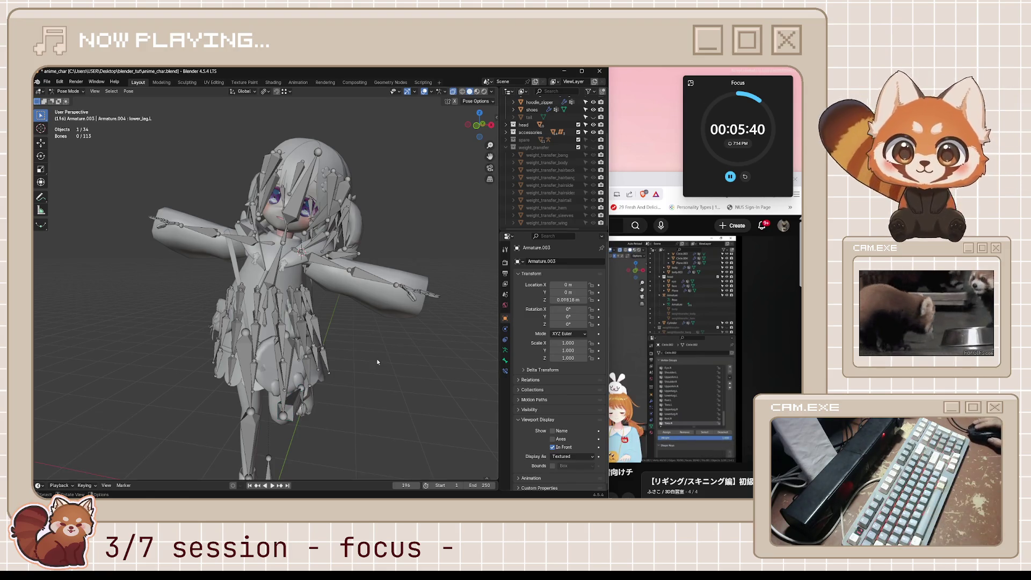
mouse_move(375, 333)
middle_down()
mouse_move(338, 319)
mouse_move(379, 306)
middle_up()
Bring the skinning tutorial forward, play it and skip ahead ten seconds.
click(634, 183)
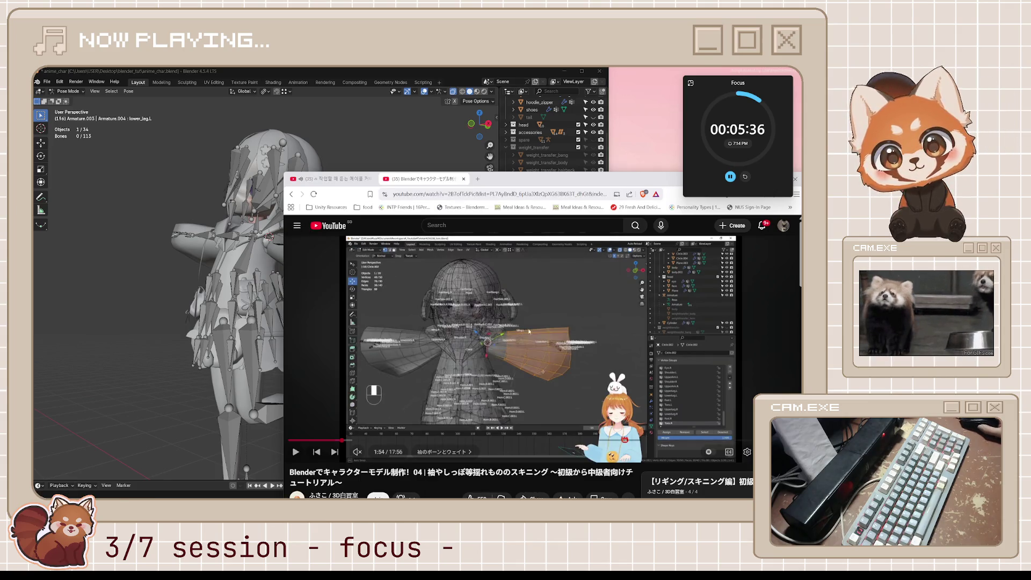
key(k)
key(l)
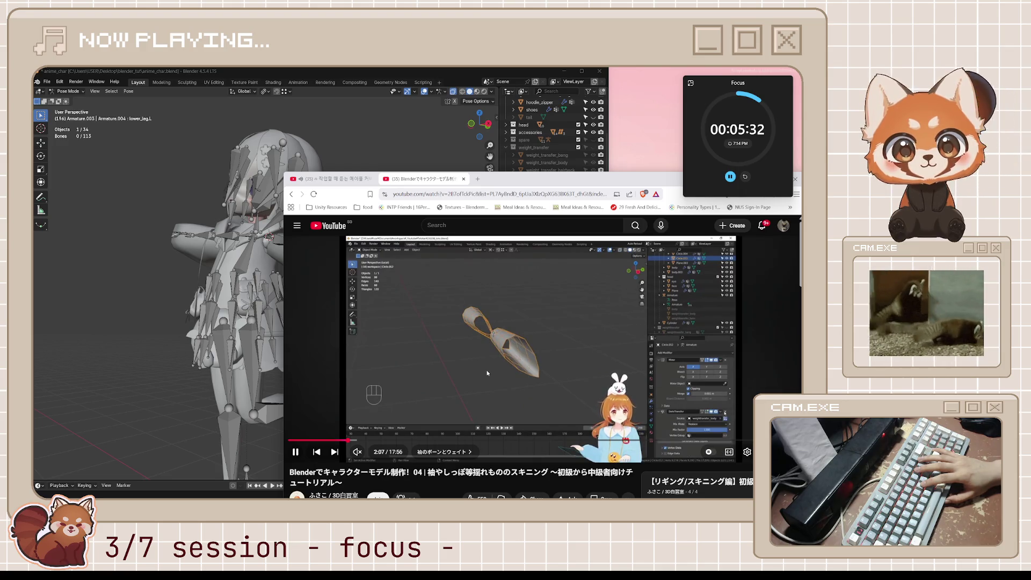
key(k)
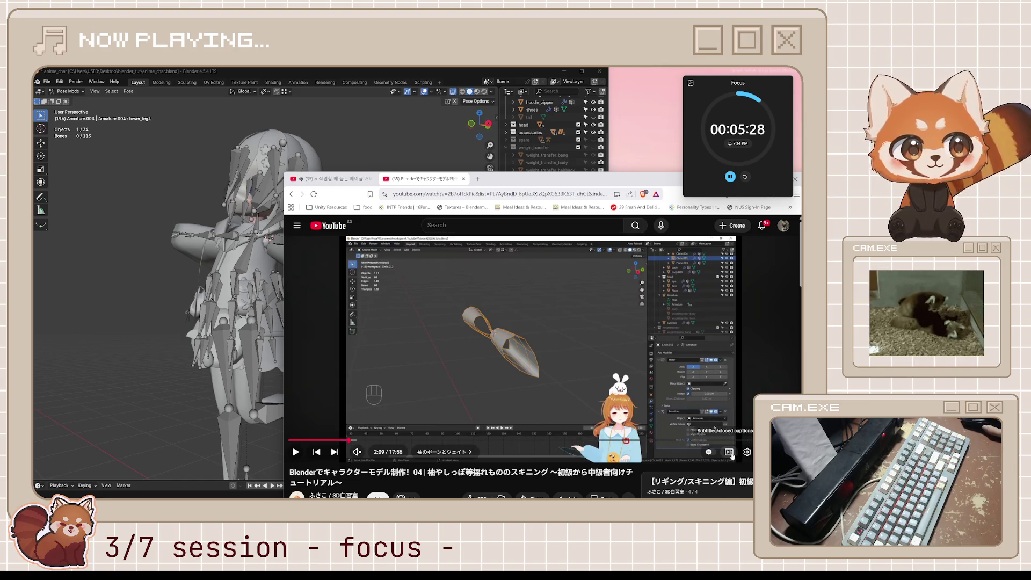
Turn on Japanese auto-generated subtitles and play on past 2:09.
click(729, 451)
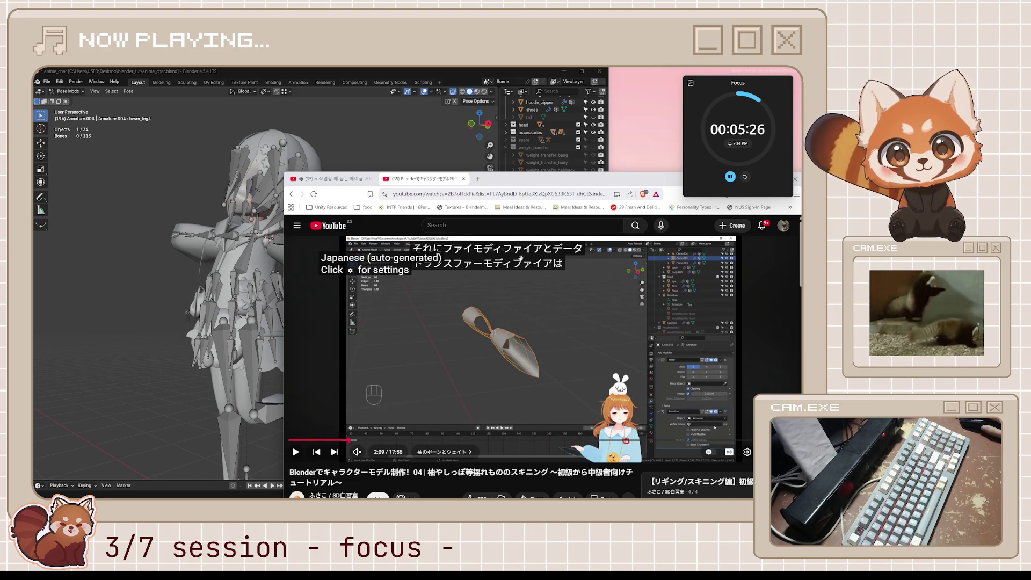
key(k)
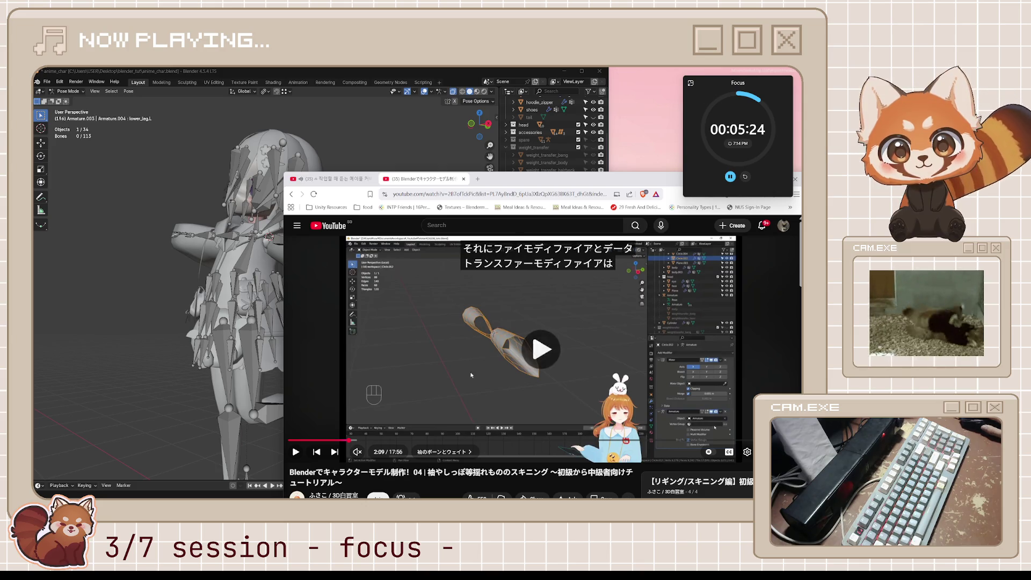
key(k)
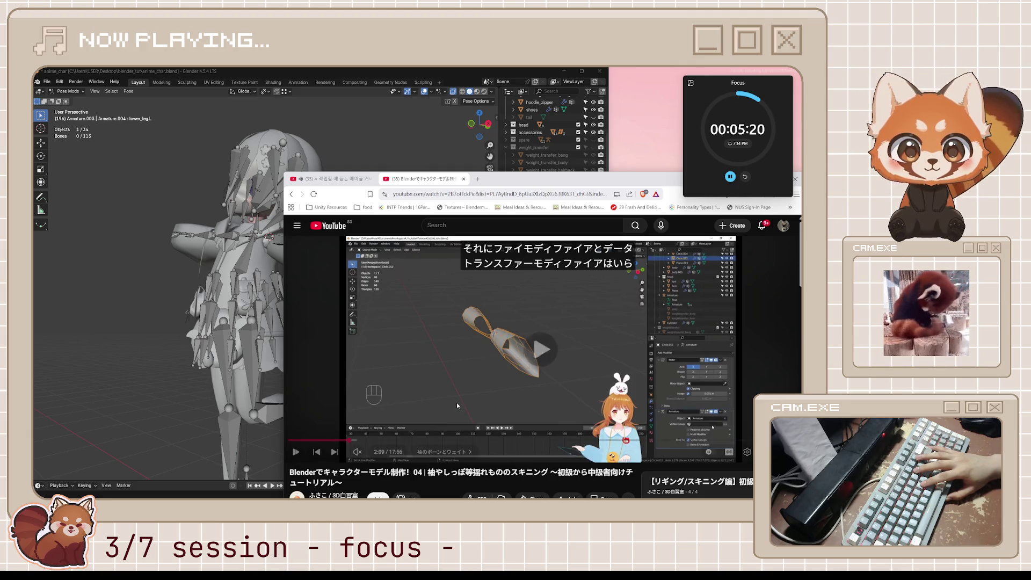
key(k)
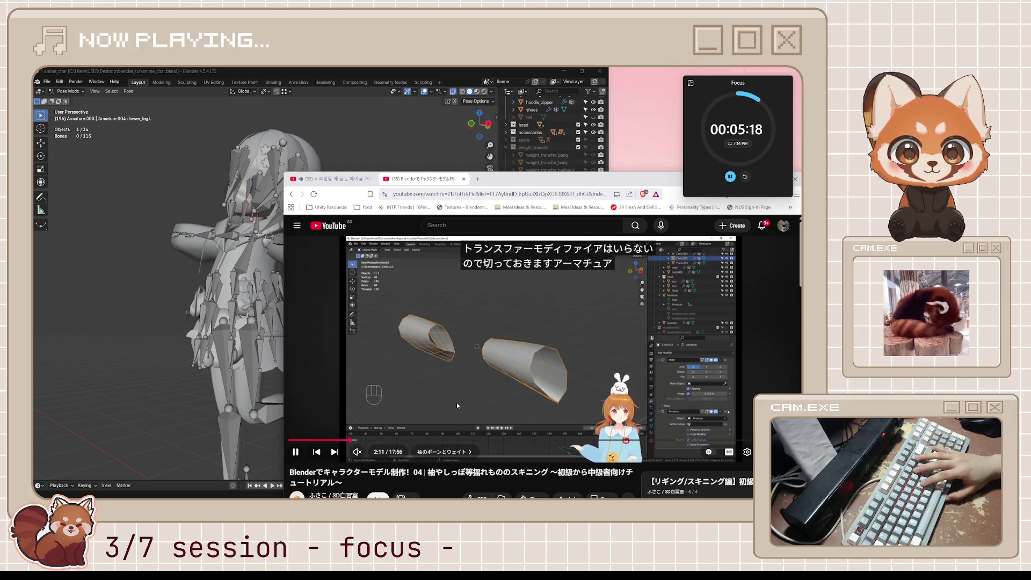
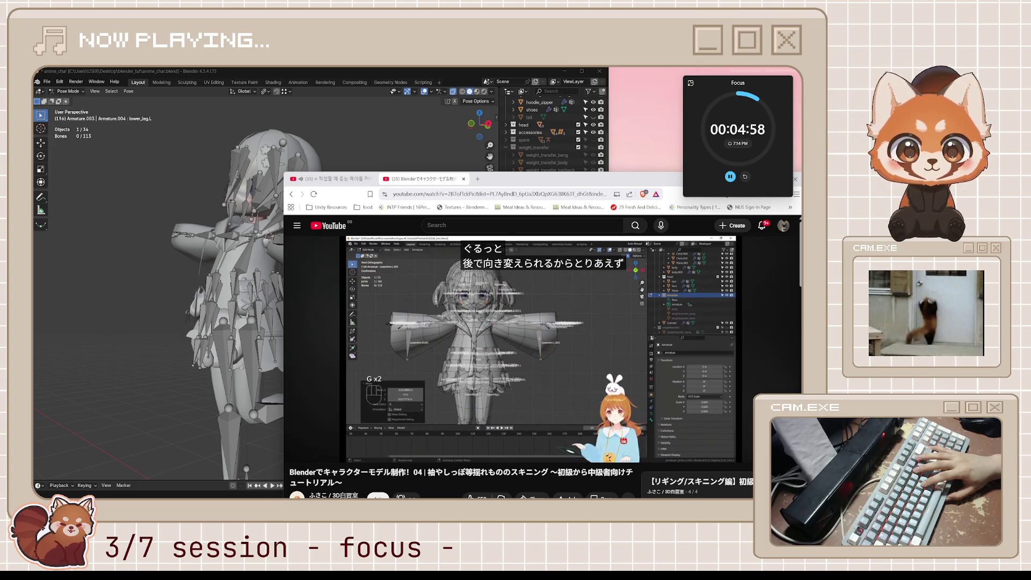
Pause the tutorial video and return to the Blender rig, orbiting to a side-on view.
key(space)
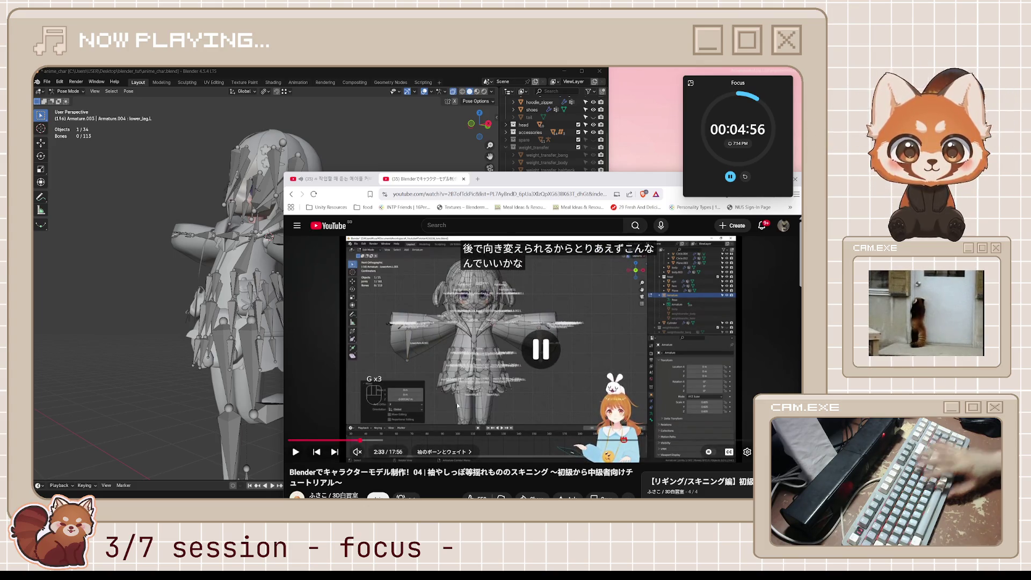
middle_drag(331, 157, 317, 144)
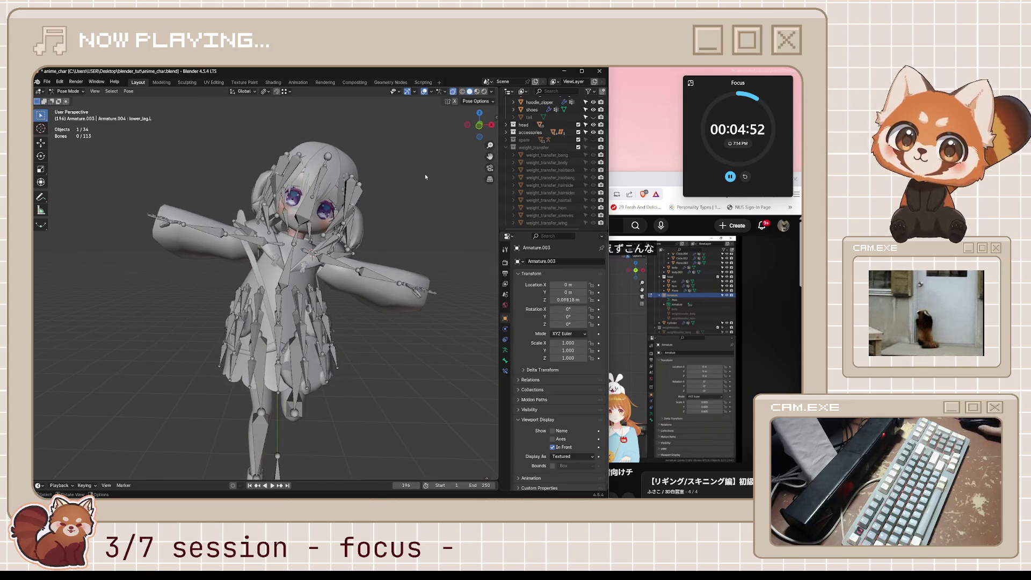
middle_drag(445, 197, 436, 236)
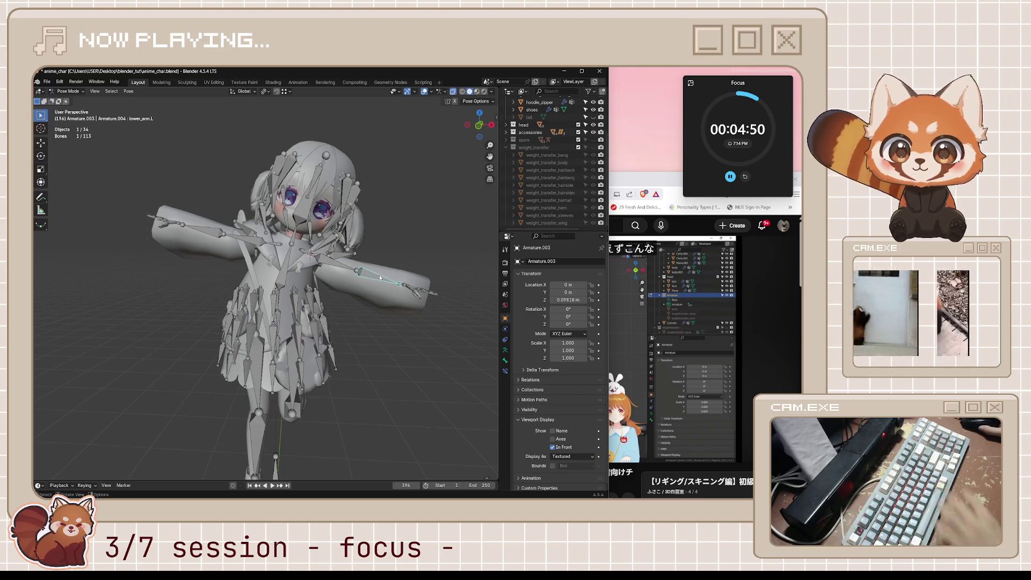
In front view, enter armature edit mode and duplicate the lower_arm.L bone.
key(KP_1)
click(363, 272)
key(ctrl+Tab)
key(Tab)
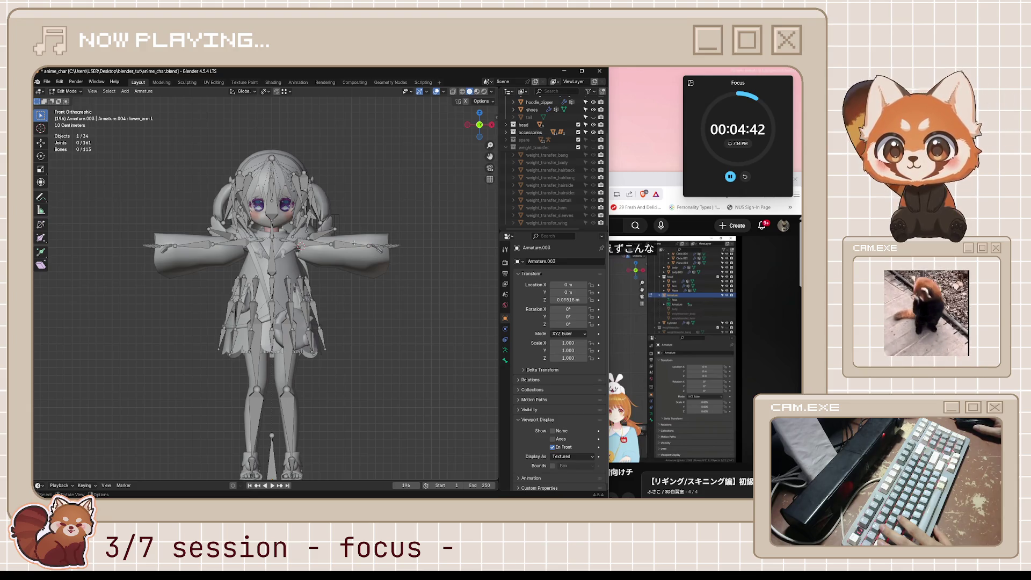
key(shift+d)
click(359, 290)
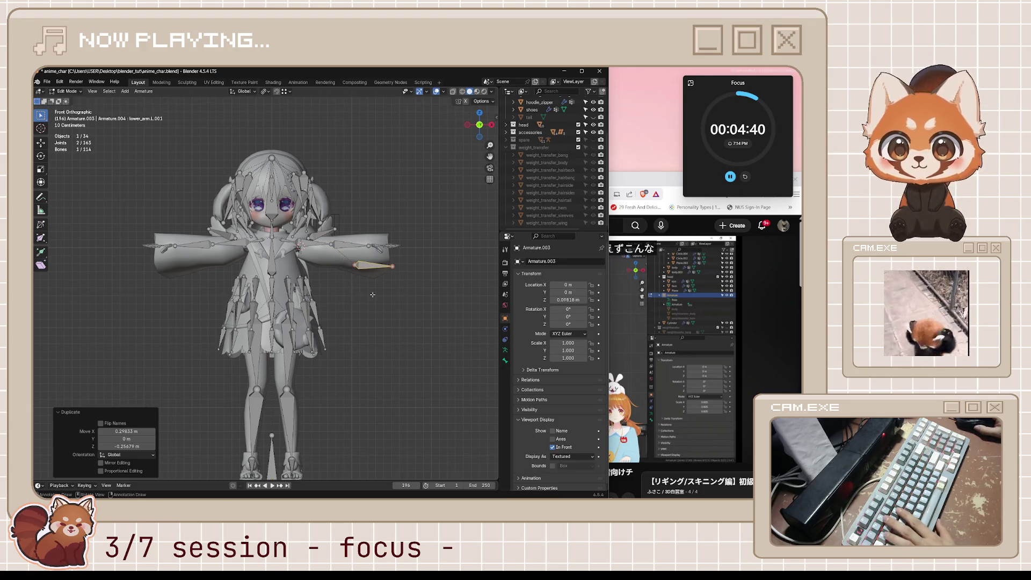
Rotate the duplicated bone to hang downward and nudge its position.
key(r)
key(Return)
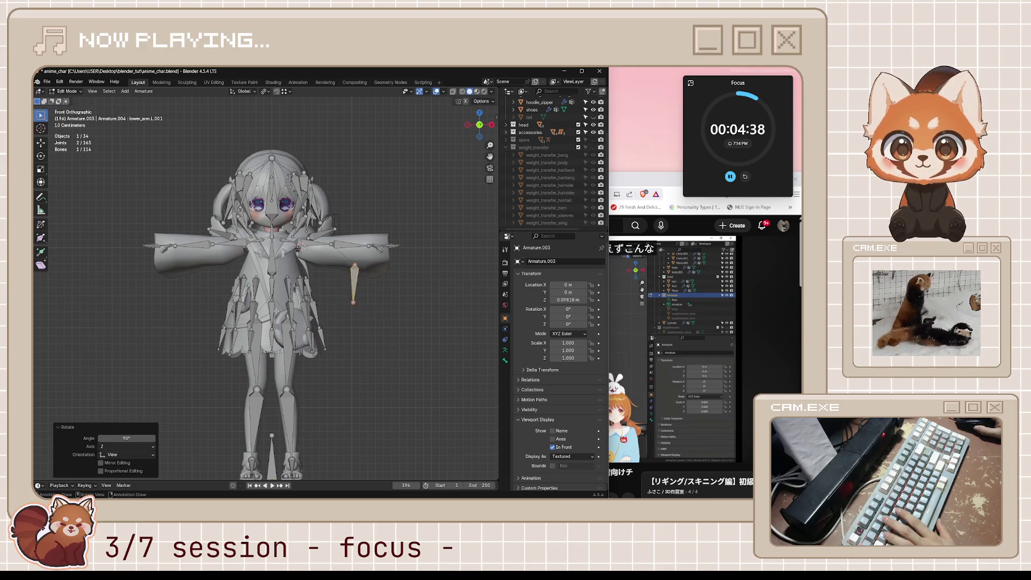
key(r)
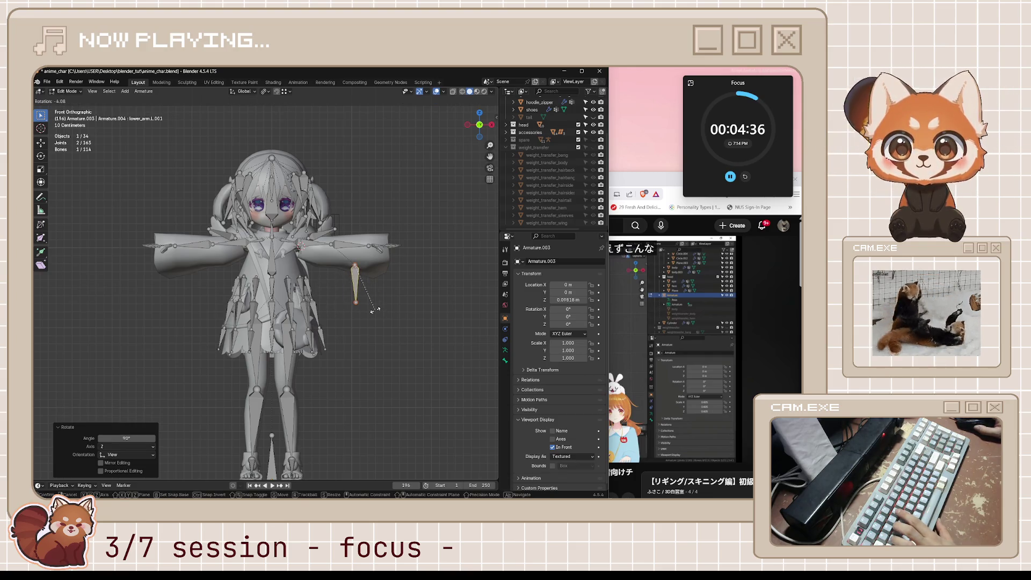
key(Return)
key(r)
key(0)
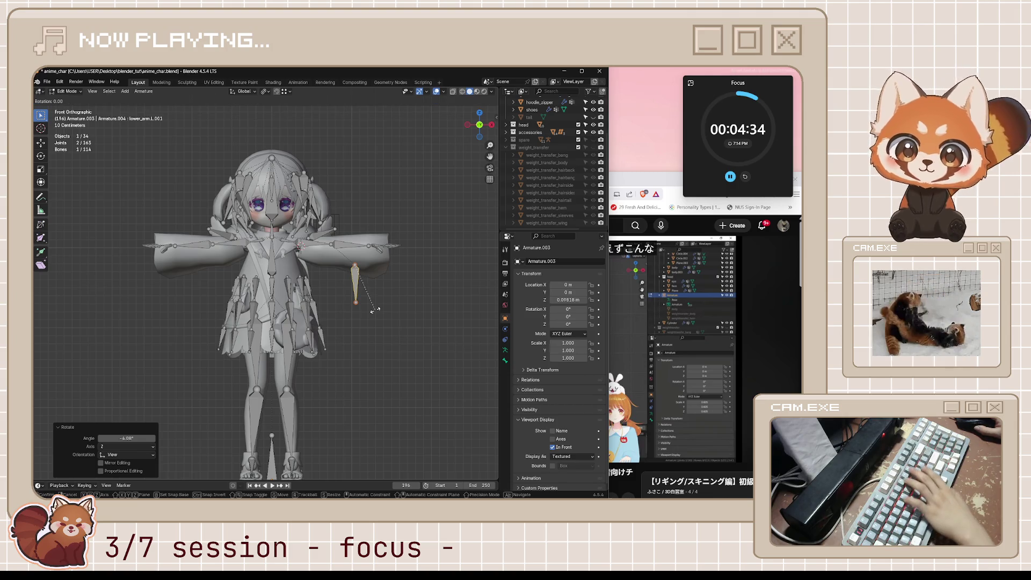
key(Escape)
key(g)
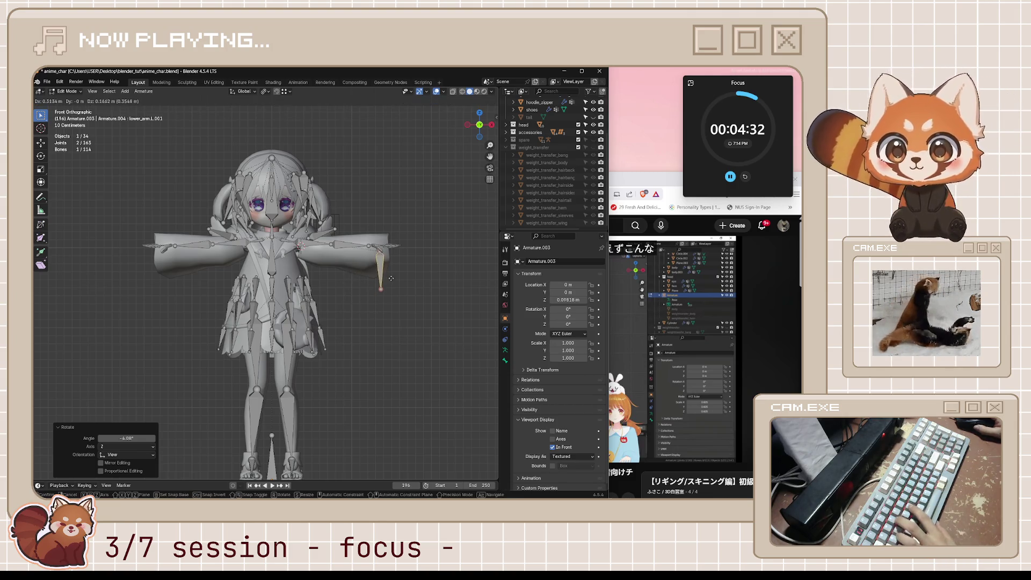
key(Return)
mouse_move(367, 292)
middle_down()
mouse_move(364, 306)
mouse_move(402, 314)
middle_up()
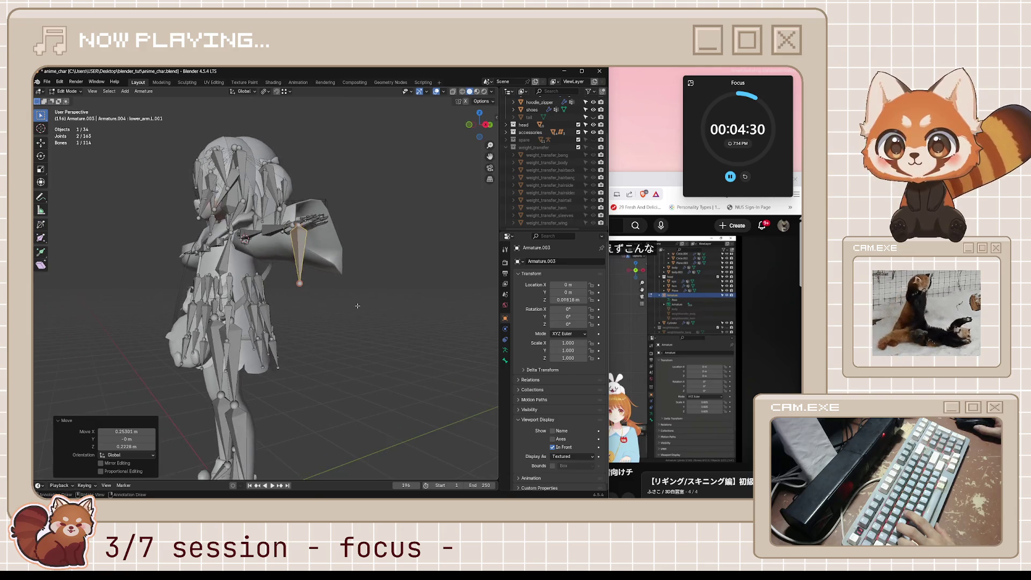
Move the bone along Z to sit alongside the left sleeve, then bring the tutorial back up.
key(KP_1)
key(g)
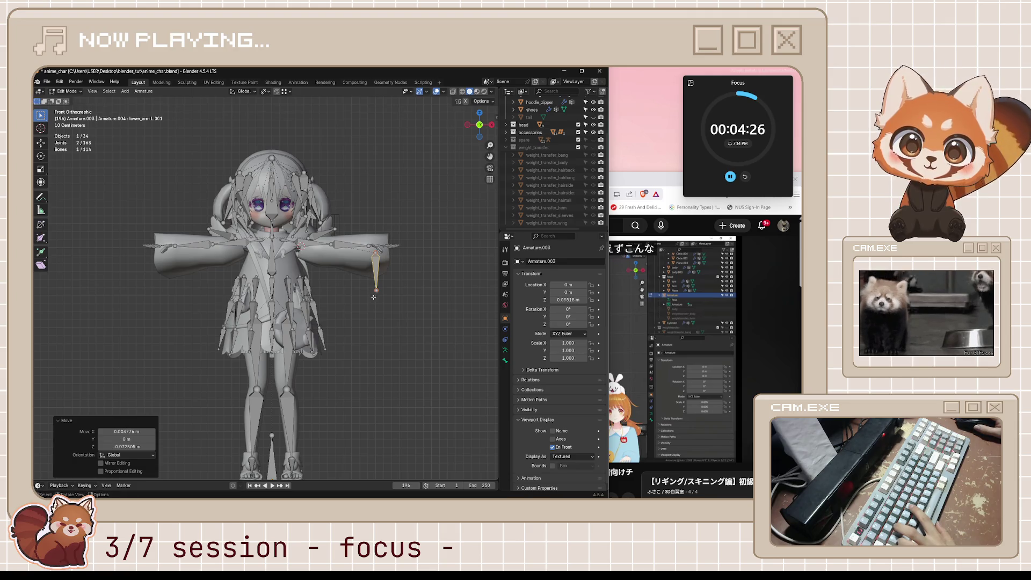
key(Escape)
key(g)
key(z)
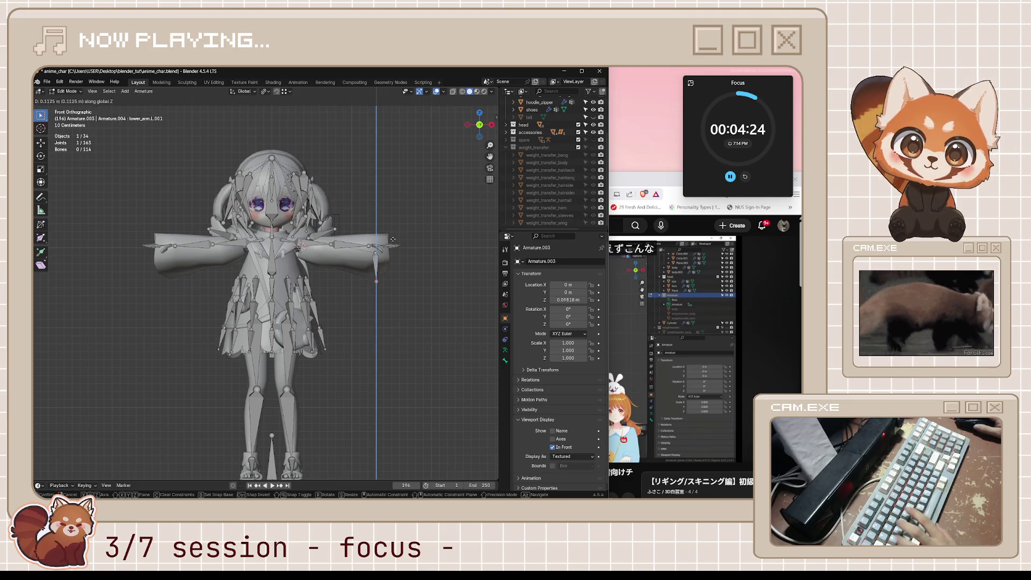
click(398, 200)
mouse_move(398, 200)
middle_down()
mouse_move(378, 316)
mouse_move(253, 266)
middle_up()
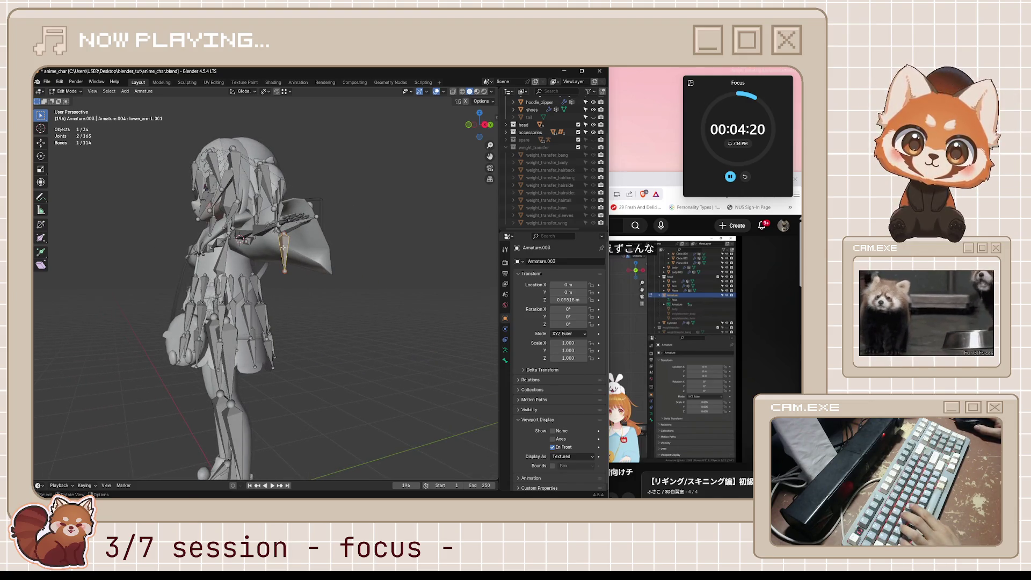
key(g)
key(z)
click(287, 317)
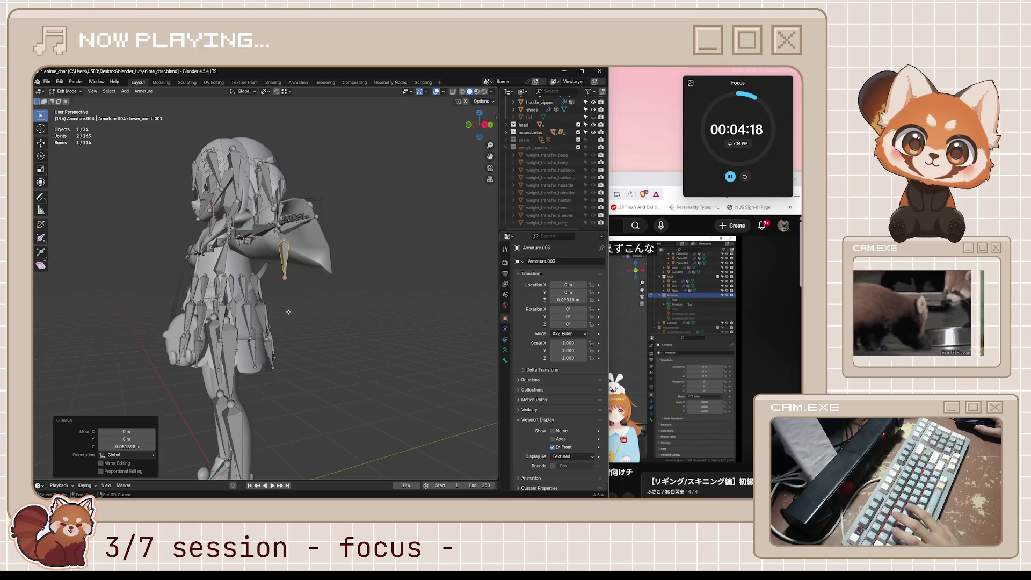
middle_drag(286, 315, 398, 327)
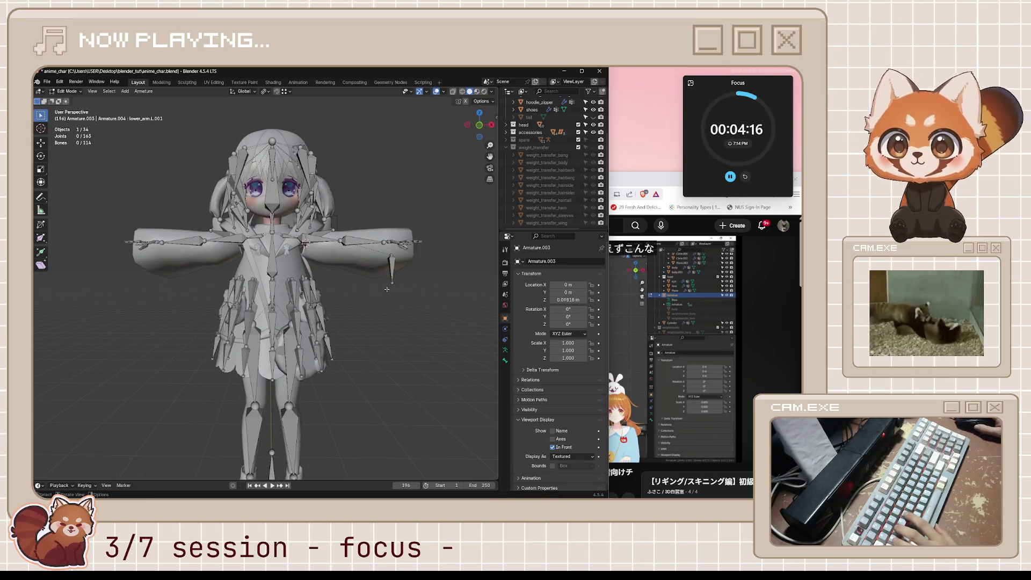
key(alt+Tab)
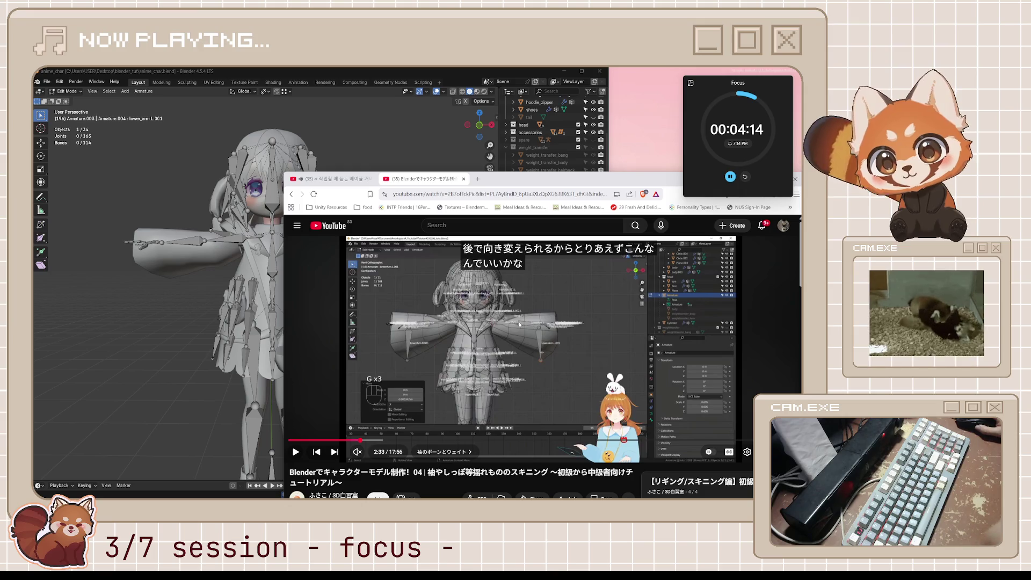
Play the tutorial's bone-naming step, pause it, and select the new sleeve bone in Blender.
key(space)
key(space)
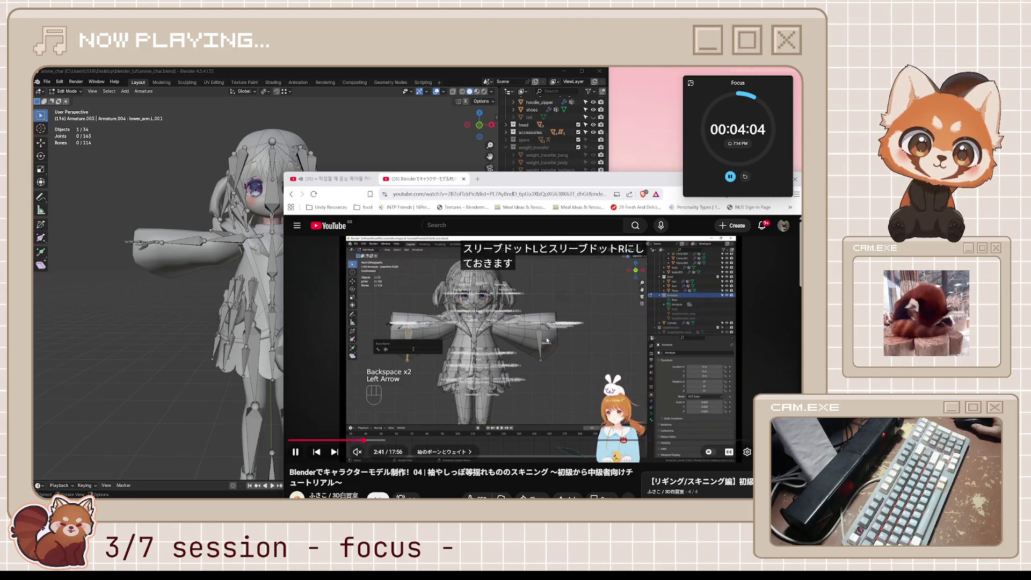
key(space)
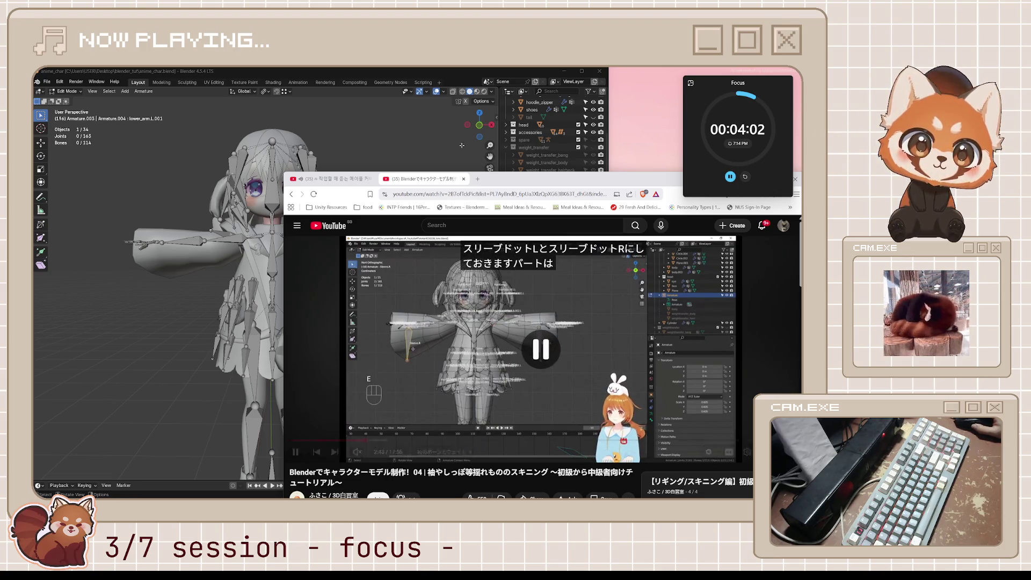
click(454, 83)
click(392, 270)
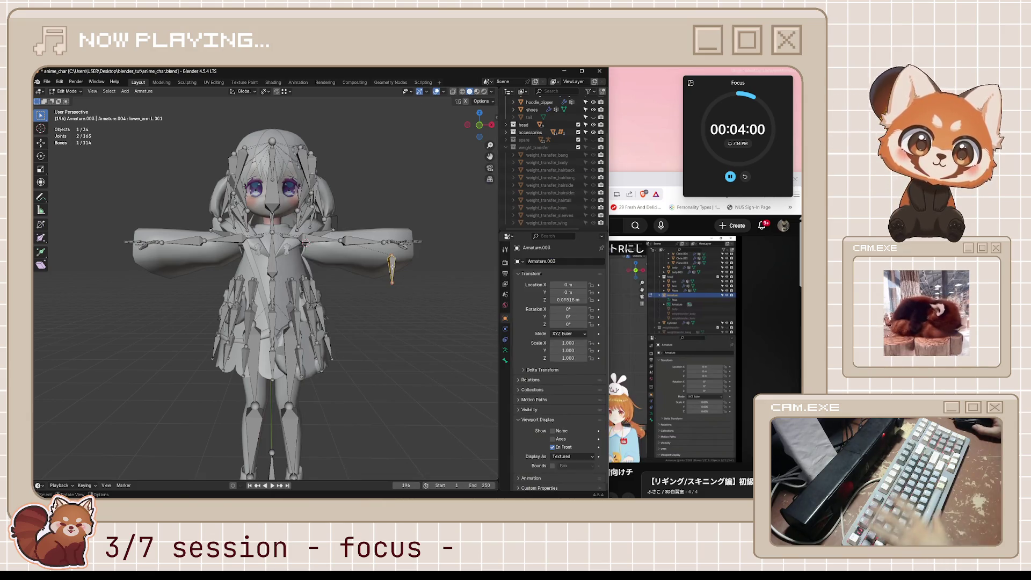
Rename the new bone to sleeve.L and save the file.
key(F2)
text(sleeve.L)
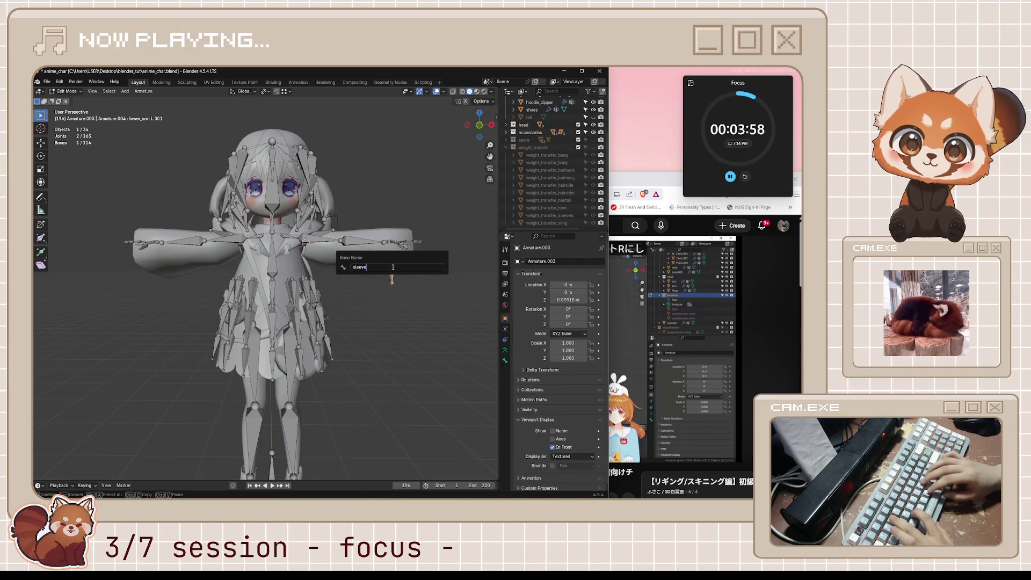
key(Return)
key(ctrl+s)
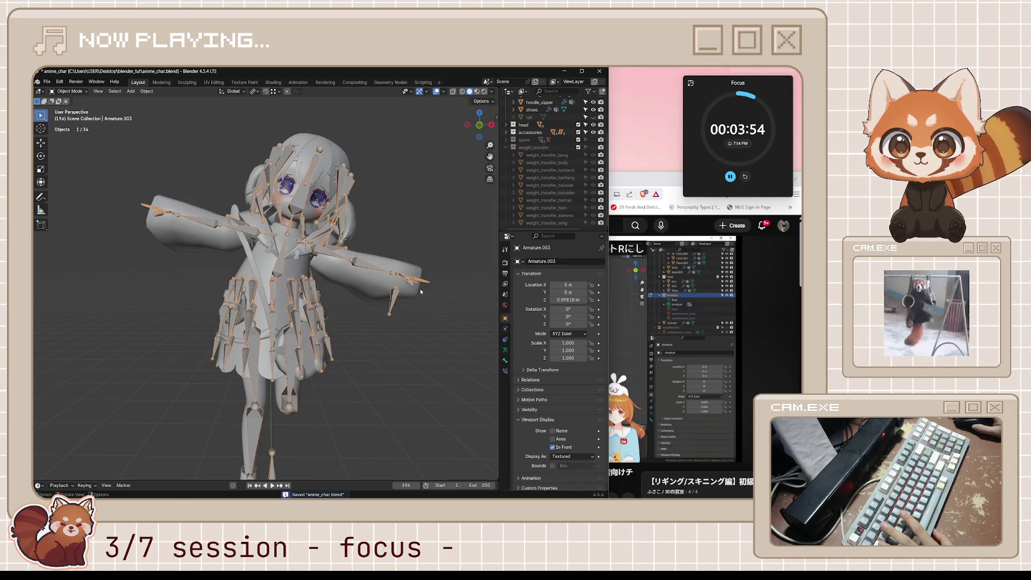
middle_drag(462, 295, 403, 296)
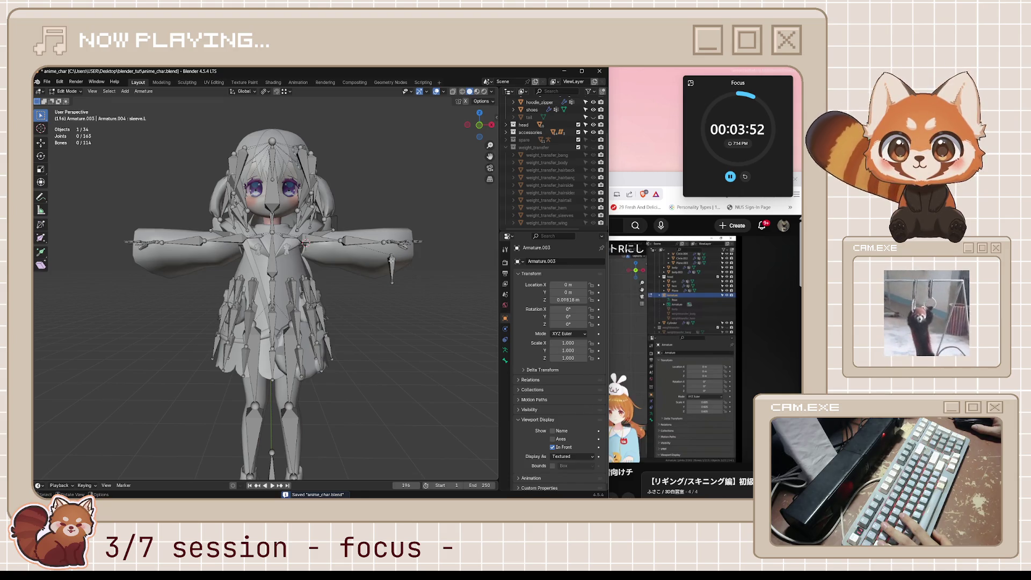
Auto-name the bone by side and symmetrize it to the right arm, then undo the mirror.
right_click(391, 246)
mouse_move(345, 278)
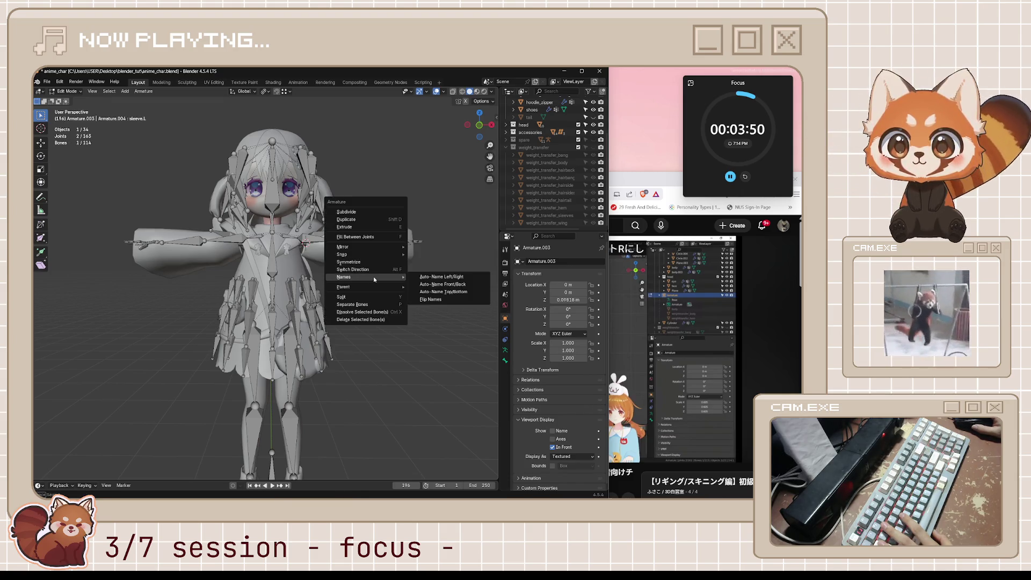
click(449, 279)
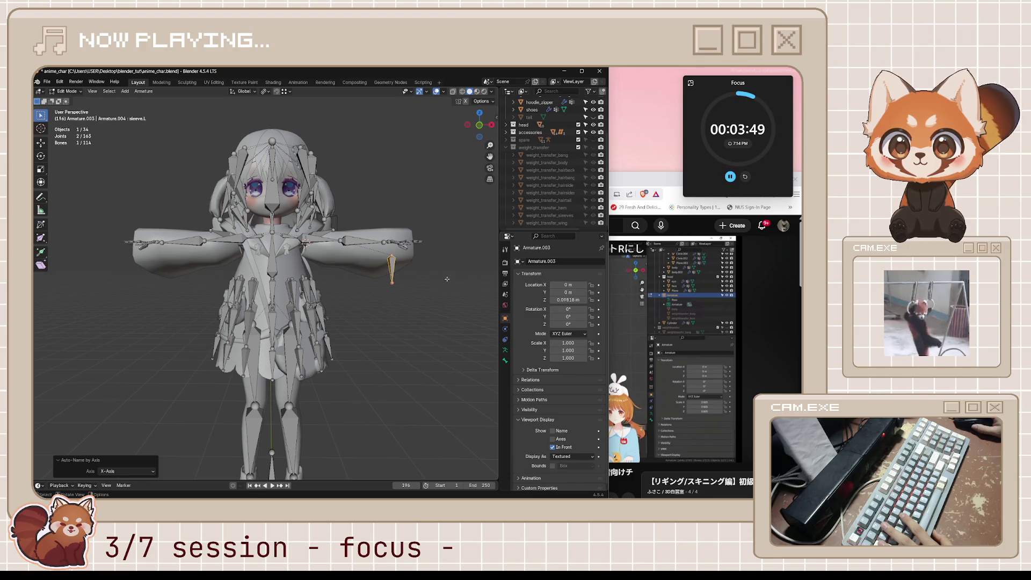
right_click(403, 274)
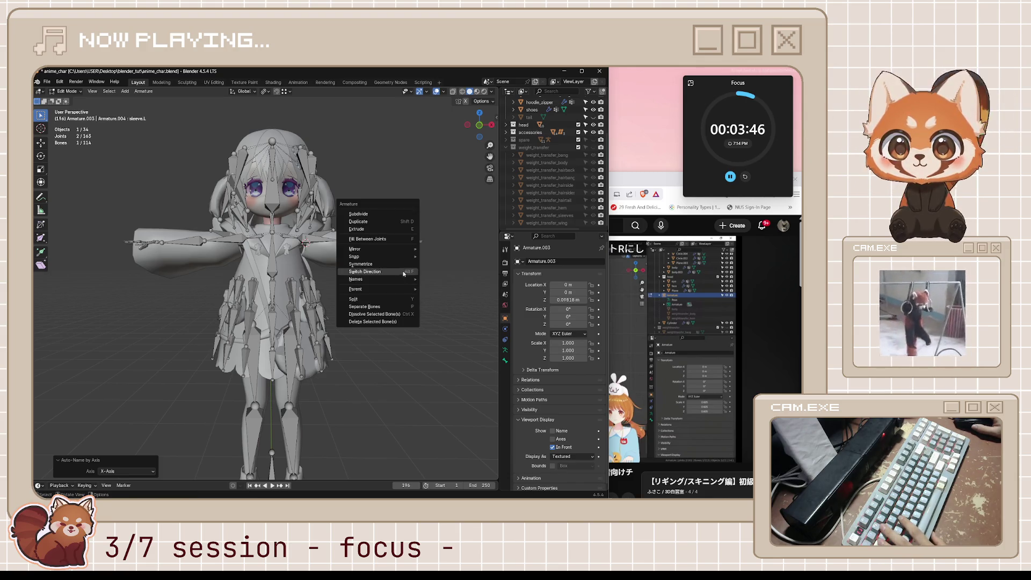
click(417, 266)
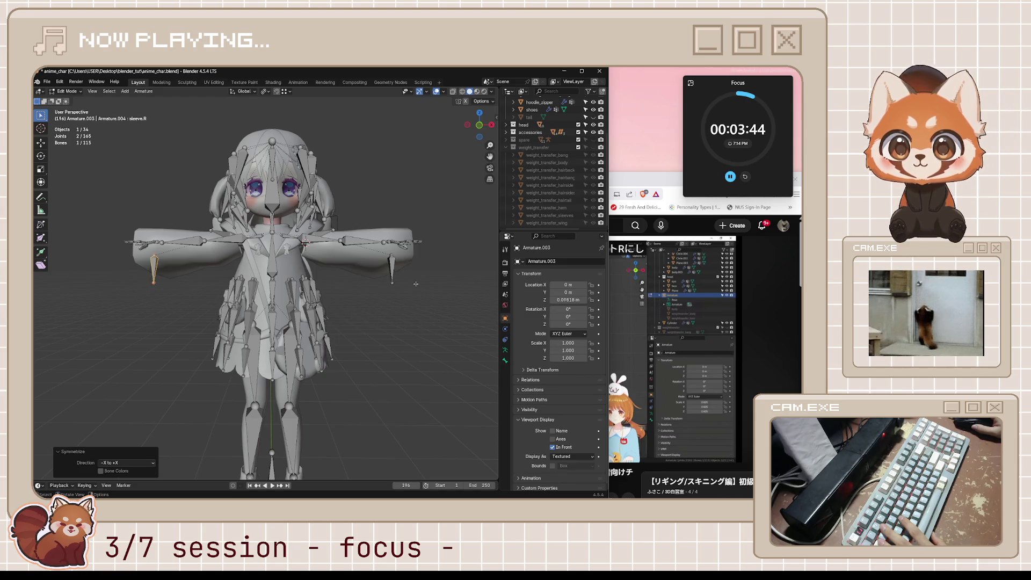
key(ctrl+z)
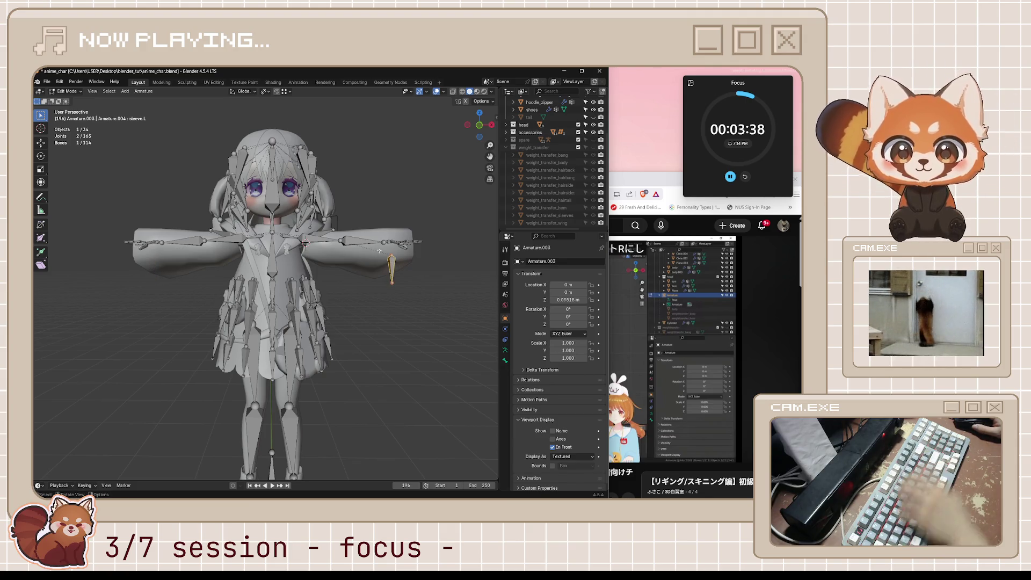
Clear the sleeve bone's parent, then parent it to lower_arm.L with Keep Offset.
key(alt+p)
click(399, 253)
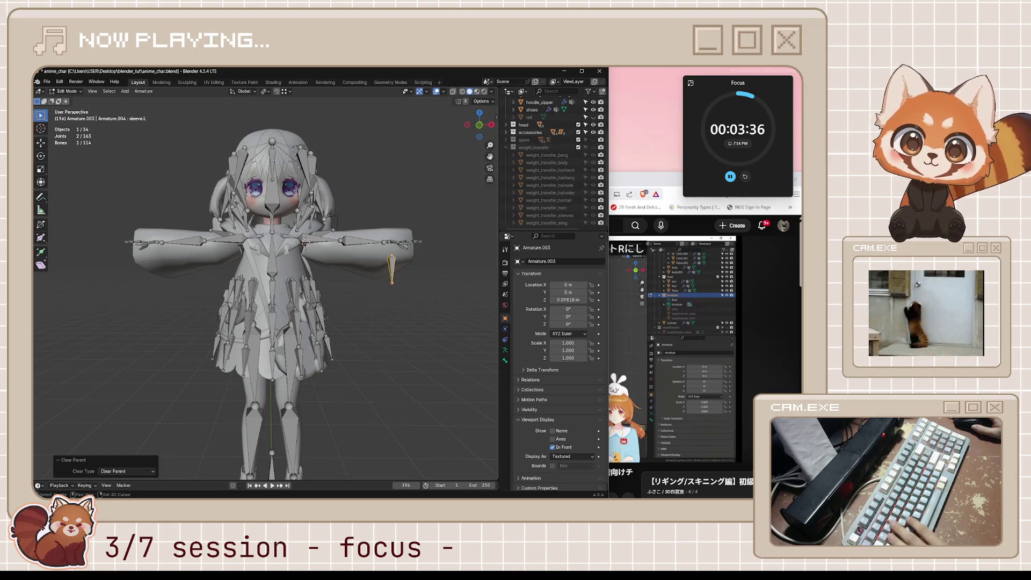
shift+click(372, 244)
key(ctrl+p)
click(403, 252)
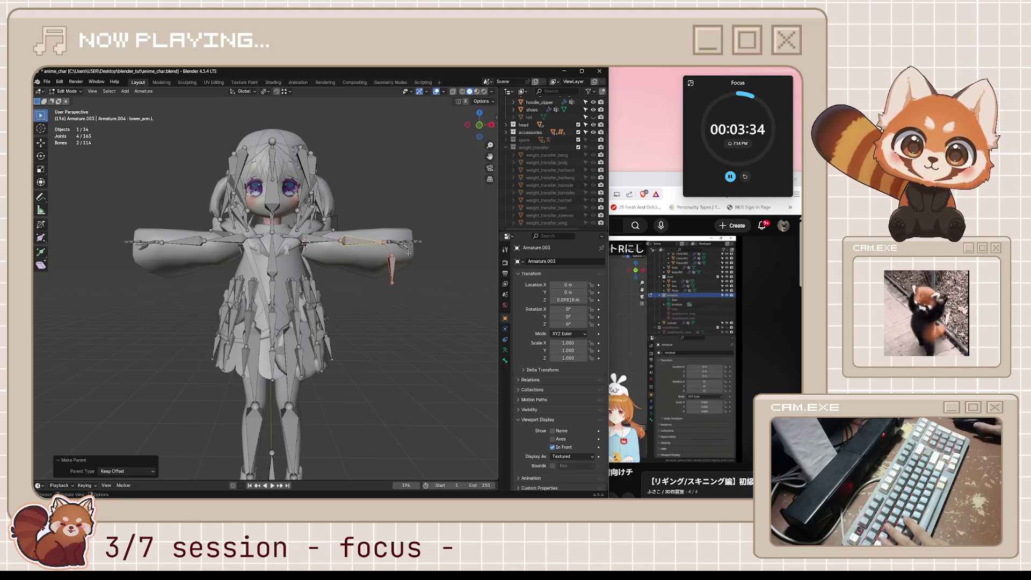
Auto-name sleeve.L by side and symmetrize it into a matching sleeve.R on the right arm.
click(391, 267)
right_click(399, 273)
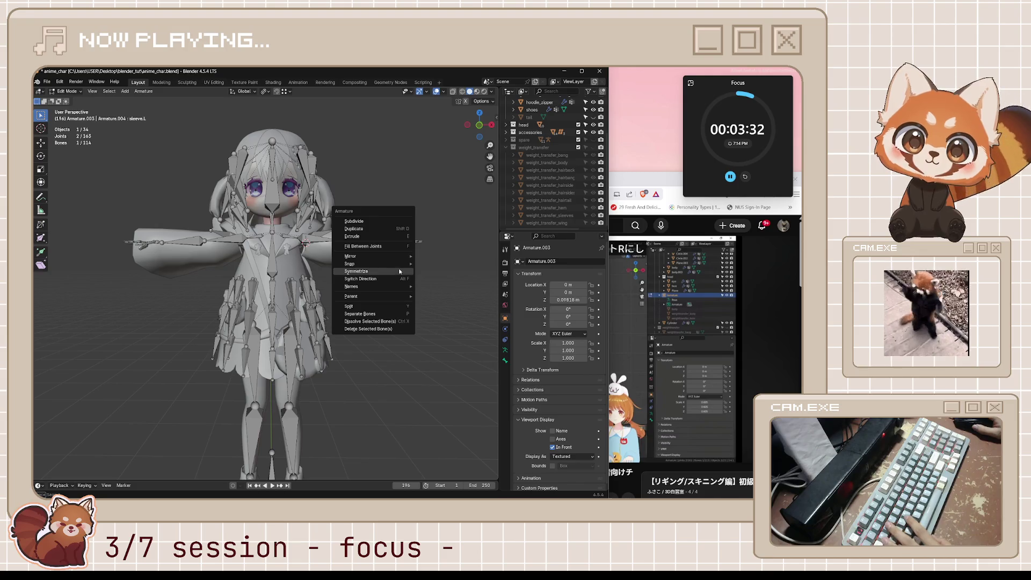
mouse_move(352, 285)
click(438, 286)
right_click(409, 282)
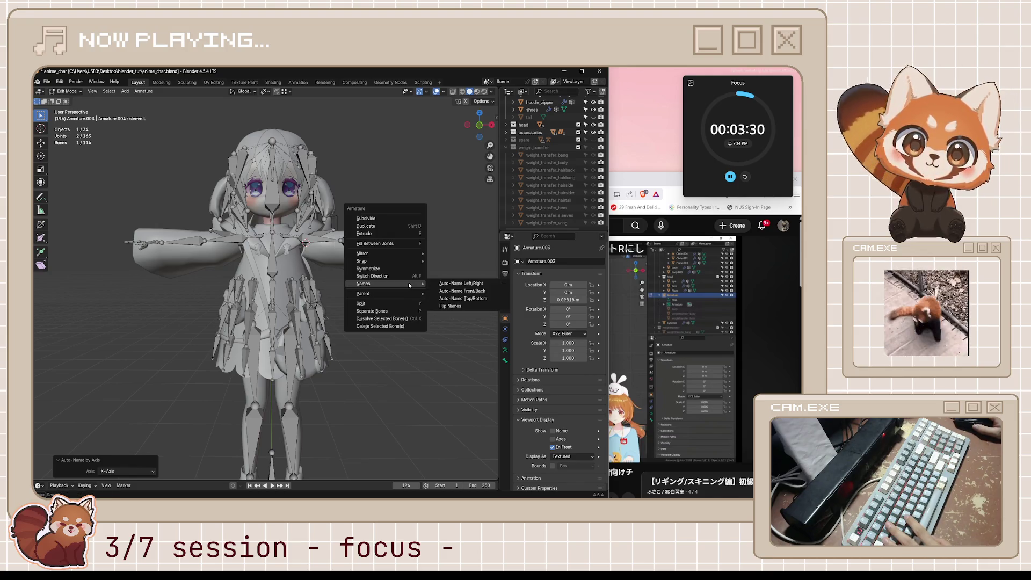
click(406, 268)
click(412, 286)
Save the file, inspect the arms from the side, and bring the tutorial forward.
key(ctrl+s)
mouse_move(412, 287)
middle_down()
mouse_move(392, 302)
mouse_move(406, 316)
middle_up()
key(ctrl+s)
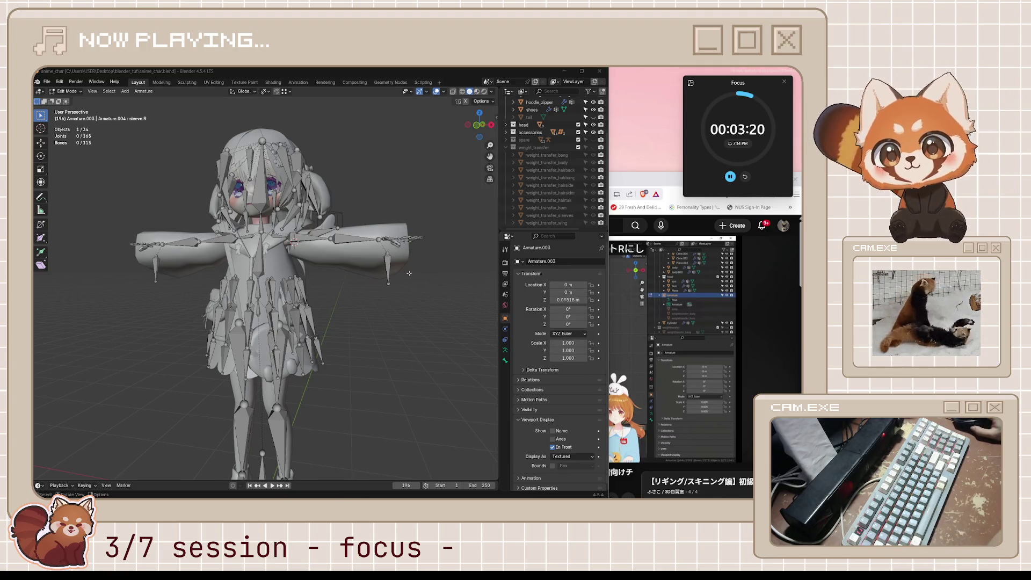
middle_drag(419, 251, 441, 252)
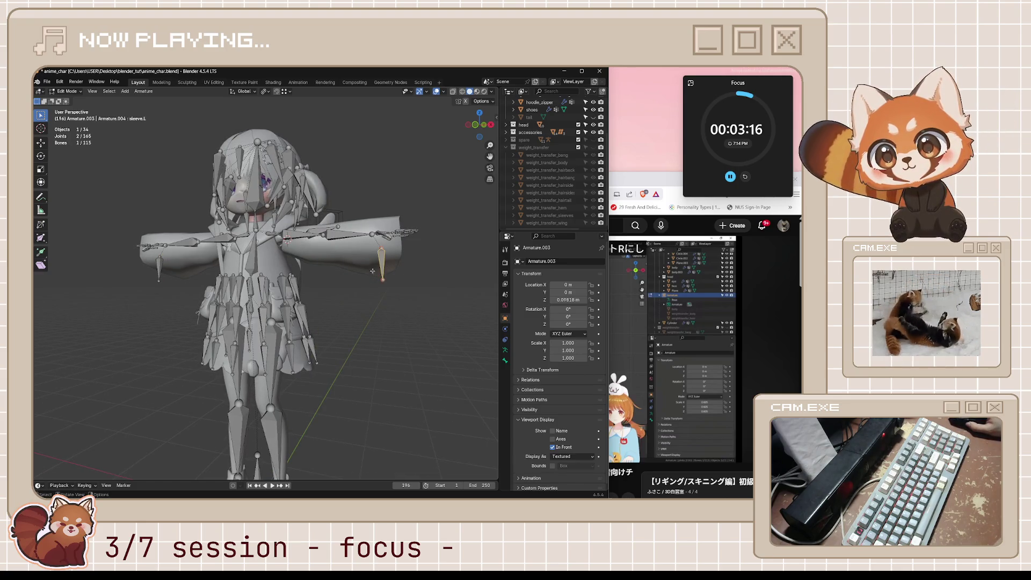
middle_drag(383, 264, 484, 274)
click(640, 315)
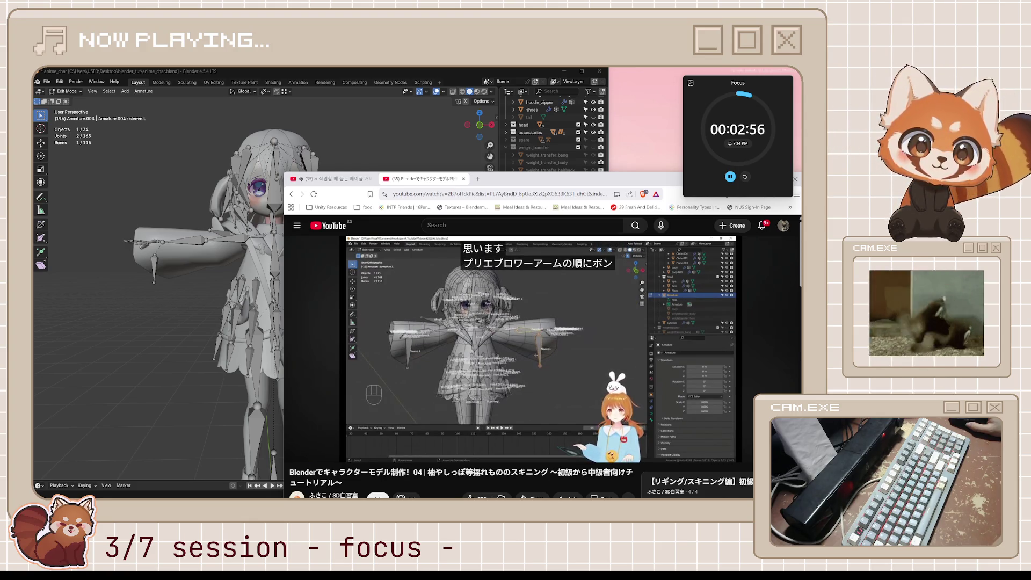
Play the tutorial's bone-parenting explanation and leave it paused at 3:12.
click(607, 342)
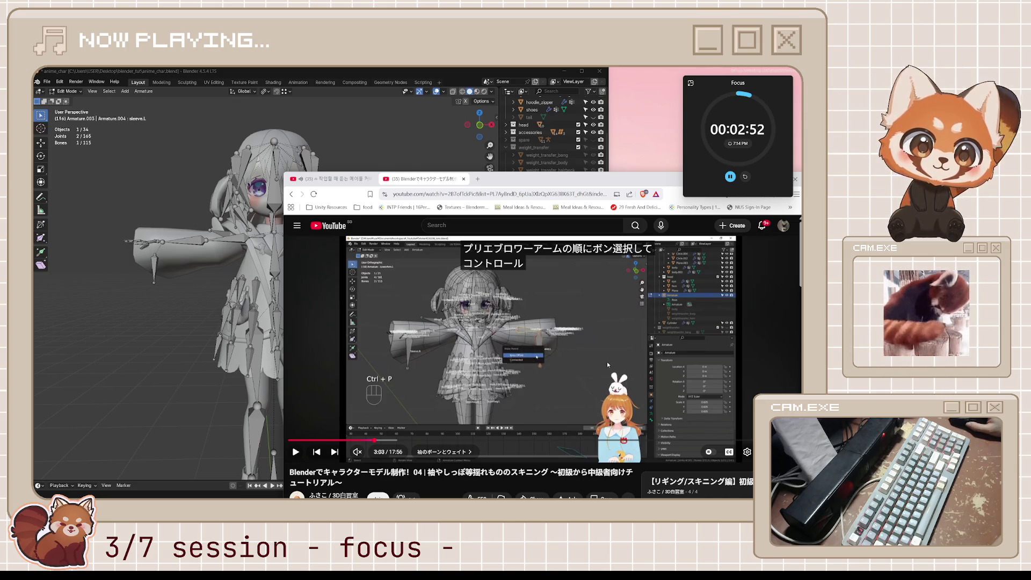
click(606, 361)
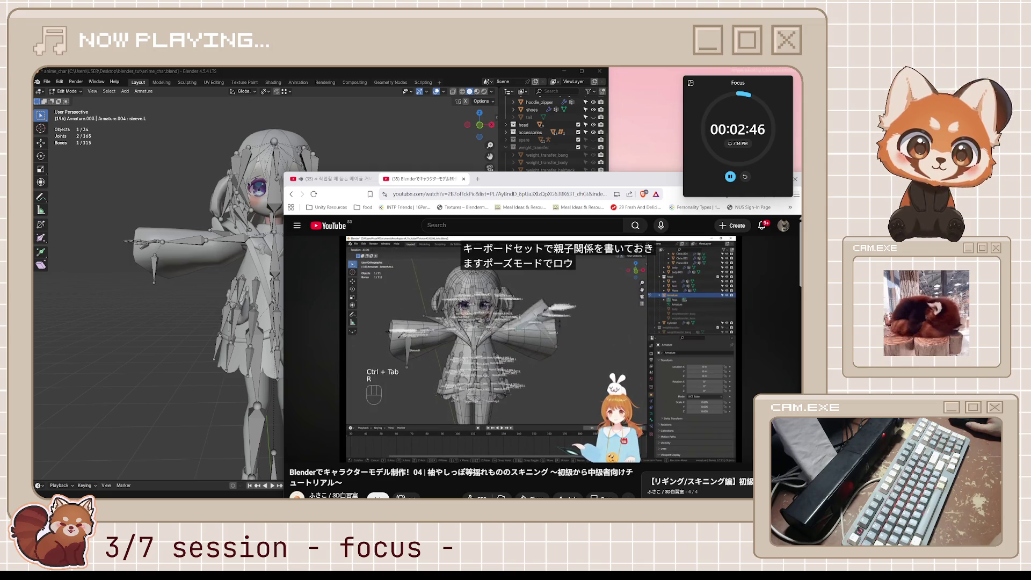
click(597, 368)
Back in Blender, switch the armature to Pose Mode and select lower_arm.L.
click(454, 77)
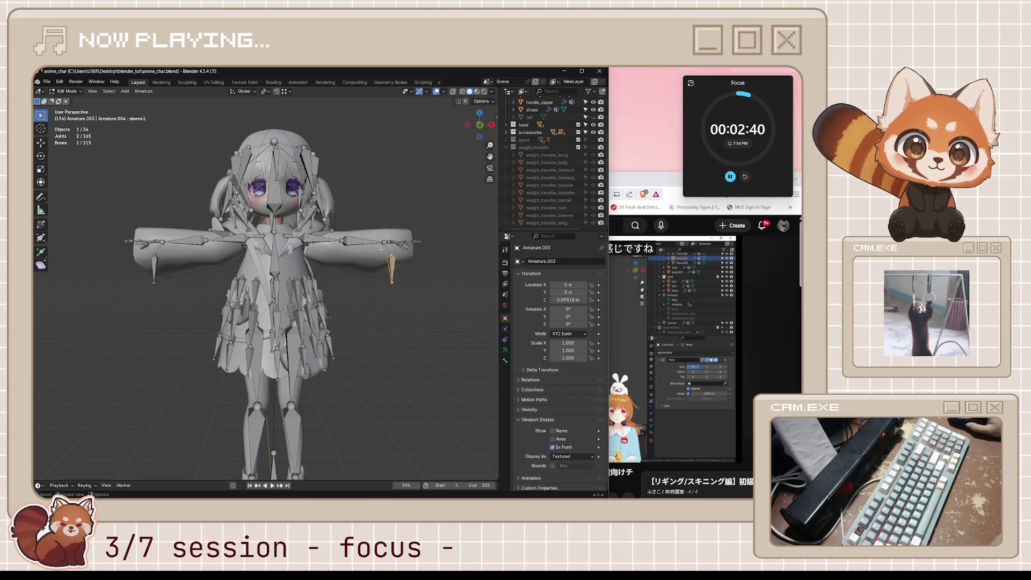
key(ctrl+Tab)
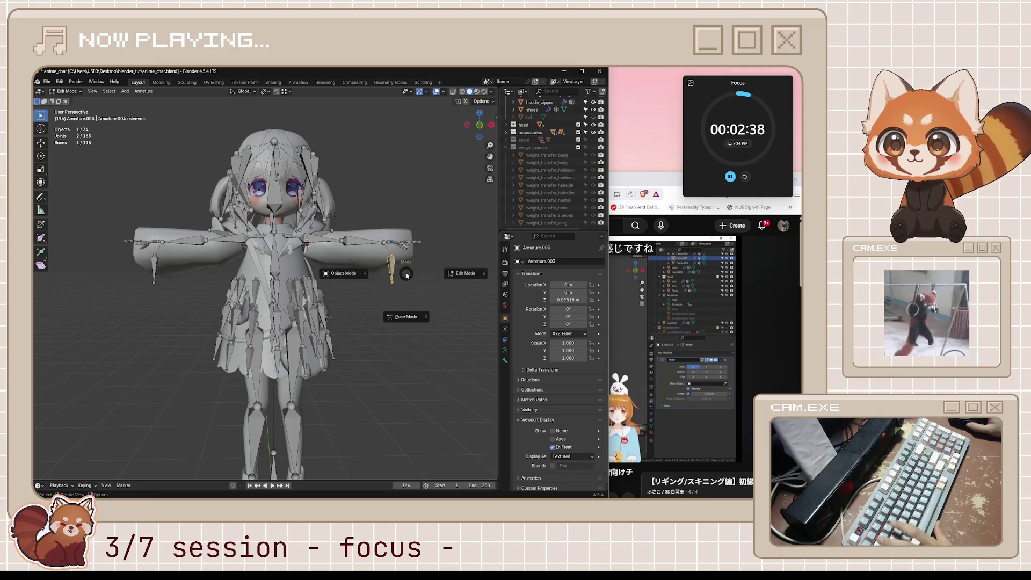
click(403, 311)
middle_drag(403, 311, 406, 314)
click(379, 270)
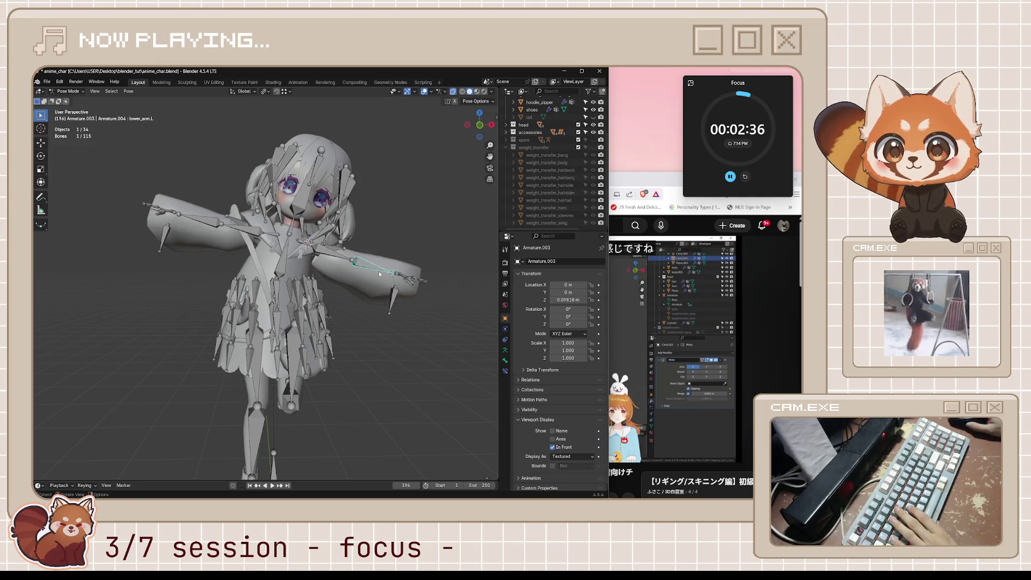
middle_drag(441, 308, 392, 326)
Test-rotate the lower arm with axis constraints and view the bent arm from another angle.
key(r)
key(y)
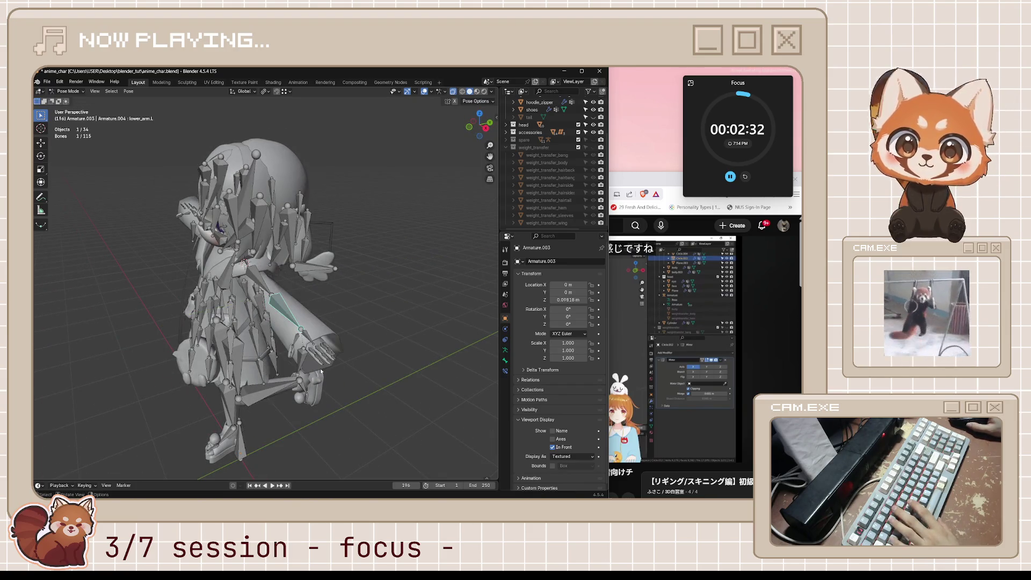
key(x)
key(z)
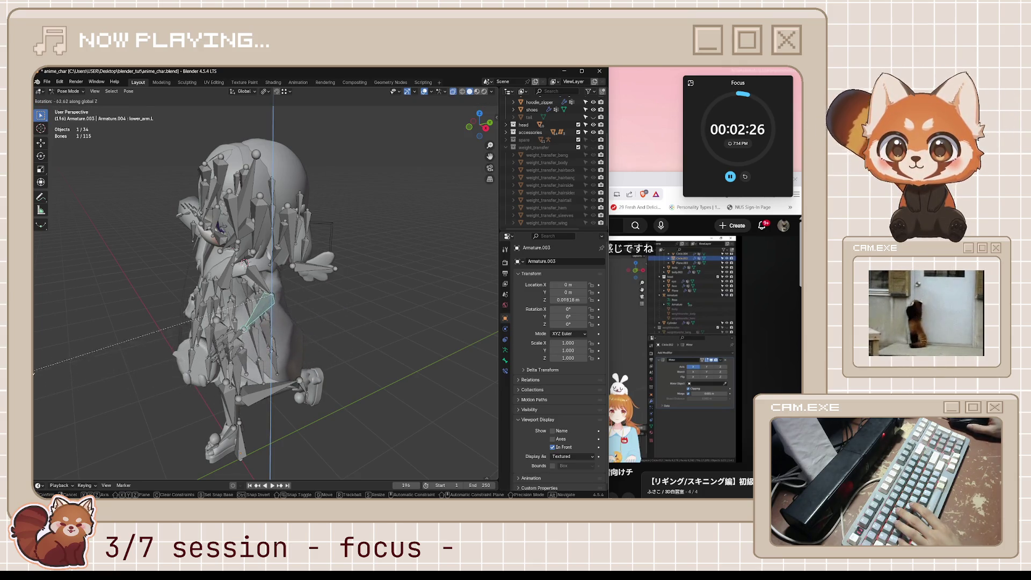
click(73, 315)
mouse_move(73, 316)
middle_down()
mouse_move(287, 318)
mouse_move(435, 96)
middle_up()
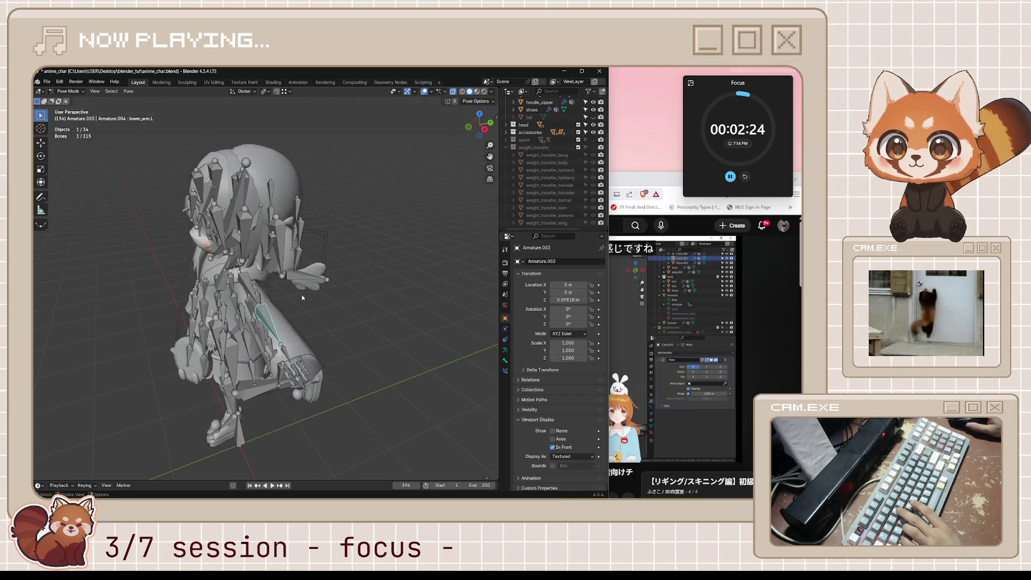
Hide overlays, rotate the arm about Z to watch the sleeve follow, then show overlays again.
click(425, 91)
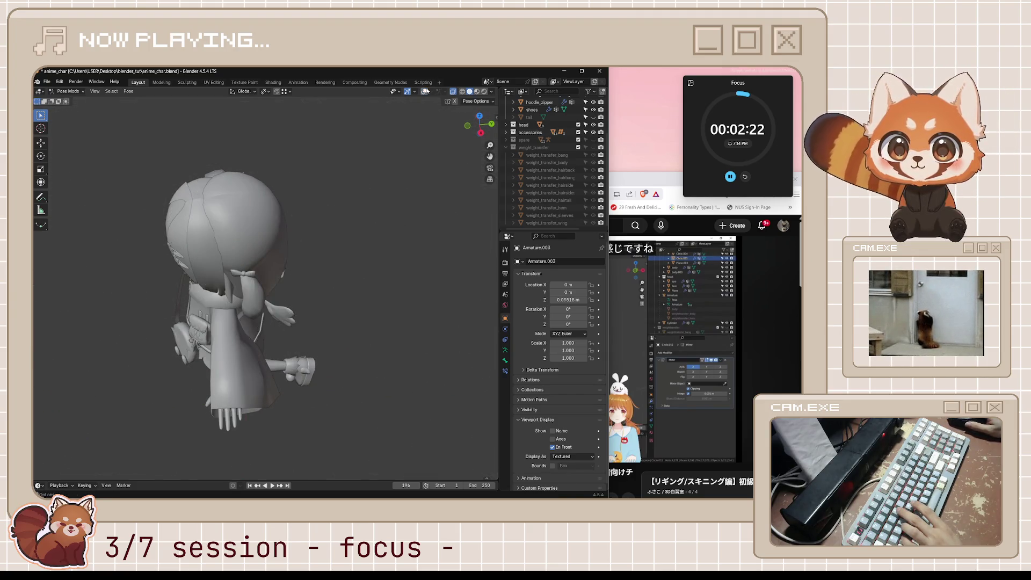
key(r)
key(z)
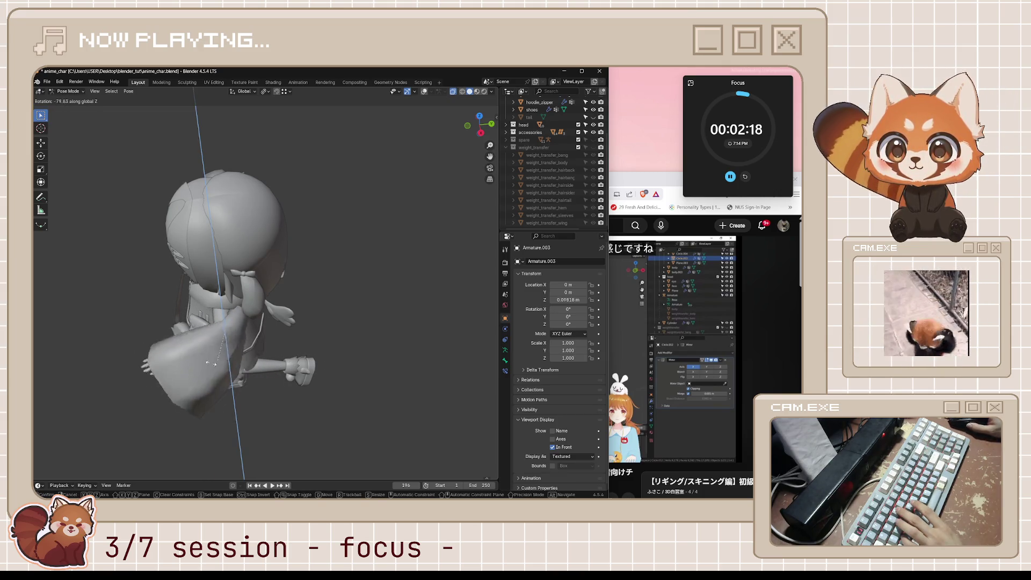
click(273, 337)
click(424, 91)
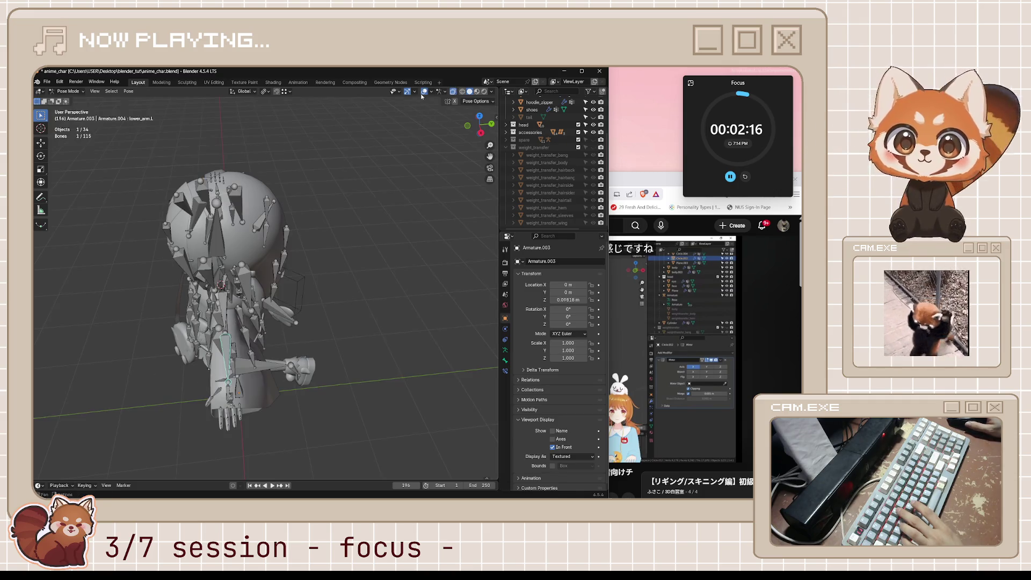
middle_drag(362, 194, 405, 239)
Return to Object Mode, save the file, and bring the tutorial forward.
key(ctrl+Tab)
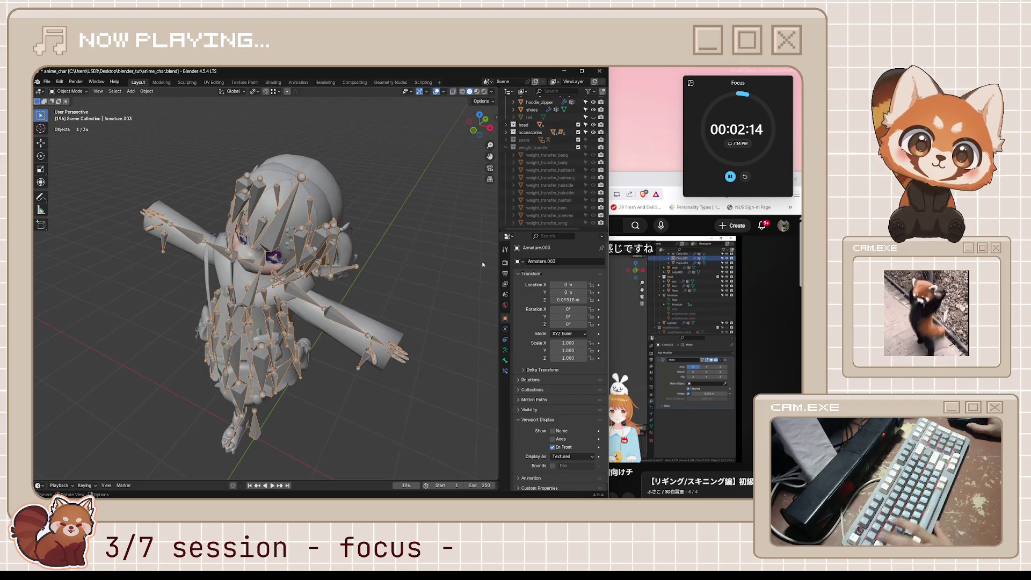
key(ctrl+s)
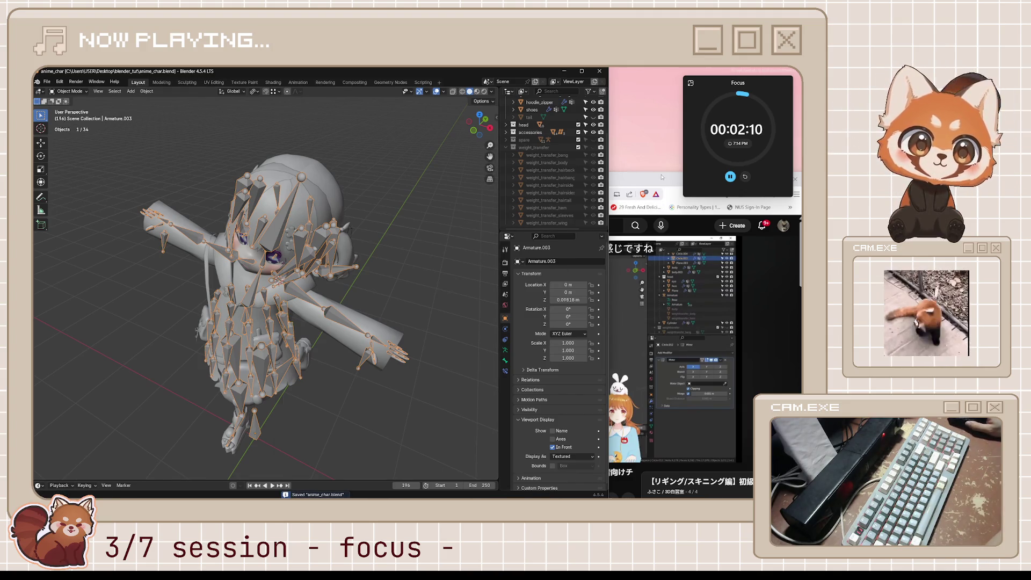
click(608, 308)
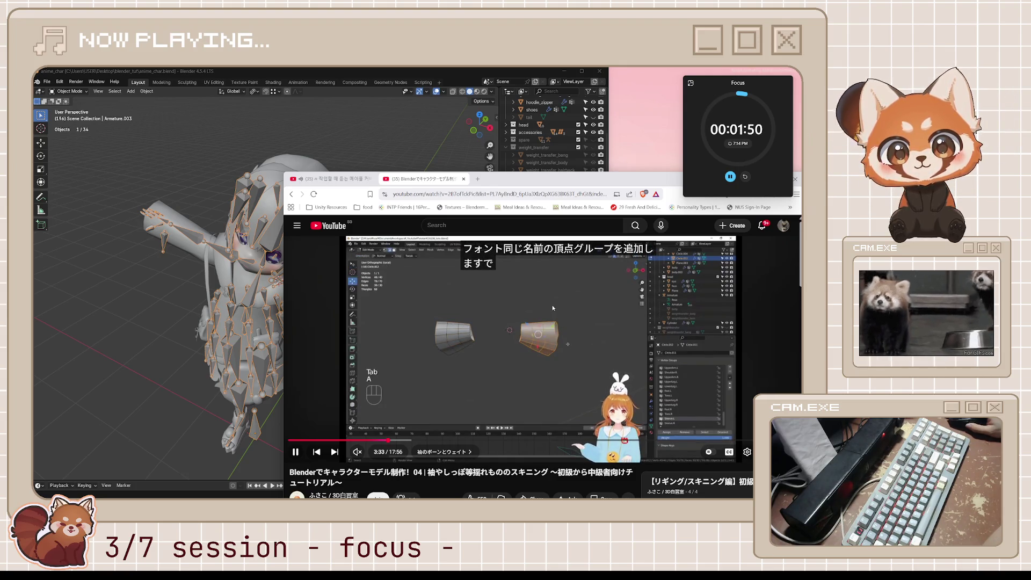
Pause the tutorial at its vertex-group step and select the hoodie_circle mesh in Blender.
click(500, 357)
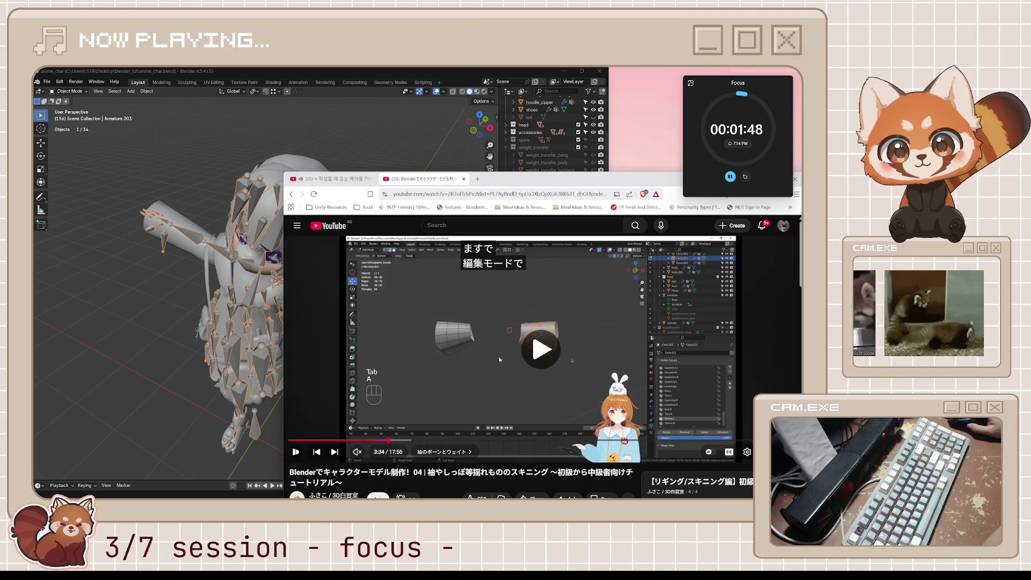
click(471, 380)
click(469, 90)
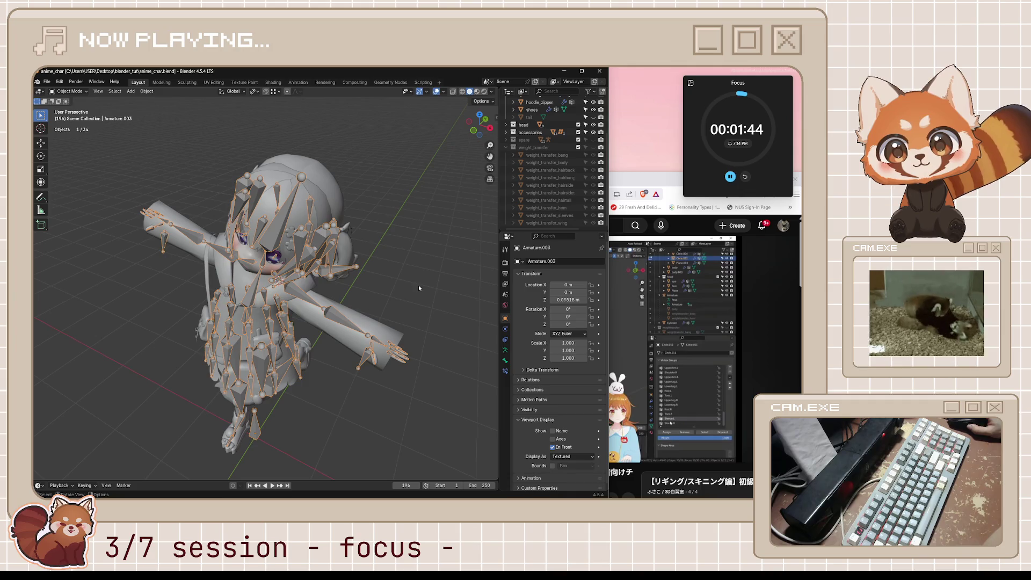
click(406, 305)
Select weight_transfer_sleeves and make sleeve.L its active vertex group, checking the tutorial briefly.
middle_drag(405, 305, 483, 242)
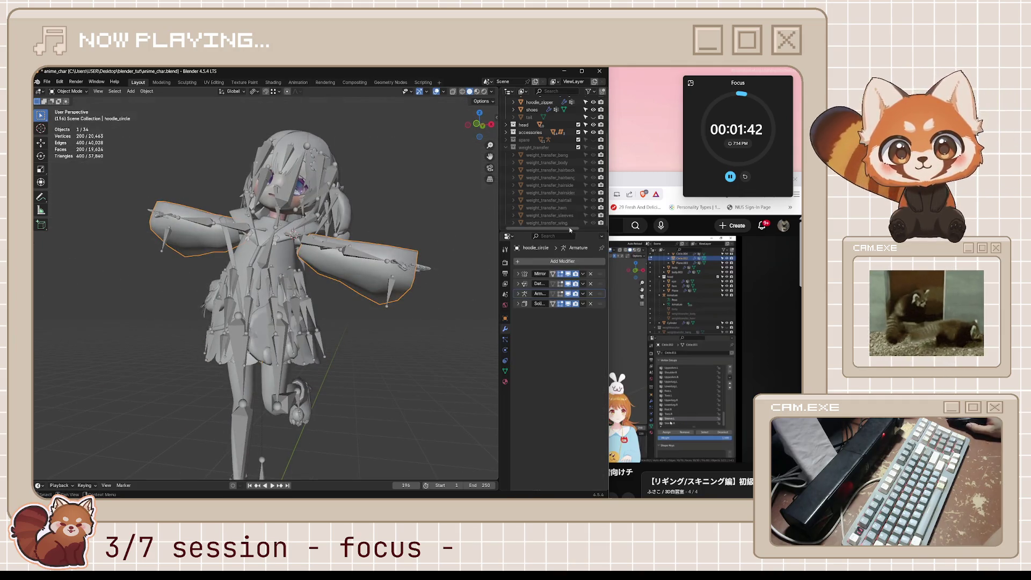
click(560, 215)
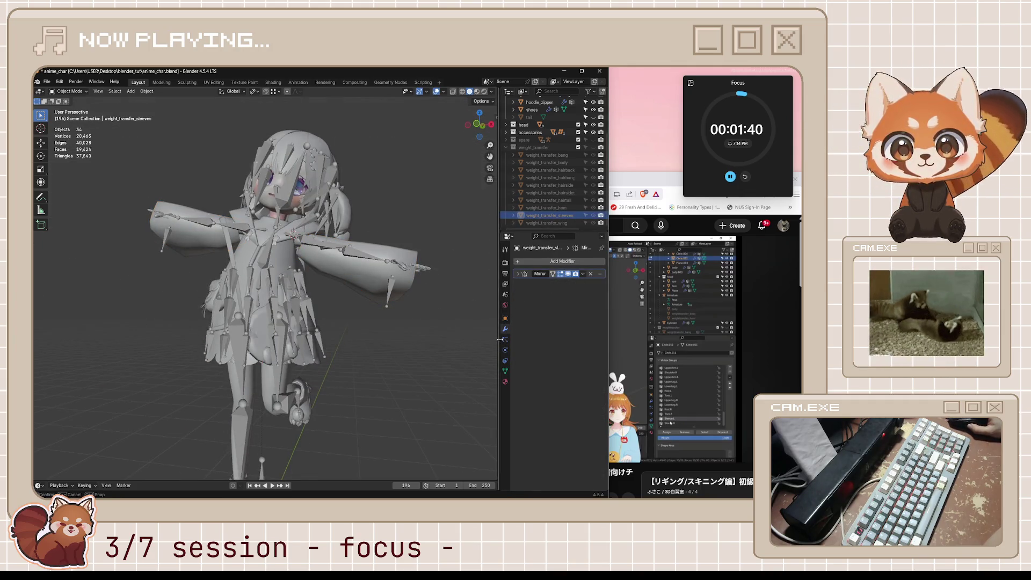
drag(500, 346, 487, 358)
click(493, 370)
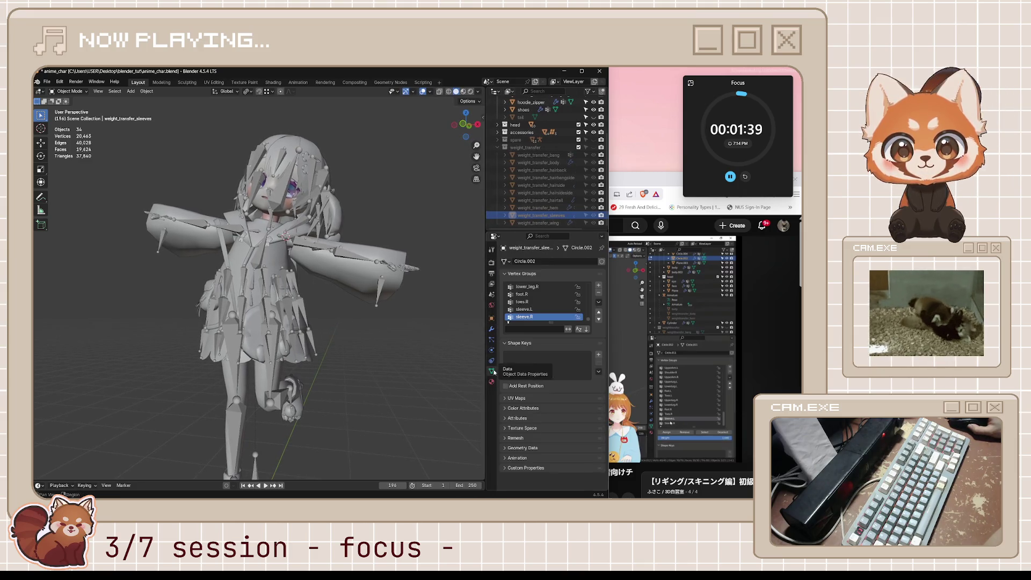
click(549, 310)
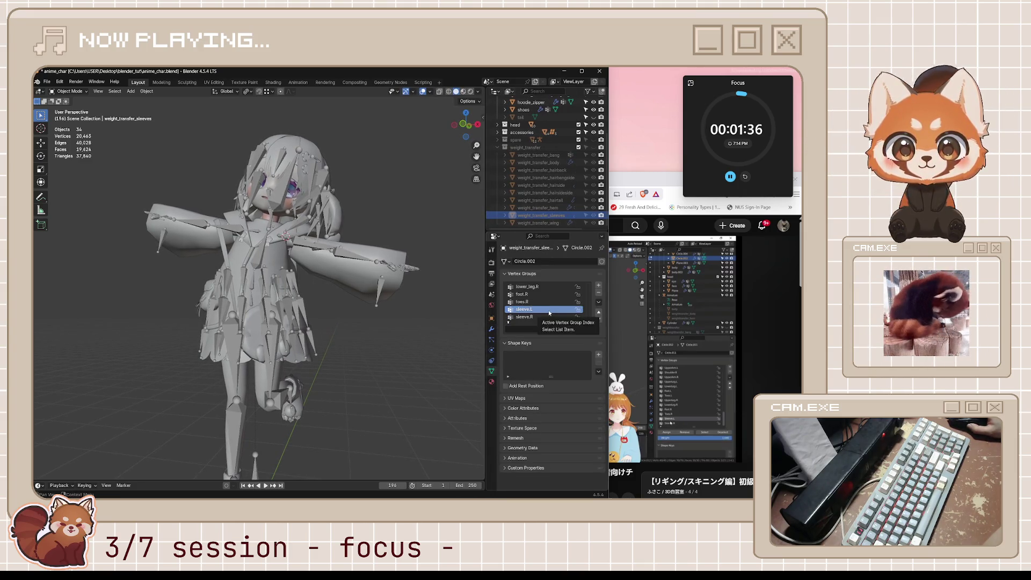
click(647, 319)
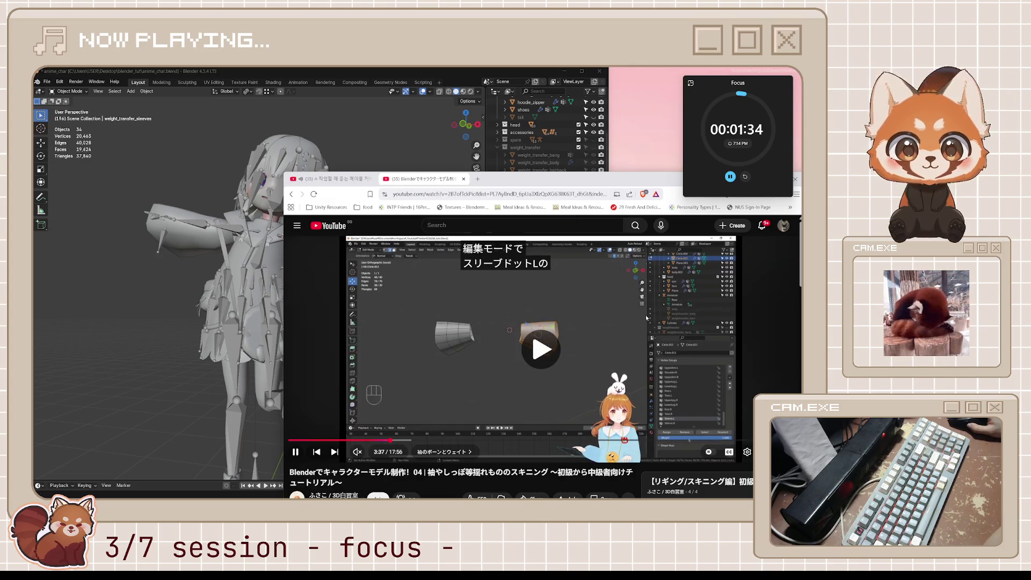
click(612, 323)
click(241, 283)
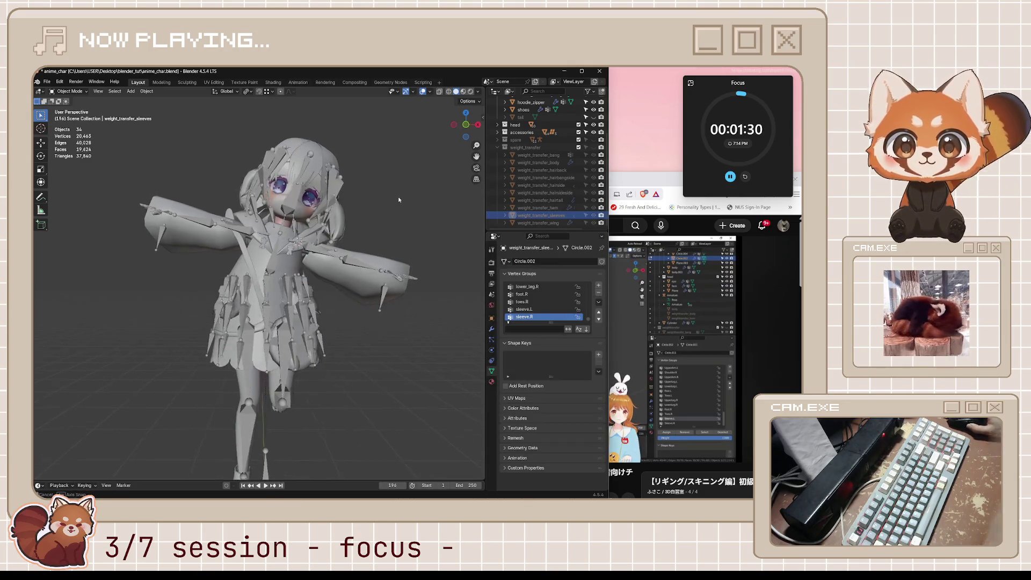
In edit mode with X-ray, unhide and box-select the sleeve vertices against the sleeve.L group.
middle_drag(242, 282, 373, 268)
key(Tab)
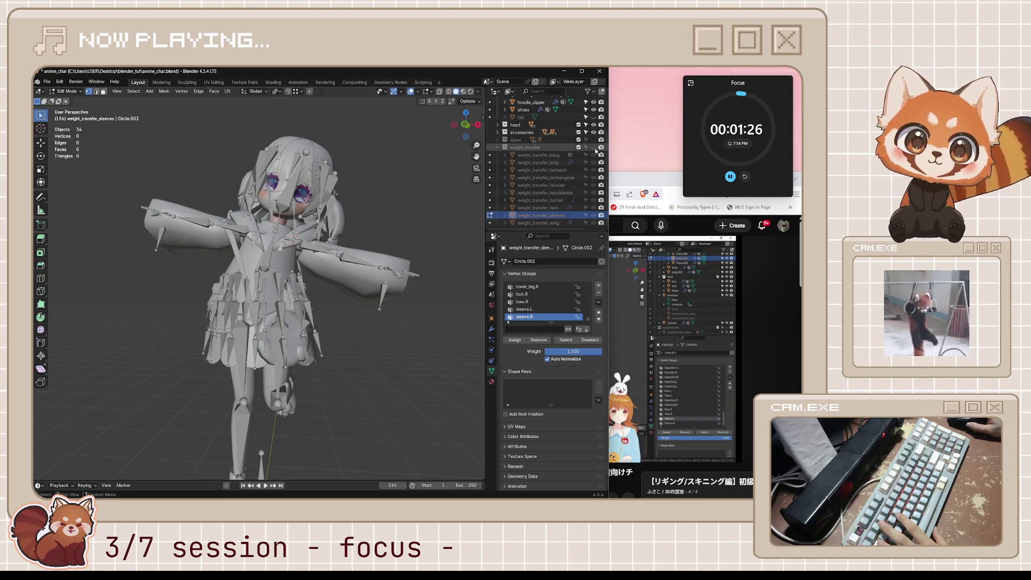
key(alt+h)
mouse_move(456, 240)
middle_down()
mouse_move(411, 259)
mouse_move(388, 290)
middle_up()
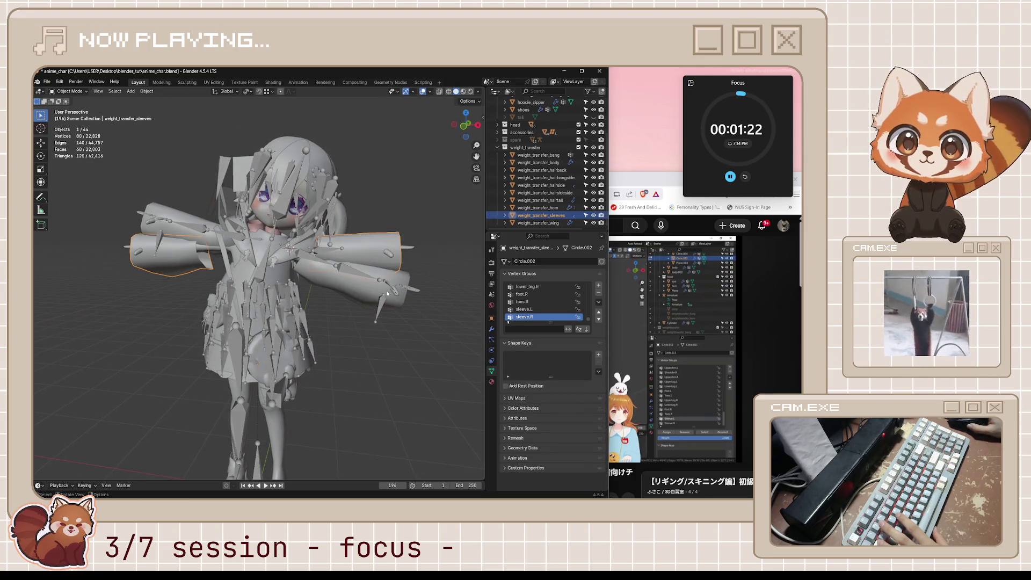
key(alt+z)
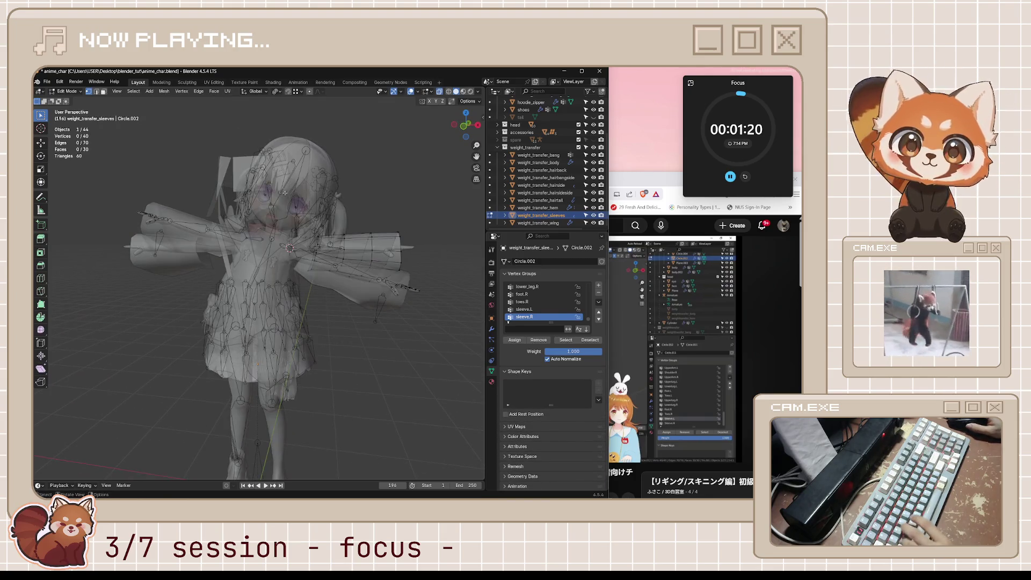
drag(282, 189, 458, 347)
middle_drag(458, 347, 428, 331)
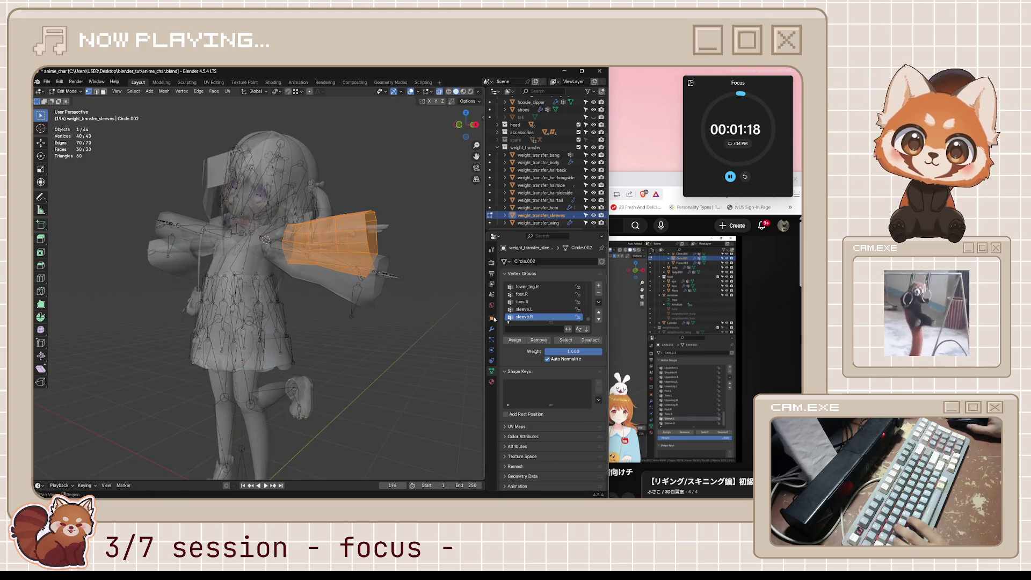
click(524, 310)
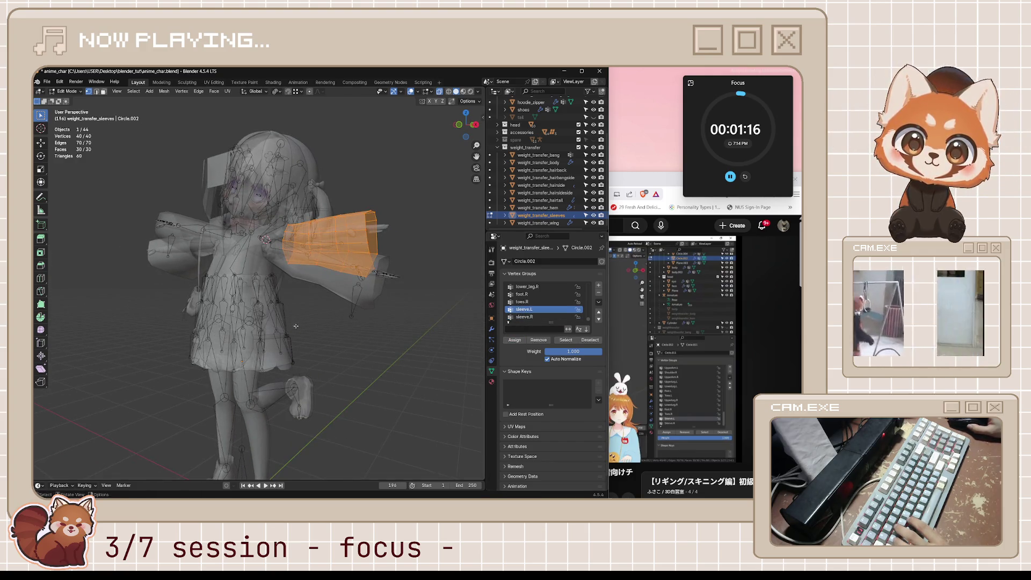
middle_drag(363, 323, 334, 331)
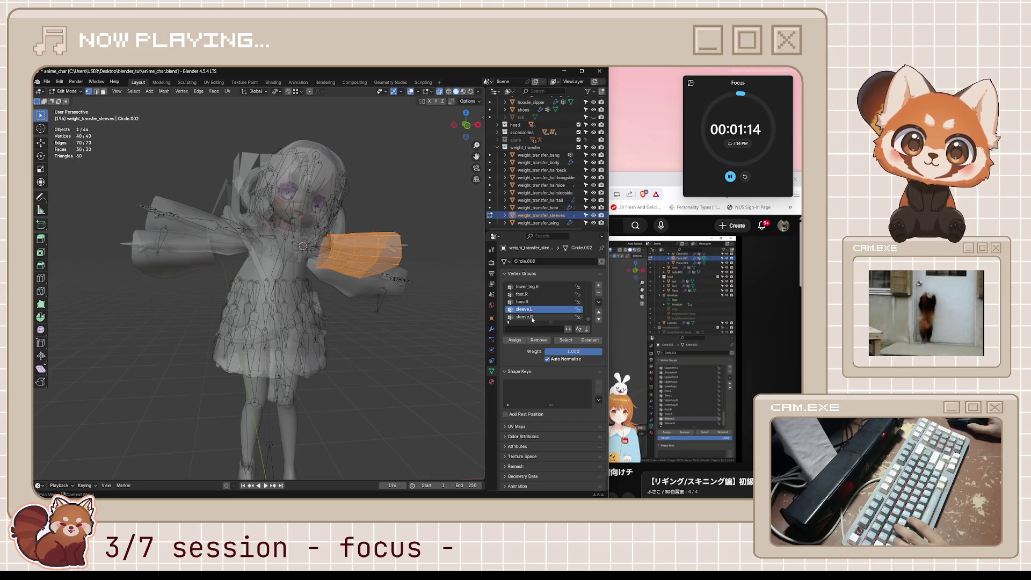
Play a bit of the tutorial, leave edit mode, and hide the weight_transfer collection in the viewport.
key(alt+Tab)
key(space)
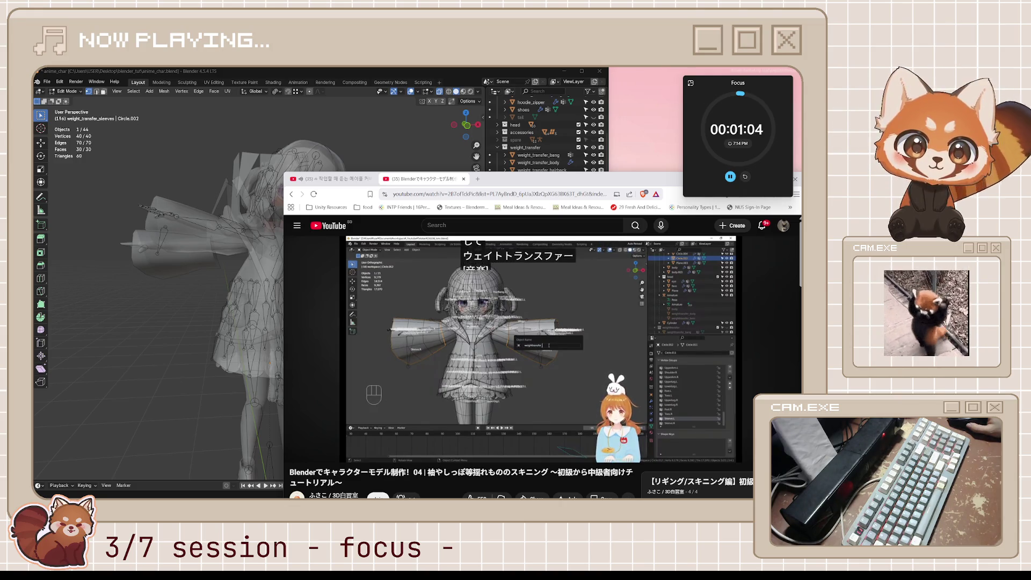
middle_drag(294, 132, 54, 226)
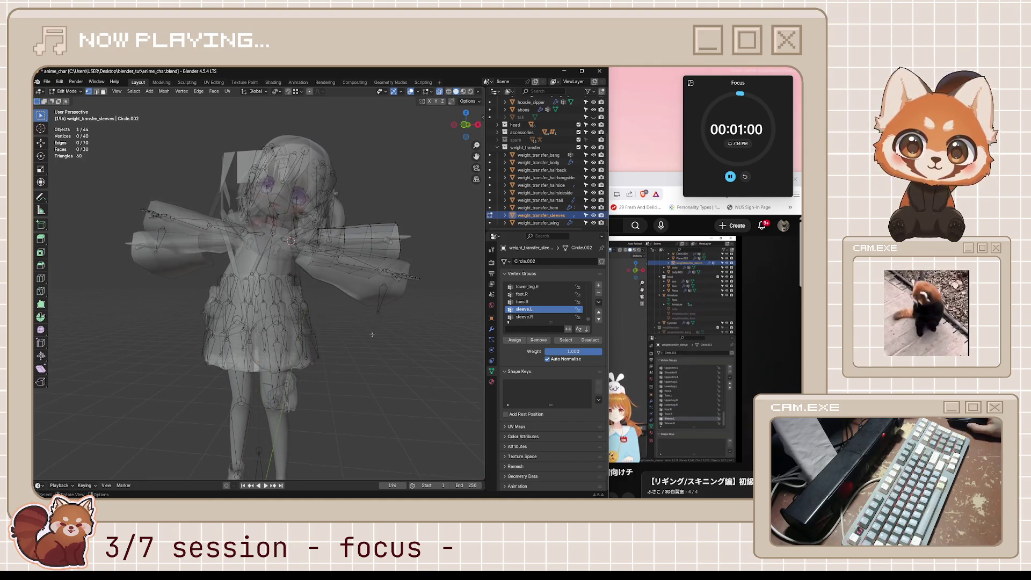
key(Tab)
click(593, 148)
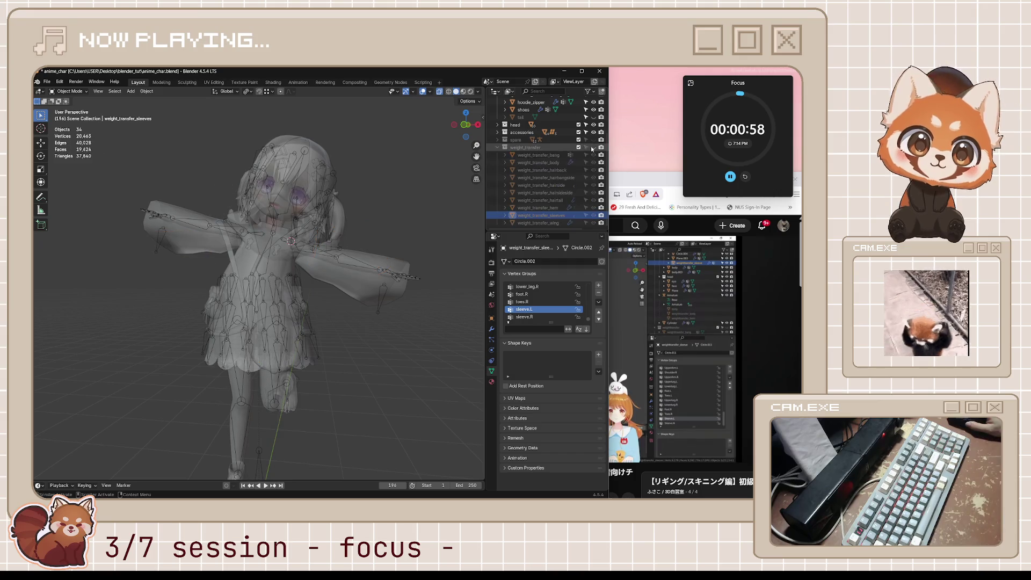
Watch the tutorial's data-transfer step, pause it, and select the hoodie_circle sleeve mesh in Blender.
click(630, 177)
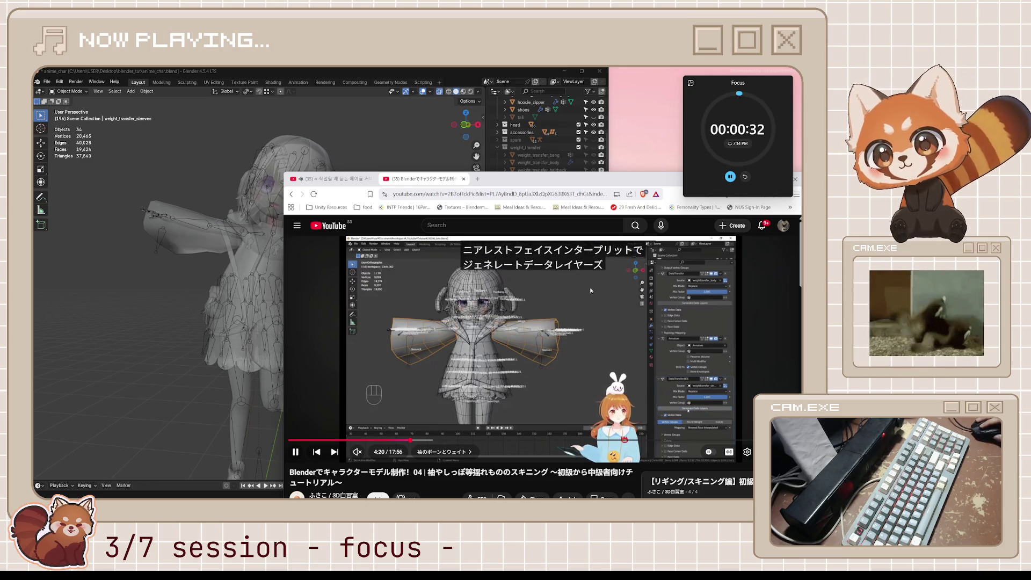
click(503, 338)
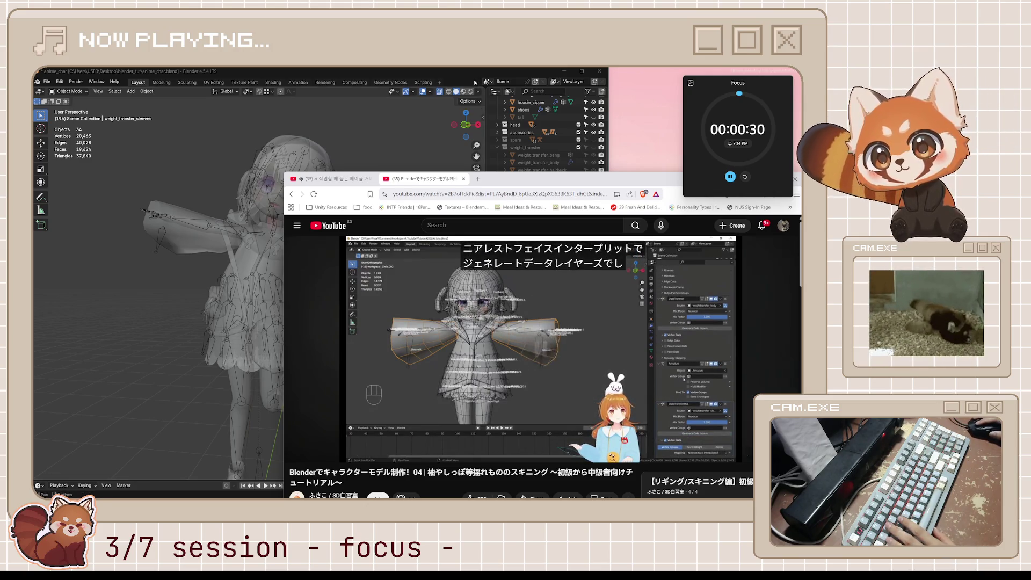
click(462, 102)
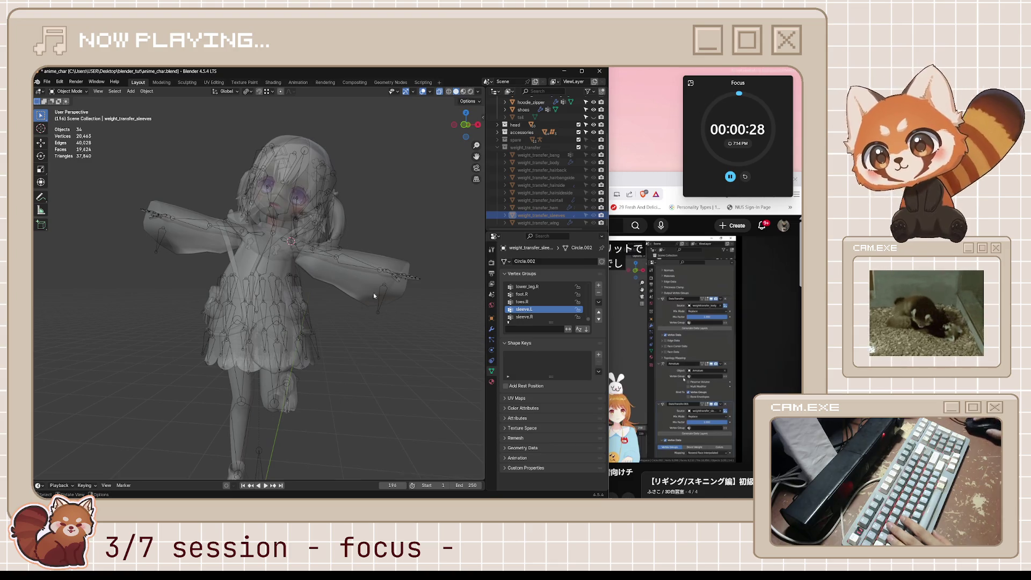
click(352, 280)
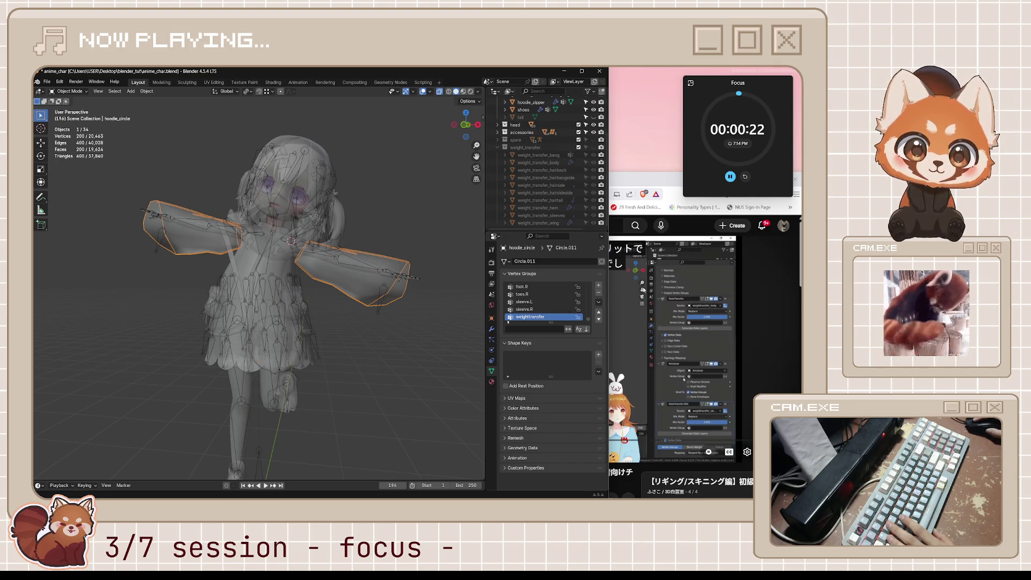
Select hoodie_circle in the Outliner and pause the tutorial video in the browser.
click(547, 216)
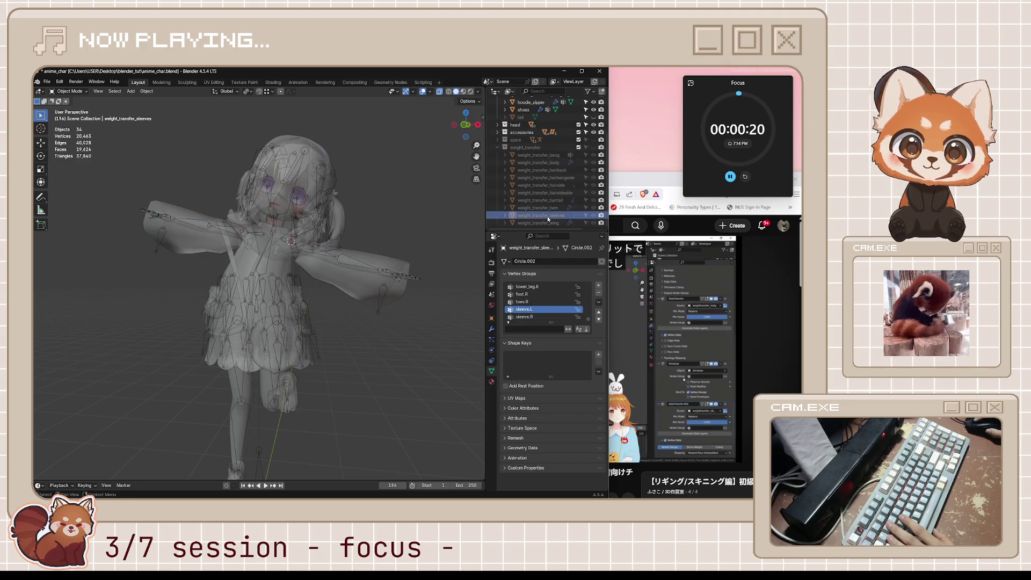
scroll(551, 197, up, 2)
scroll(554, 169, up, 2)
scroll(557, 145, up, 1)
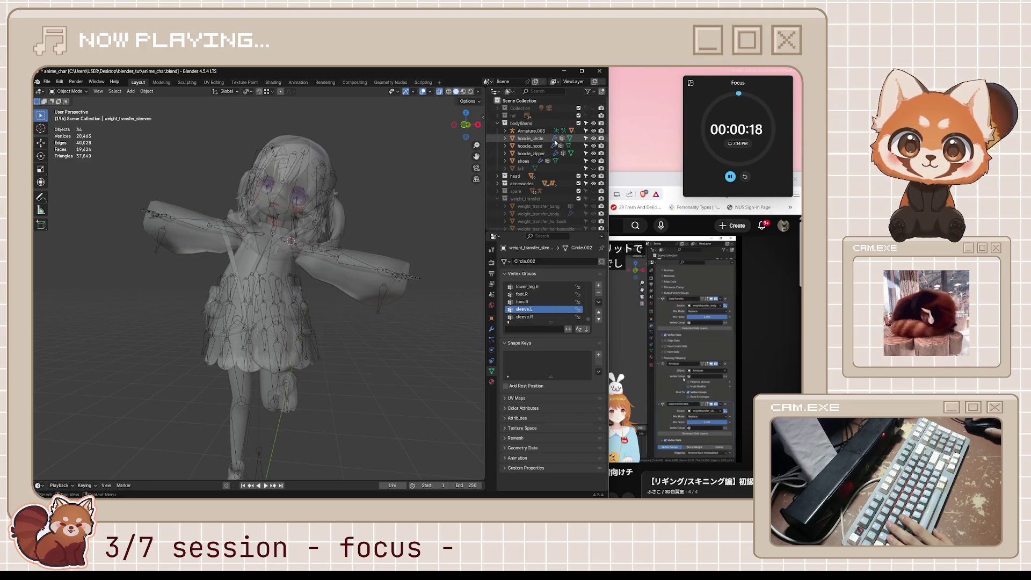
click(545, 138)
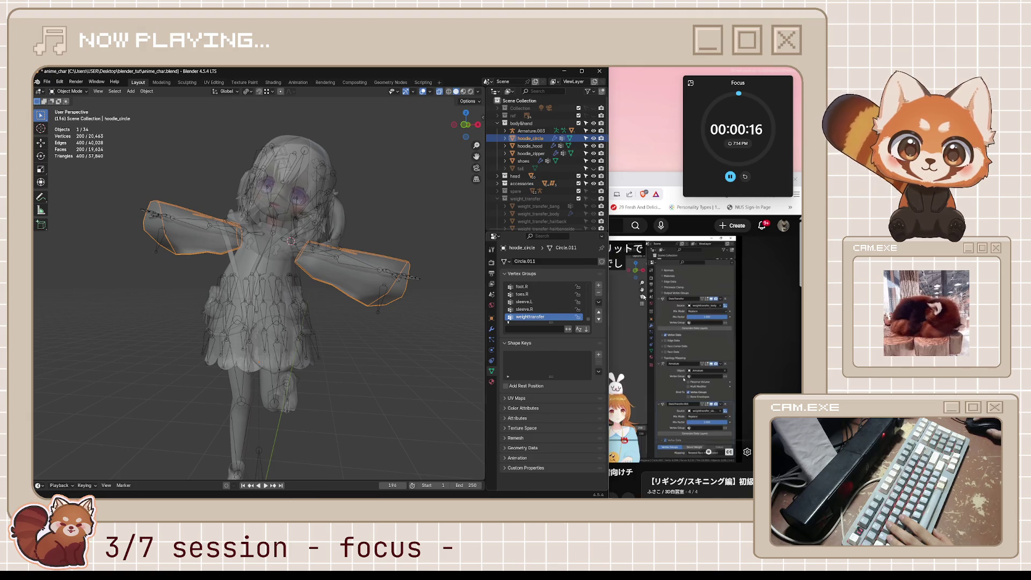
click(629, 317)
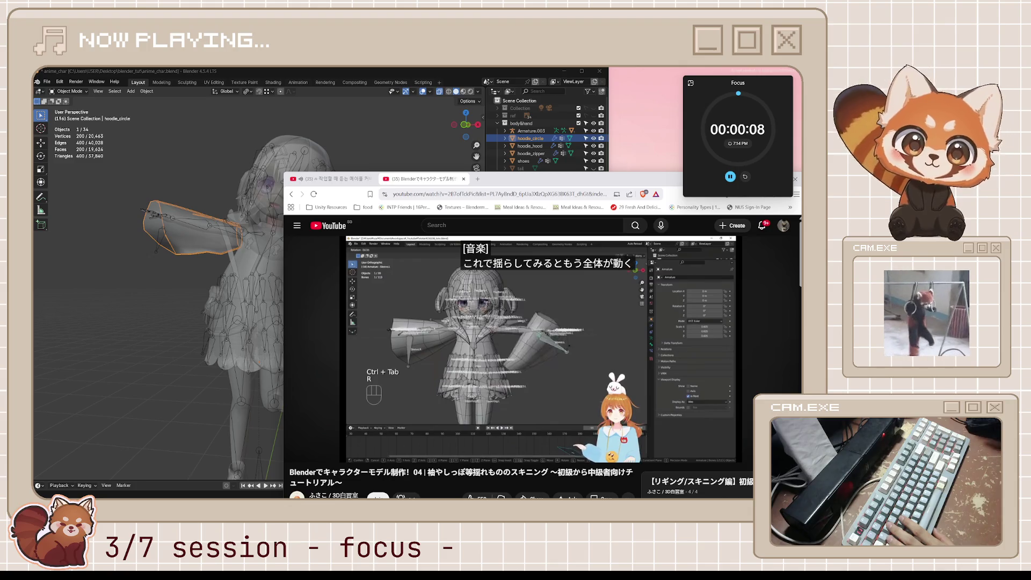
key(space)
Select only the hoodie_circle sleeves, turn off X-ray shading and show its modifier stack.
click(417, 141)
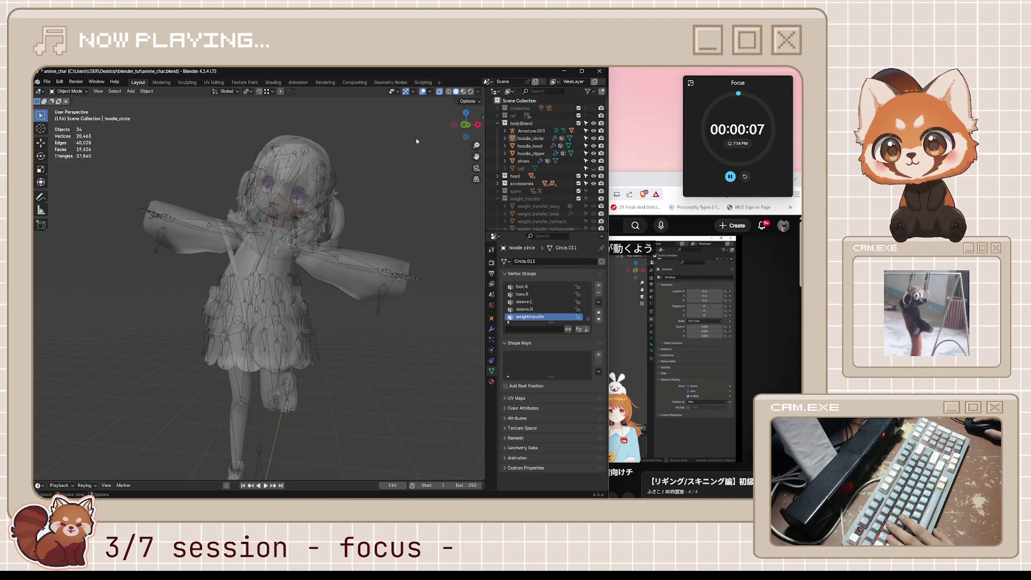
click(396, 278)
click(393, 296)
key(alt+z)
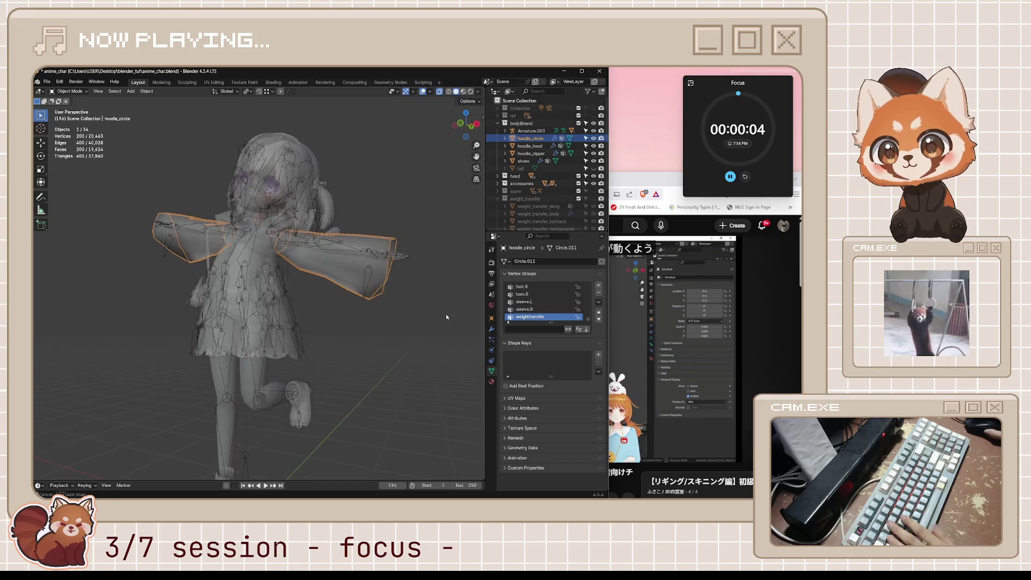
click(492, 330)
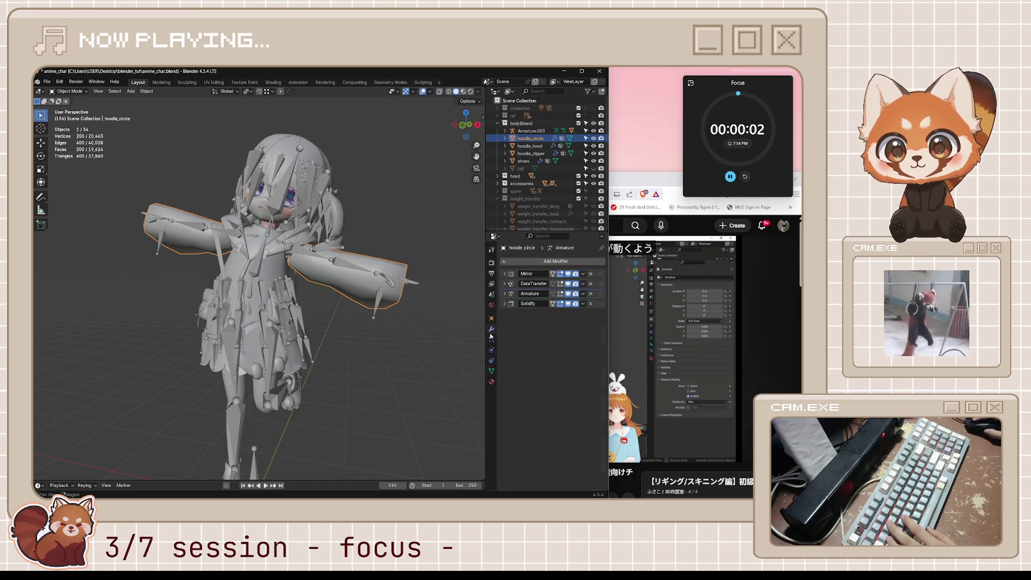
Add a Data Transfer modifier to hoodie_circle and start the five-minute break timer as a compact overlay.
click(549, 262)
mouse_move(555, 262)
click(451, 265)
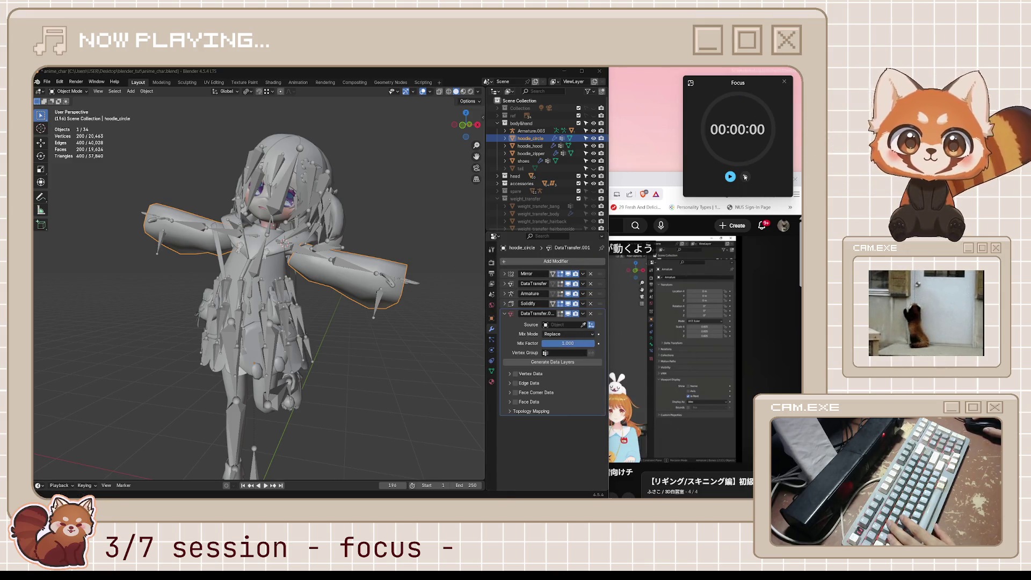
click(690, 82)
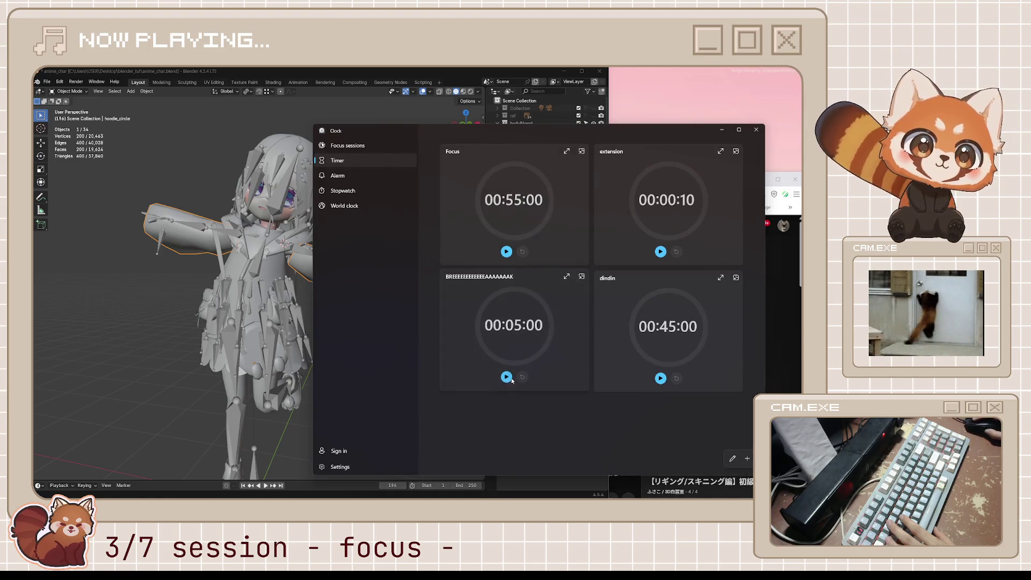
click(506, 376)
click(581, 277)
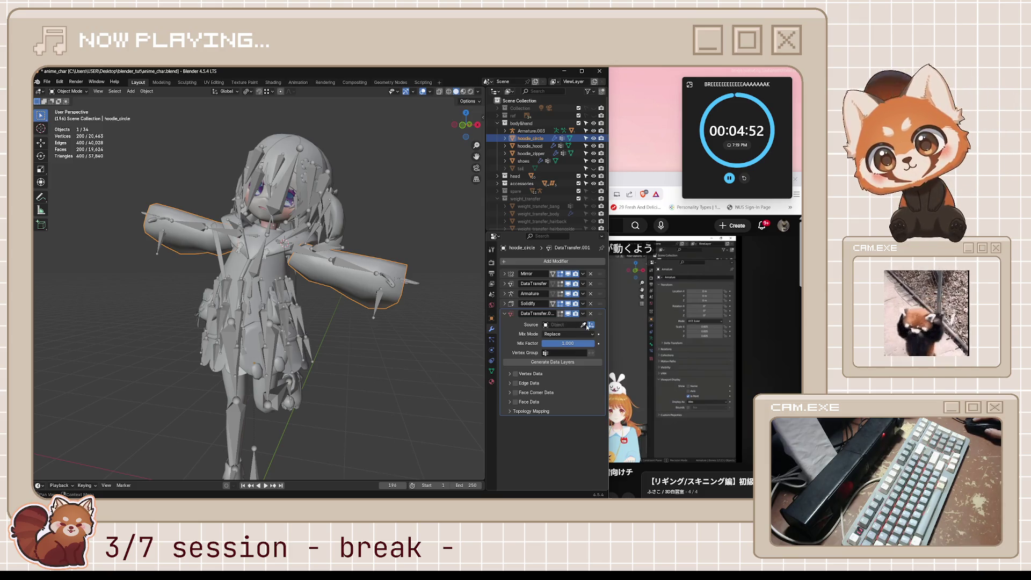
Set weight_transfer_sleeves as source, transferring vertex data by Nearest Face Interpolated mapping.
click(570, 323)
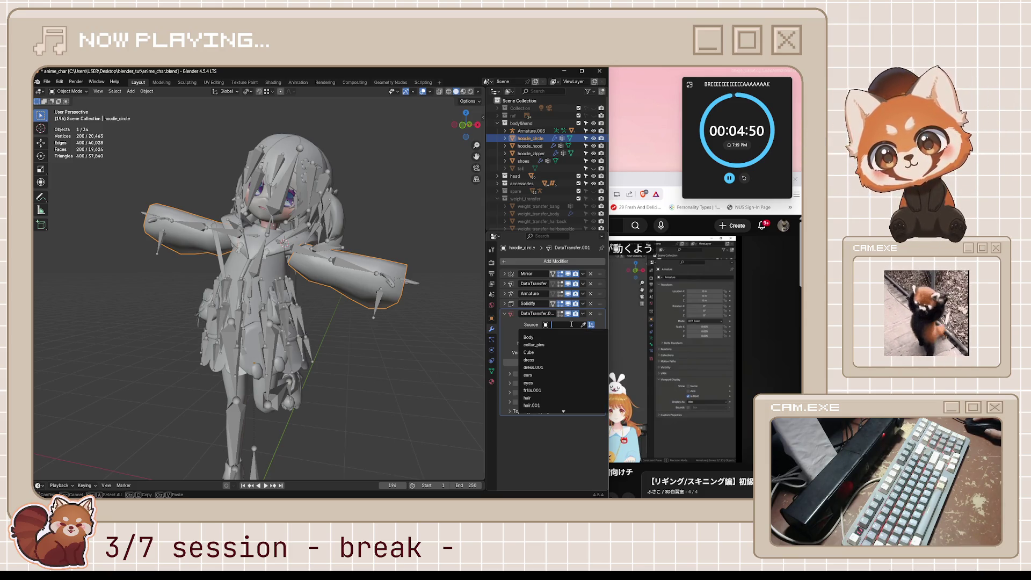
text(we)
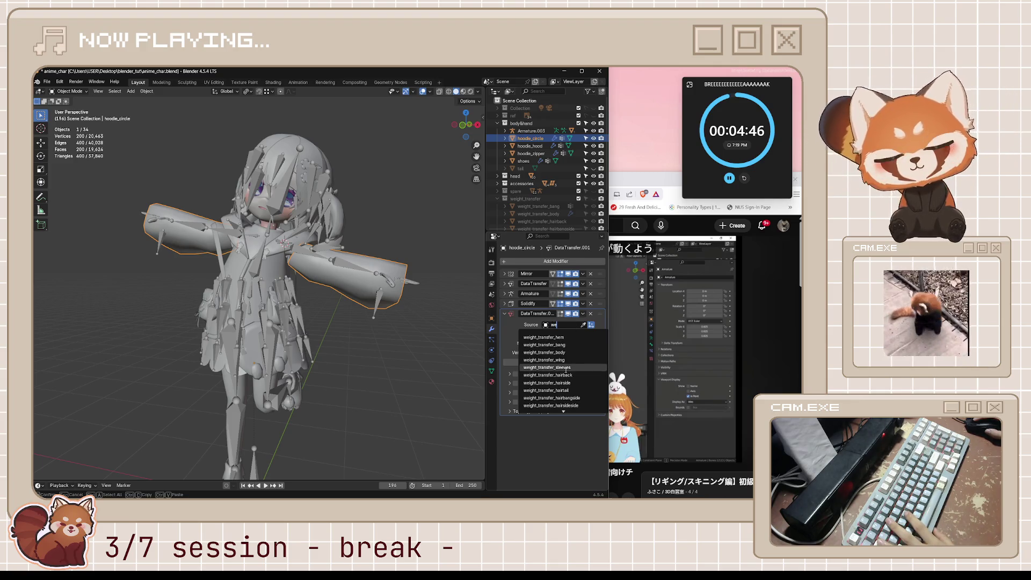
click(568, 368)
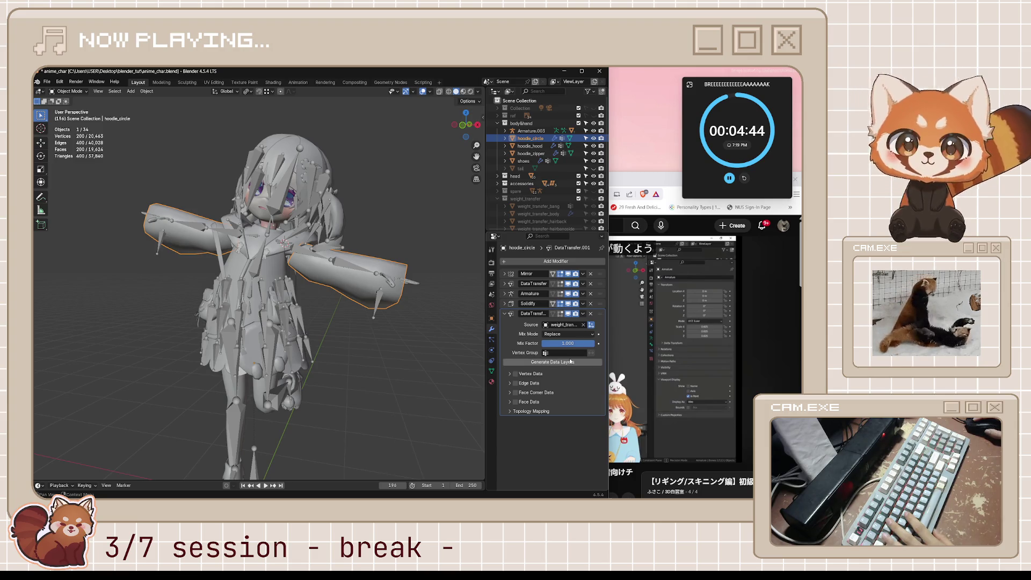
click(512, 374)
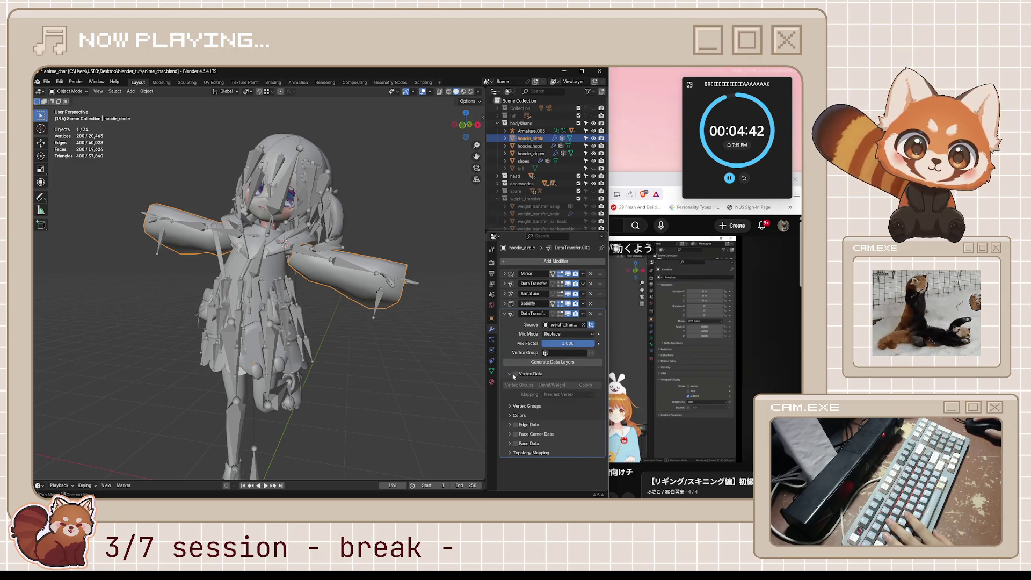
click(563, 394)
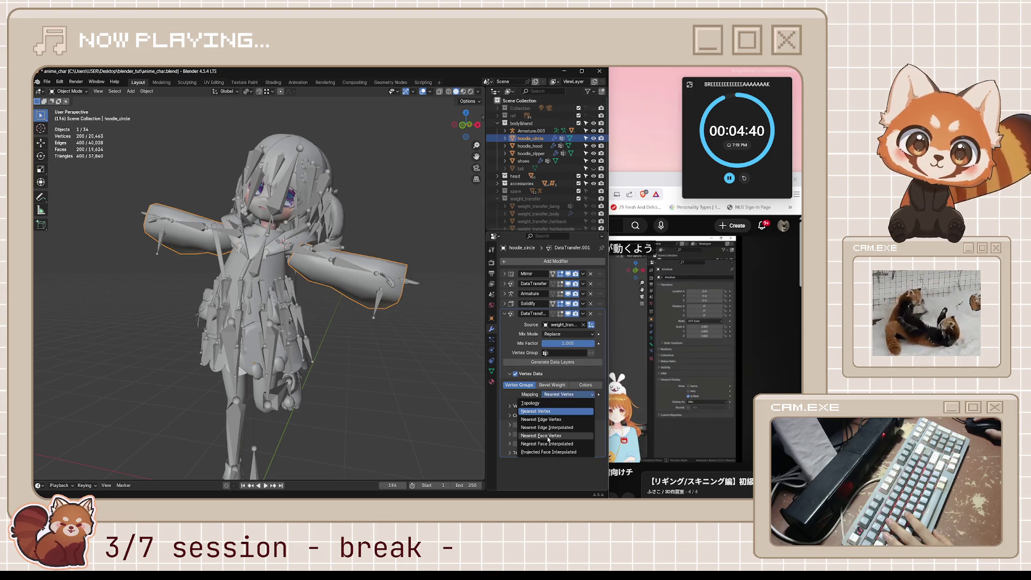
click(552, 444)
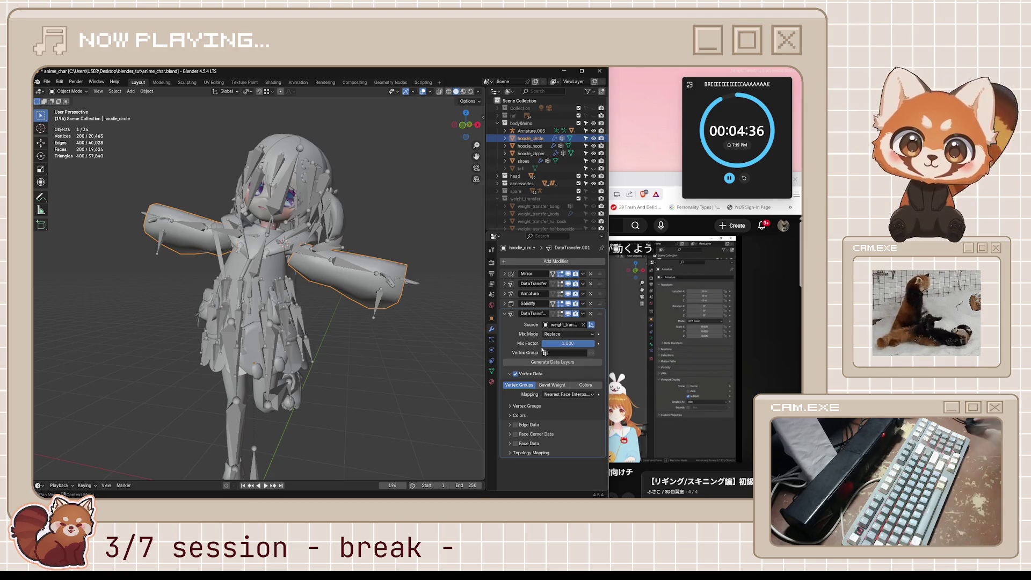
Remove the Solidify modifier and move Data Transfer above the Armature modifier.
click(591, 304)
drag(599, 308, 595, 292)
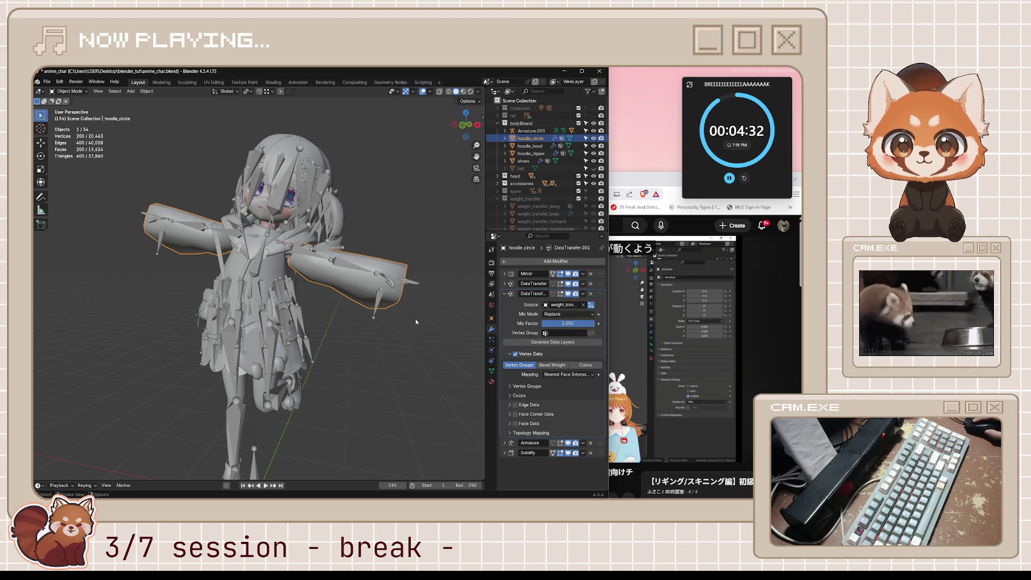
In Pose Mode on Armature.003, rotate the sleeve.L bone to test the sleeve deformation.
click(379, 302)
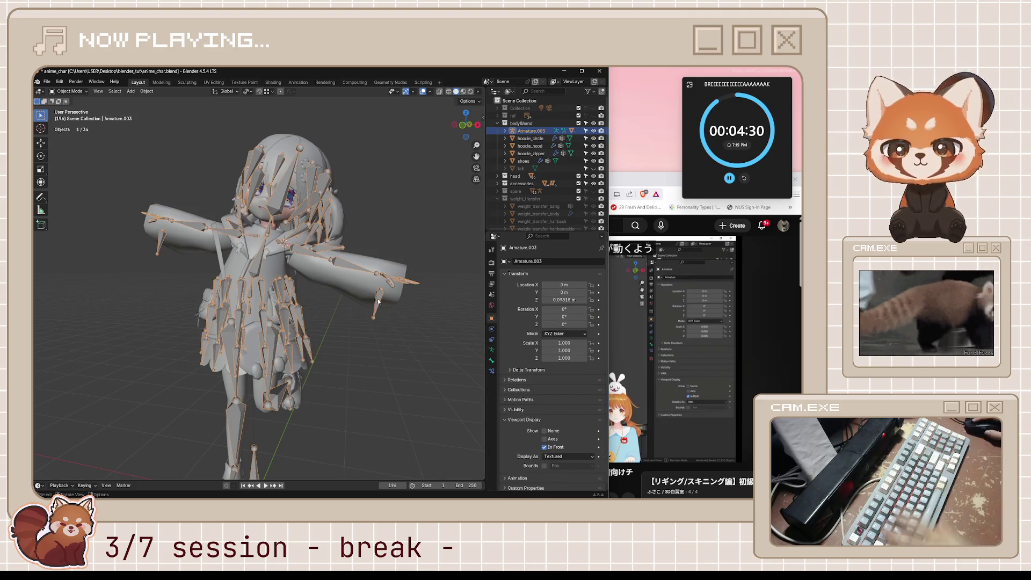
key(ctrl+Tab)
click(377, 305)
key(r)
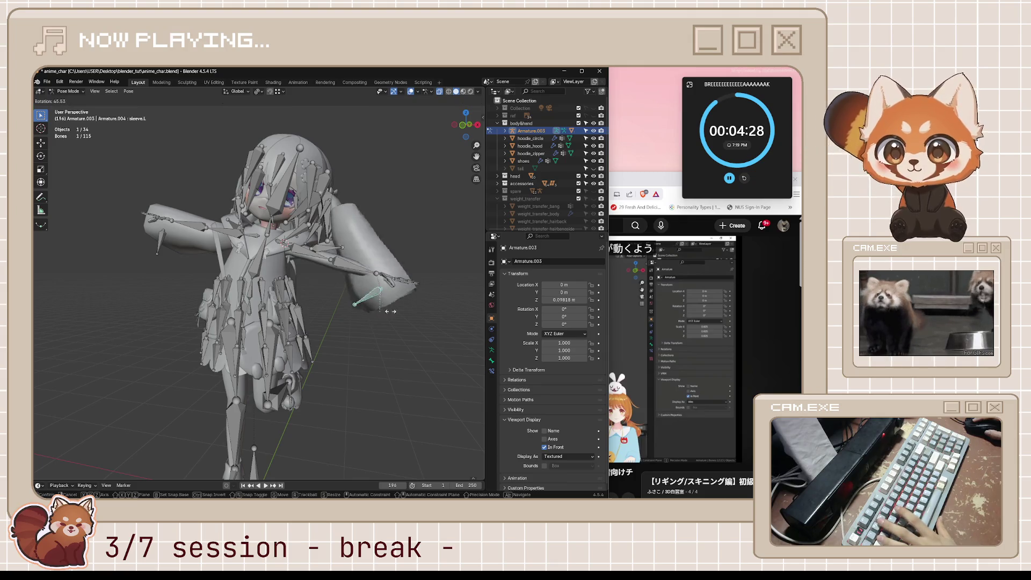
Cancel the rotation, then rotate the sleeve.R bone to test it and return it to rest.
key(Escape)
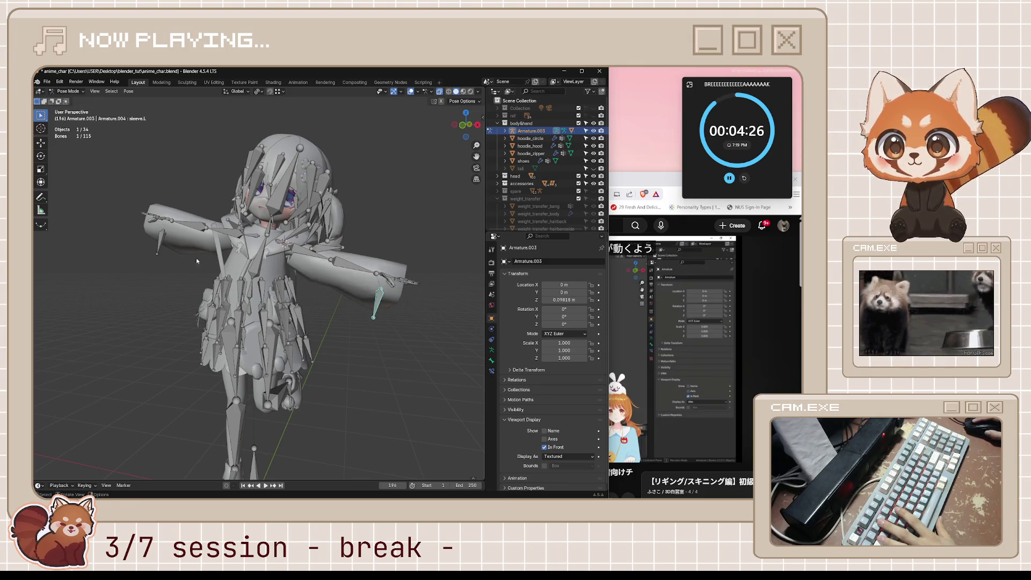
click(160, 242)
key(r)
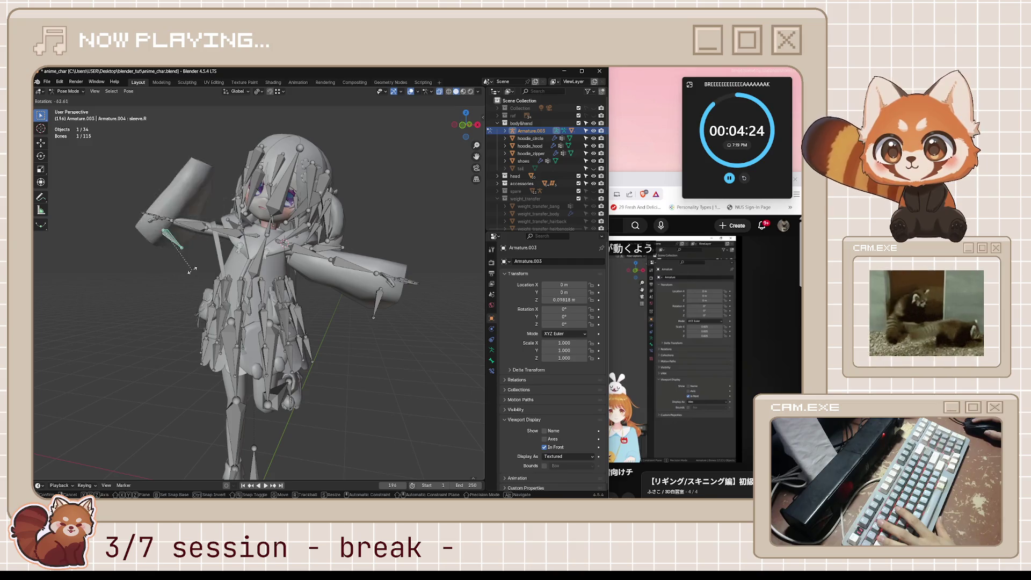
key(Escape)
Save the blend file, return to Object Mode with hoodie_circle selected and switch to the Microscape game.
key(ctrl+s)
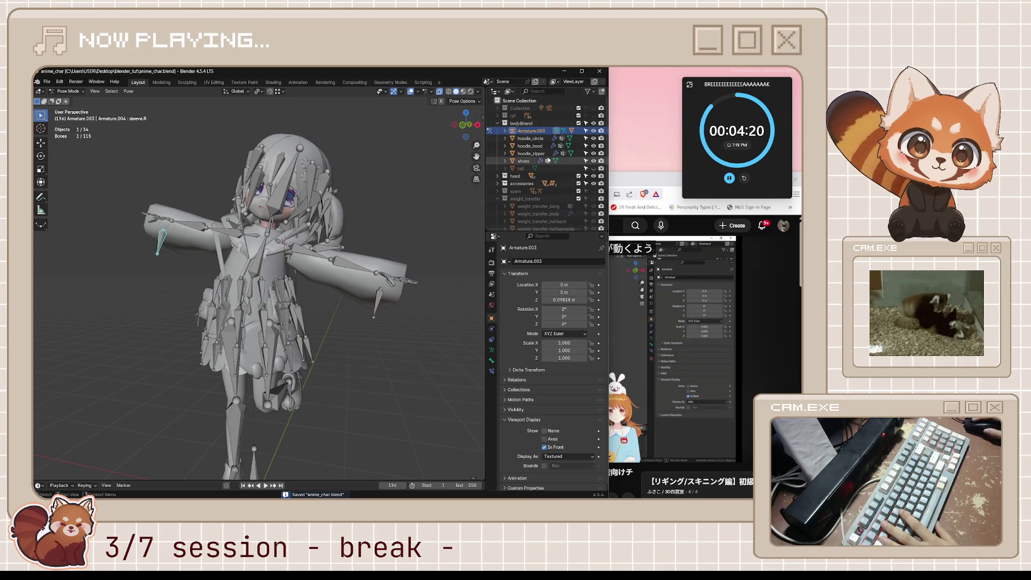
key(ctrl+Tab)
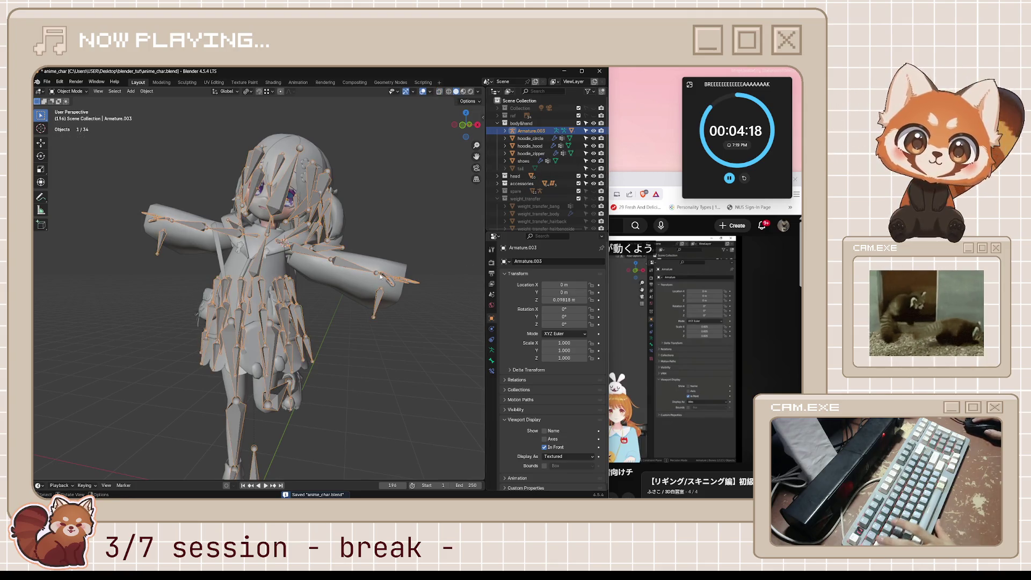
click(376, 264)
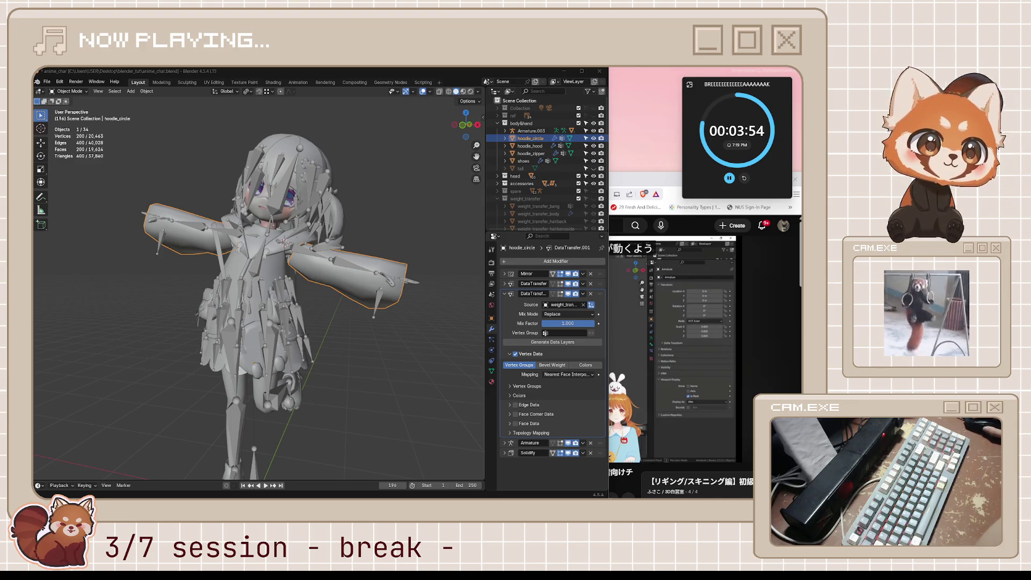
key(alt+Tab)
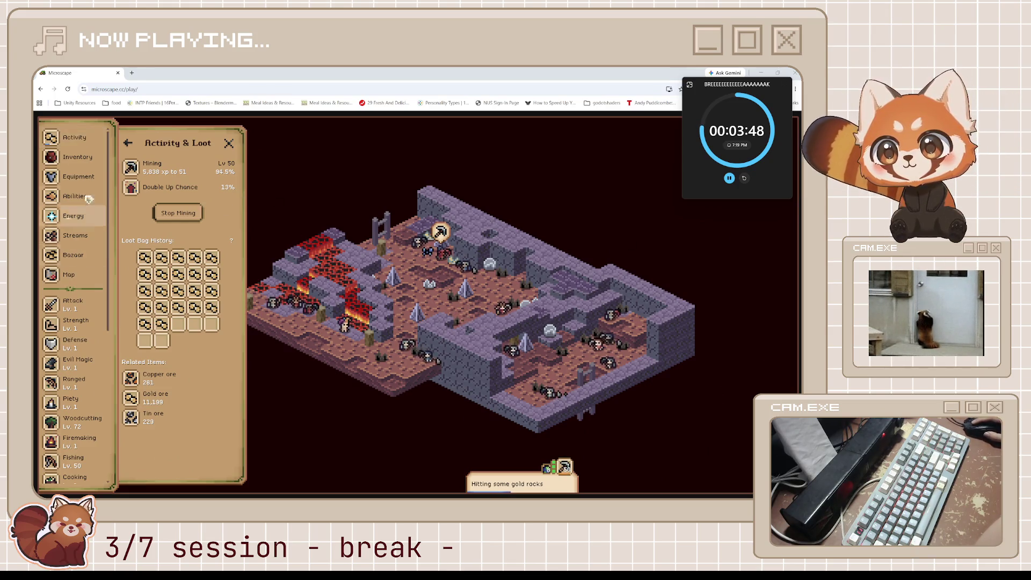
Browse Inventory, Equipment and Bazaar, show all smithing potion listings, then the Crafting guidebook.
click(89, 158)
scroll(166, 290, down, 5)
scroll(166, 291, down, 5)
scroll(165, 290, down, 5)
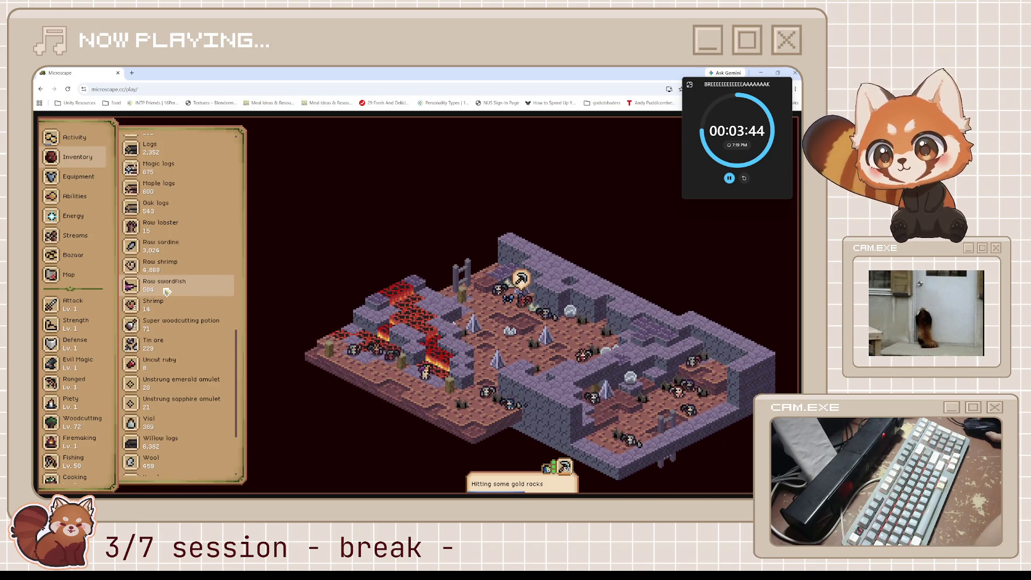
scroll(166, 291, down, 3)
scroll(167, 292, down, 2)
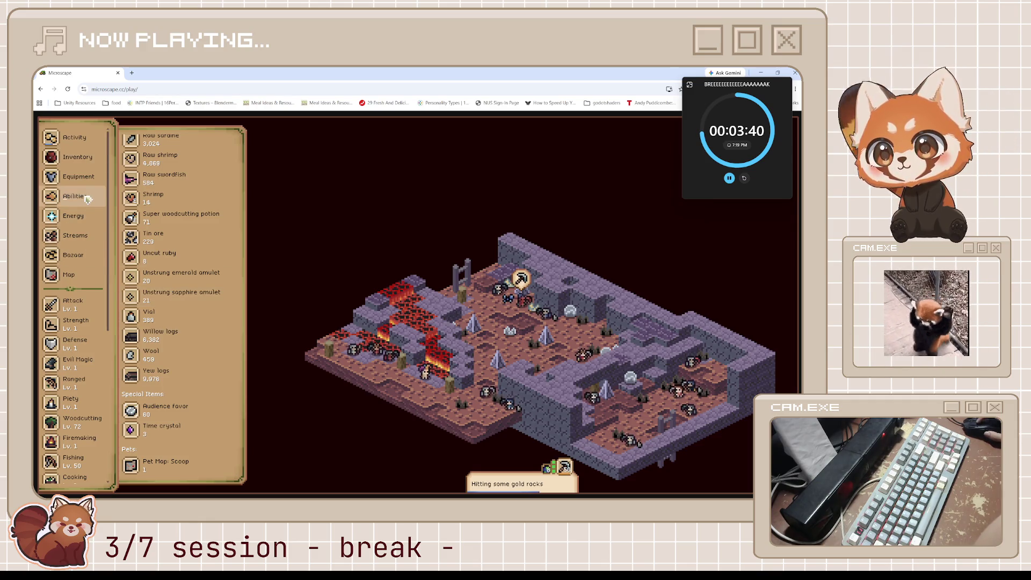
click(81, 177)
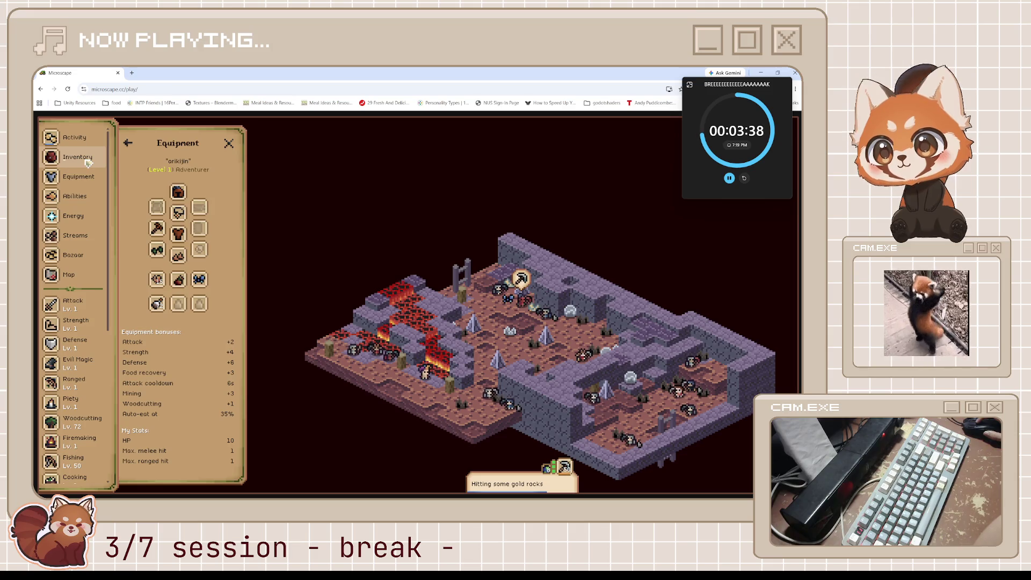
click(74, 254)
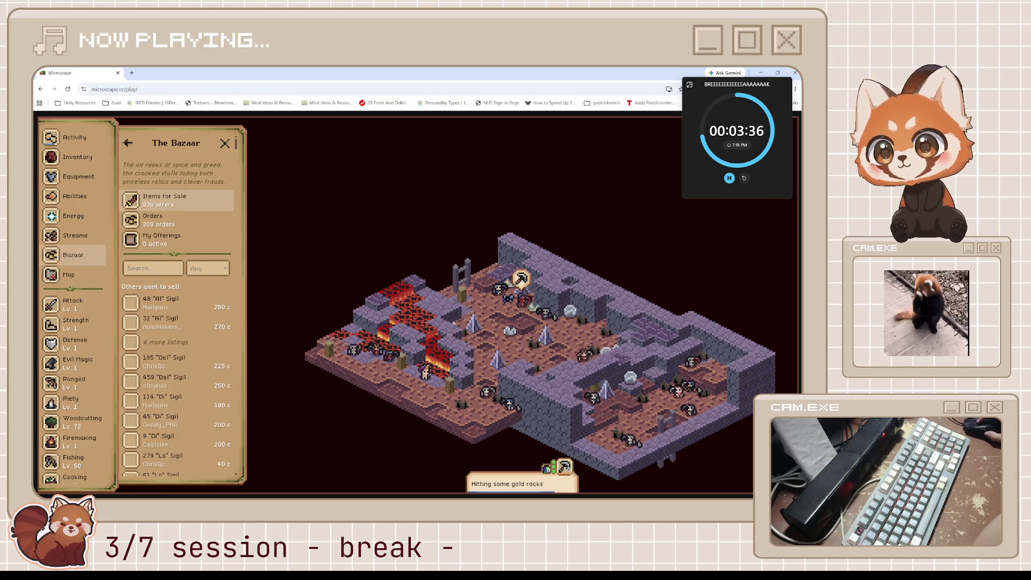
text(smithing)
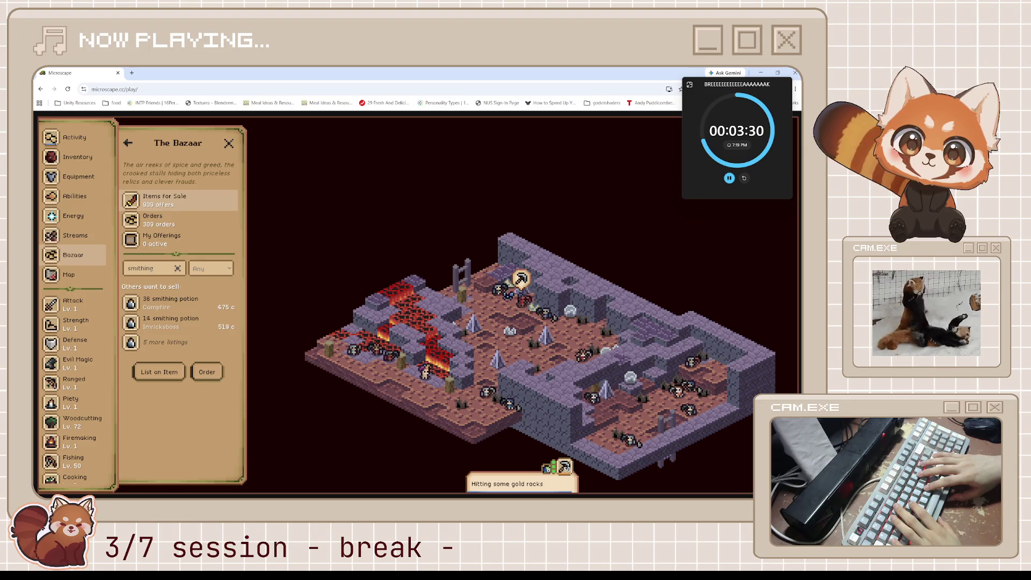
click(163, 342)
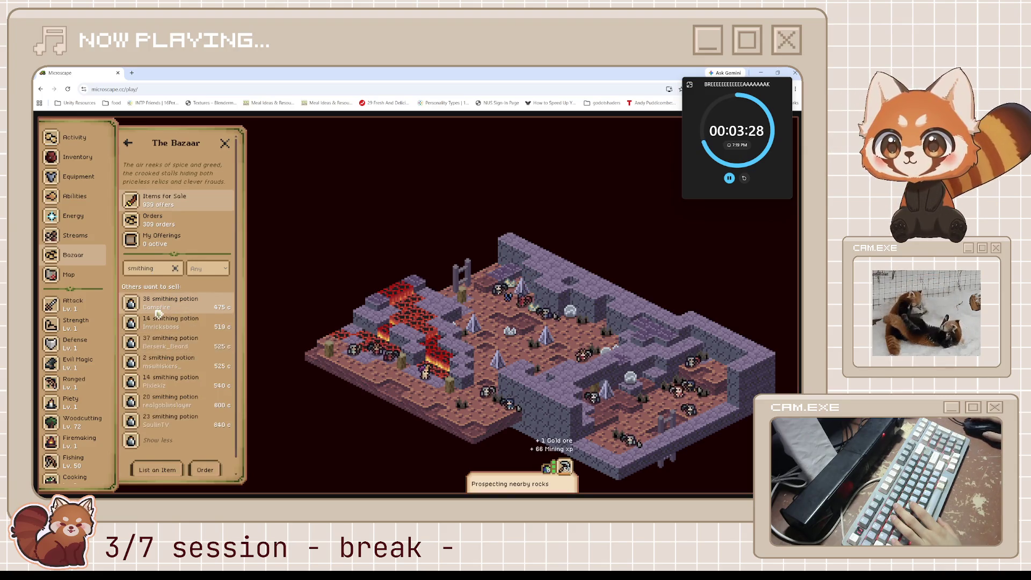
scroll(158, 314, down, 1)
scroll(106, 355, down, 5)
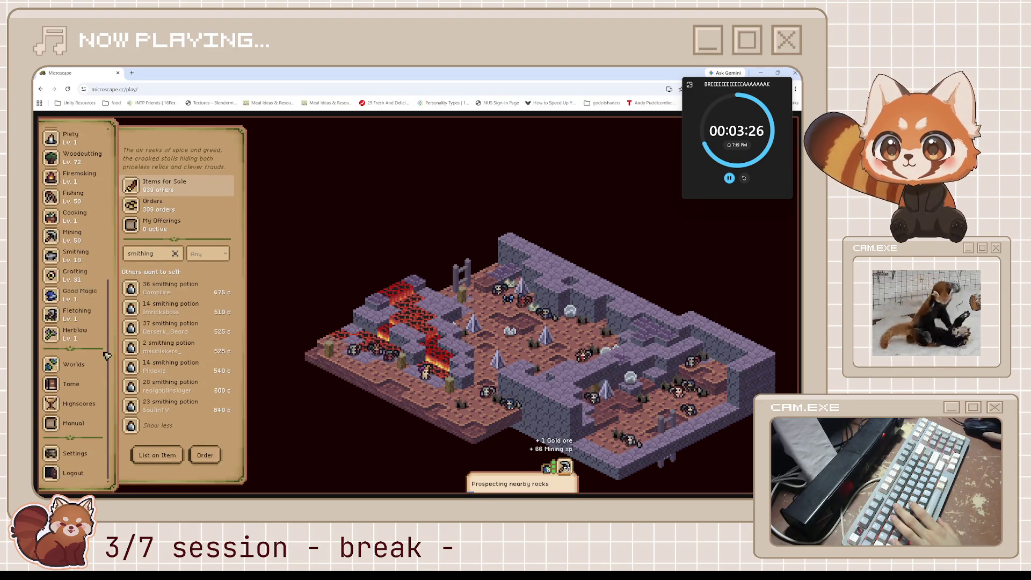
scroll(91, 354, up, 2)
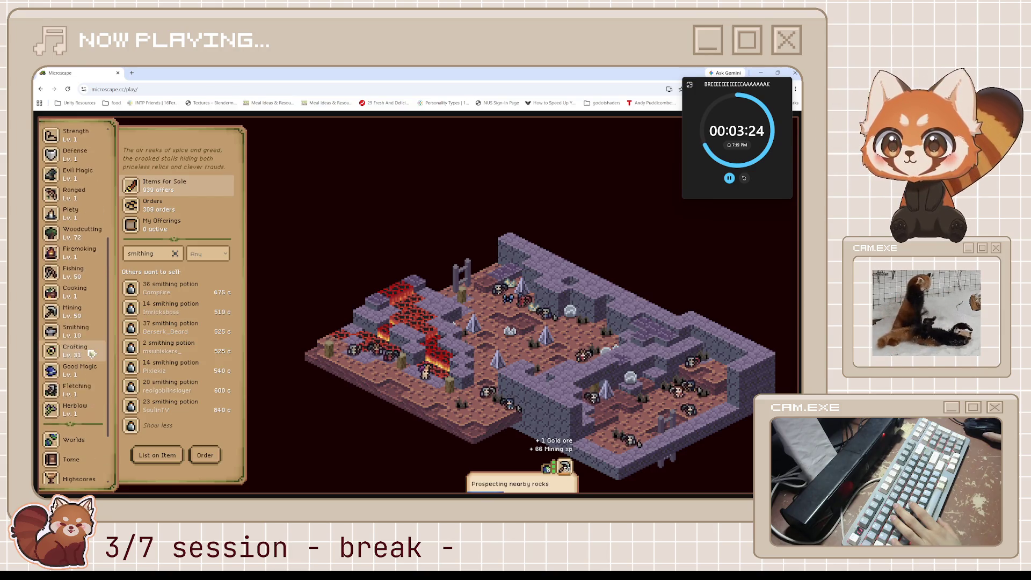
click(91, 355)
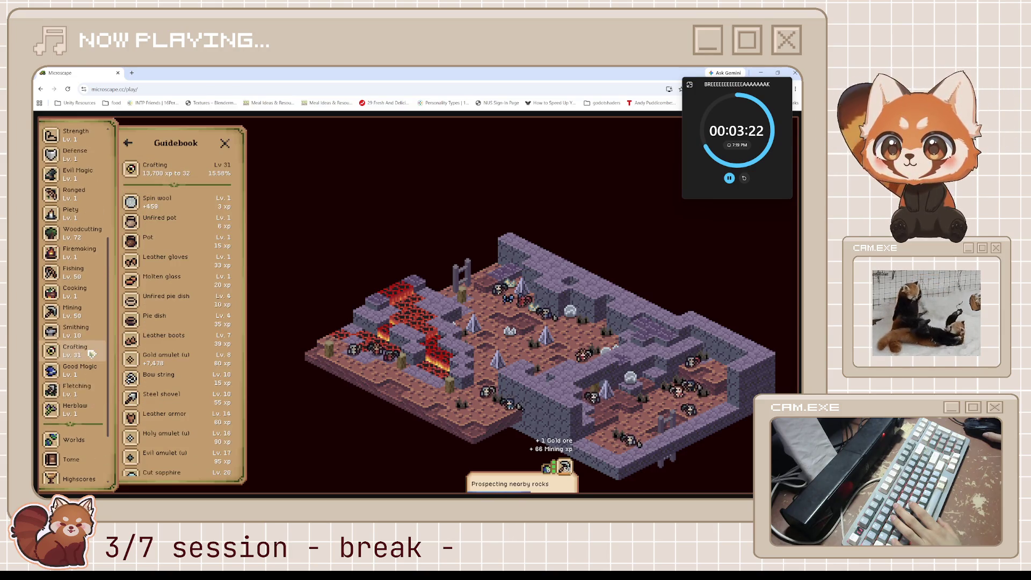
scroll(185, 322, down, 2)
scroll(191, 318, down, 1)
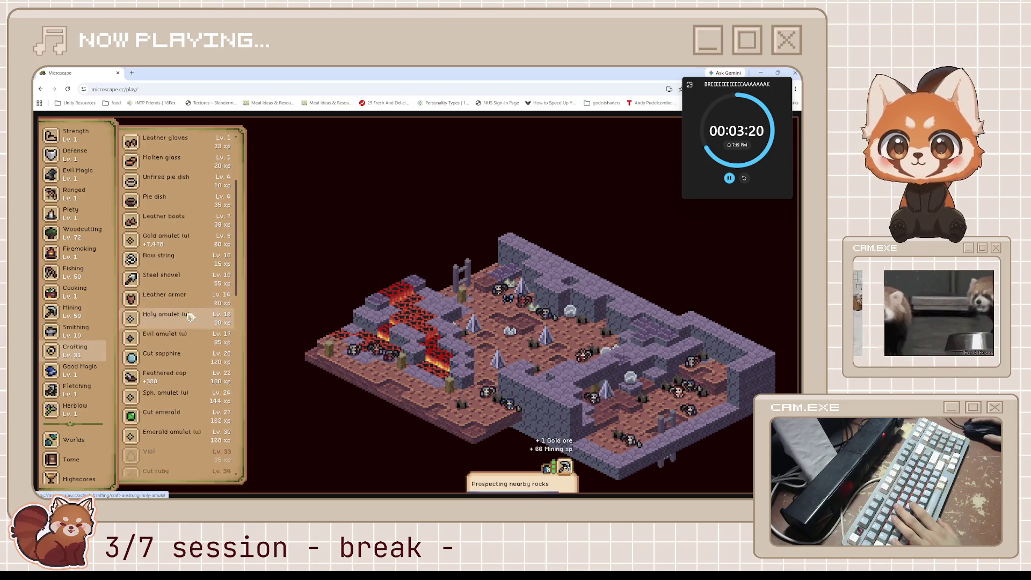
scroll(191, 317, down, 1)
Review the Emerald Amulet (U) and Cut Emerald recipes with their Emerald and Uncut Emerald ingredients.
click(191, 371)
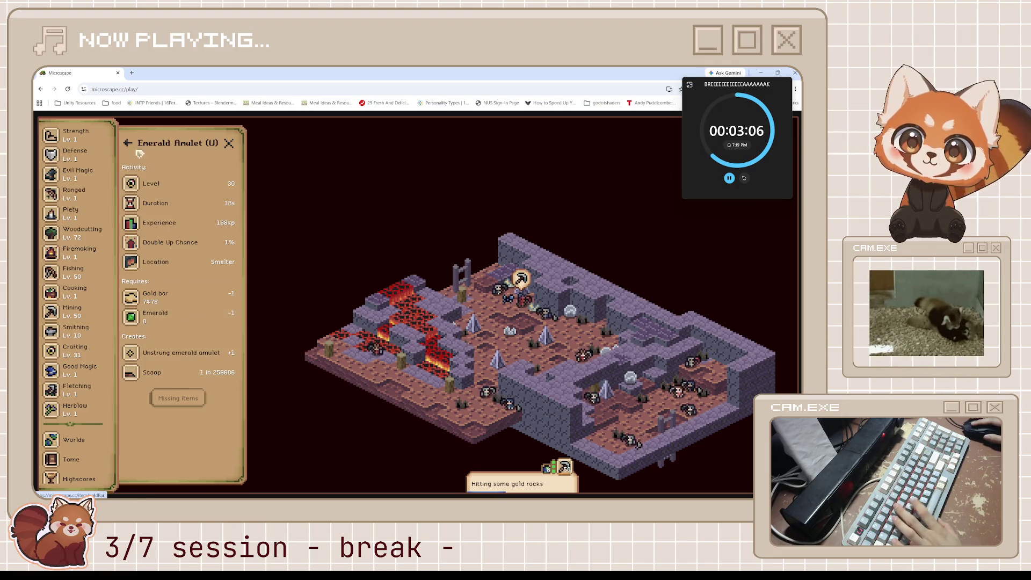
click(164, 316)
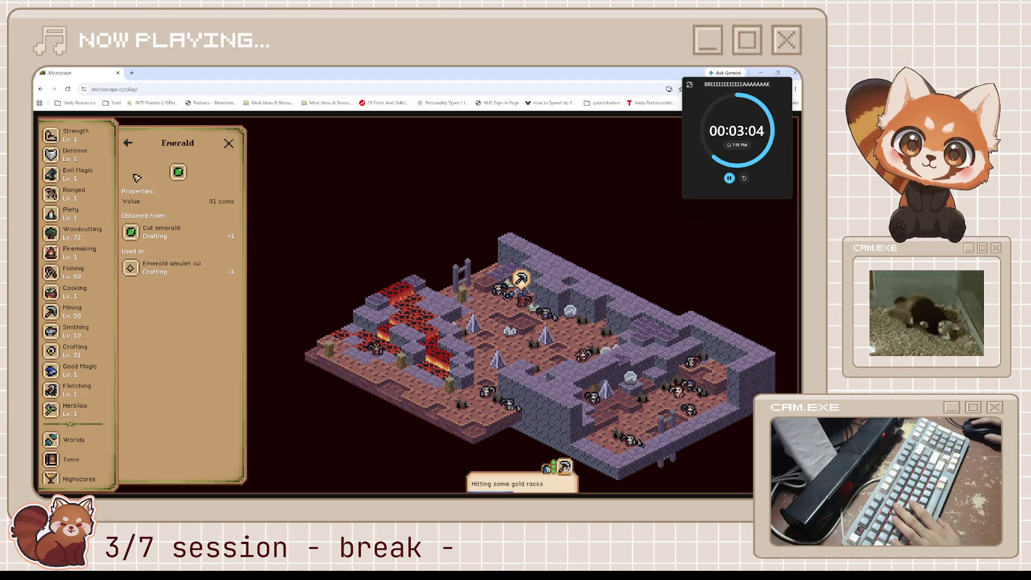
click(129, 144)
scroll(218, 326, down, 5)
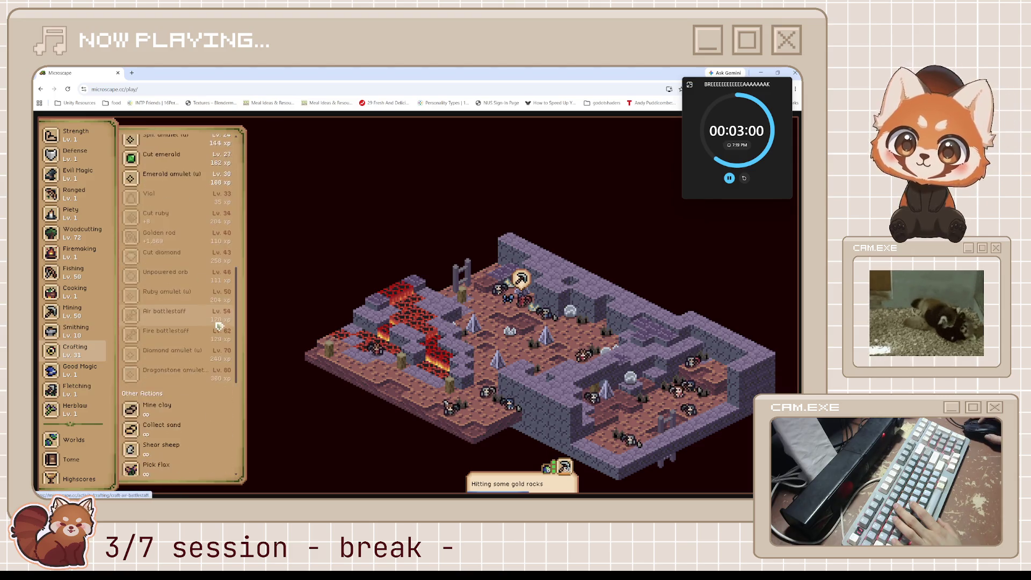
scroll(217, 326, up, 3)
click(206, 312)
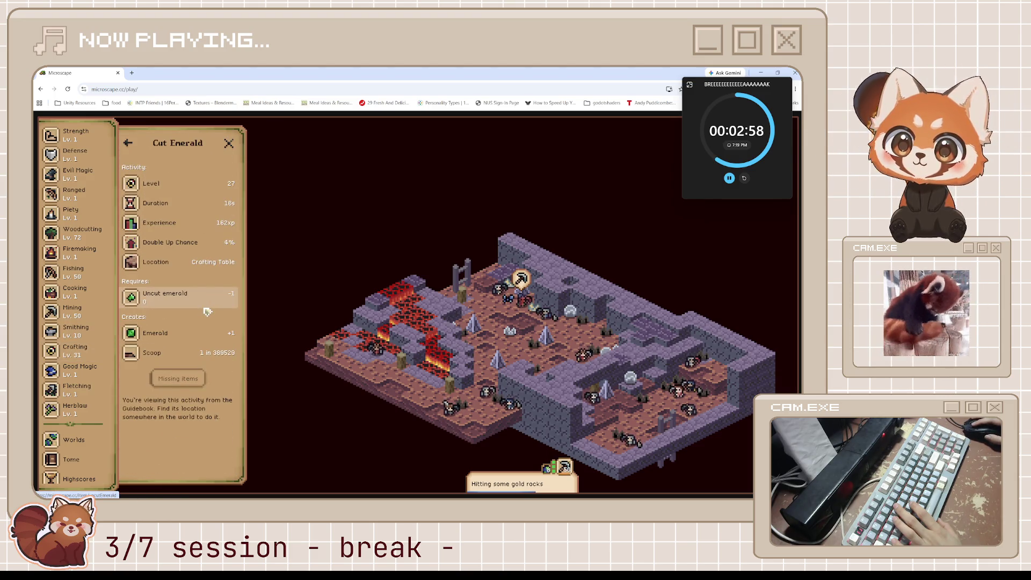
click(189, 296)
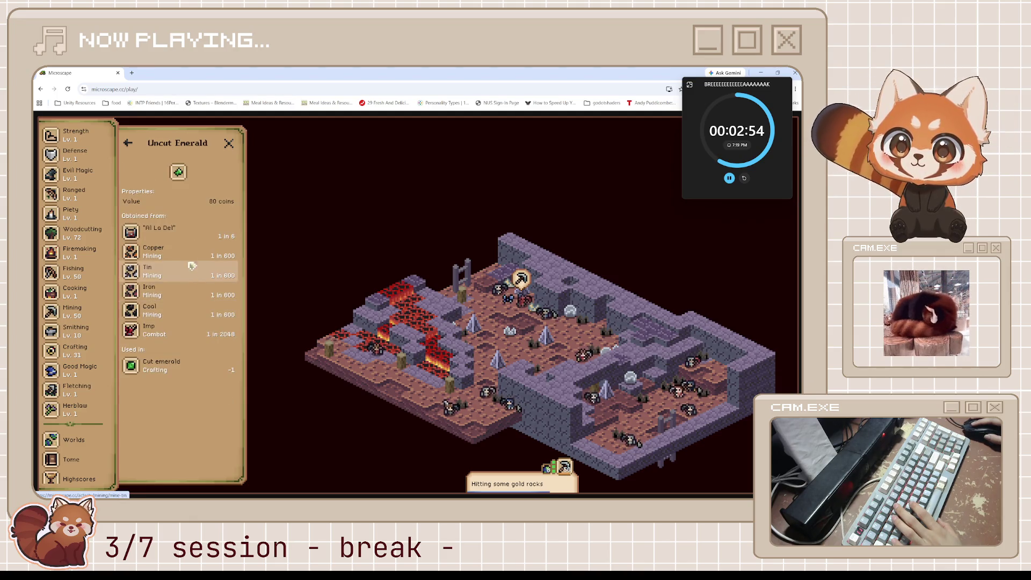
click(128, 142)
scroll(193, 278, down, 3)
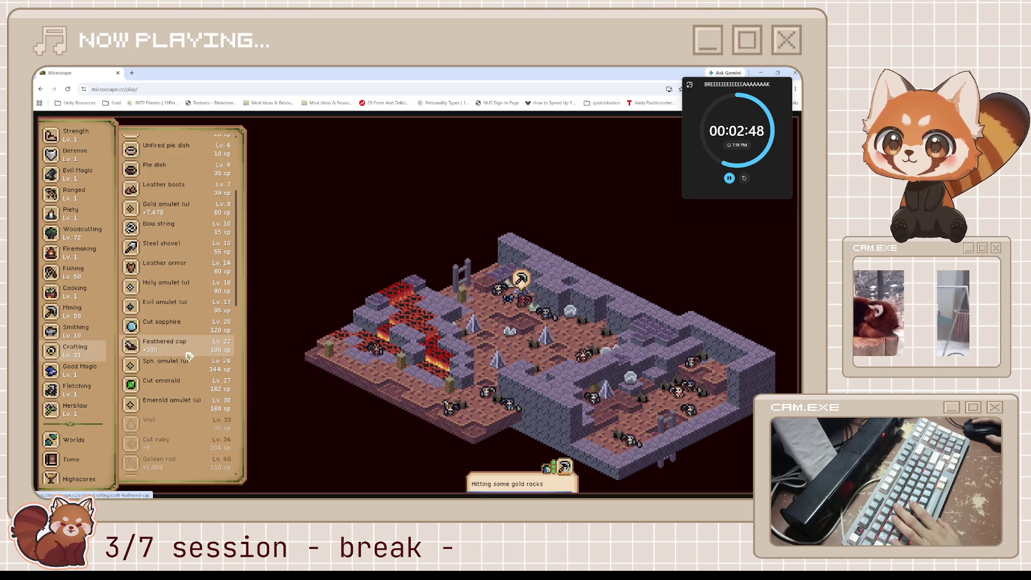
Check the Feathered Cap recipe and return to the mining Activity view.
click(164, 344)
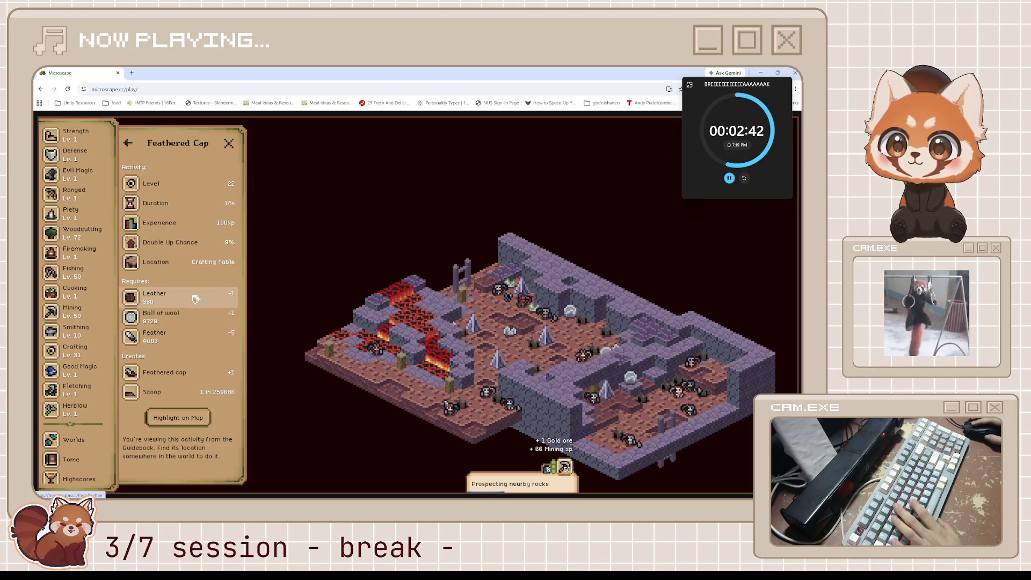
scroll(76, 306, up, 5)
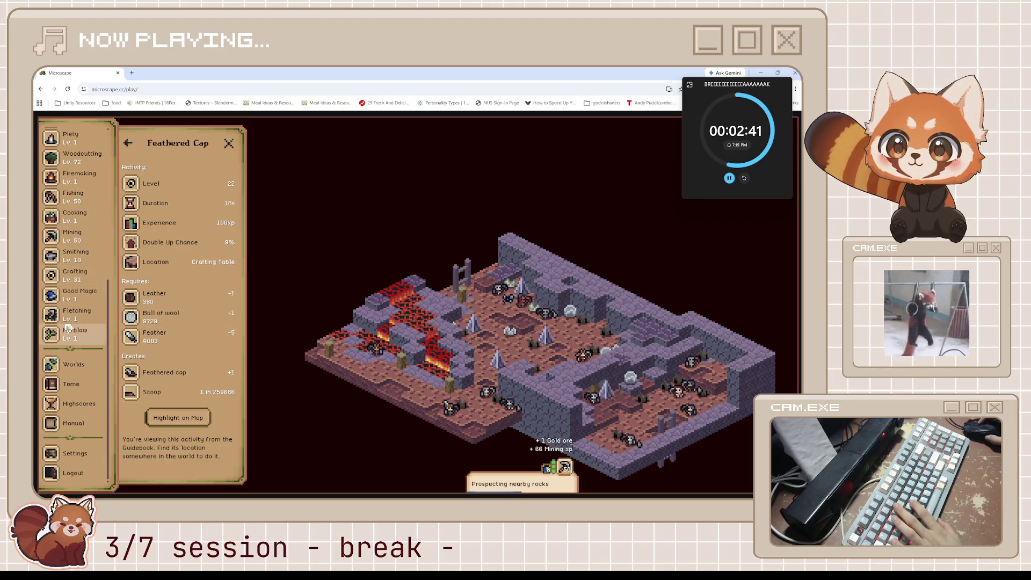
click(128, 143)
click(97, 138)
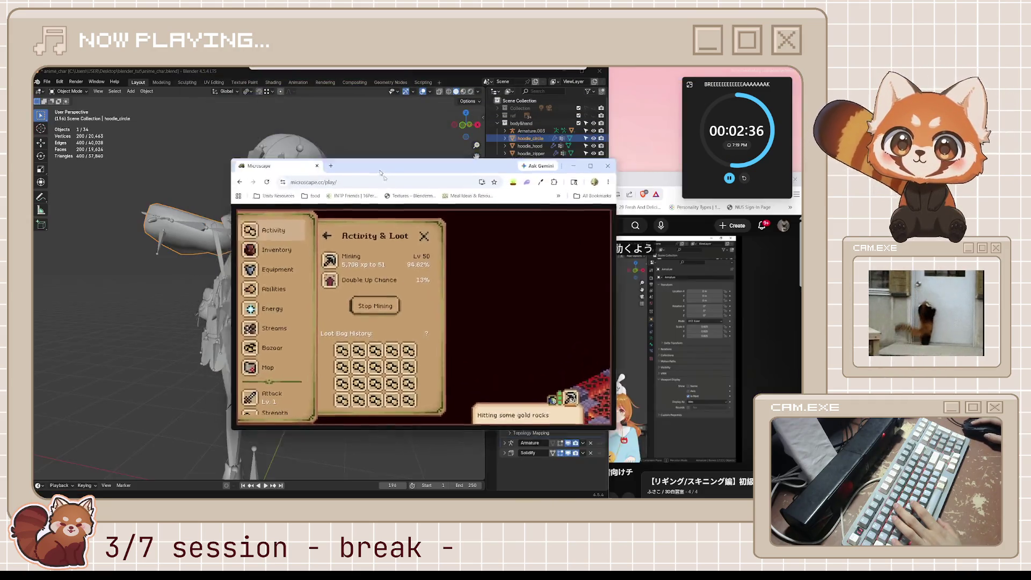
Shrink the game window, open Activity & Loot for the gold mining run, then minimise the game.
mouse_move(333, 73)
mouse_down()
mouse_move(528, 218)
mouse_move(559, 230)
mouse_up()
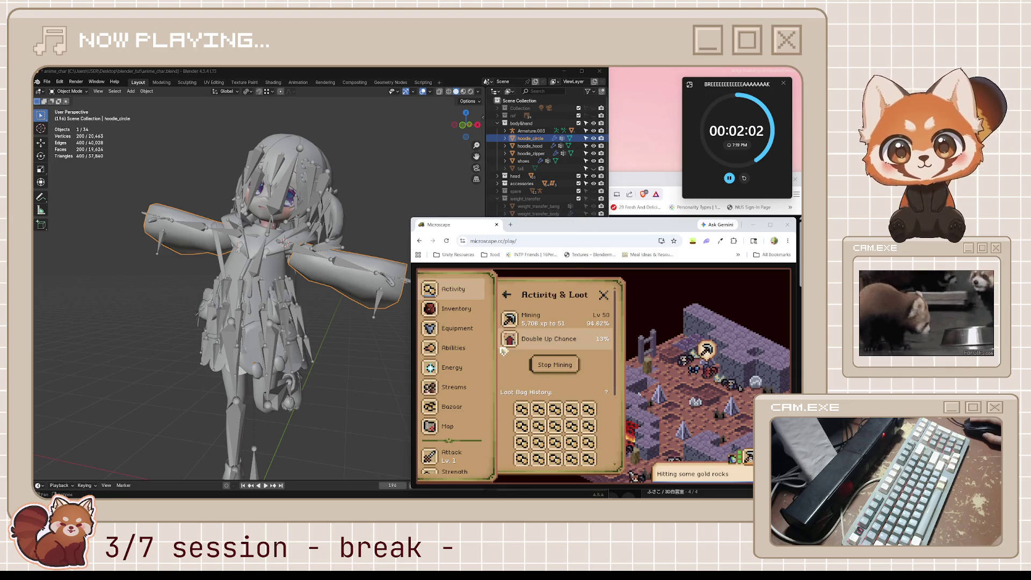
scroll(562, 387, down, 3)
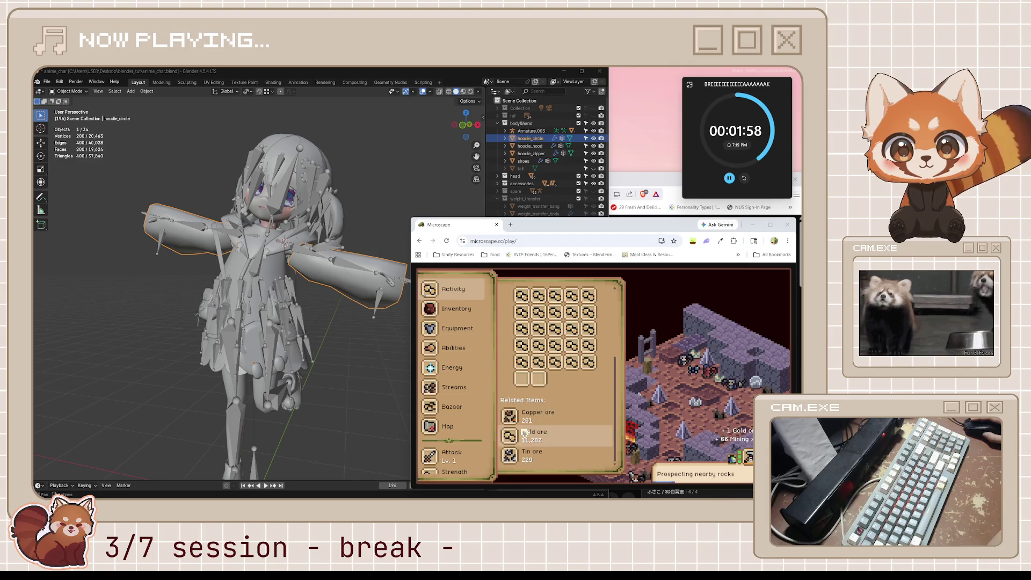
scroll(460, 403, down, 3)
scroll(465, 400, down, 3)
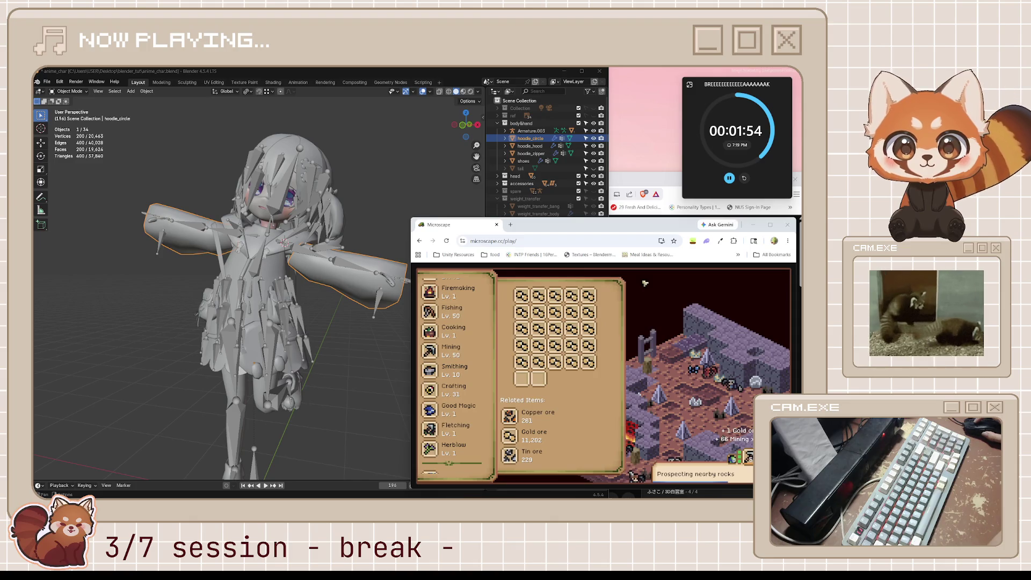
scroll(435, 355, up, 1)
scroll(439, 338, up, 5)
click(443, 288)
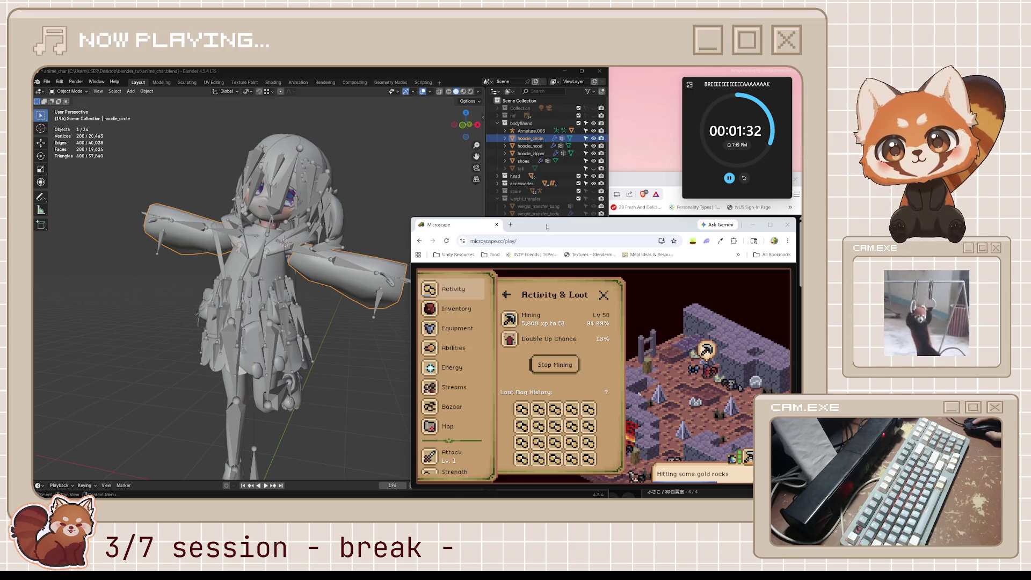
key(super+Down)
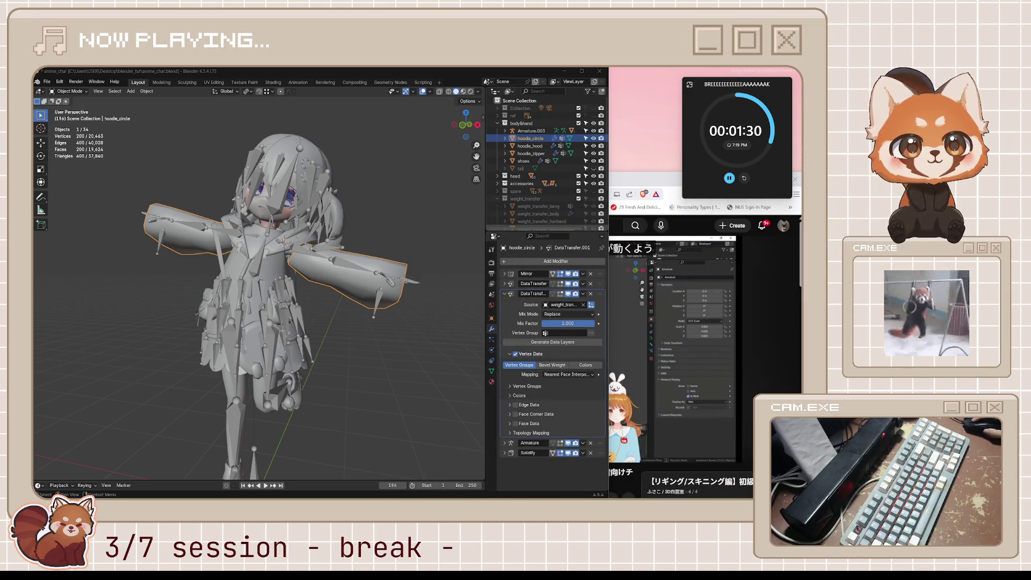
Exit the video's theater layout, return to Blender and orbit the character with overlays toggled off and on.
click(621, 172)
key(t)
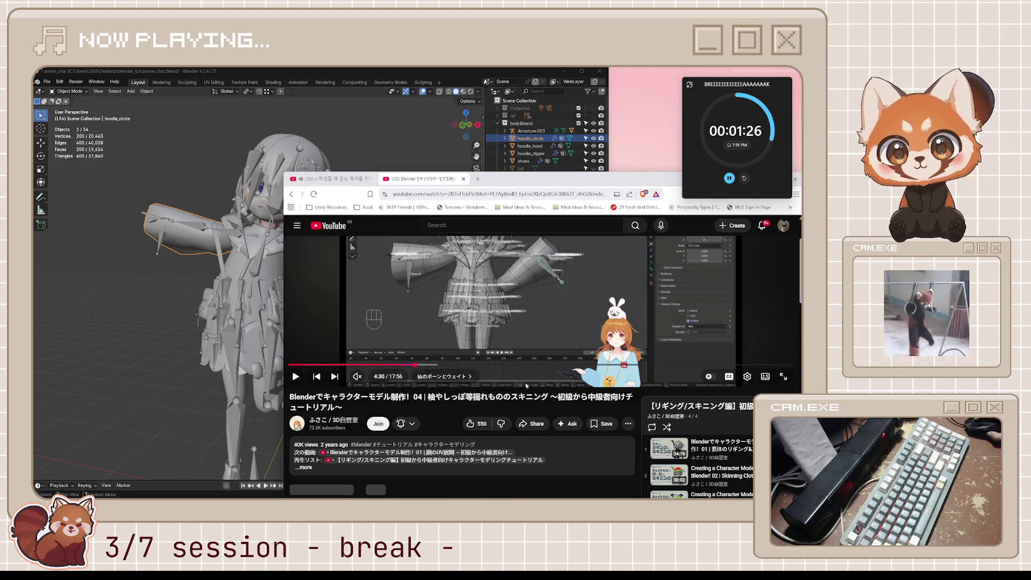
click(379, 95)
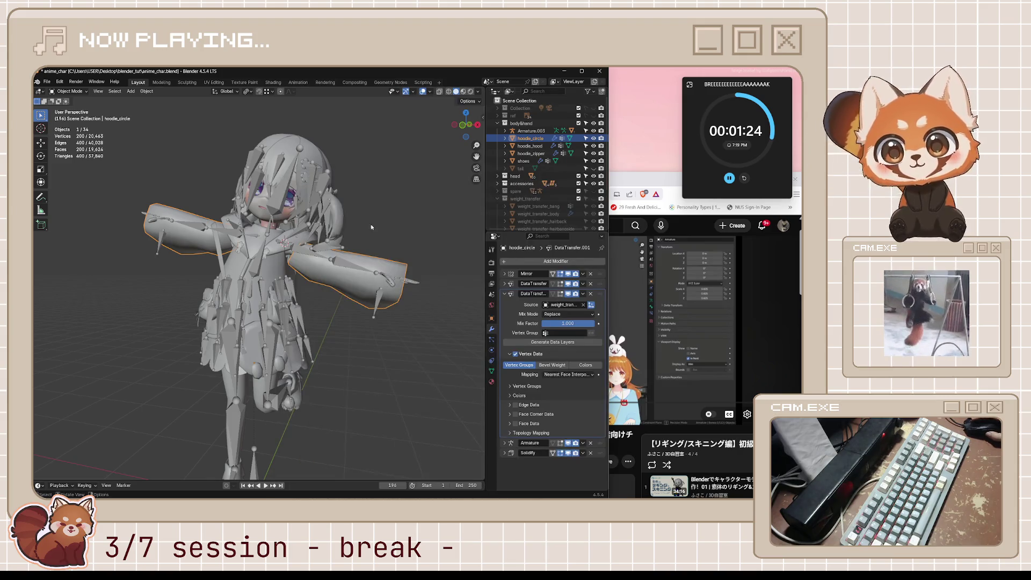
middle_drag(407, 220, 480, 186)
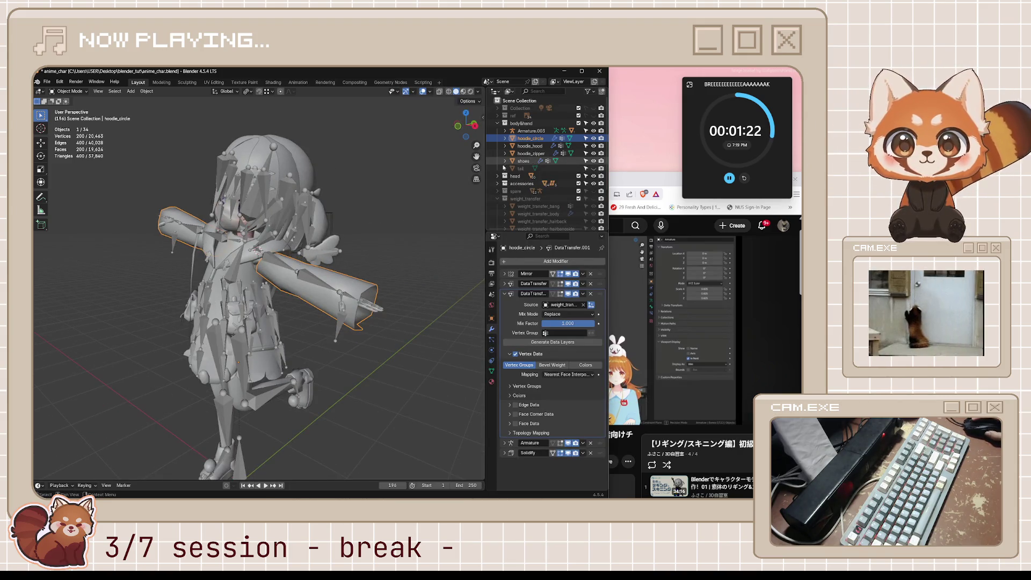
click(480, 186)
middle_drag(435, 242, 399, 193)
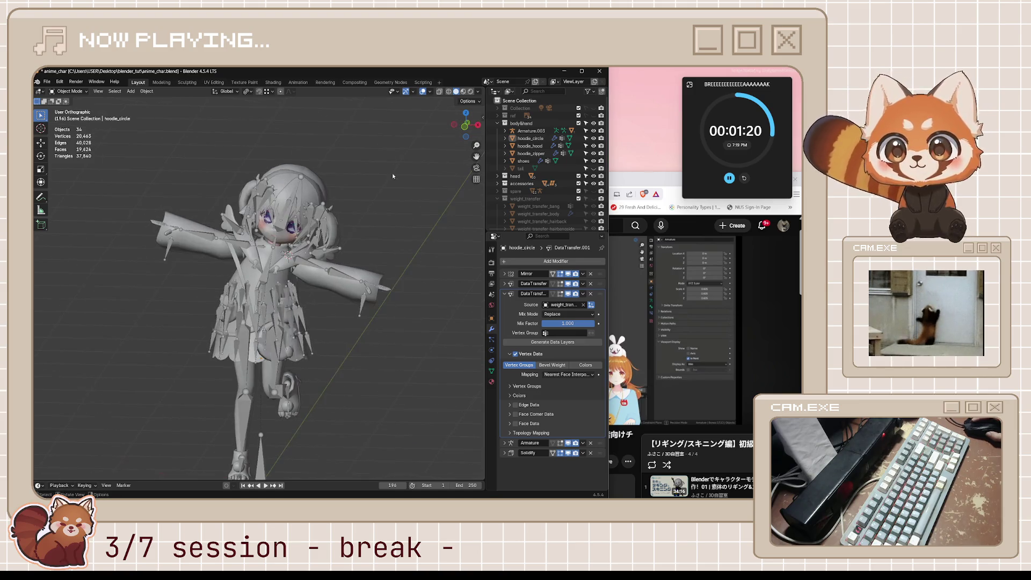
click(422, 90)
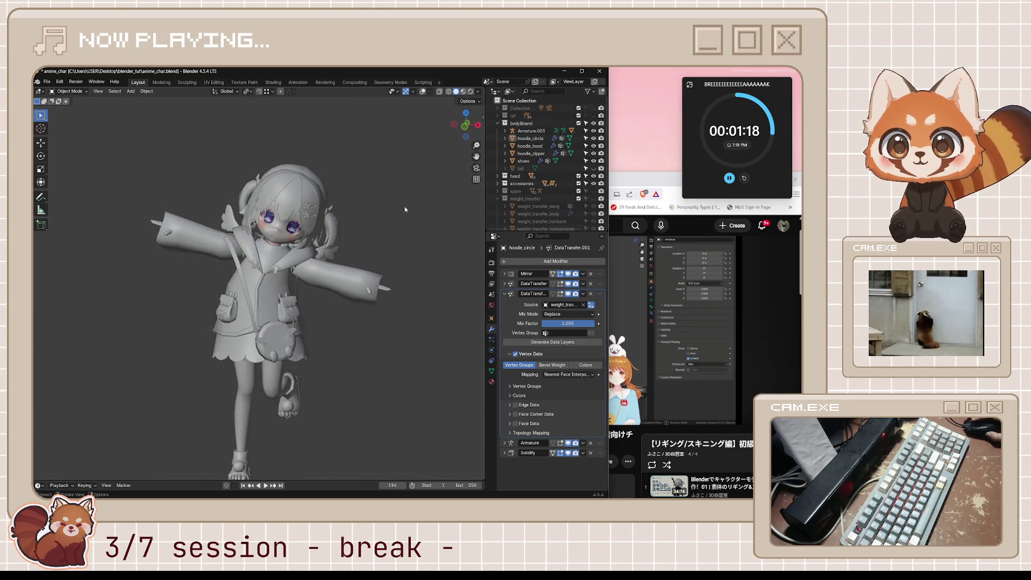
middle_drag(300, 372, 361, 233)
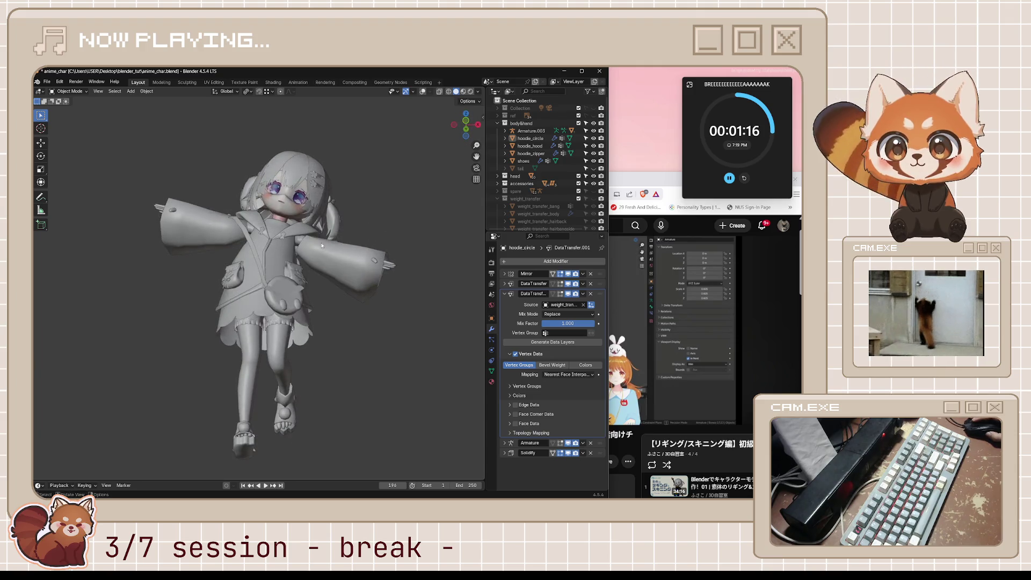
click(422, 91)
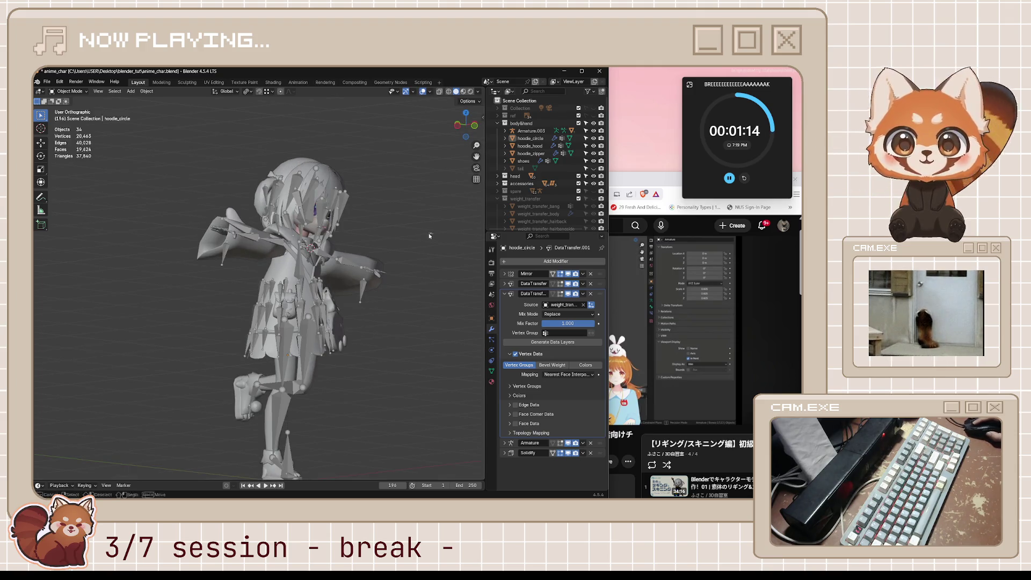
middle_drag(428, 233, 349, 309)
Inspect Armature.003 and the Body mesh from side view, framing the character with overlays hidden.
click(343, 316)
scroll(351, 312, up, 3)
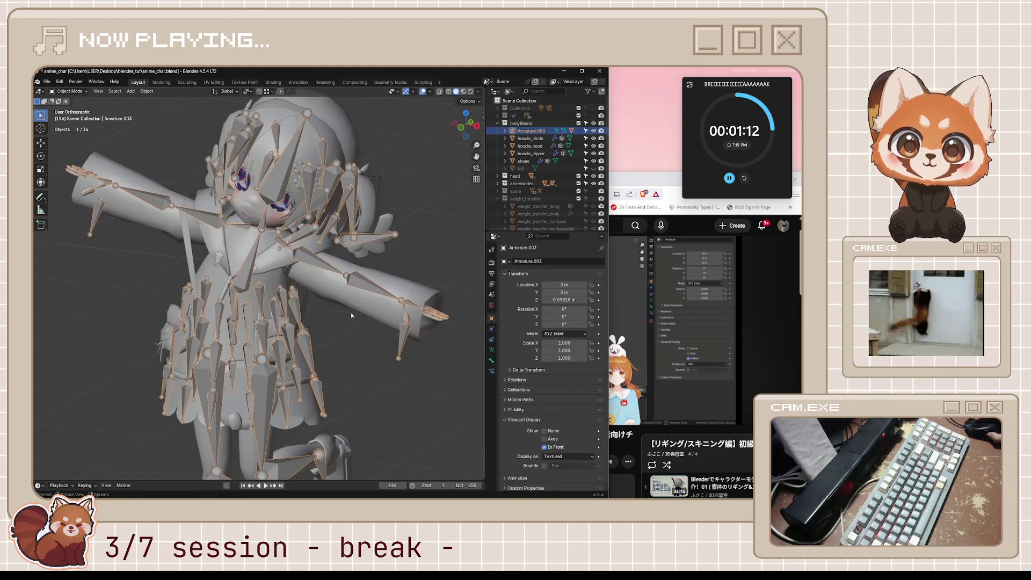
middle_drag(350, 312, 466, 151)
scroll(392, 296, up, 2)
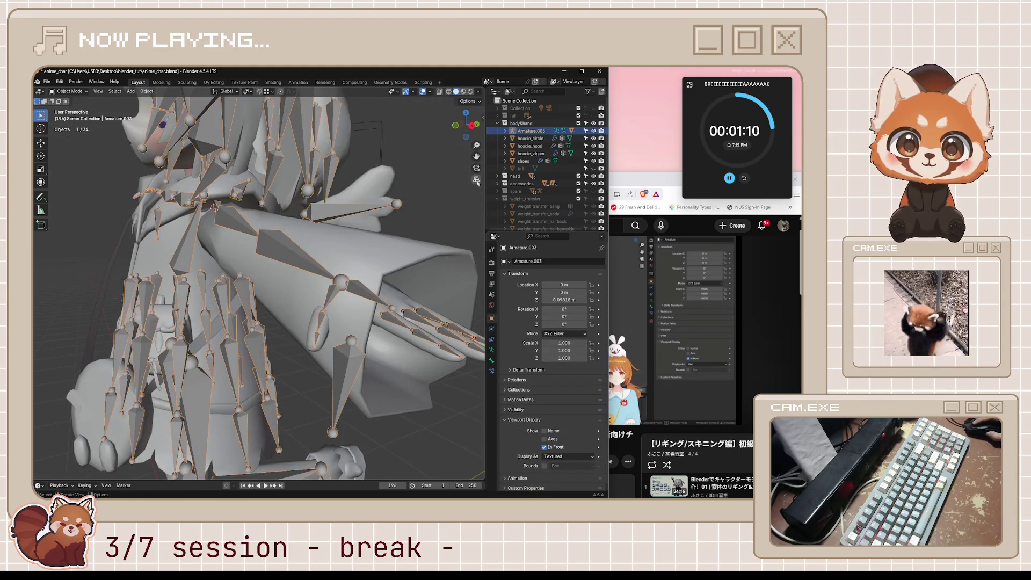
scroll(385, 290, up, 1)
scroll(393, 296, up, 2)
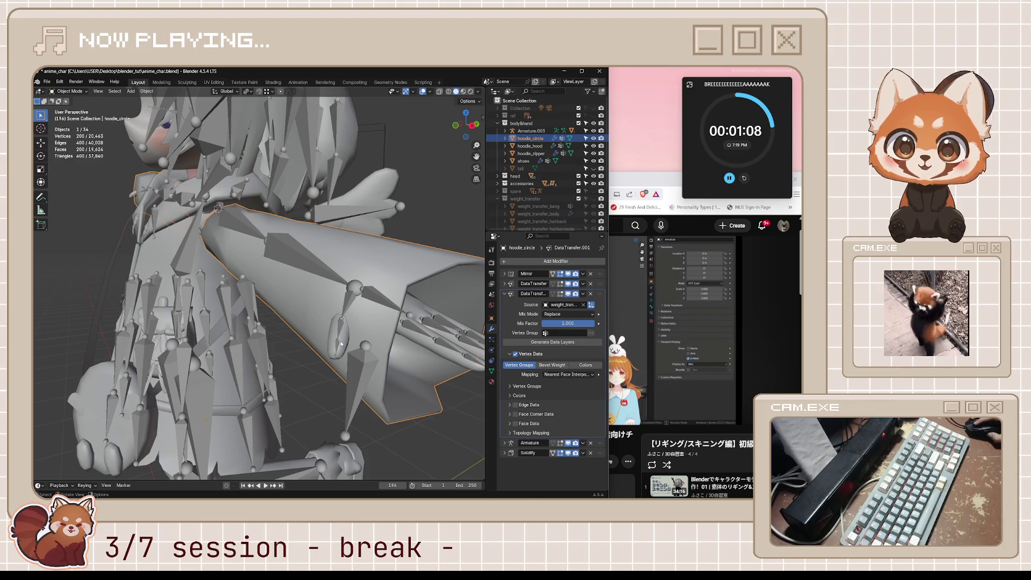
click(430, 348)
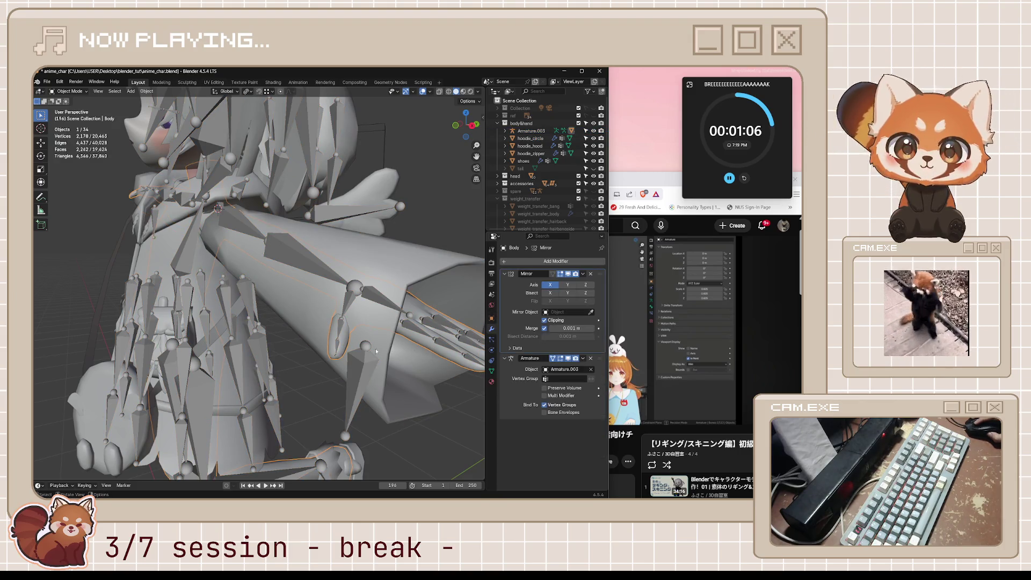
scroll(396, 346, down, 2)
scroll(383, 348, down, 2)
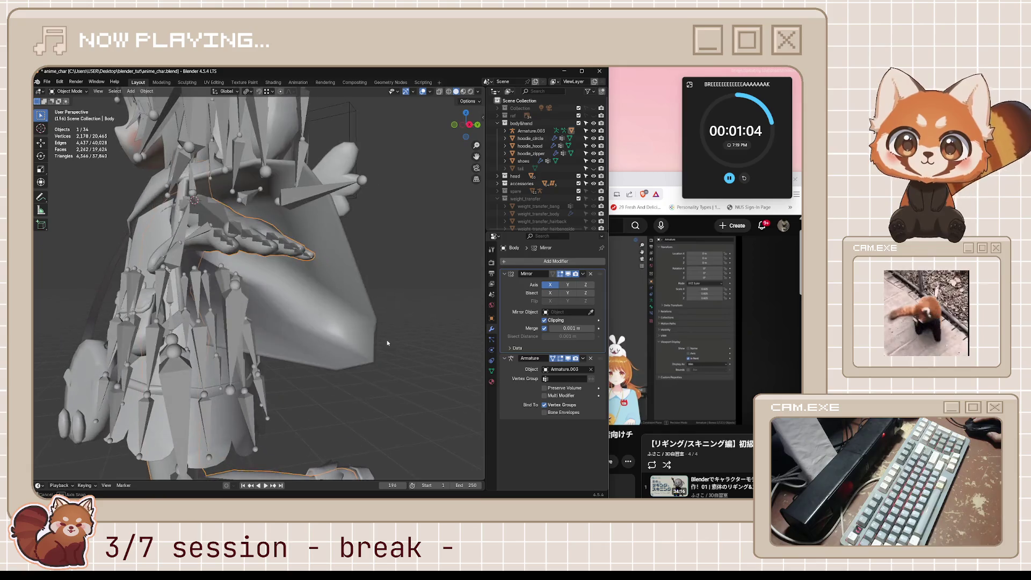
scroll(386, 340, down, 2)
key(KP_3)
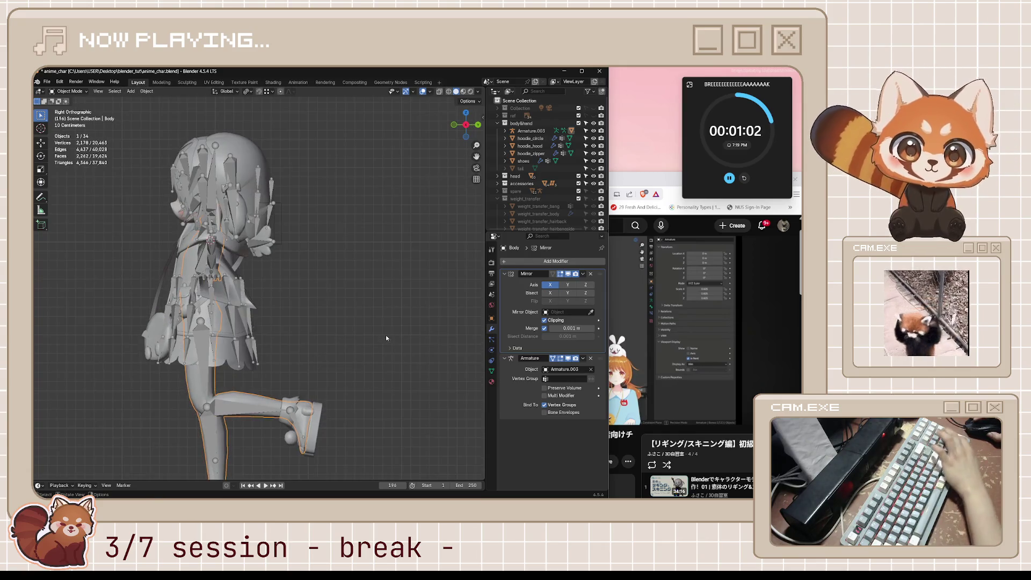
key(KP_Decimal)
click(368, 263)
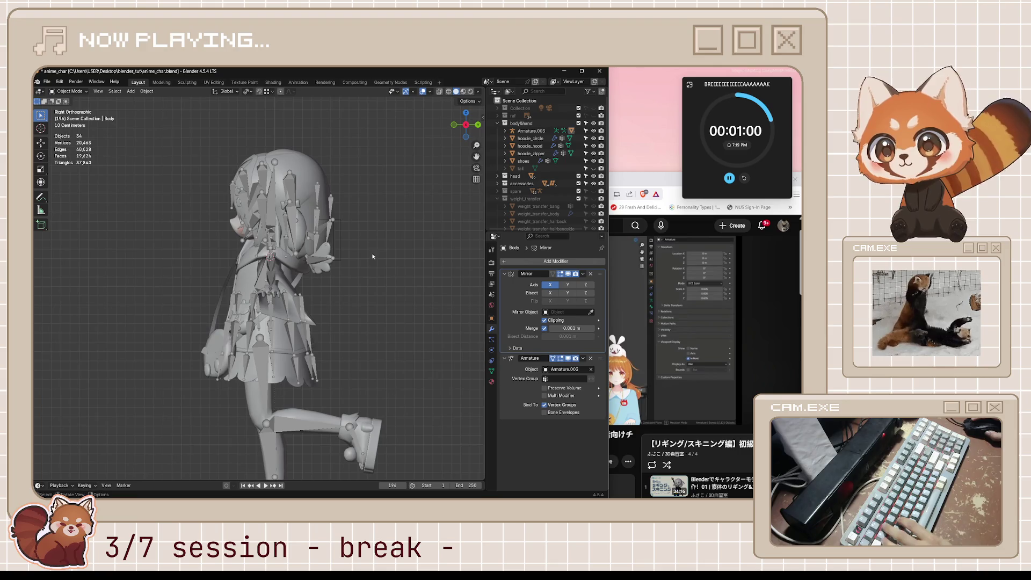
click(423, 92)
scroll(323, 306, up, 2)
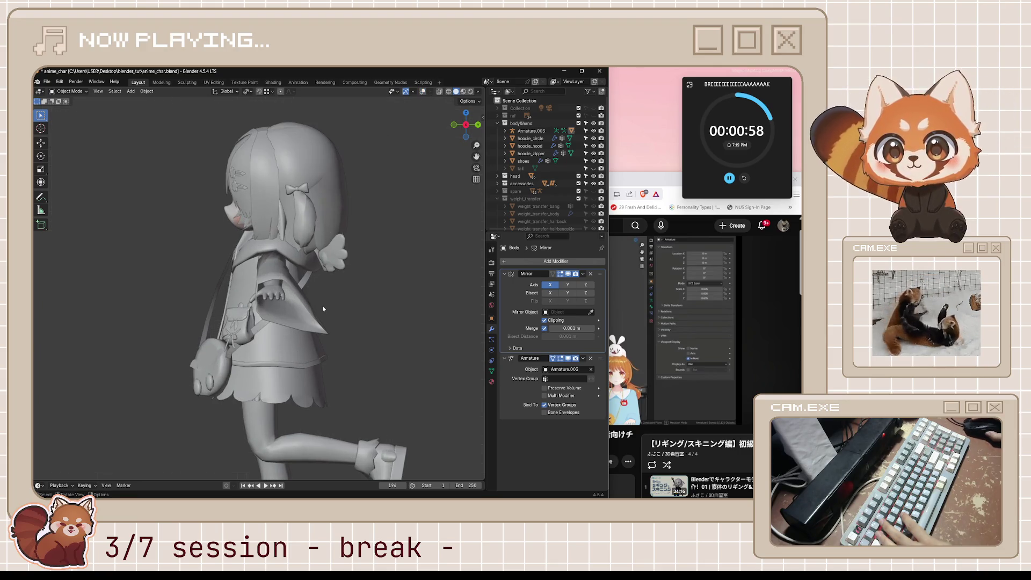
Select hoodie_circle, restore overlays and enter Edit Mode on its mesh.
click(304, 308)
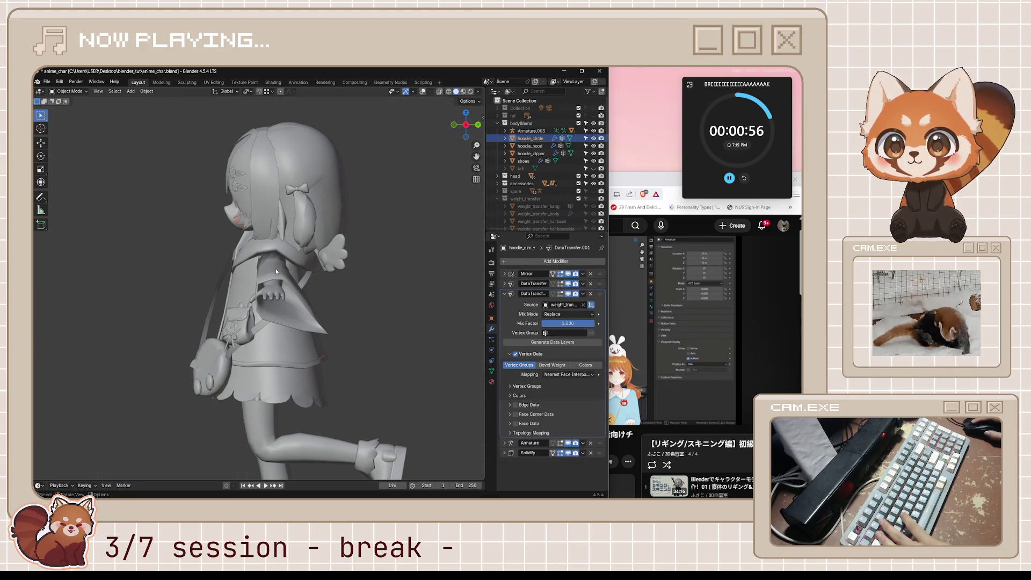
middle_drag(278, 283, 338, 287)
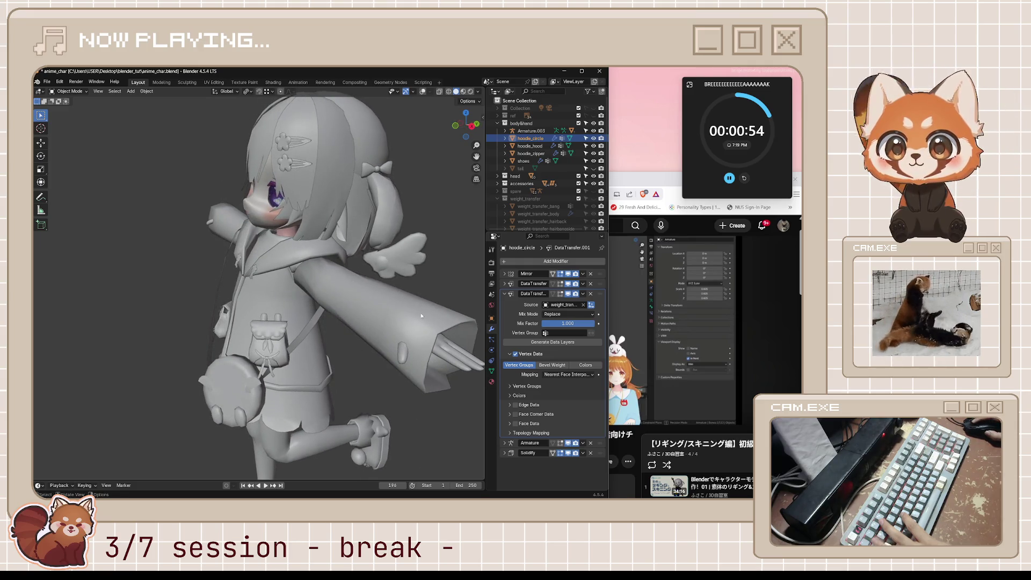
key(shift+alt+z)
key(Tab)
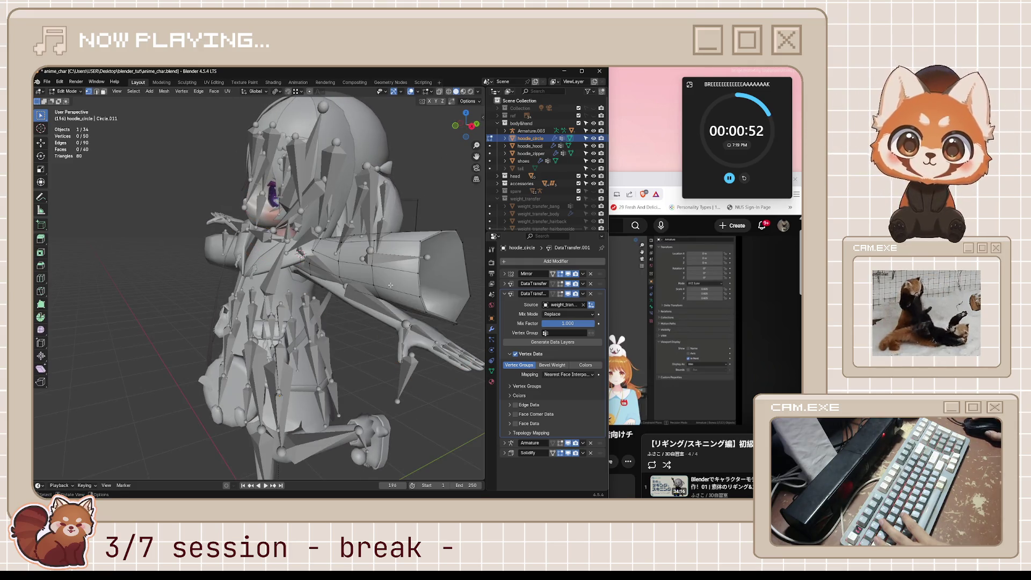
With X-ray on, box-select the sleeve faces of the hoodie mesh and switch to top view.
mouse_move(392, 285)
middle_down()
mouse_move(411, 292)
mouse_move(425, 282)
mouse_move(360, 240)
mouse_move(297, 243)
mouse_move(330, 276)
mouse_move(415, 277)
middle_up()
key(alt+z)
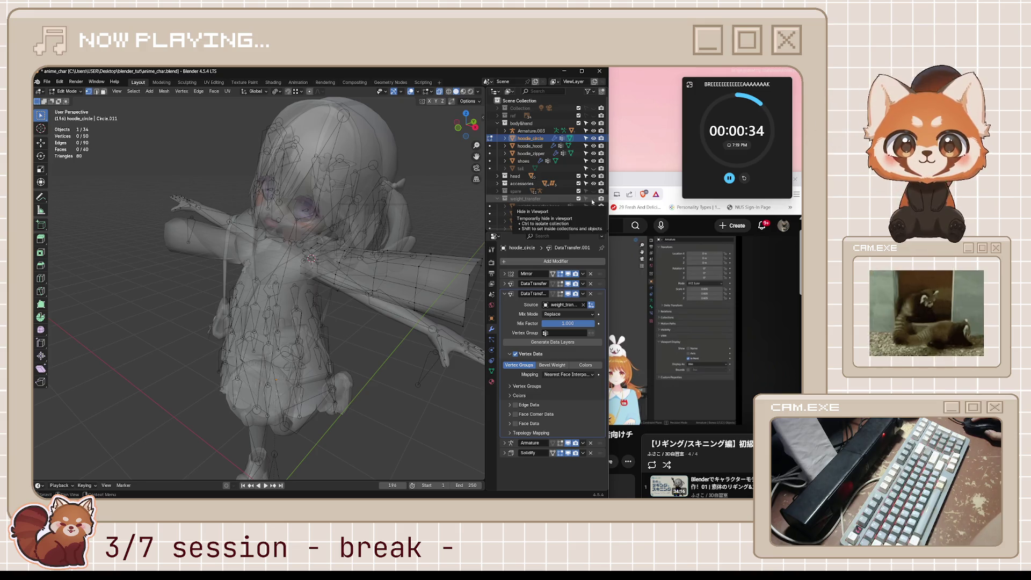
mouse_move(363, 242)
middle_down()
mouse_move(388, 236)
mouse_move(385, 270)
middle_up()
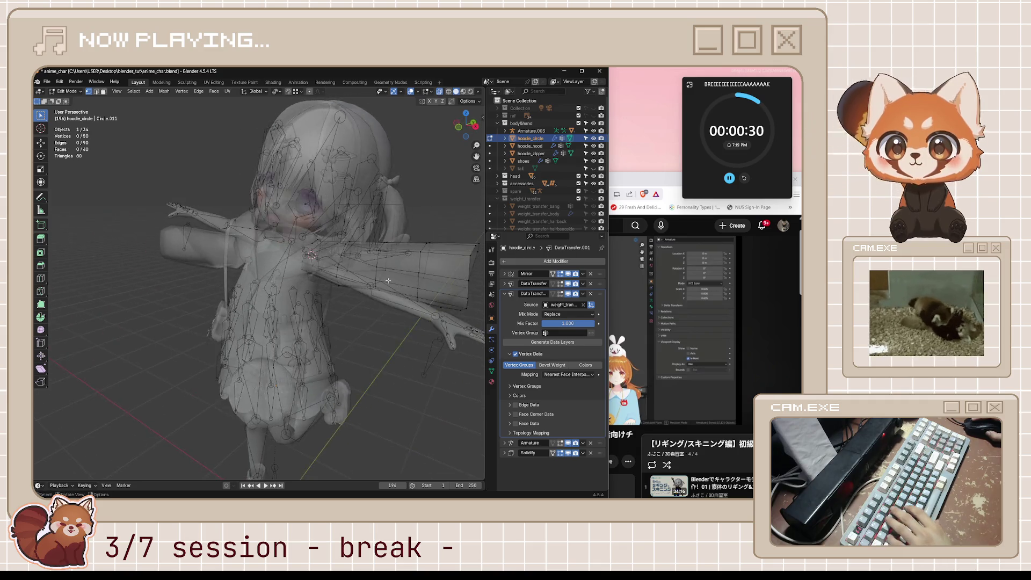
drag(331, 223, 484, 335)
mouse_move(484, 335)
middle_down()
mouse_move(386, 291)
mouse_move(386, 304)
middle_up()
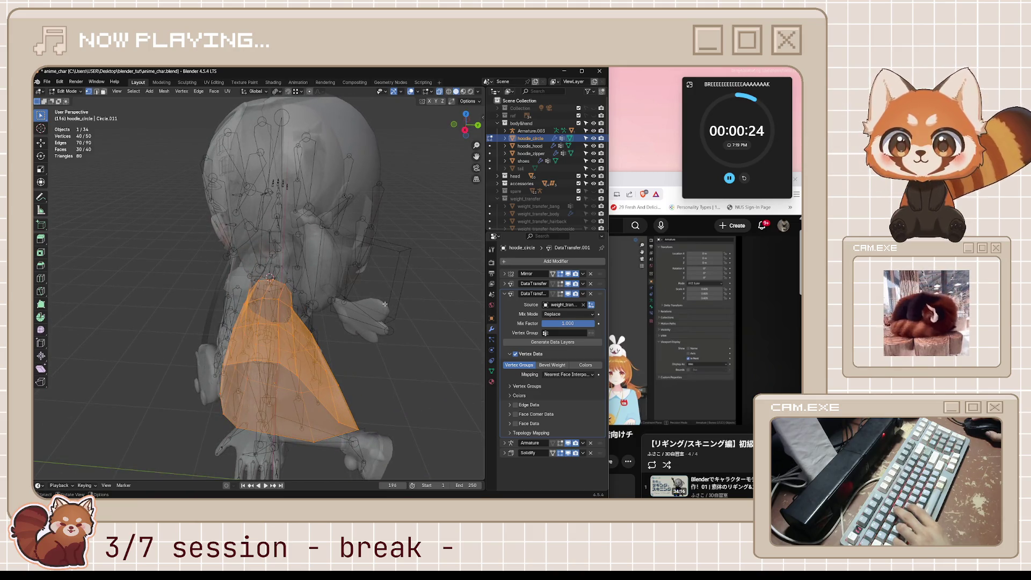
middle_drag(361, 322, 389, 304)
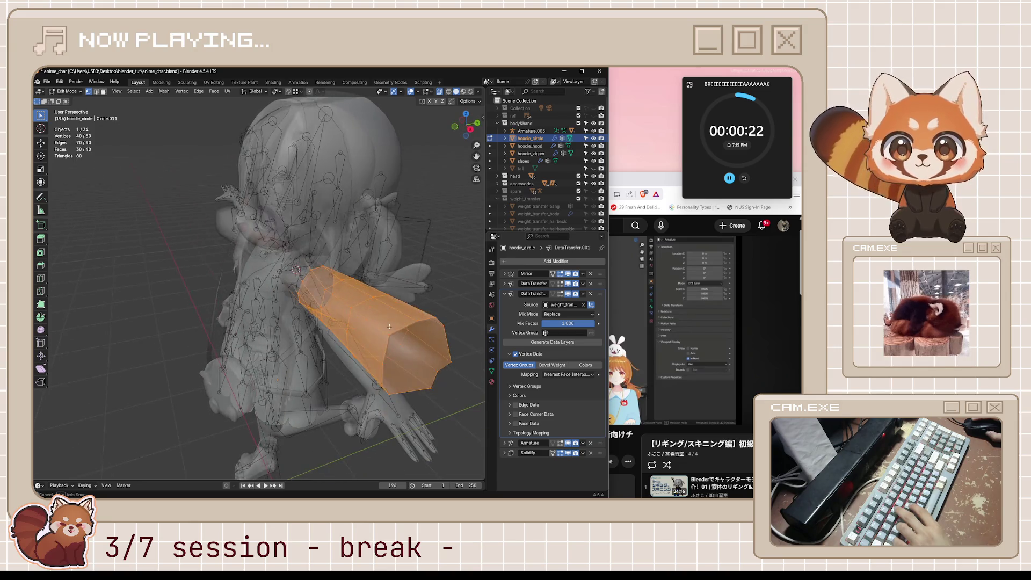
key(KP_7)
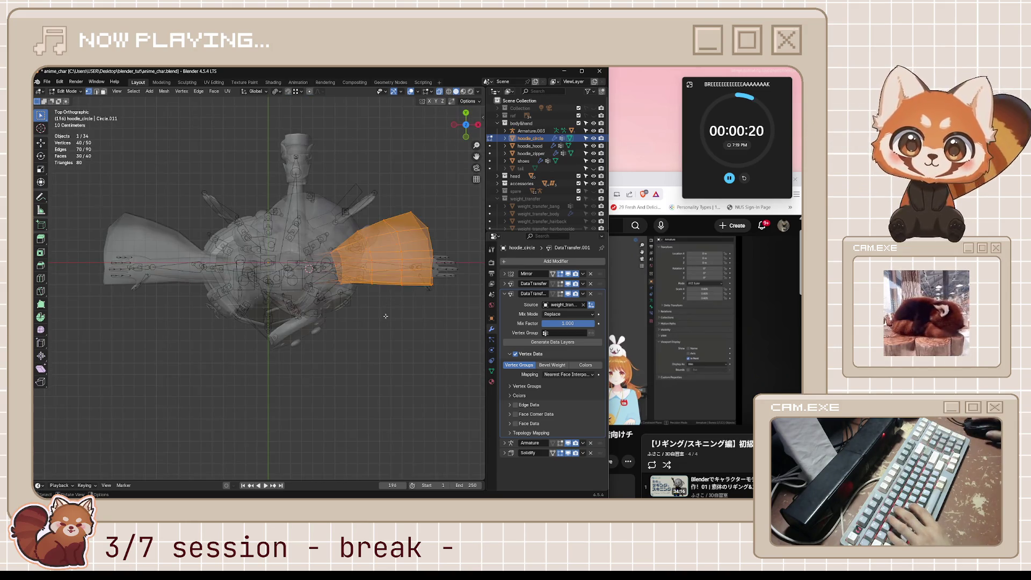
Rotate the sleeve faces around Individual Origins pivot and confirm the rotation.
key(g)
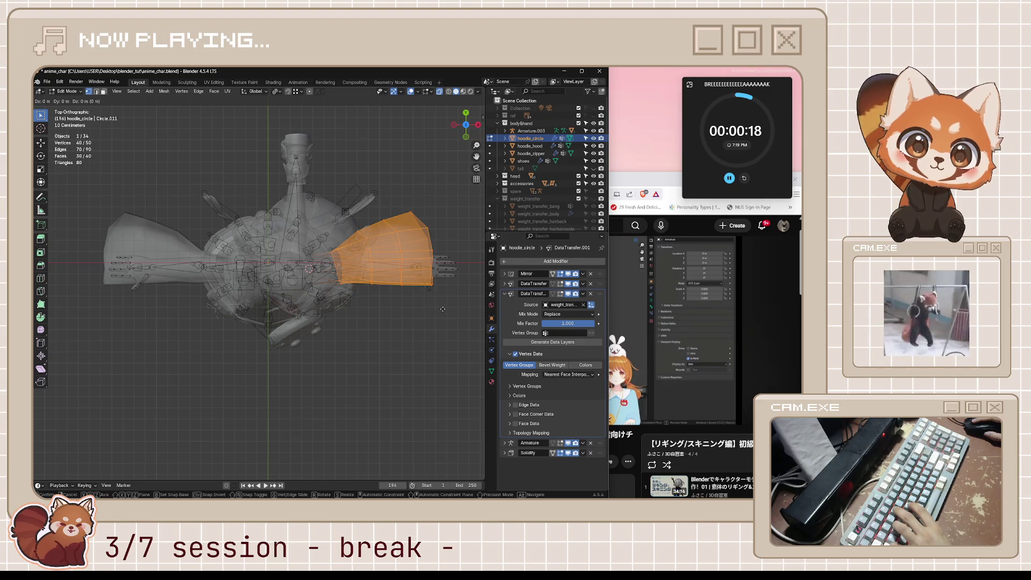
key(r)
key(Escape)
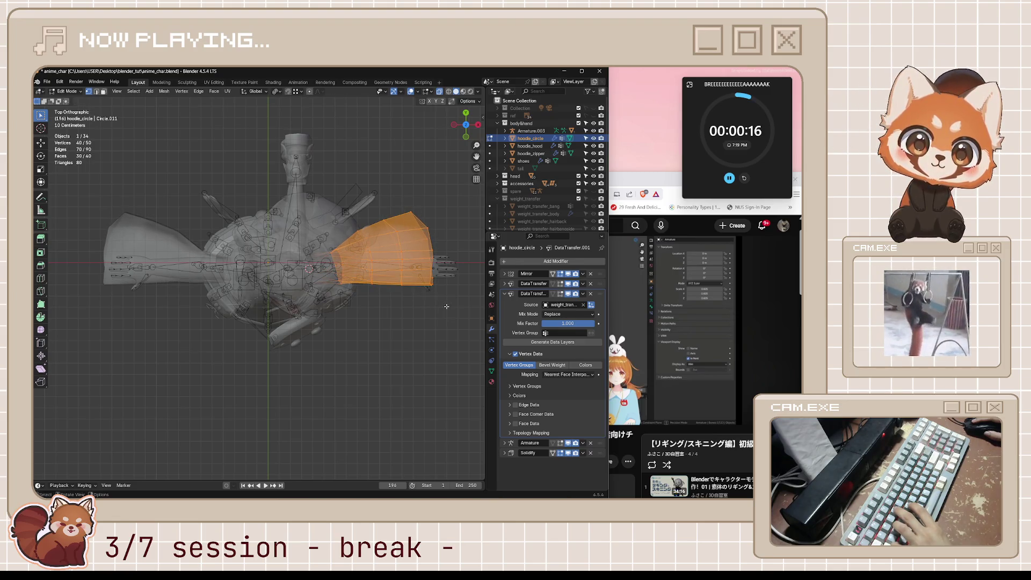
click(277, 91)
click(292, 127)
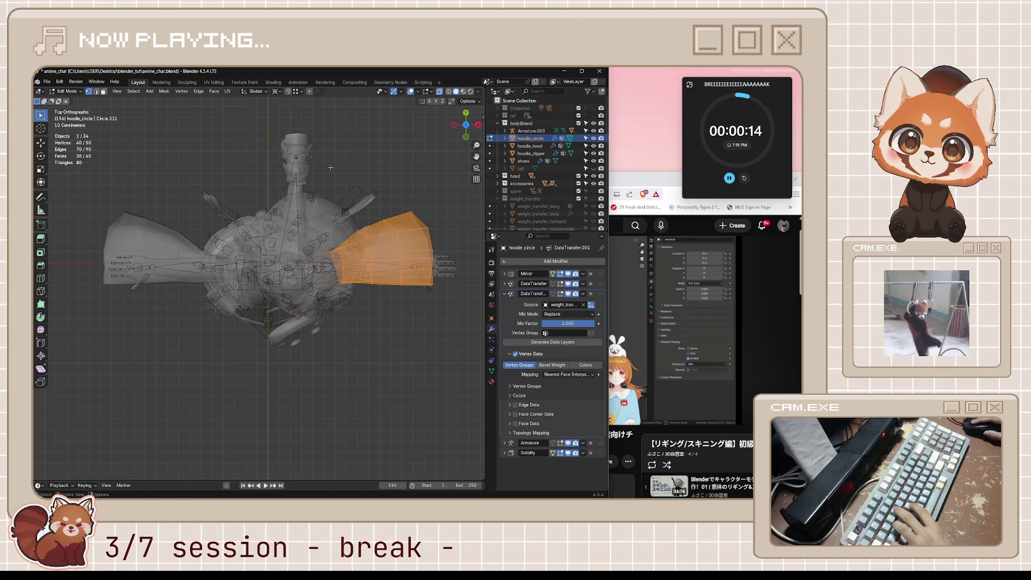
key(r)
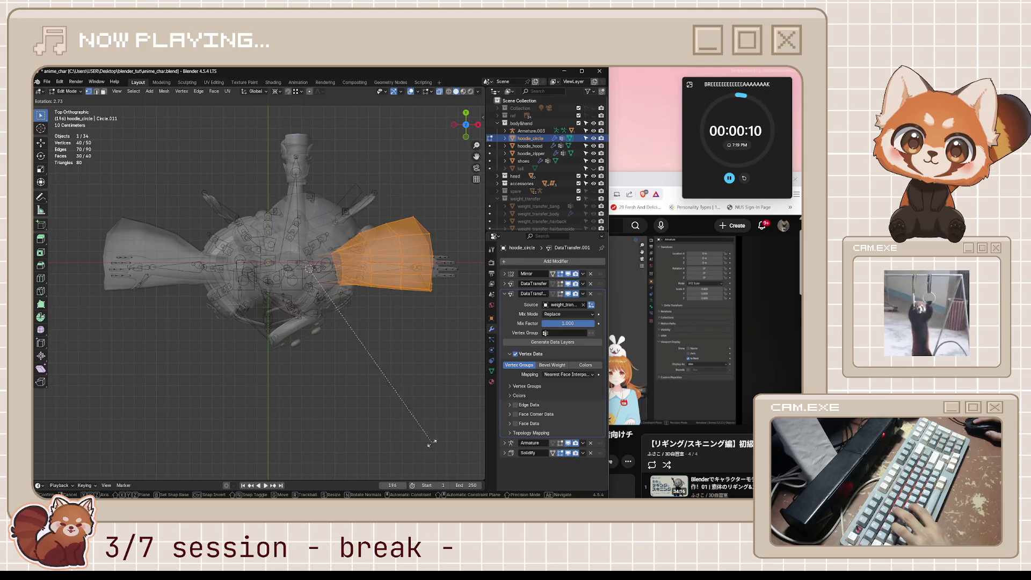
click(372, 330)
Return to Object Mode, deselect hoodie_circle and turn X-ray off while orbiting the character.
middle_drag(373, 330, 297, 234)
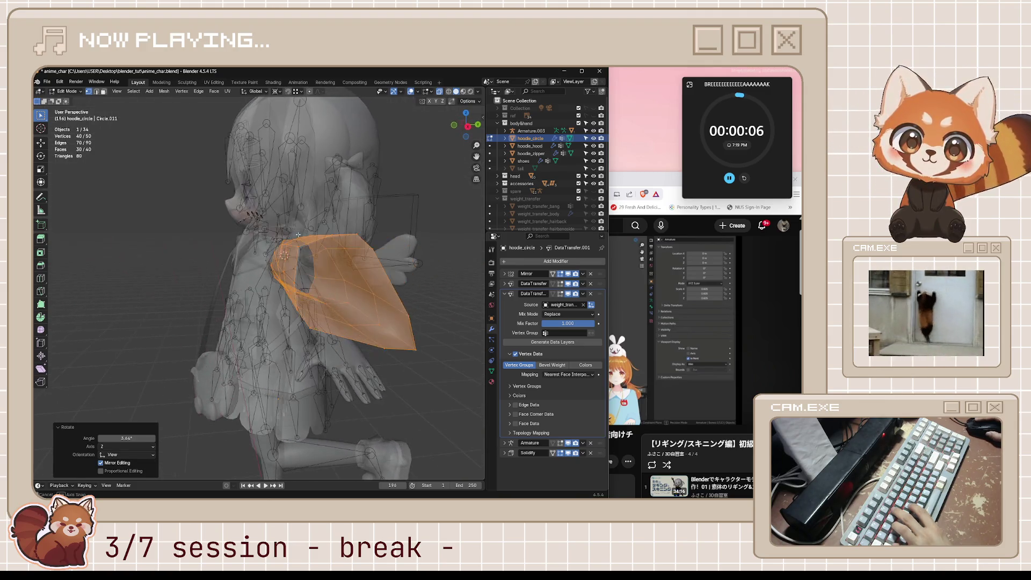
key(Tab)
mouse_move(394, 273)
middle_down()
mouse_move(422, 275)
mouse_move(403, 286)
middle_up()
click(414, 249)
key(alt+z)
middle_drag(414, 250, 362, 238)
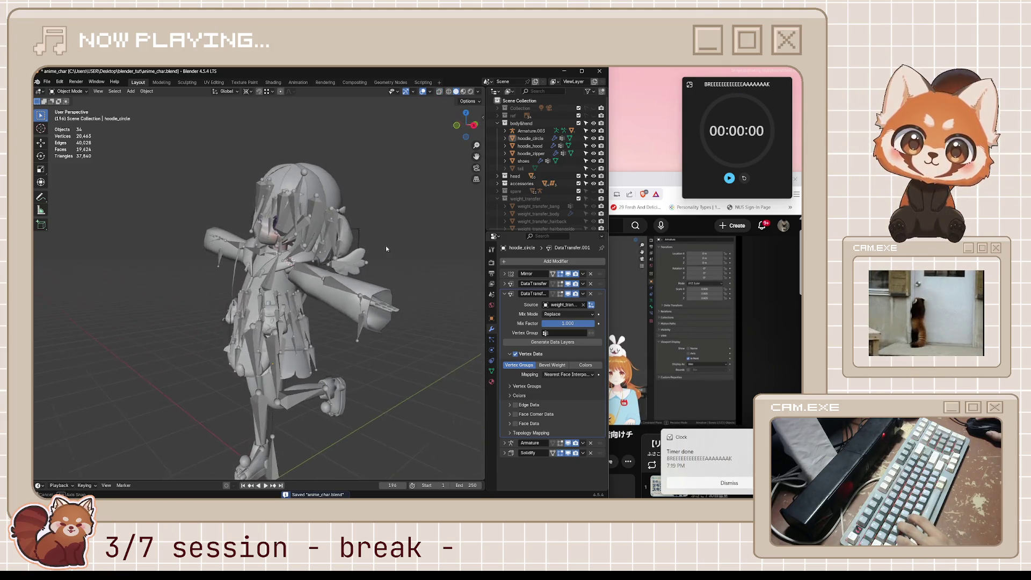
Dismiss and reset the break timer, then start the 55-minute Focus timer as a compact overlay.
click(729, 483)
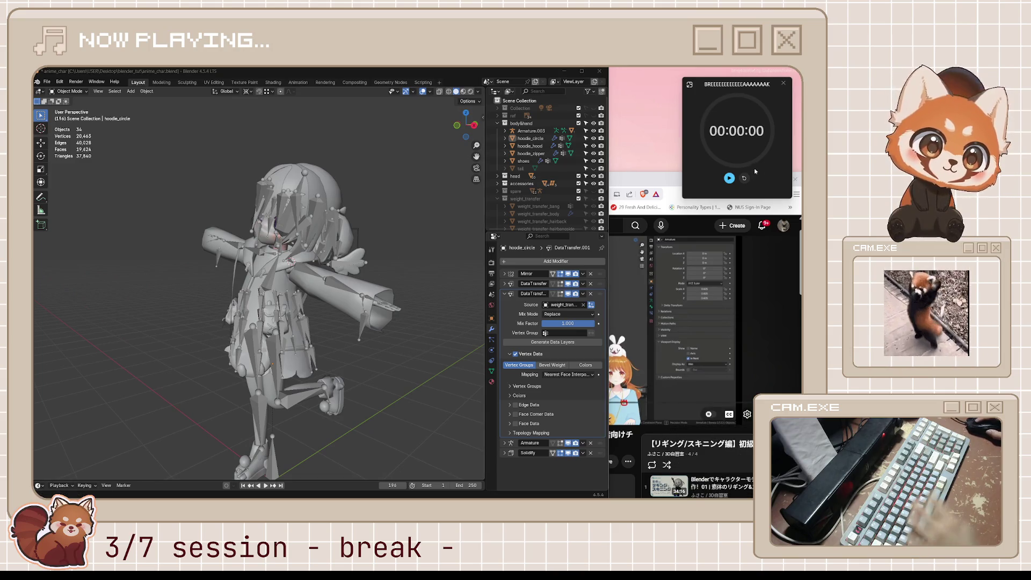
click(744, 178)
click(691, 84)
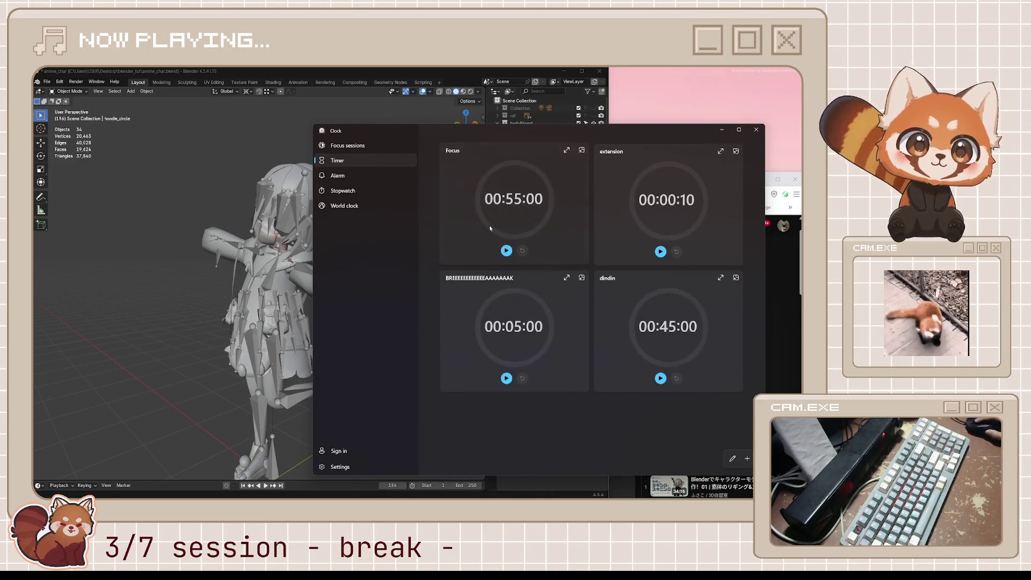
click(507, 250)
click(581, 151)
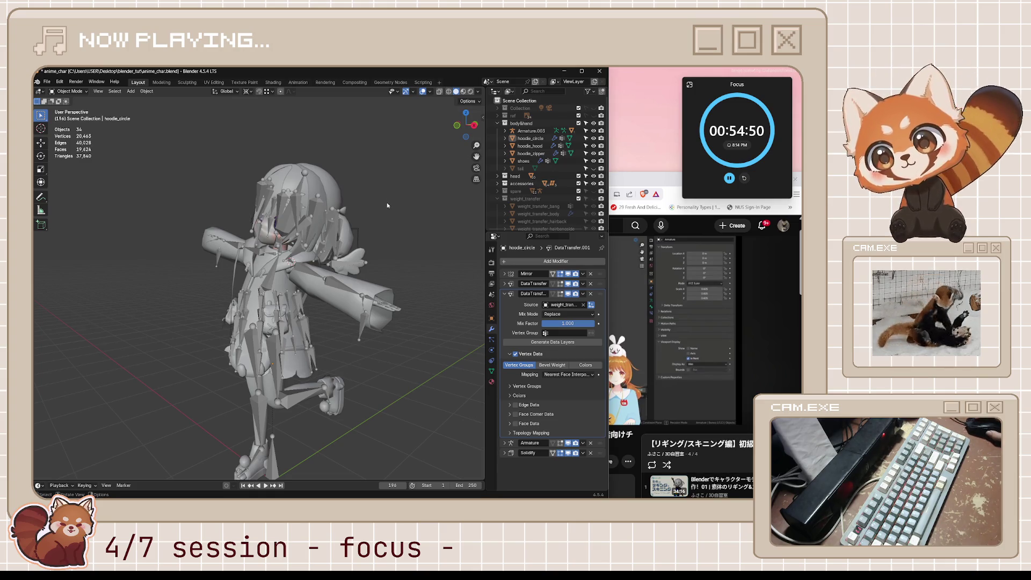
Switch to the tutorial video, pause and replay the sleeve-tip vertex group section.
key(space)
mouse_move(384, 210)
middle_down()
mouse_move(381, 294)
mouse_move(392, 277)
middle_up()
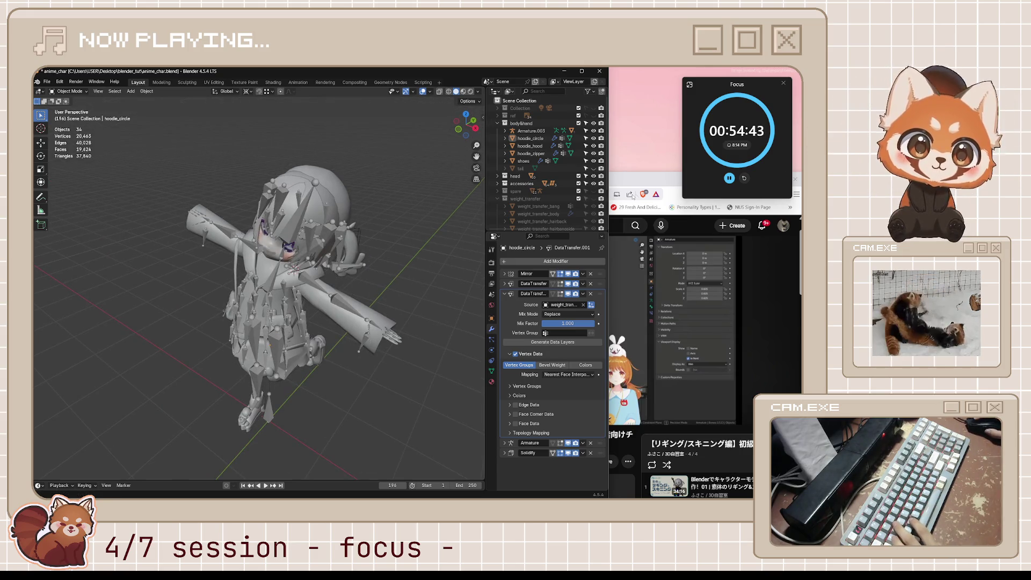
key(alt+Tab)
click(500, 312)
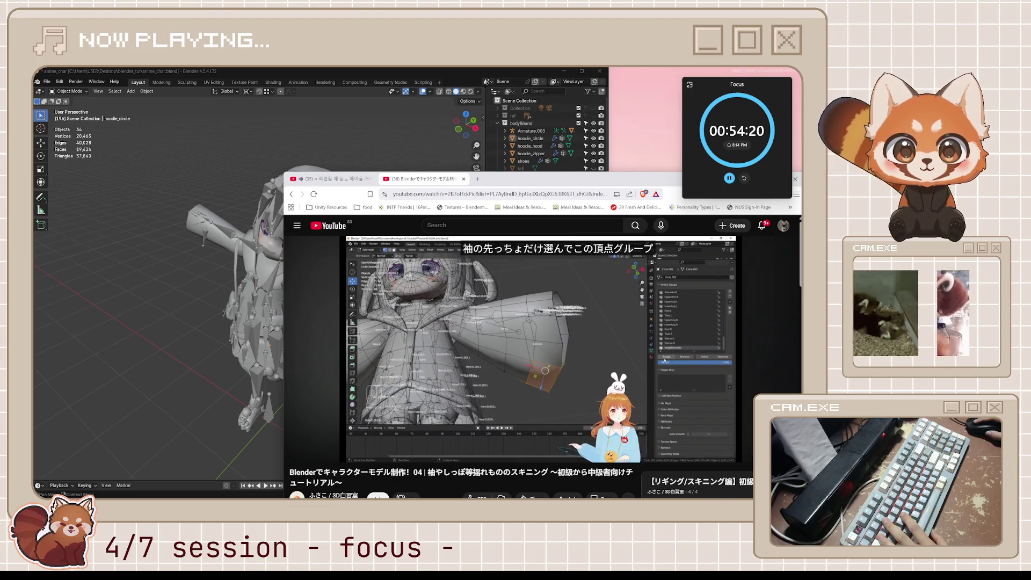
click(533, 328)
Return to Blender and enter Edit Mode on hoodie_circle.
key(alt+Tab)
key(Tab)
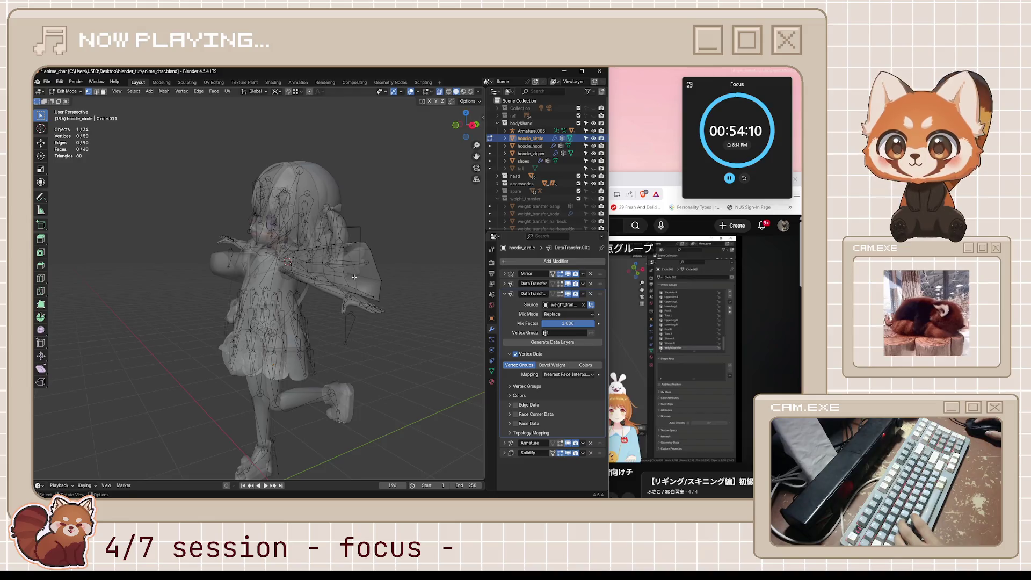
Orbit to a frontal view and show hoodie_circle's mesh data with its vertex groups.
mouse_move(381, 280)
middle_down()
mouse_move(317, 319)
mouse_move(414, 307)
mouse_move(399, 305)
mouse_move(421, 325)
mouse_move(411, 309)
middle_up()
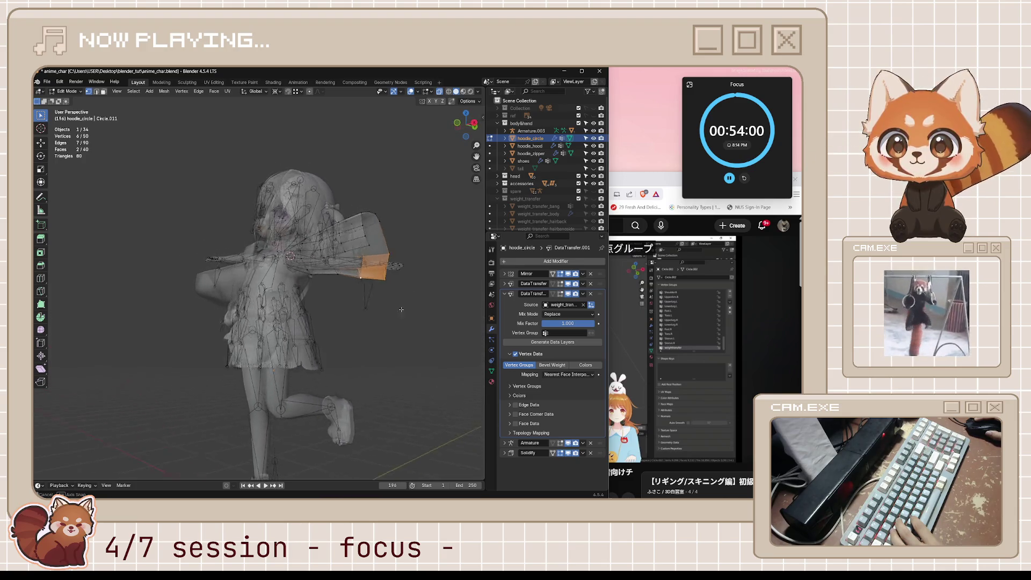
mouse_move(364, 266)
middle_down()
mouse_move(361, 279)
mouse_move(372, 271)
middle_up()
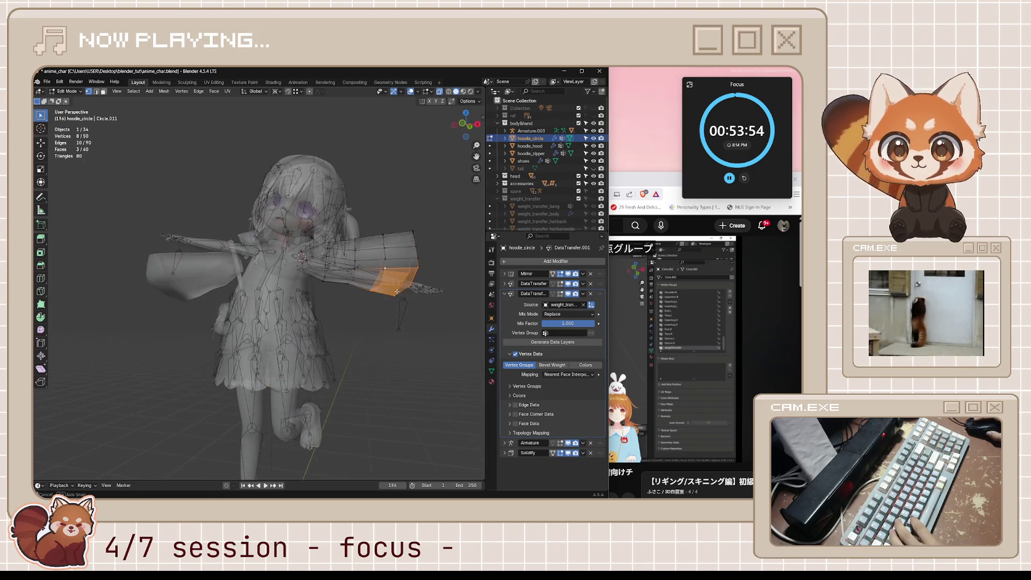
middle_drag(365, 296, 371, 290)
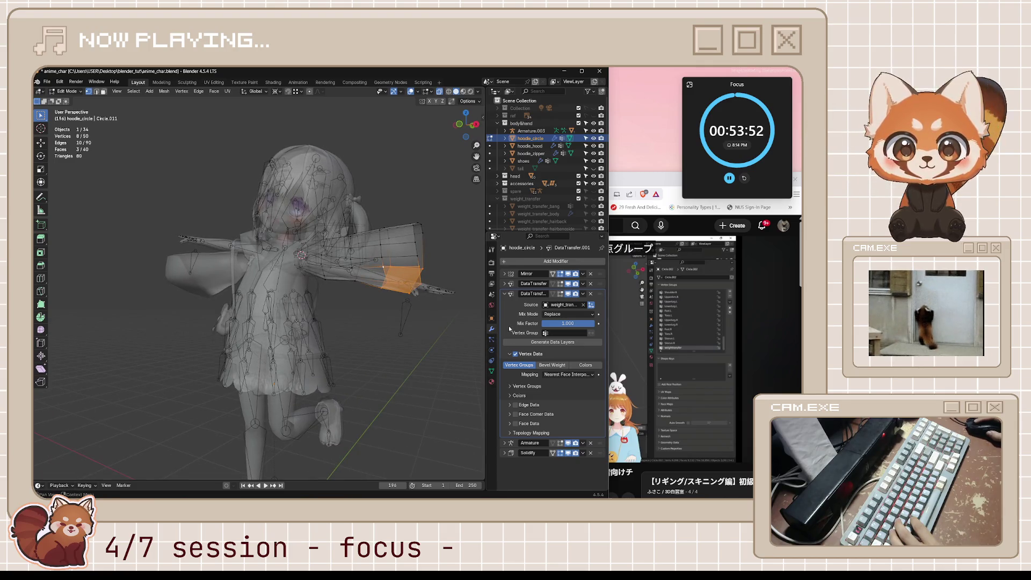
click(492, 376)
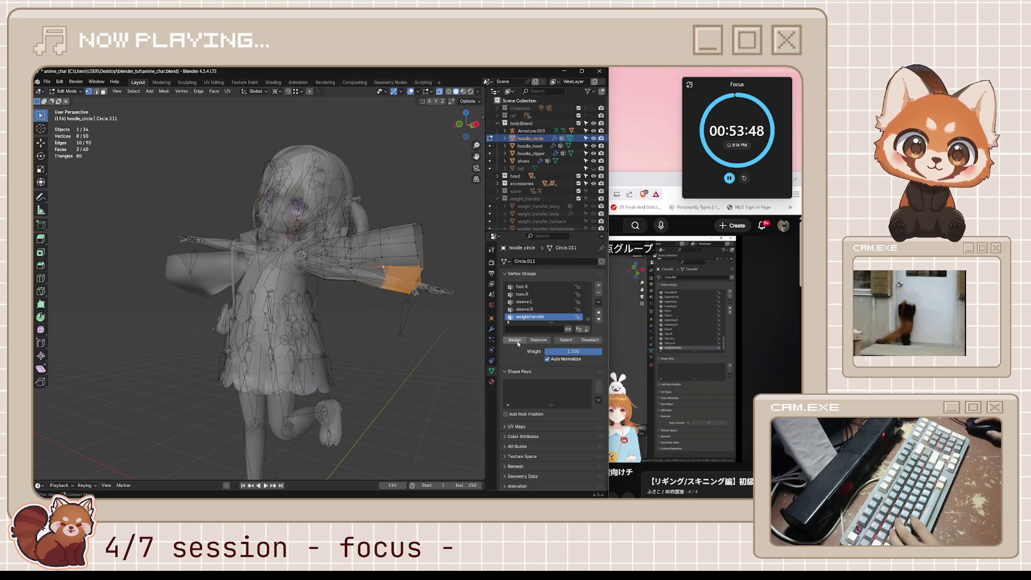
Inspect individual sleeve vertex weights in the viewport sidebar, then clear the selection.
click(398, 247)
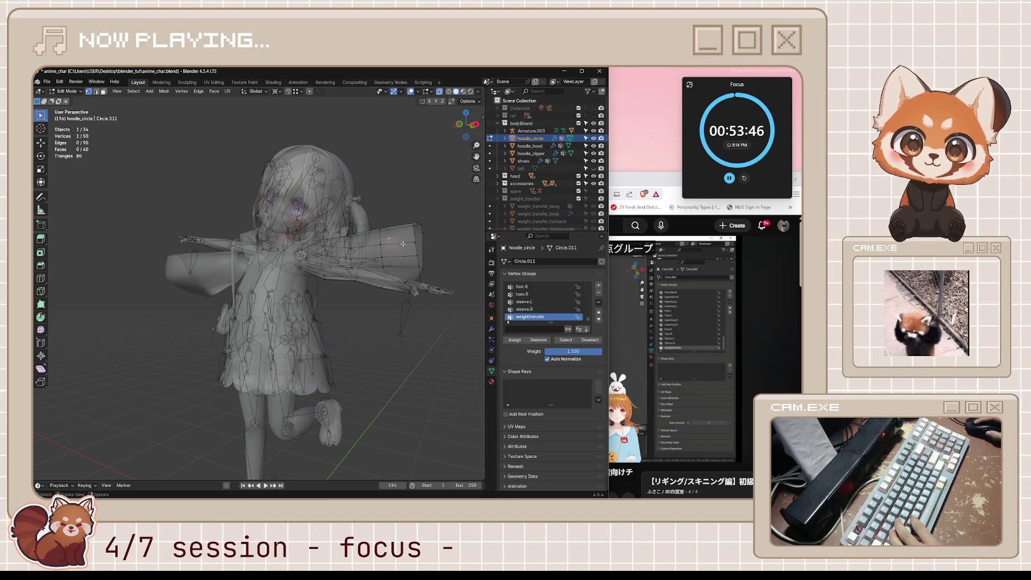
key(n)
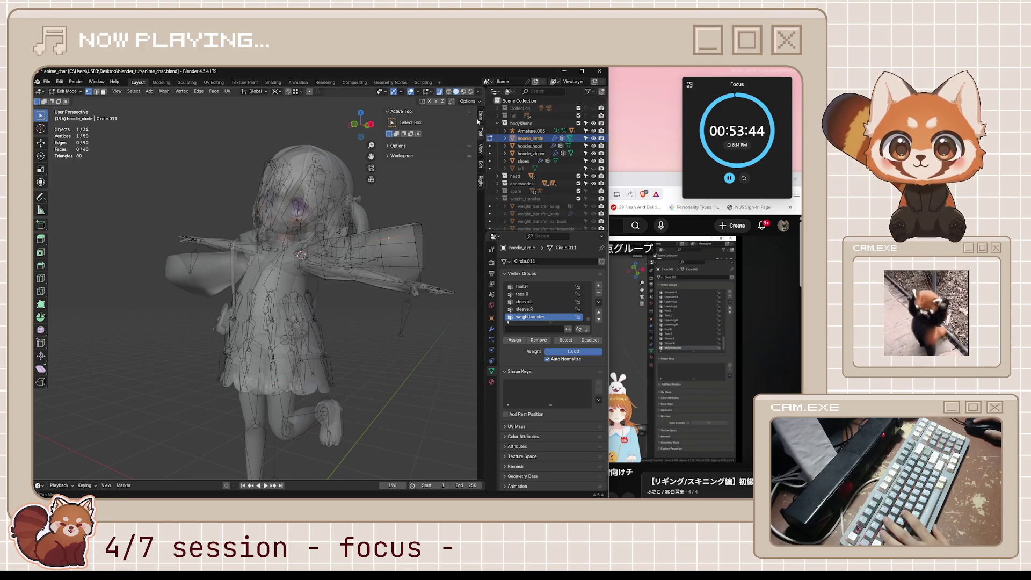
click(479, 117)
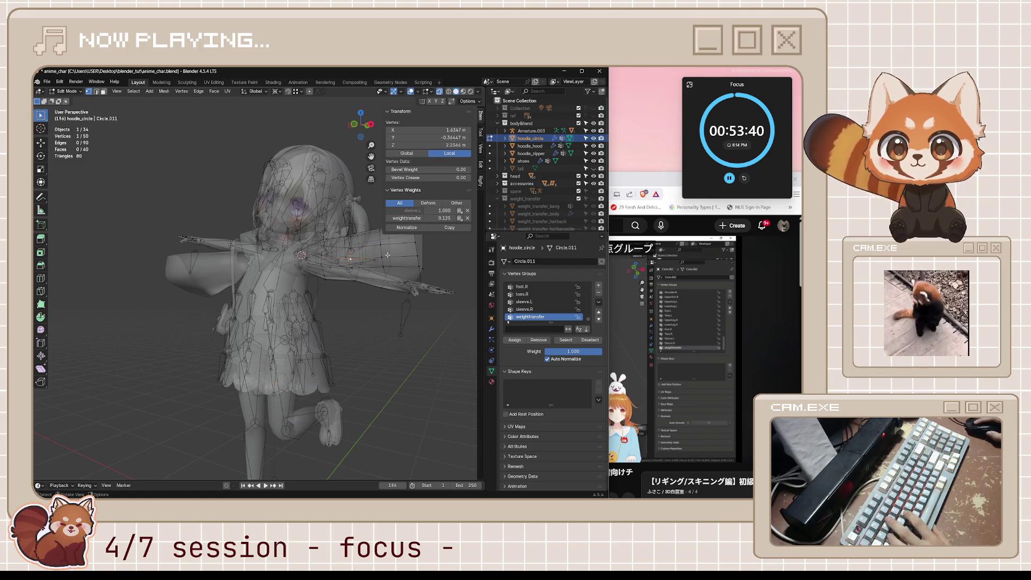
click(415, 254)
key(l)
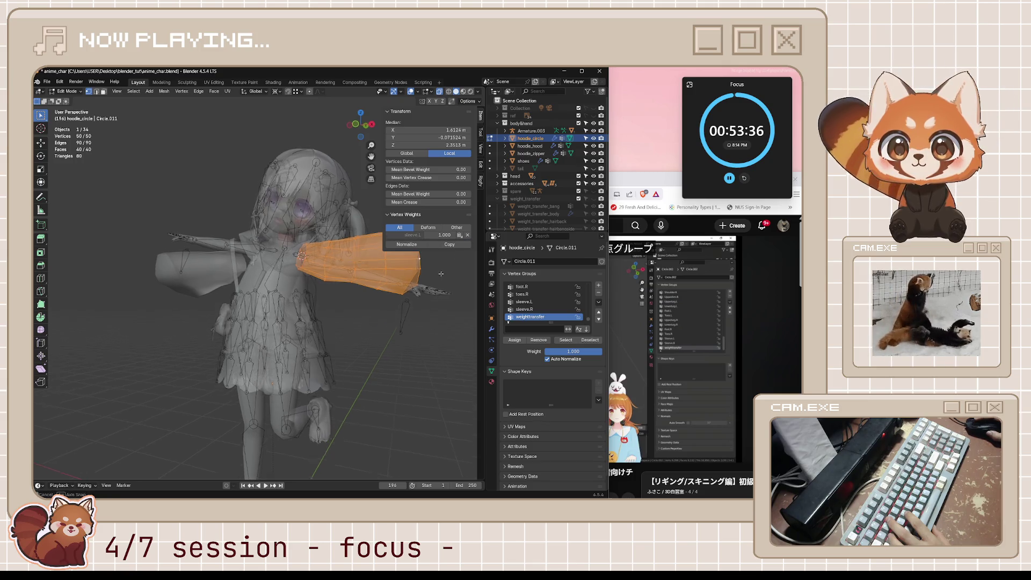
middle_drag(459, 258, 391, 270)
key(alt+a)
Check a few more sleeve vertices, then remove the whole sleeve mesh from the weighttransfer group.
drag(388, 257, 423, 258)
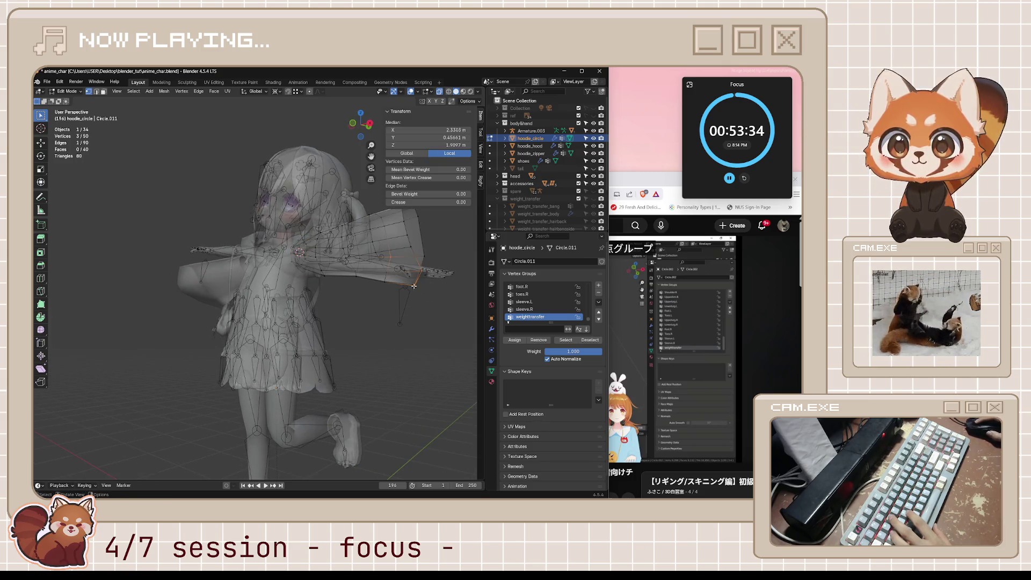
mouse_move(387, 273)
middle_down()
mouse_move(438, 300)
mouse_move(450, 290)
middle_up()
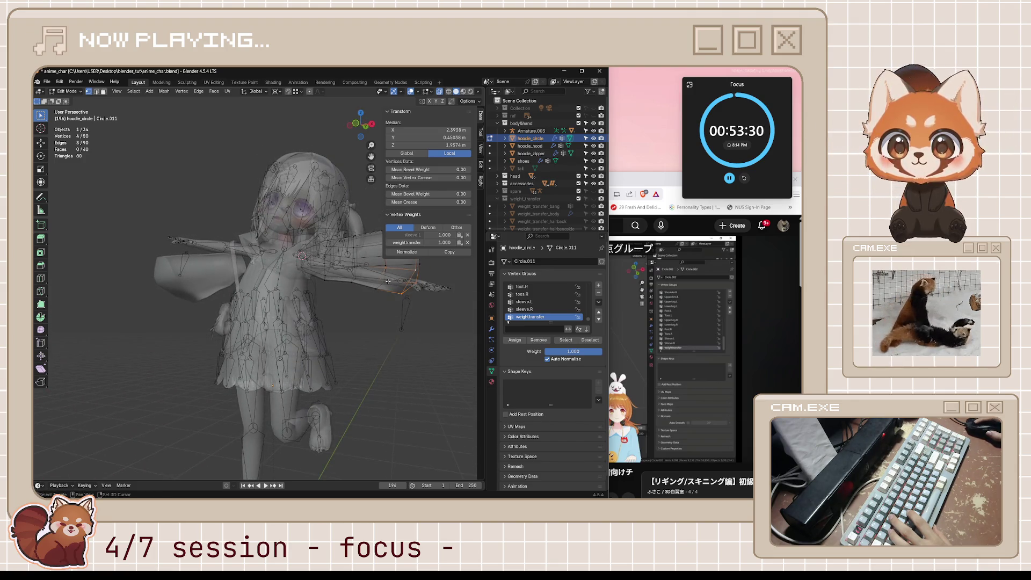
middle_drag(380, 291, 381, 278)
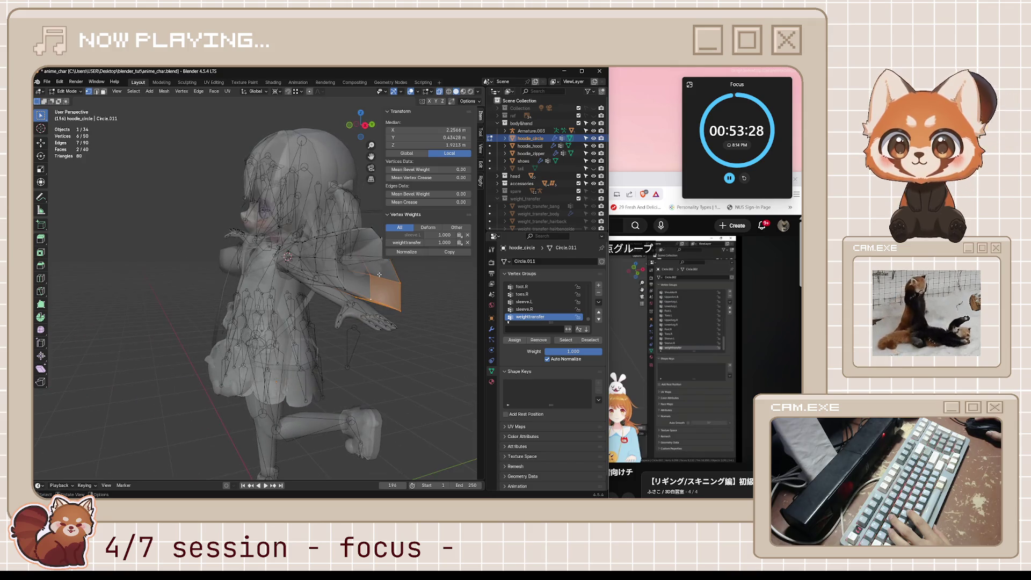
click(329, 253)
middle_drag(329, 253, 356, 267)
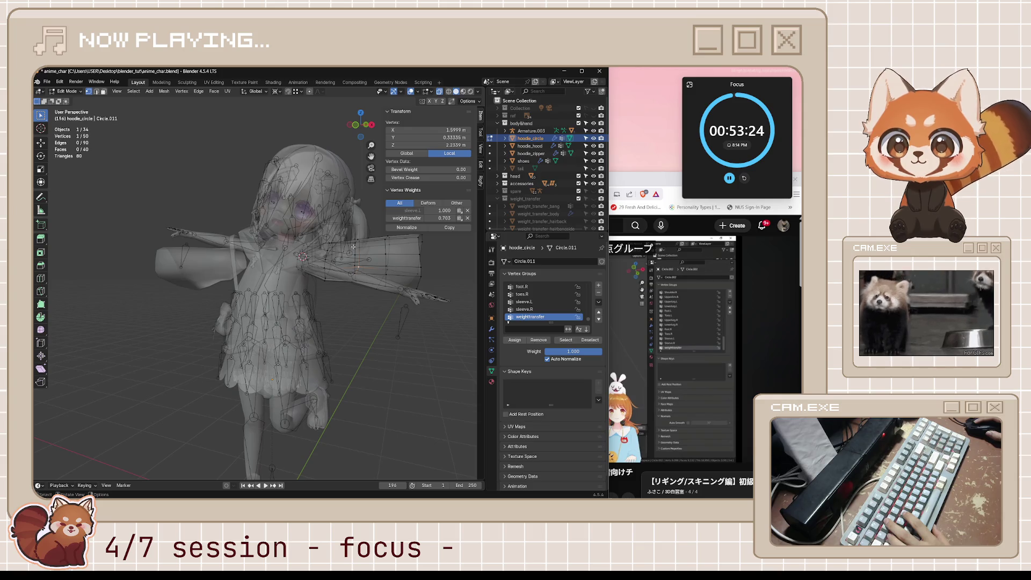
click(325, 267)
key(a)
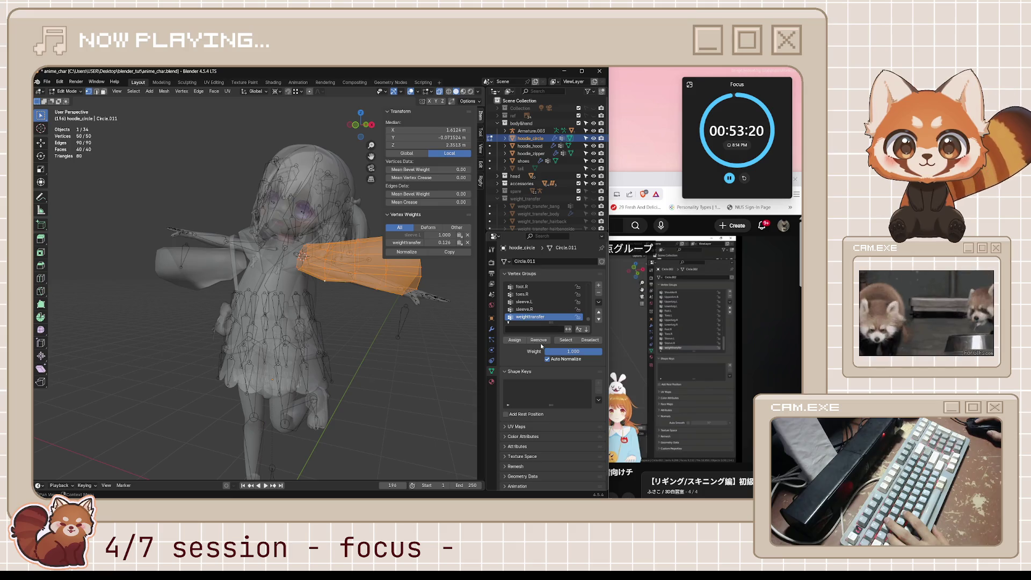
click(539, 341)
Save, select the sleeve-tip vertices and assign them full weight in the weighttransfer group.
click(403, 270)
middle_drag(403, 270, 422, 268)
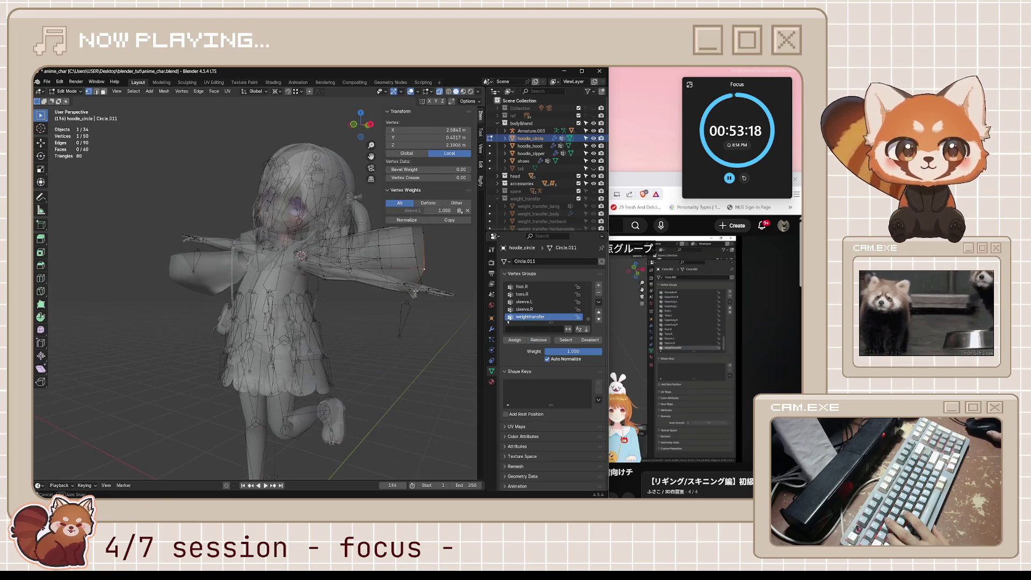
key(ctrl+s)
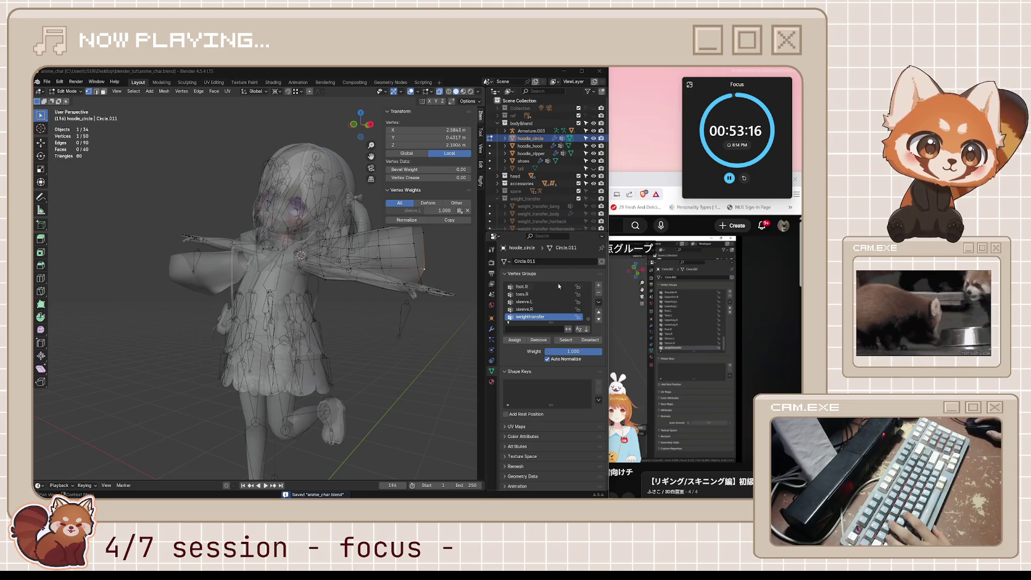
middle_drag(354, 279, 410, 278)
shift+click(416, 254)
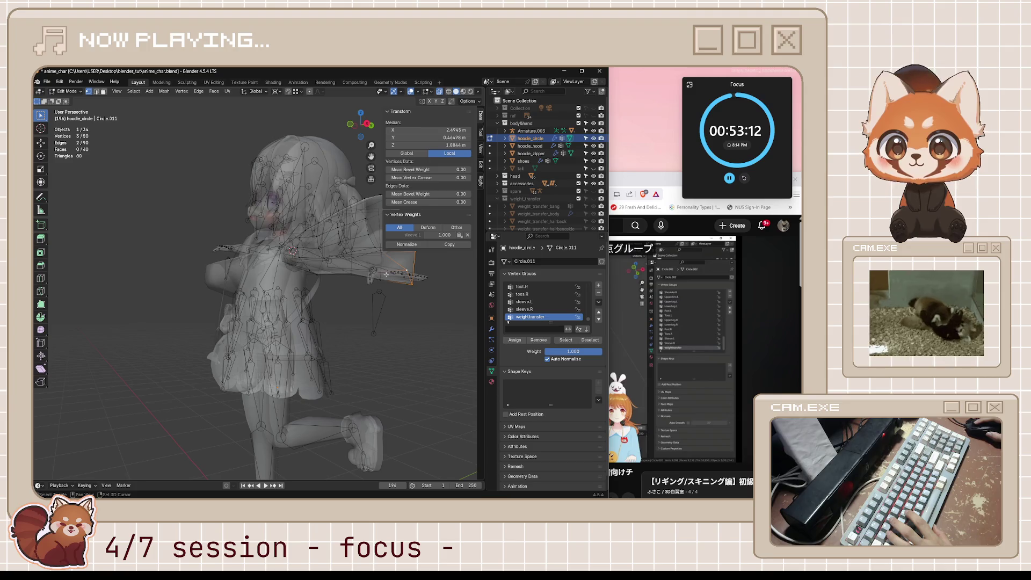
mouse_move(380, 280)
middle_down()
mouse_move(421, 283)
mouse_move(411, 262)
middle_up()
shift+click(421, 284)
shift+click(417, 264)
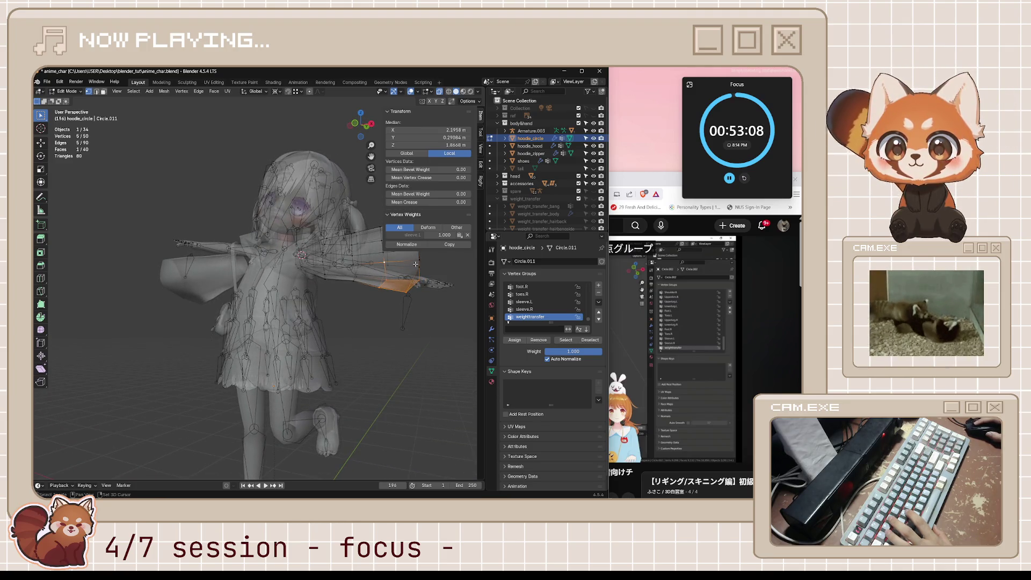
mouse_move(389, 265)
middle_down()
mouse_move(375, 290)
mouse_move(402, 296)
middle_up()
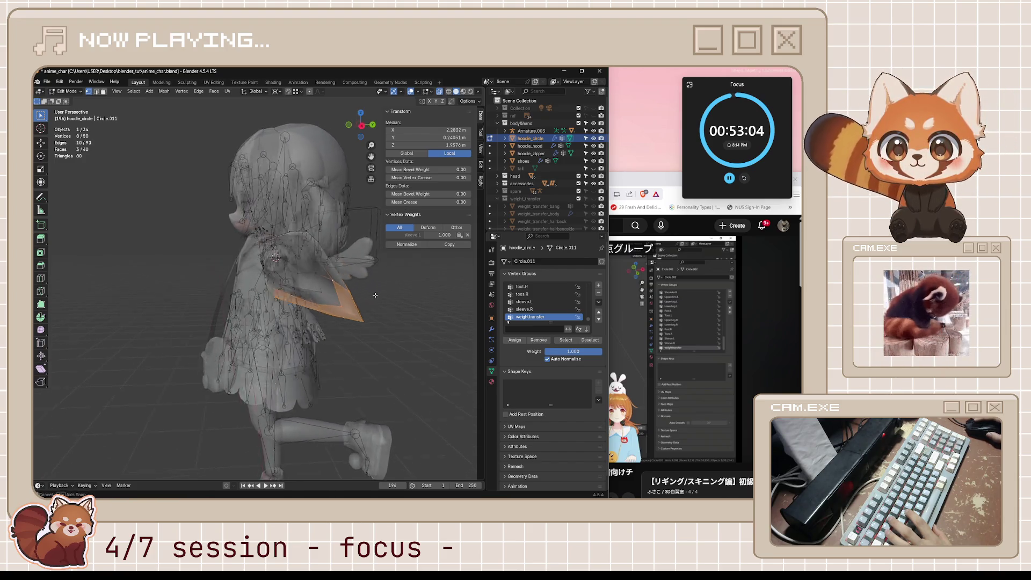
shift+click(401, 295)
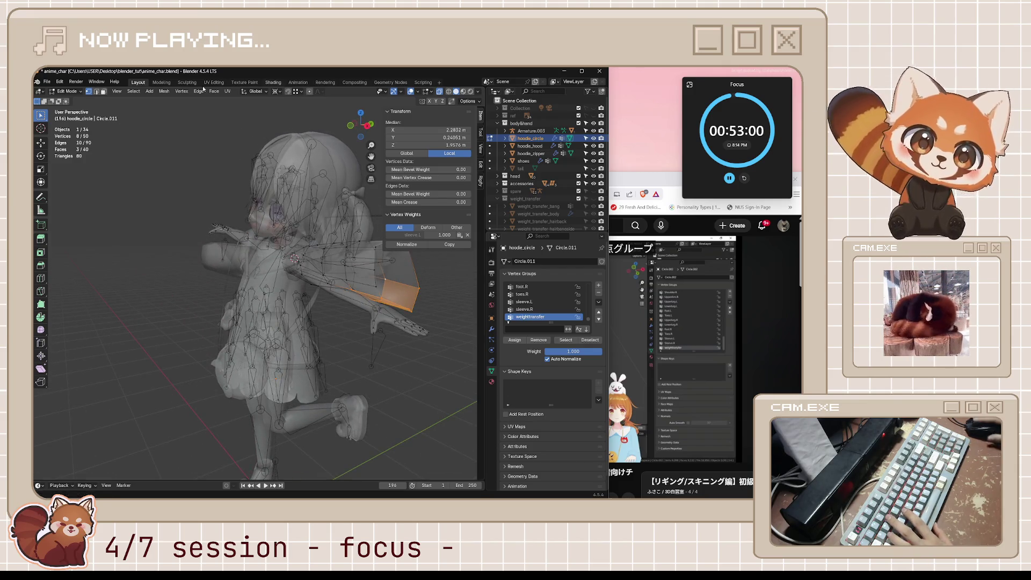
click(517, 340)
click(333, 270)
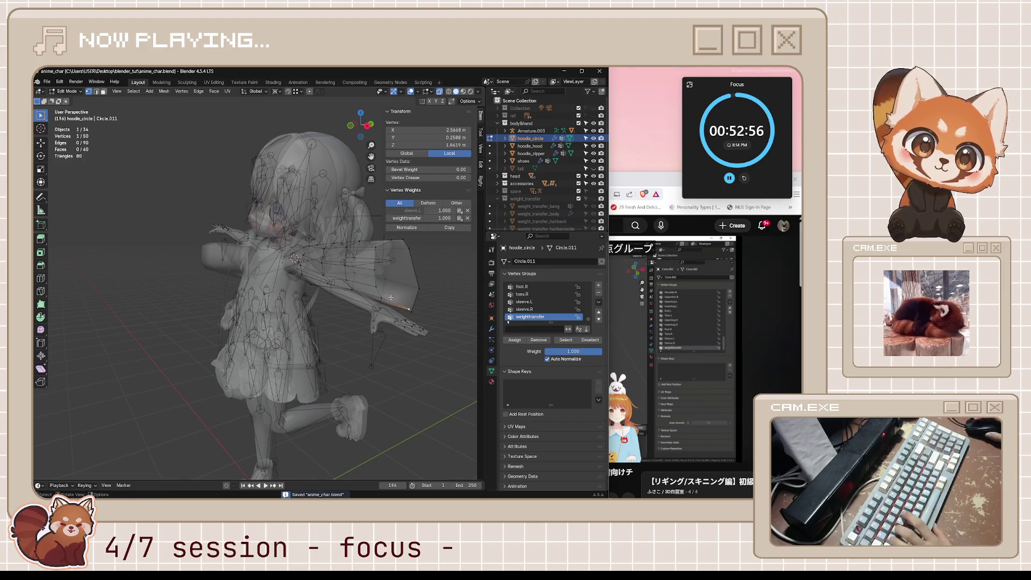
middle_drag(391, 298, 451, 300)
Pause the tutorial video and return to Blender showing hoodie_circle's modifier stack.
key(alt+Tab)
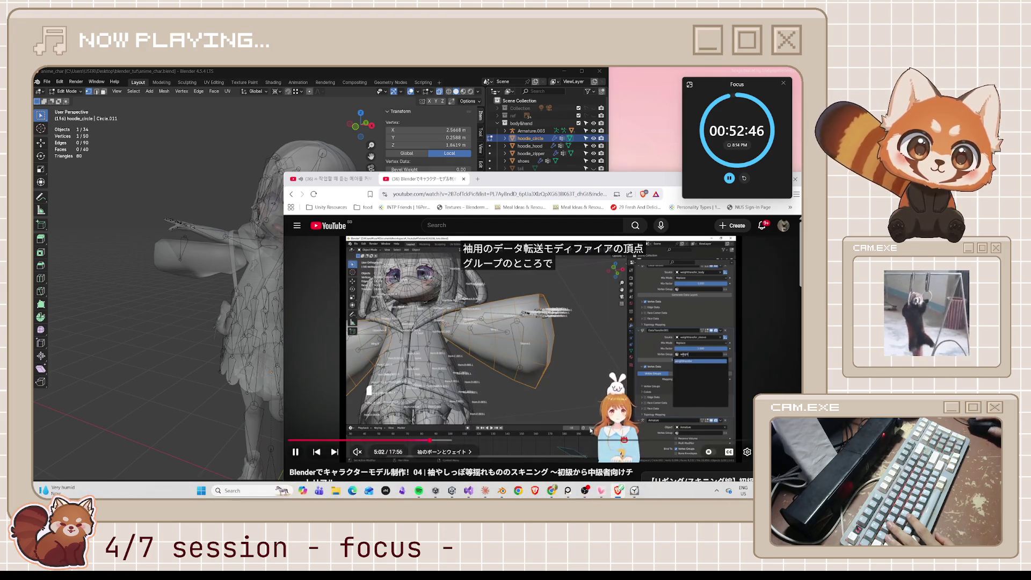
key(space)
click(450, 71)
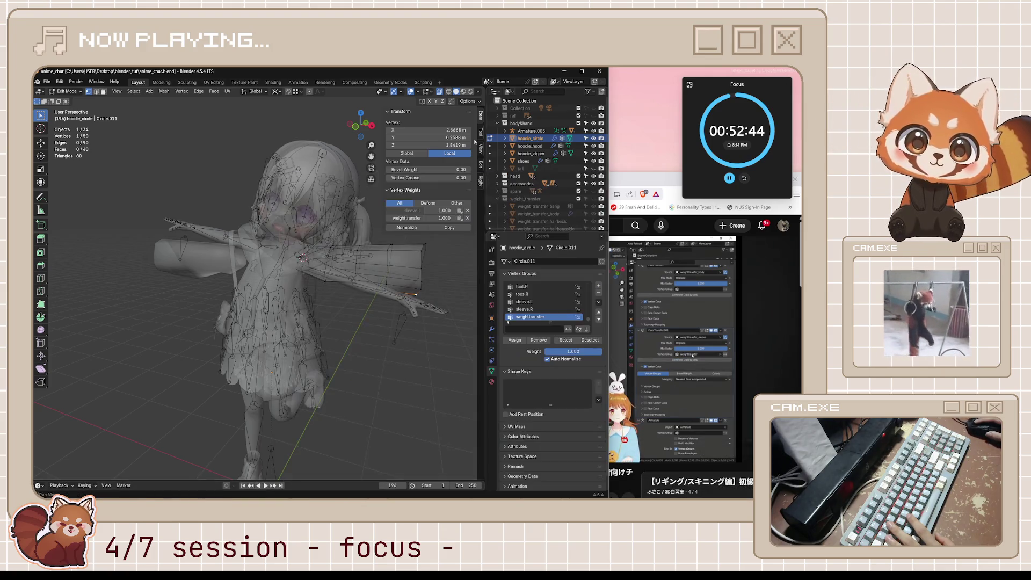
click(492, 334)
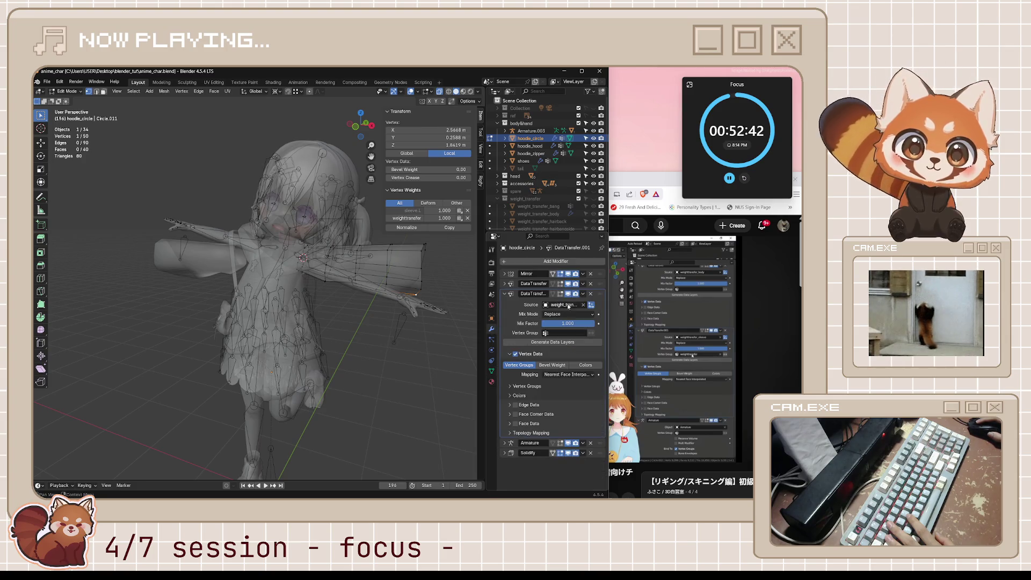
In object mode, limit the Data Transfer to the weighttransfer group and generate its data layers.
key(Tab)
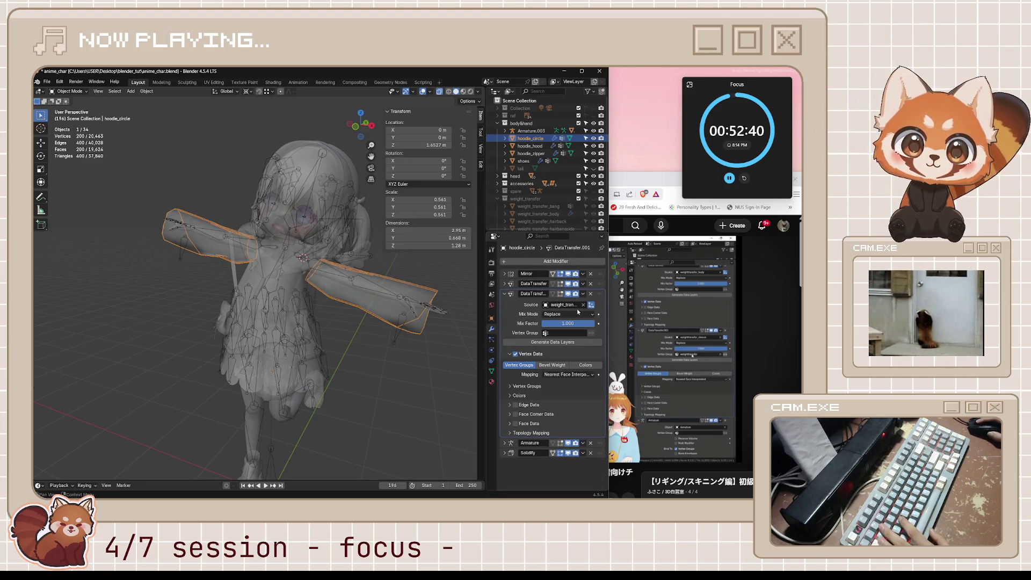
click(567, 333)
text(weight)
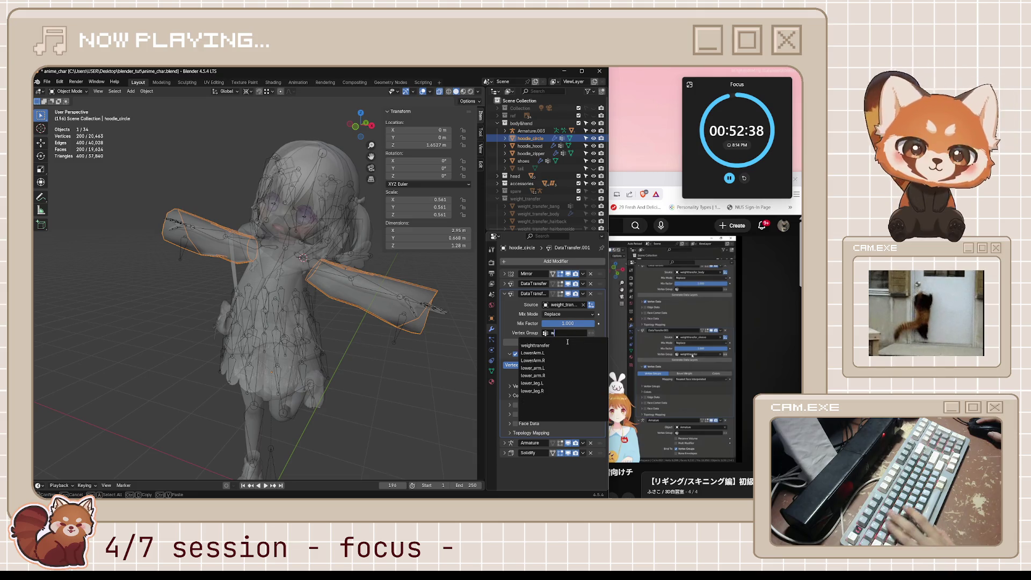
key(Return)
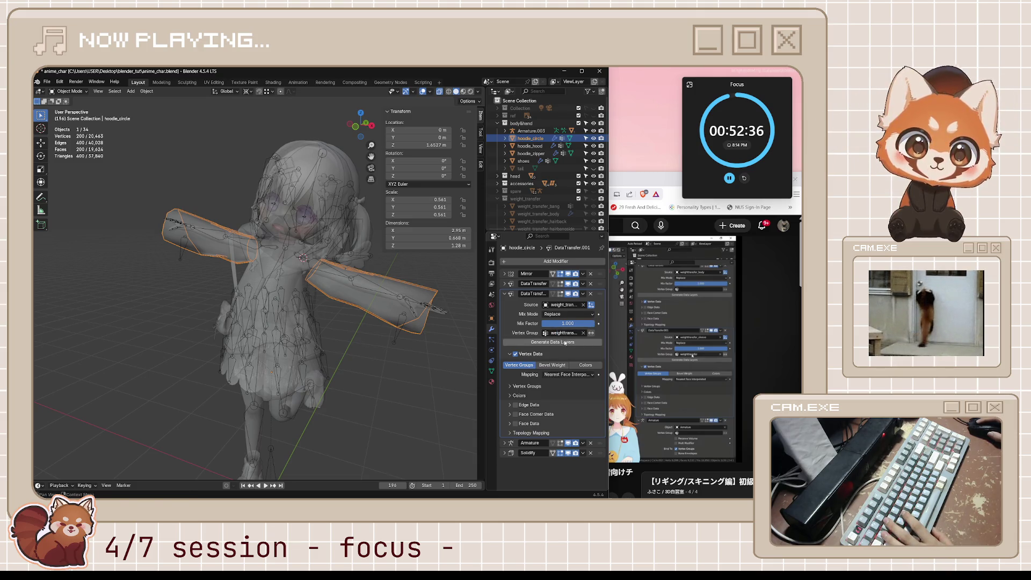
click(564, 344)
Turn X-ray off, select Armature.003 and switch it into pose mode.
click(433, 349)
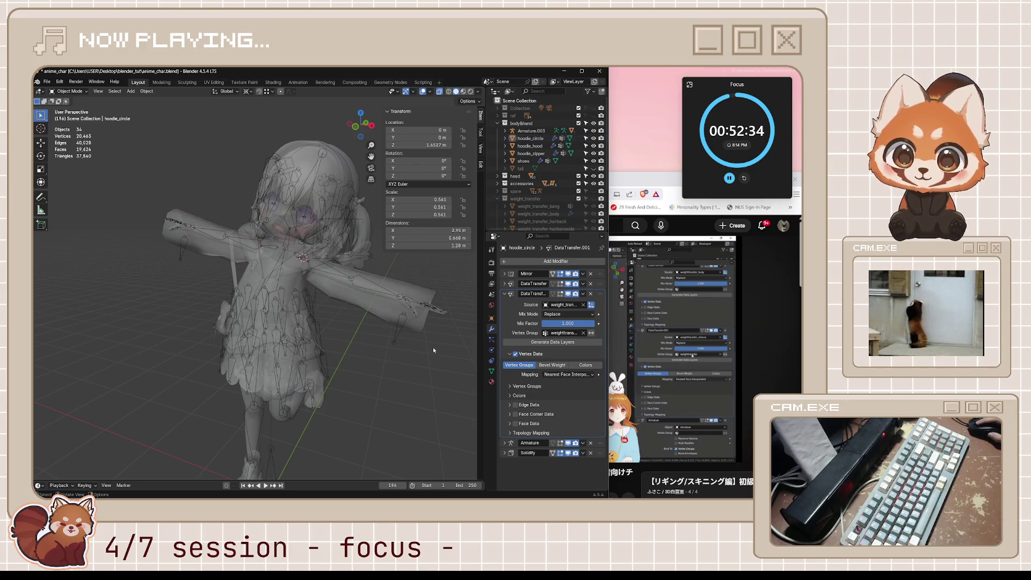
key(alt+z)
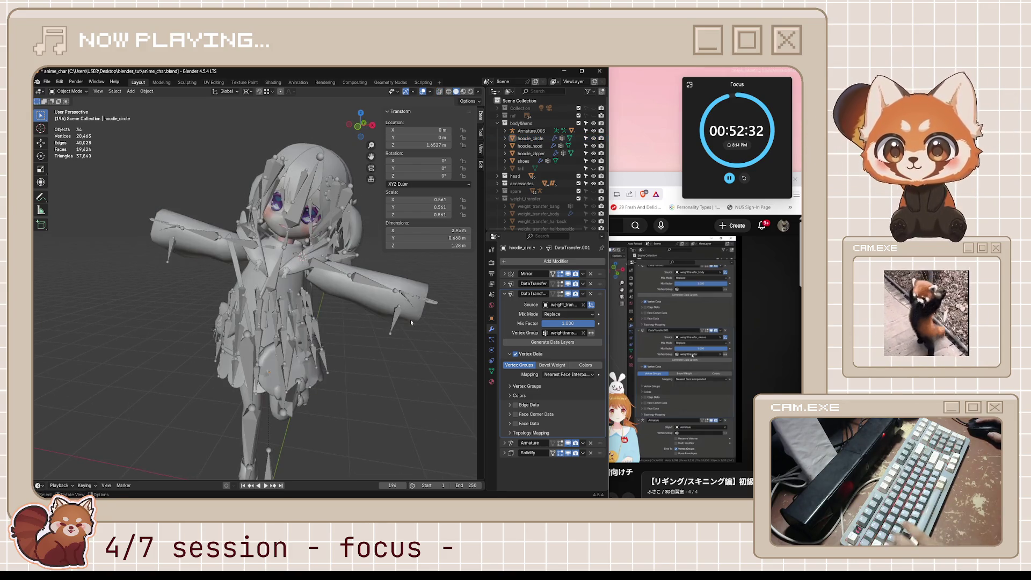
click(398, 326)
key(ctrl+Tab)
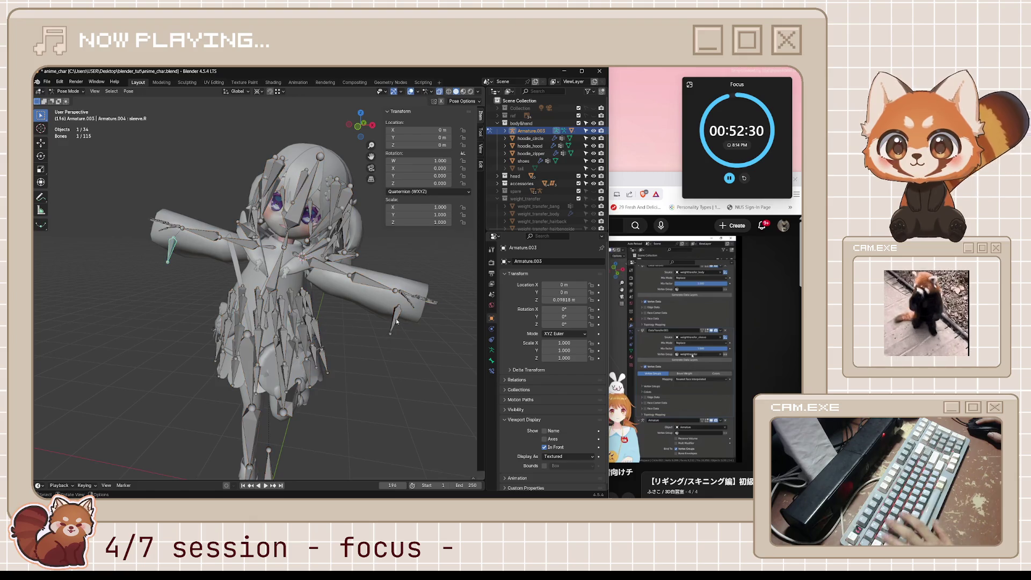
key(r)
key(Escape)
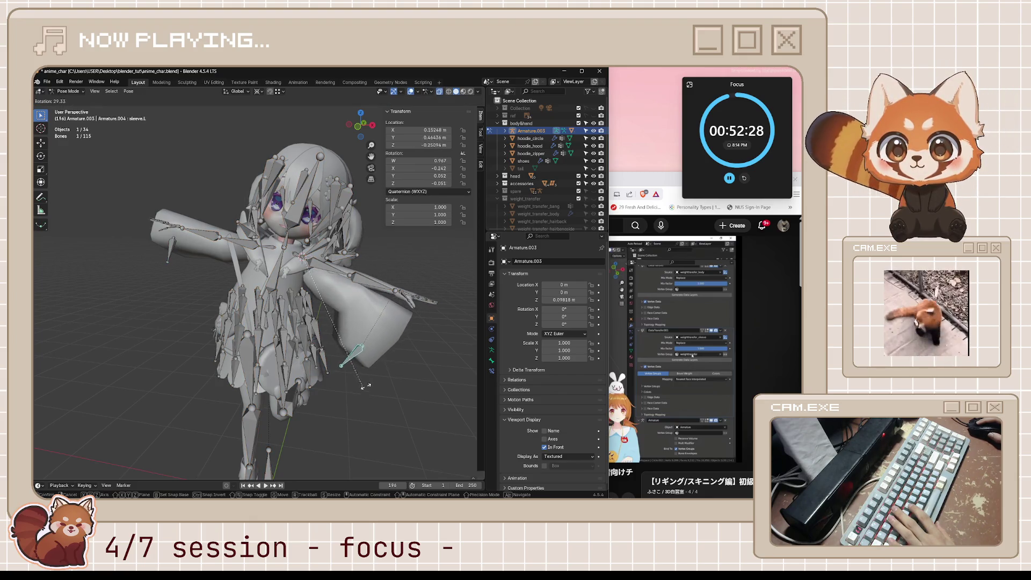
key(alt+r)
click(260, 91)
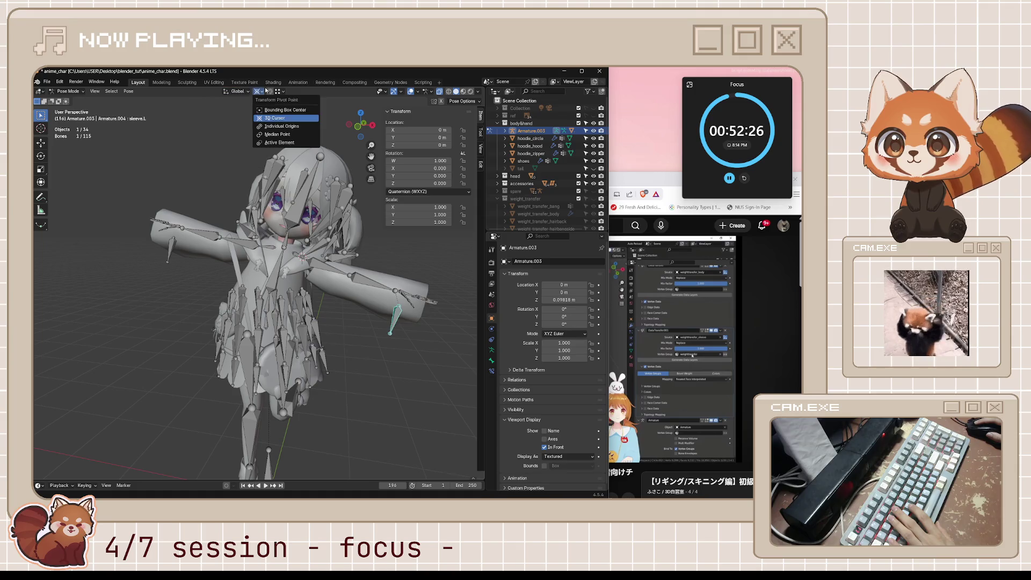
click(281, 136)
middle_drag(323, 242, 387, 306)
key(r)
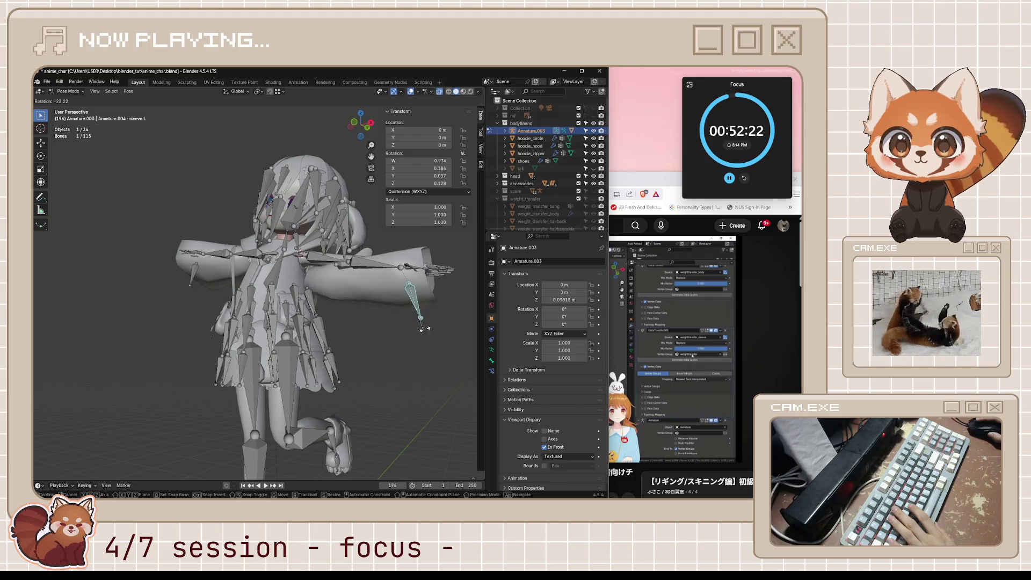
key(Escape)
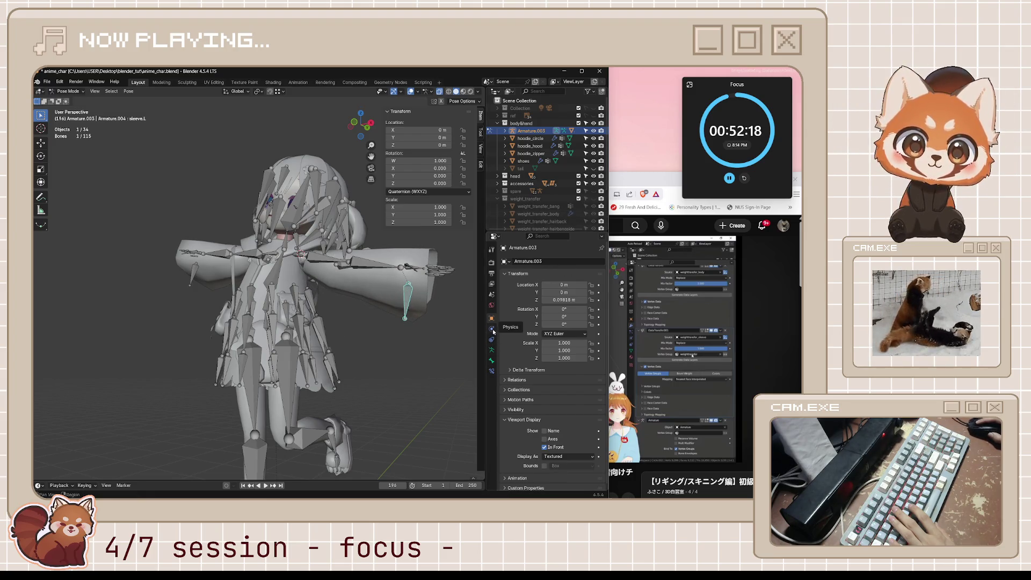
middle_drag(465, 320, 447, 332)
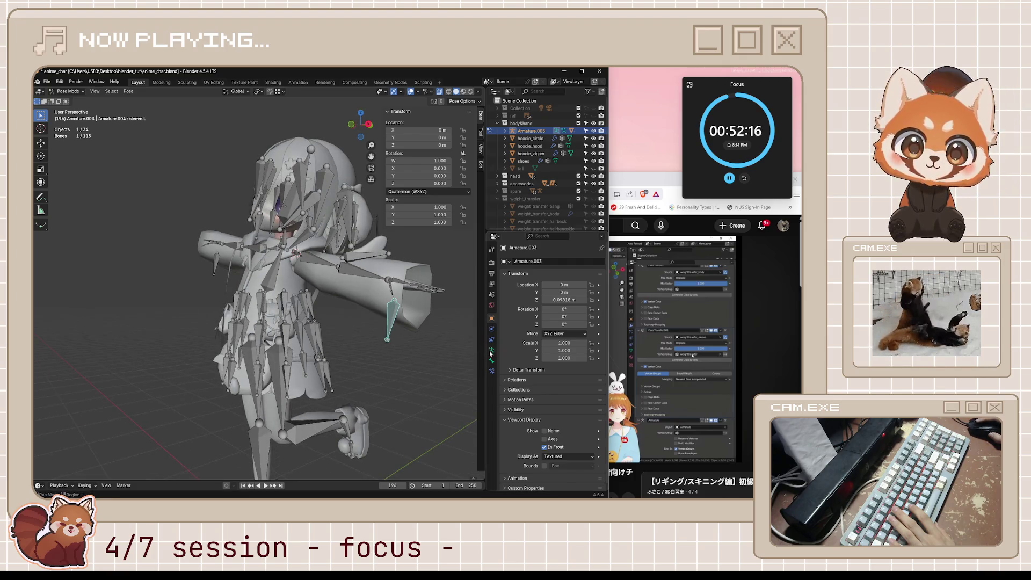
key(alt+Tab)
click(583, 329)
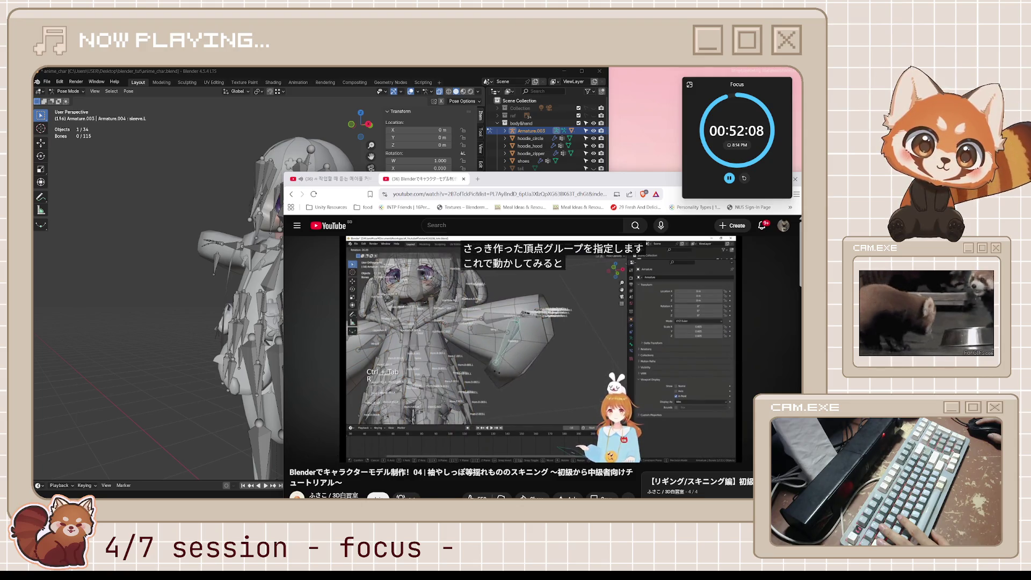
click(505, 326)
key(alt+Tab)
click(388, 303)
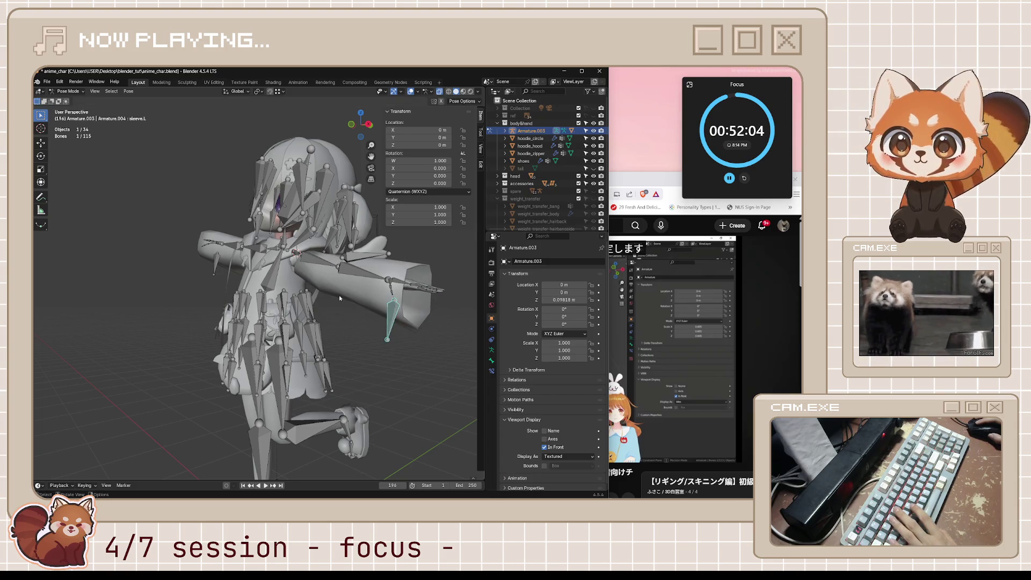
click(216, 266)
key(r)
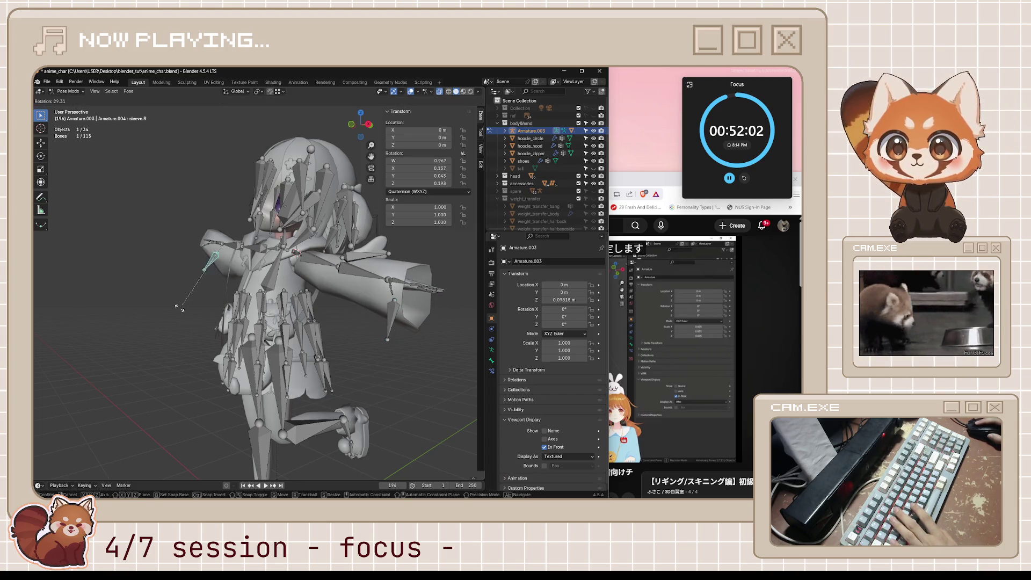
key(Escape)
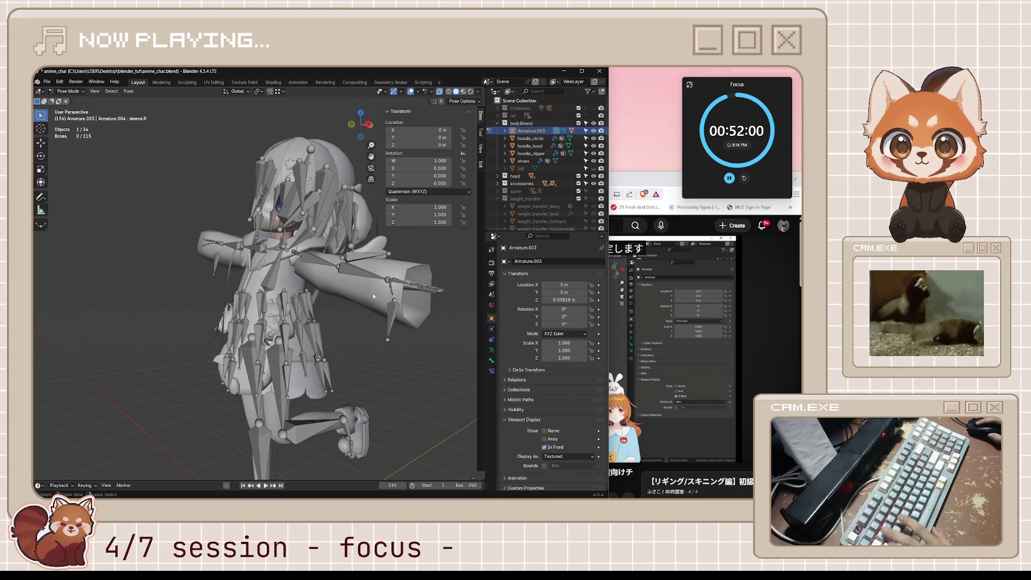
key(ctrl+Tab)
click(370, 293)
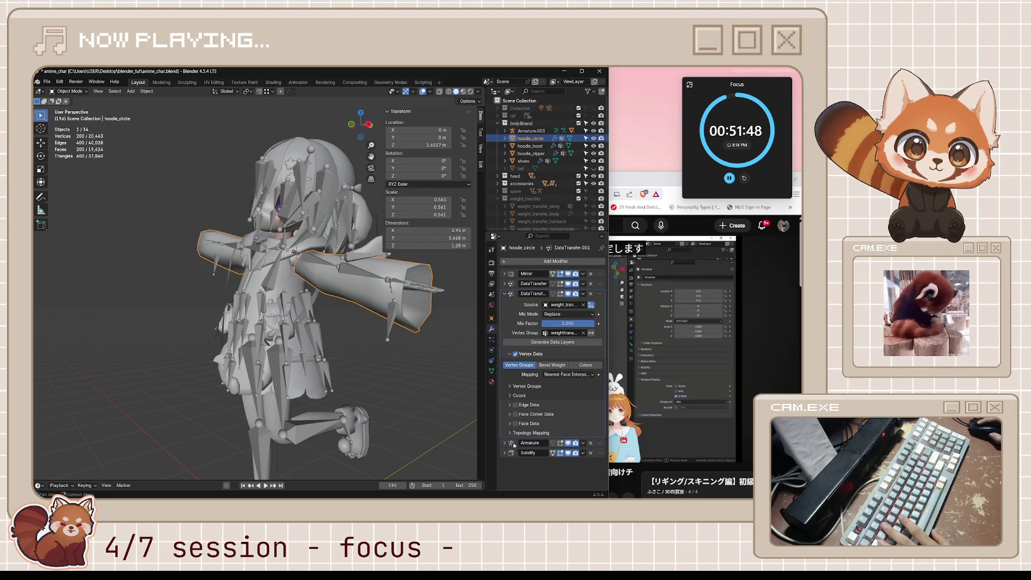
click(571, 304)
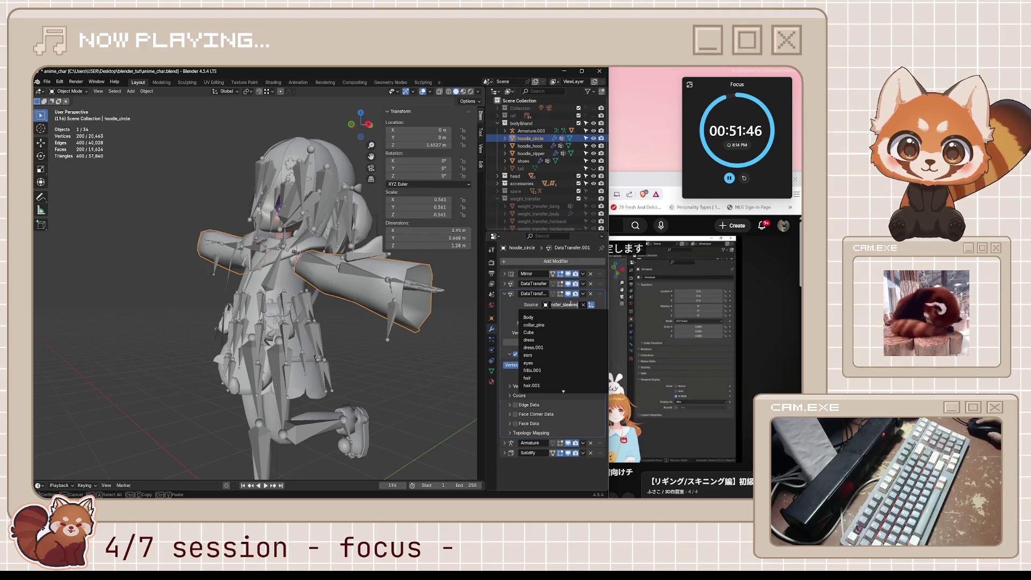
click(550, 482)
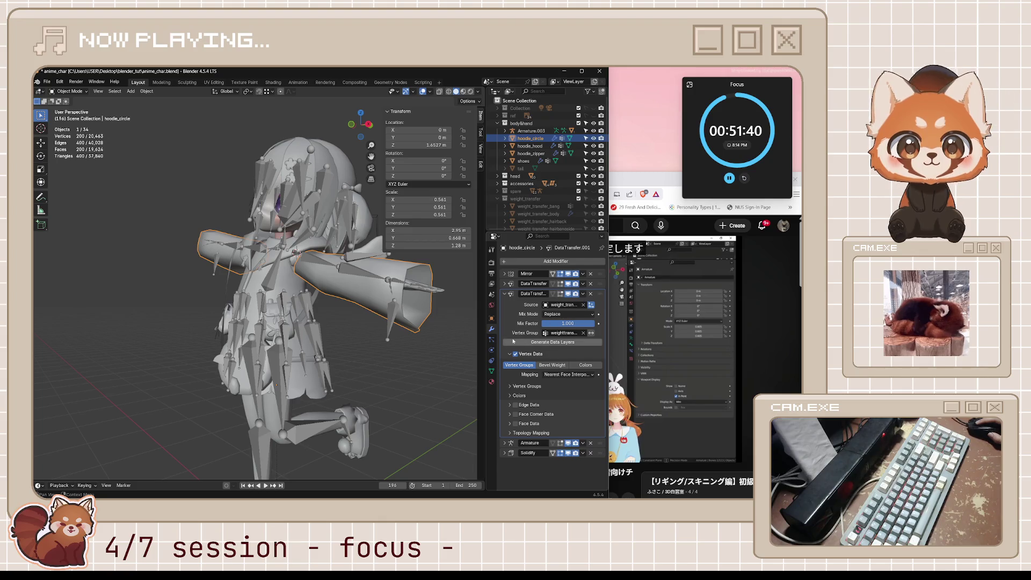
click(396, 321)
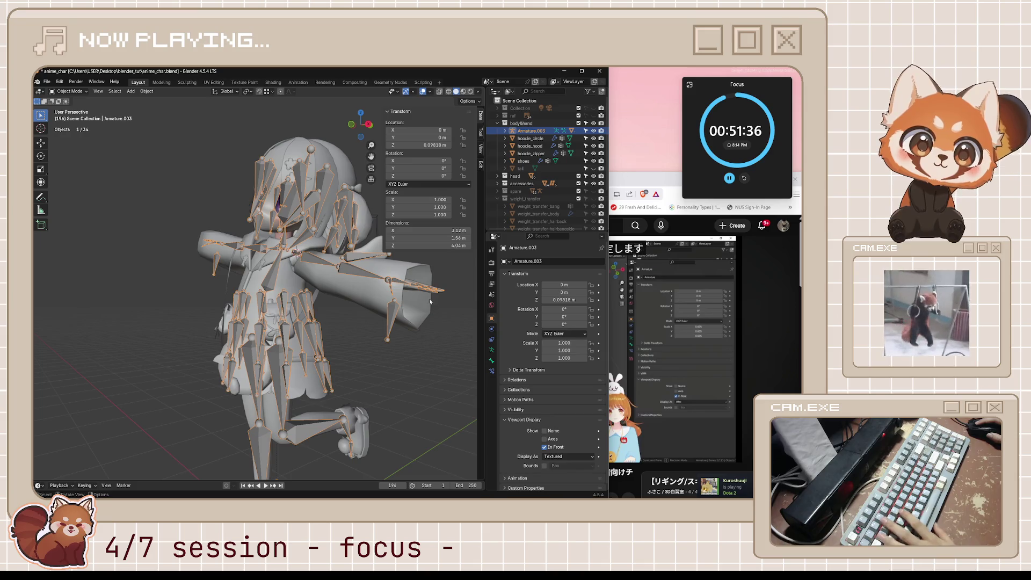
mouse_move(419, 302)
middle_down()
mouse_move(469, 303)
mouse_move(369, 291)
middle_up()
click(370, 292)
key(Tab)
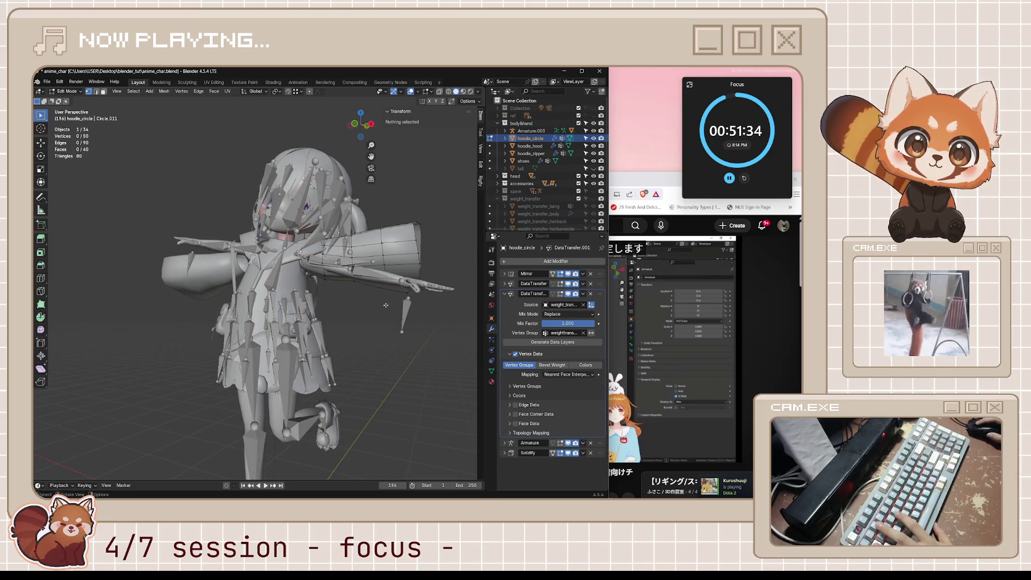
click(494, 371)
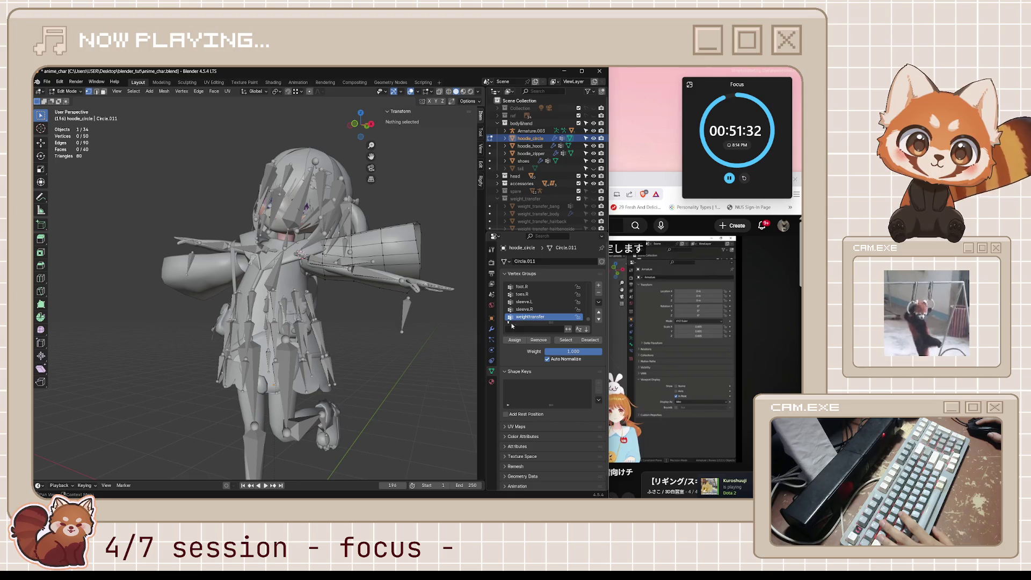
click(414, 237)
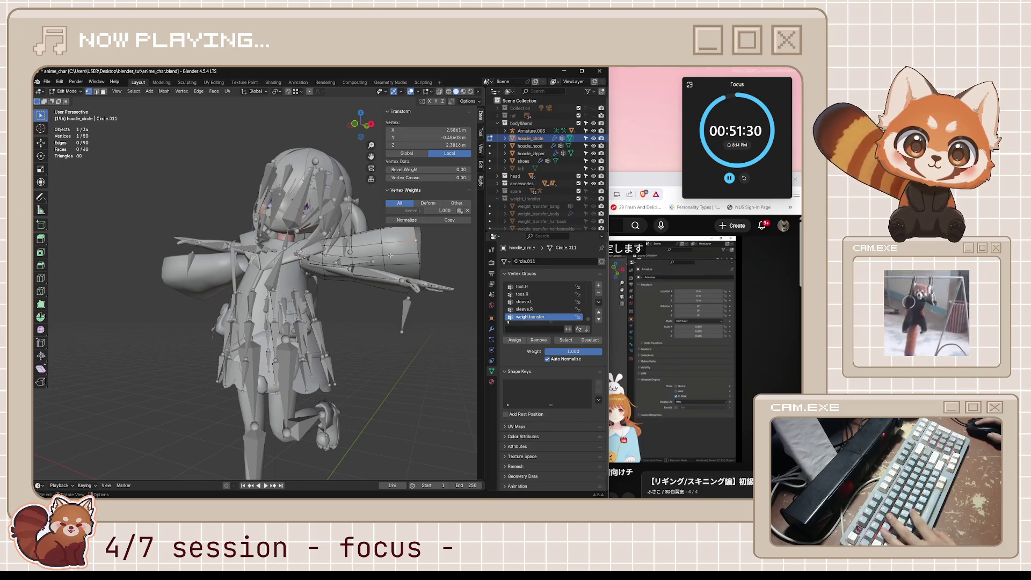
click(417, 262)
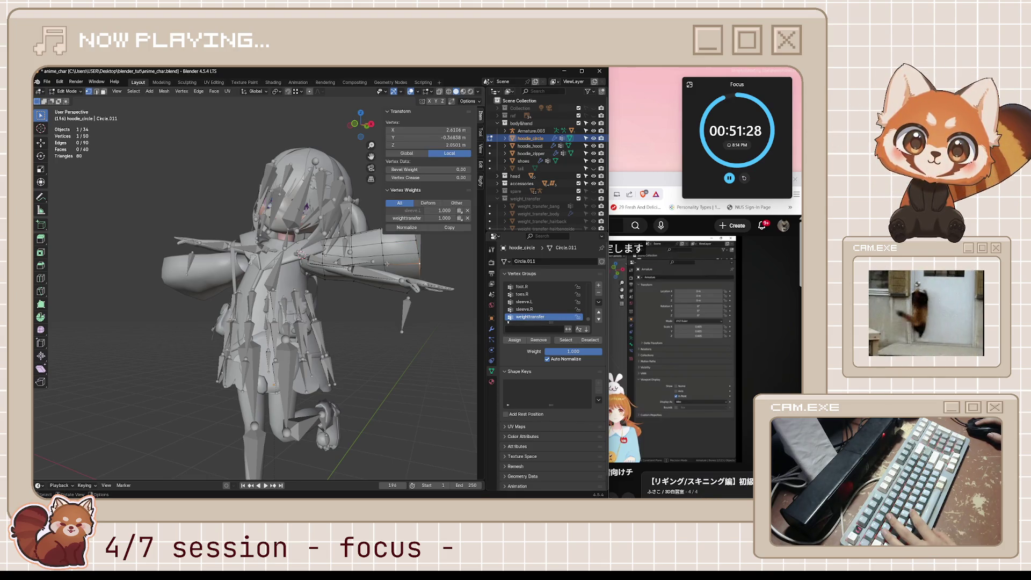
click(352, 251)
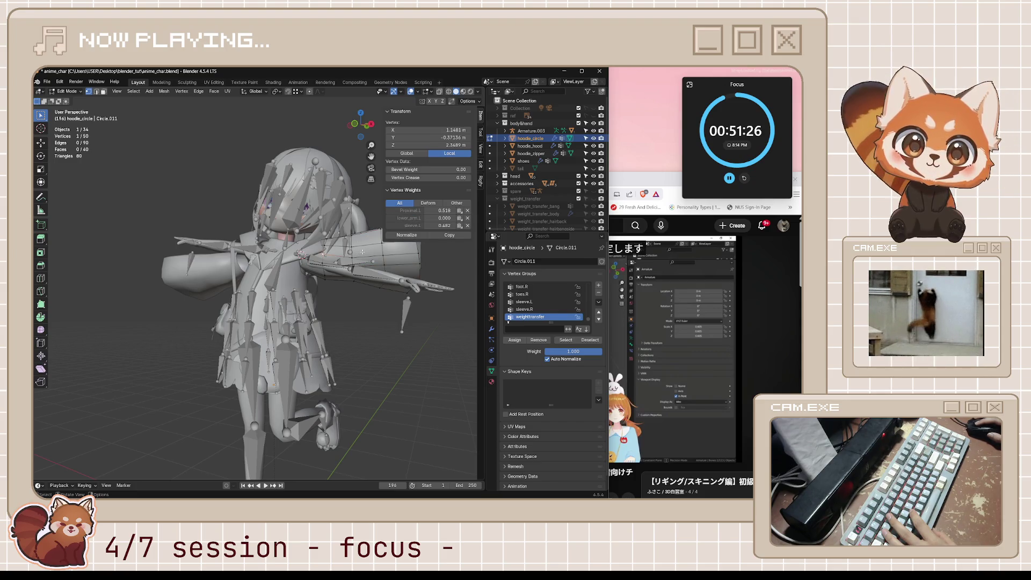
click(361, 268)
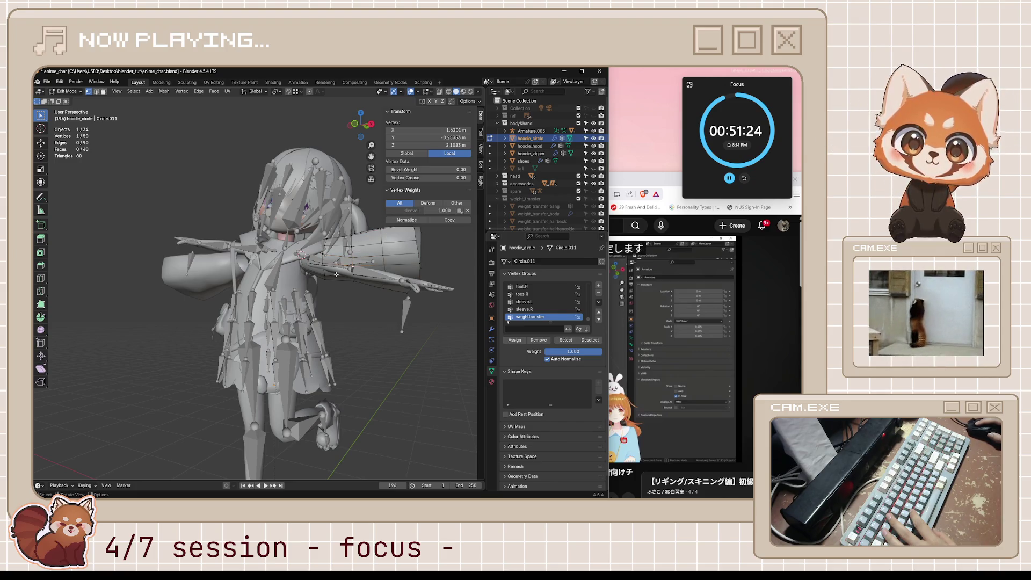
click(370, 229)
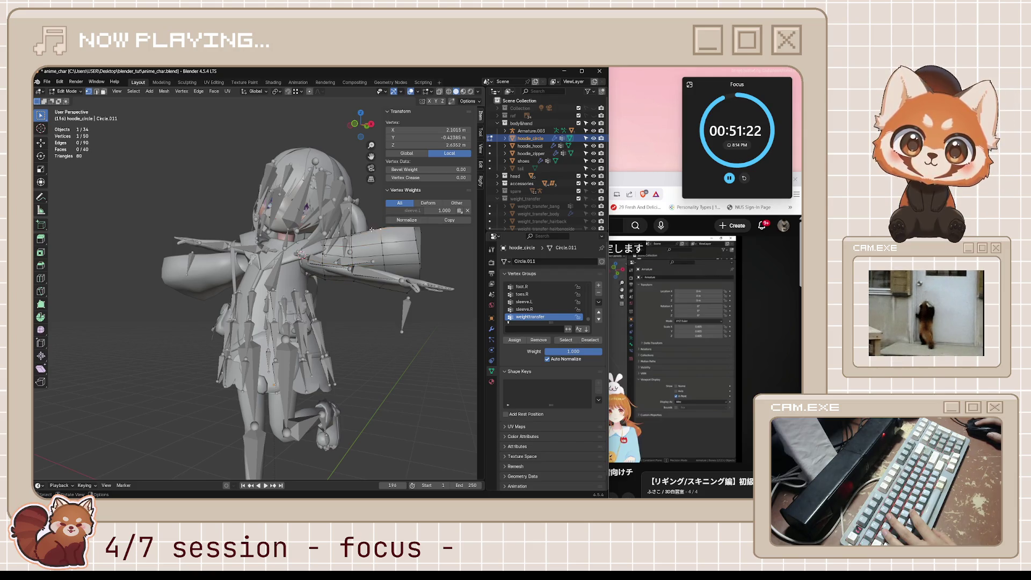
click(416, 243)
click(364, 256)
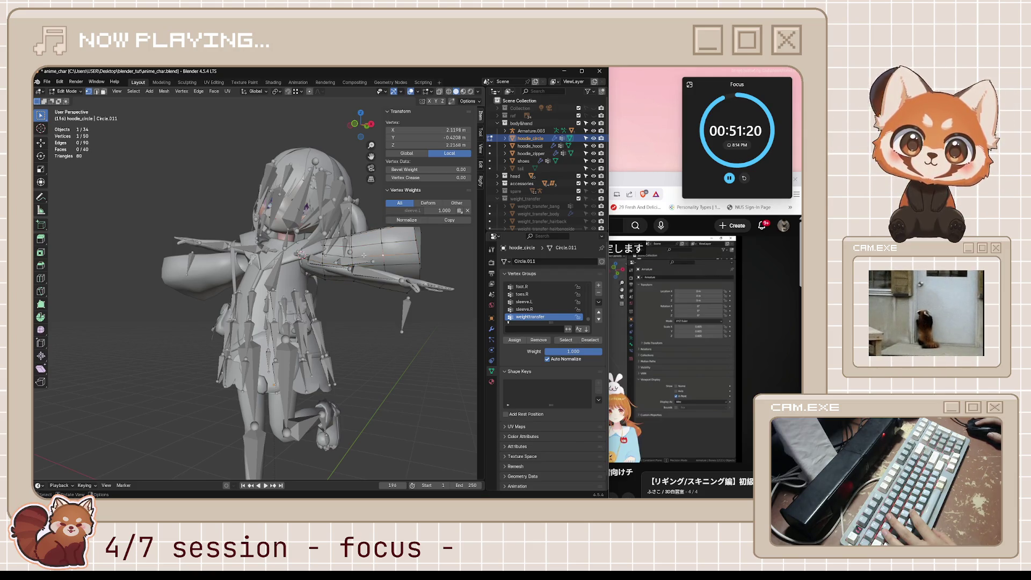
click(348, 254)
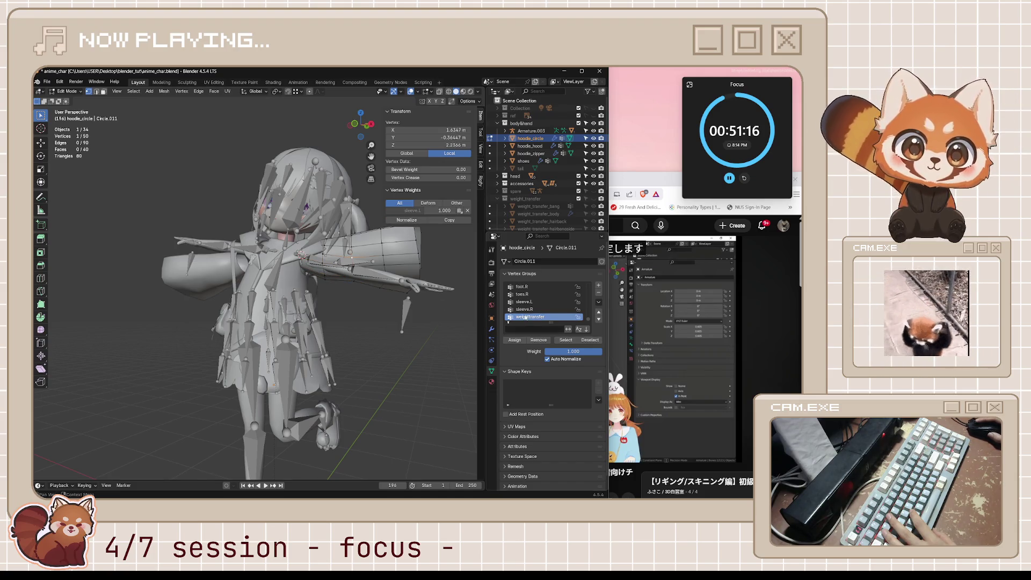
key(Return)
click(416, 268)
middle_drag(448, 273, 419, 279)
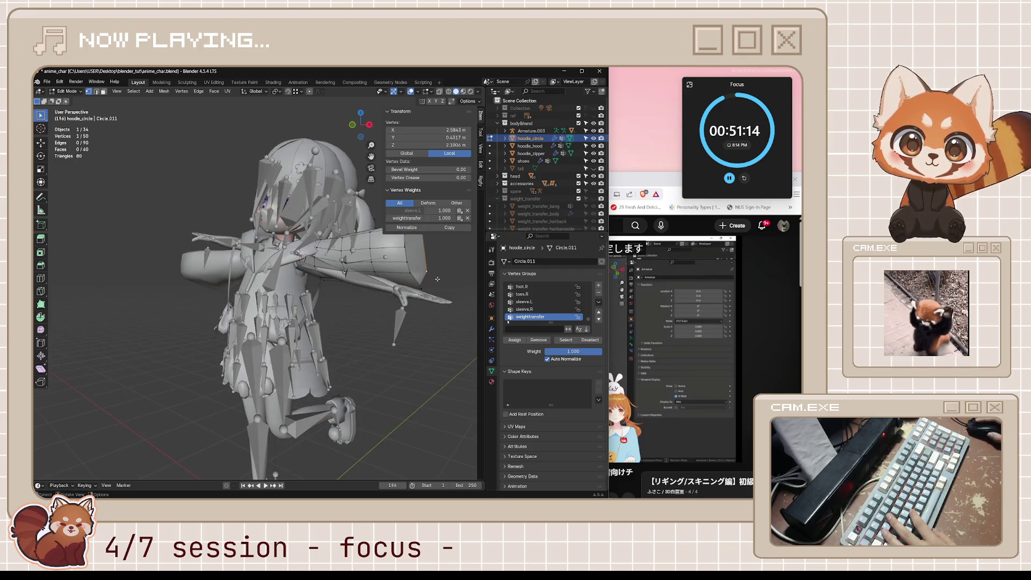
click(532, 309)
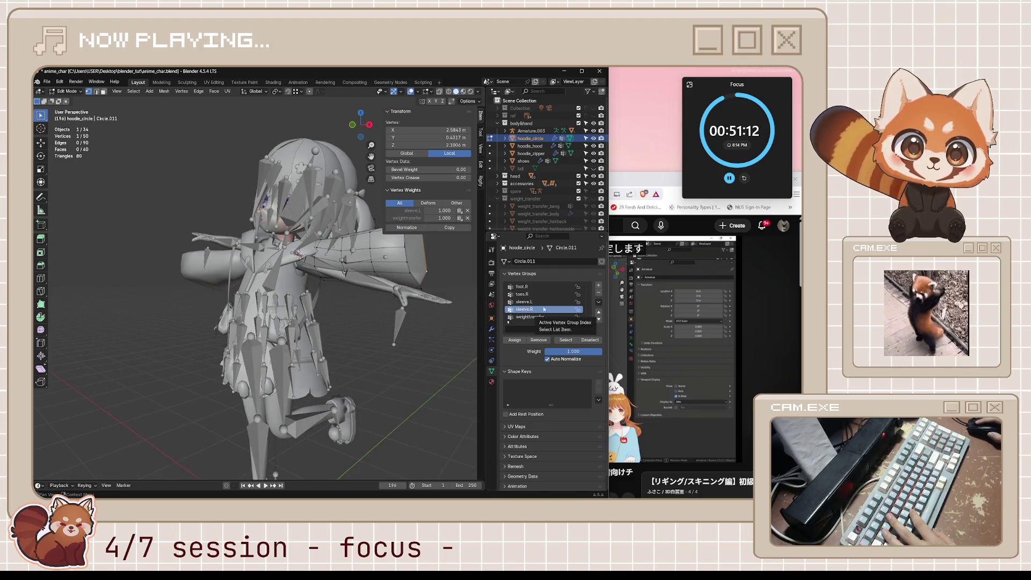
Make sleeve.L active, return hoodie_circle to object mode and show its modifiers.
click(532, 301)
click(420, 297)
key(Tab)
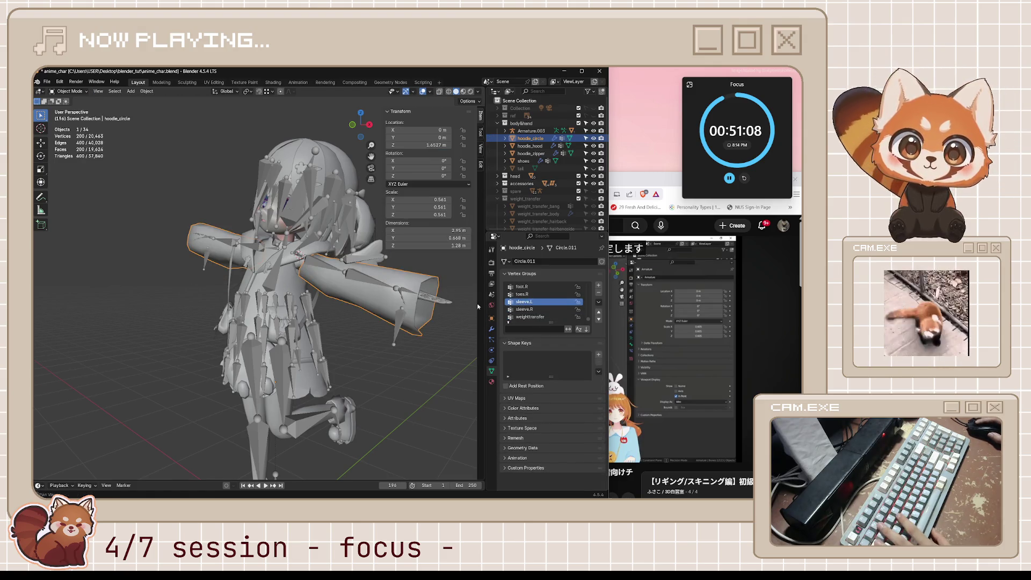
click(492, 330)
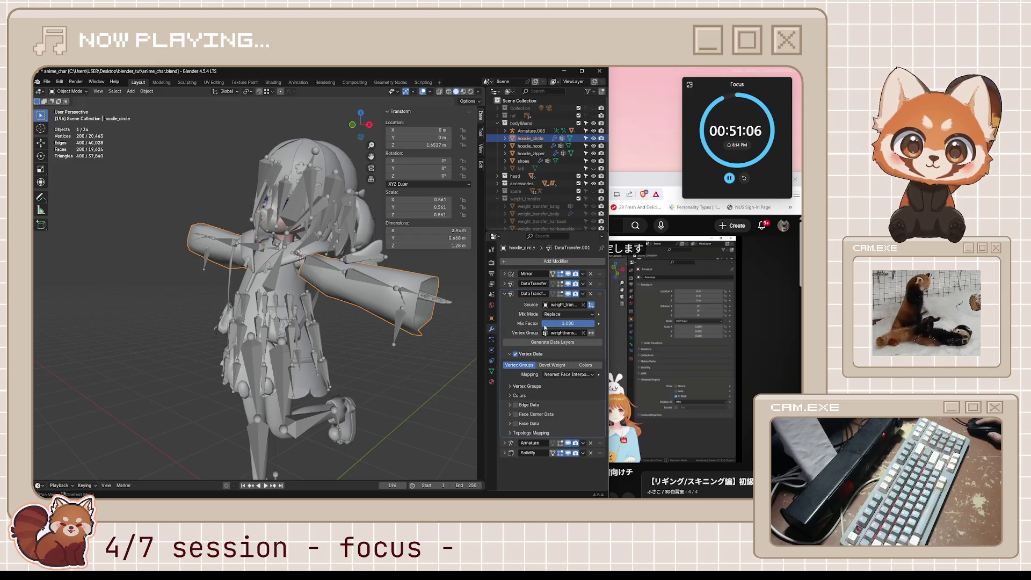
Peek at DataTransfer.001's source list without changing it, then bring the tutorial forward.
click(564, 304)
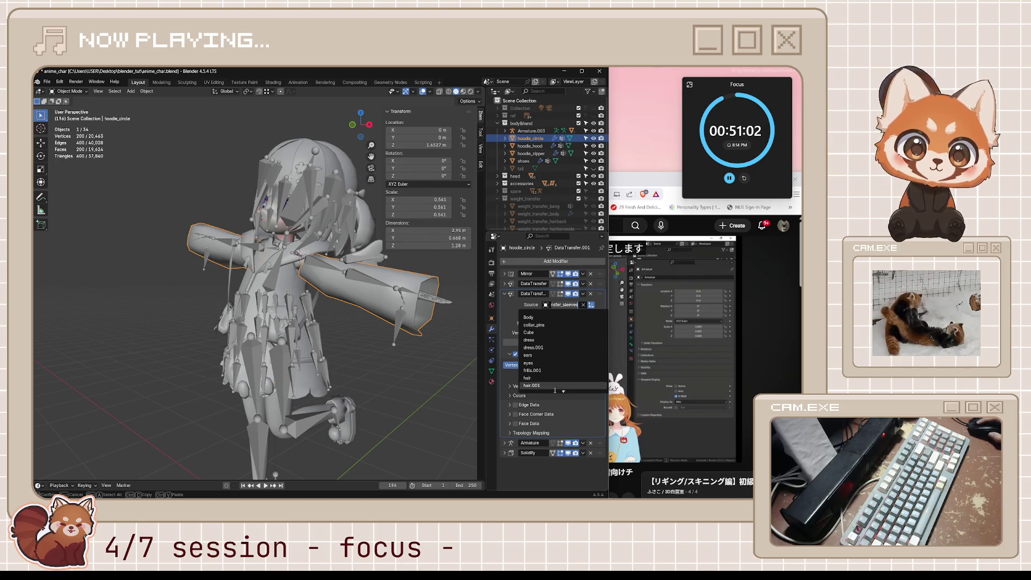
key(Escape)
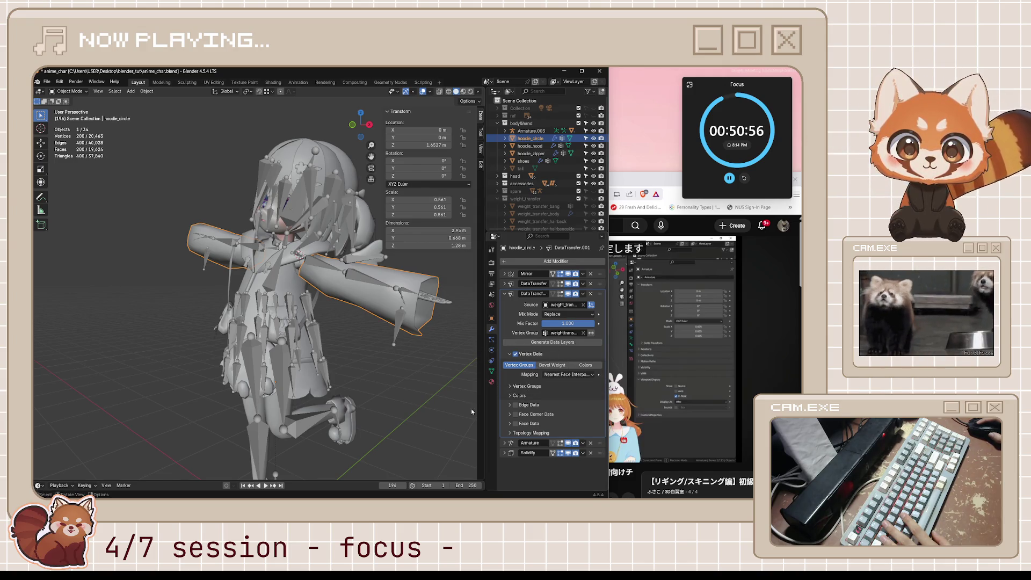
click(613, 379)
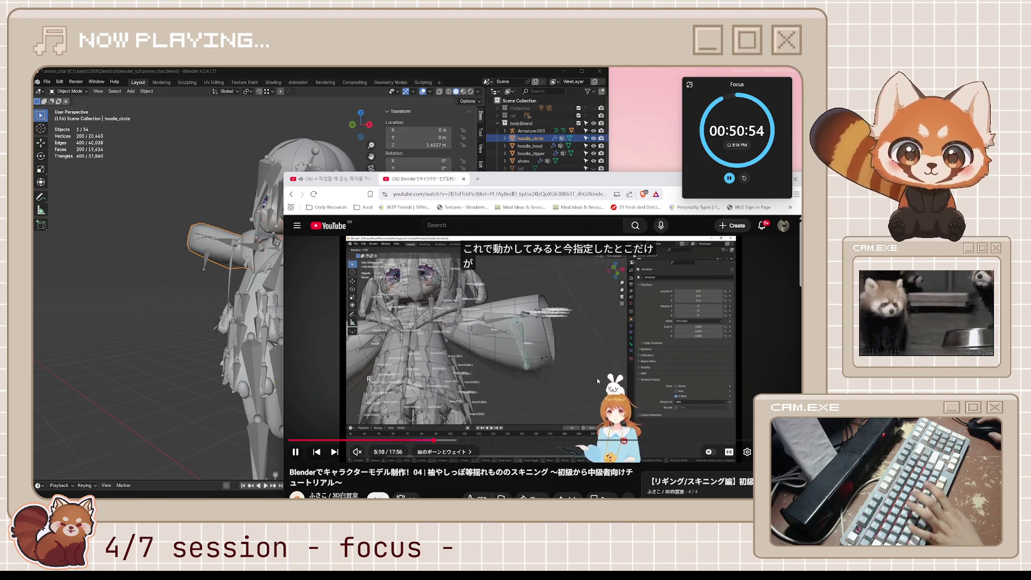
Rewind the tutorial to the sleeve vertex-group part, pause it and return to Blender.
key(j)
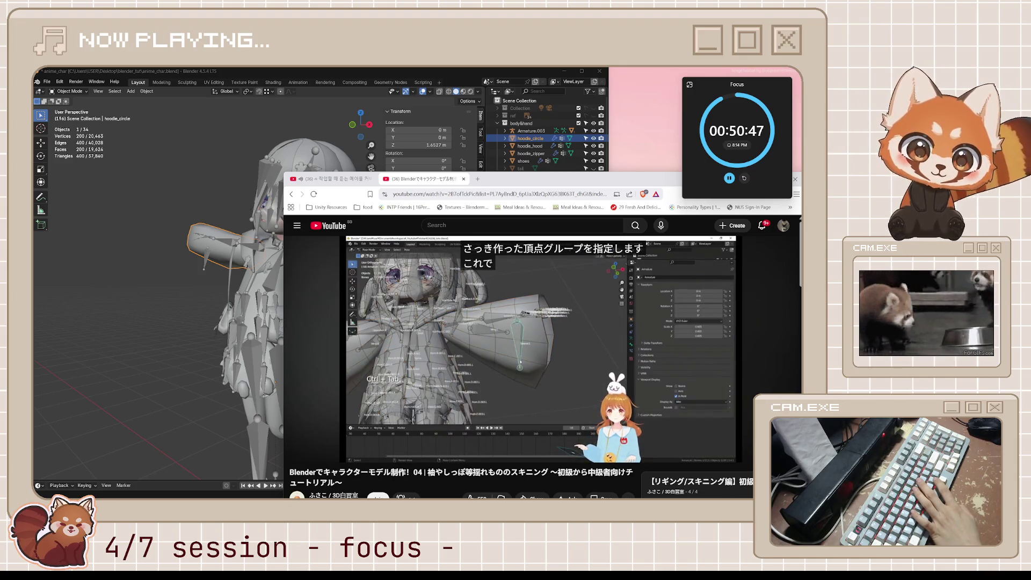
key(j)
key(j)
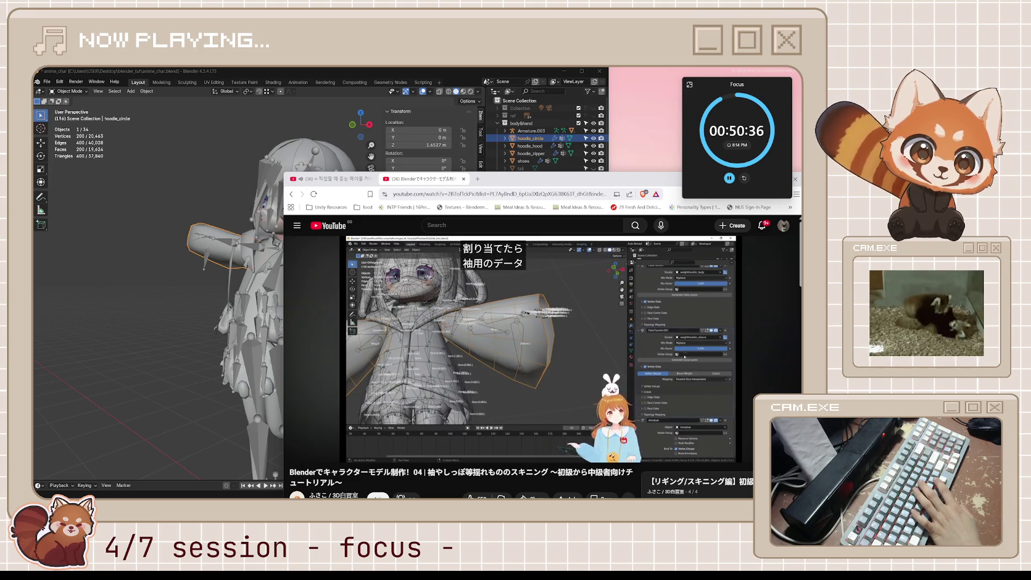
click(368, 389)
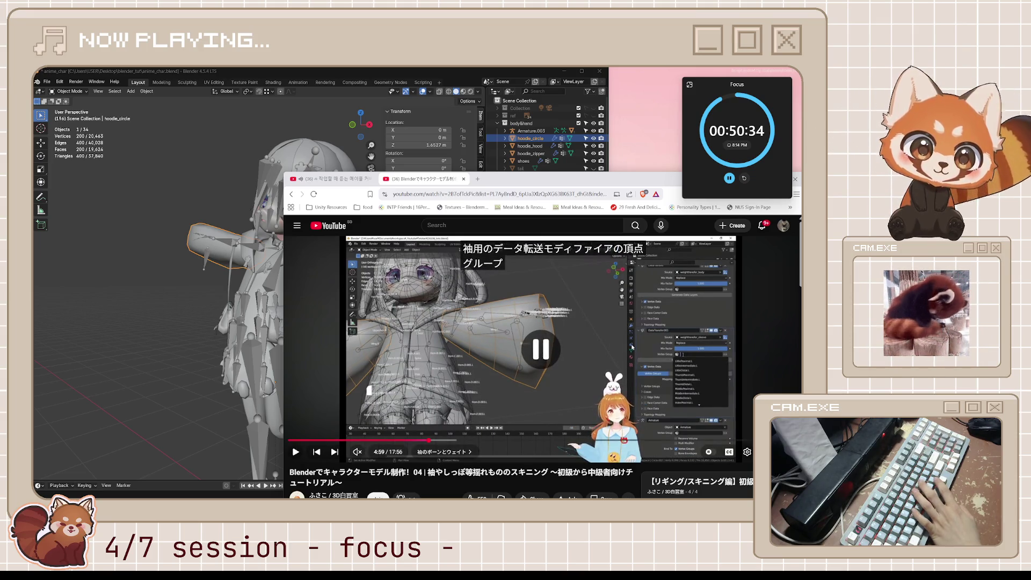
key(alt+Tab)
middle_drag(379, 327, 419, 307)
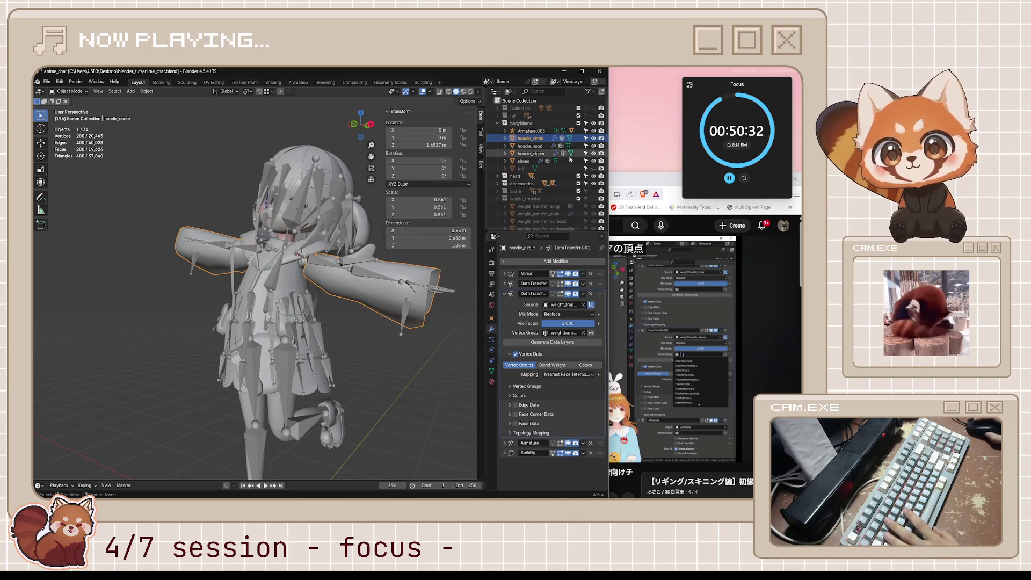
scroll(559, 217, down, 5)
Remove the Mirror modifier from weight_transfer_sleeves.
click(560, 216)
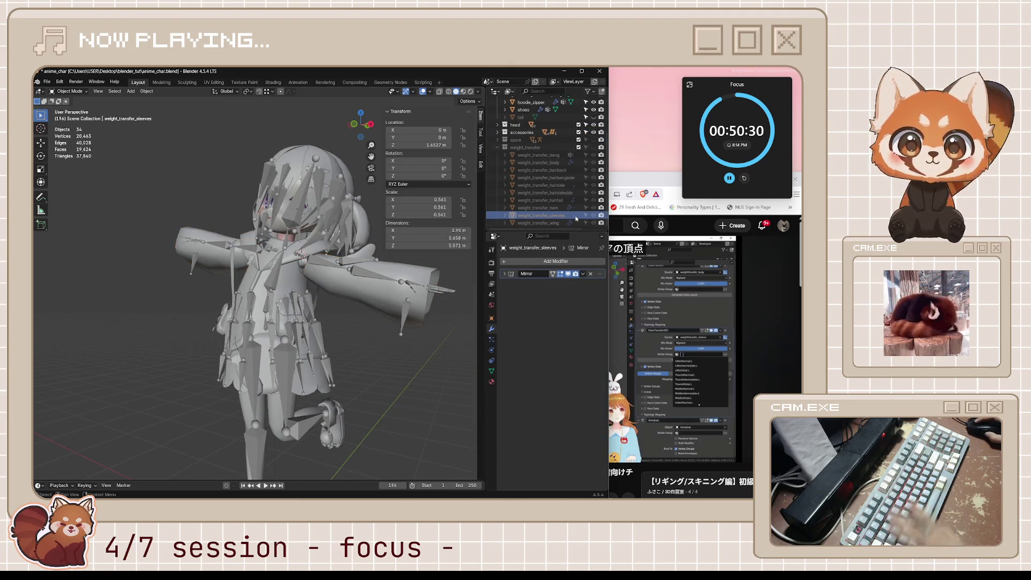
click(502, 274)
key(ctrl+x)
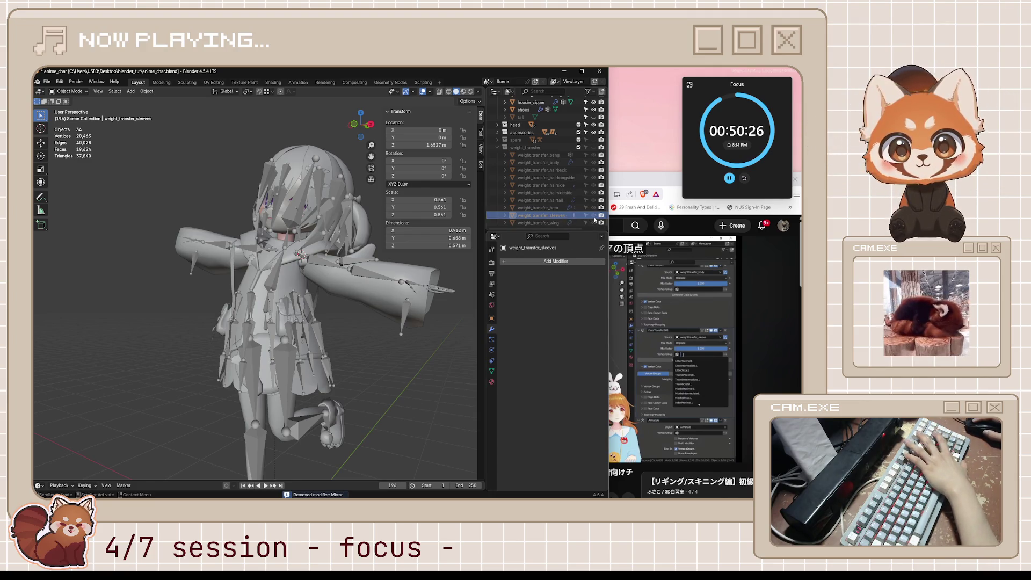
Delete the weight_transfer_sleeves object, undo, then delete it again.
click(556, 216)
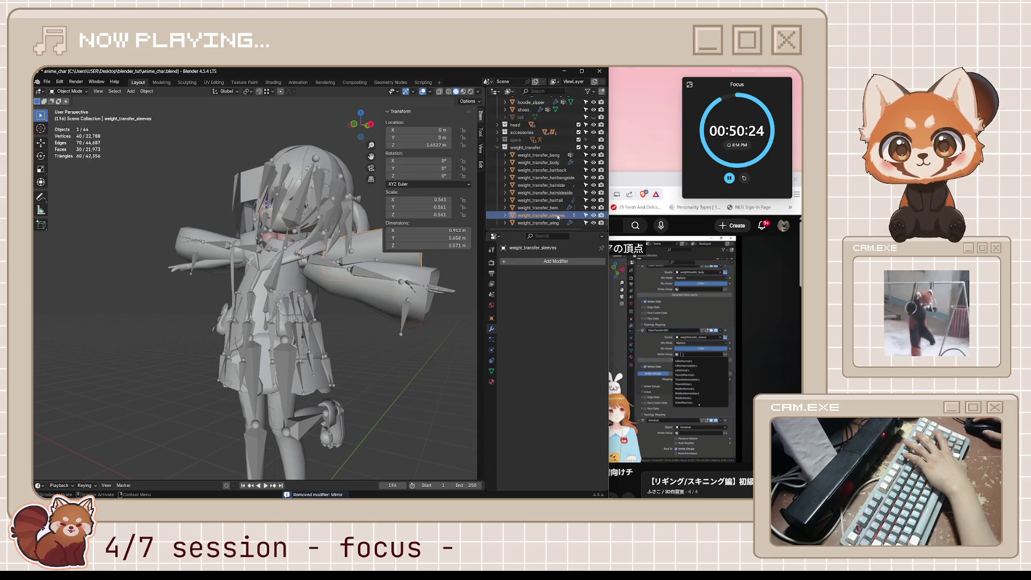
key(Delete)
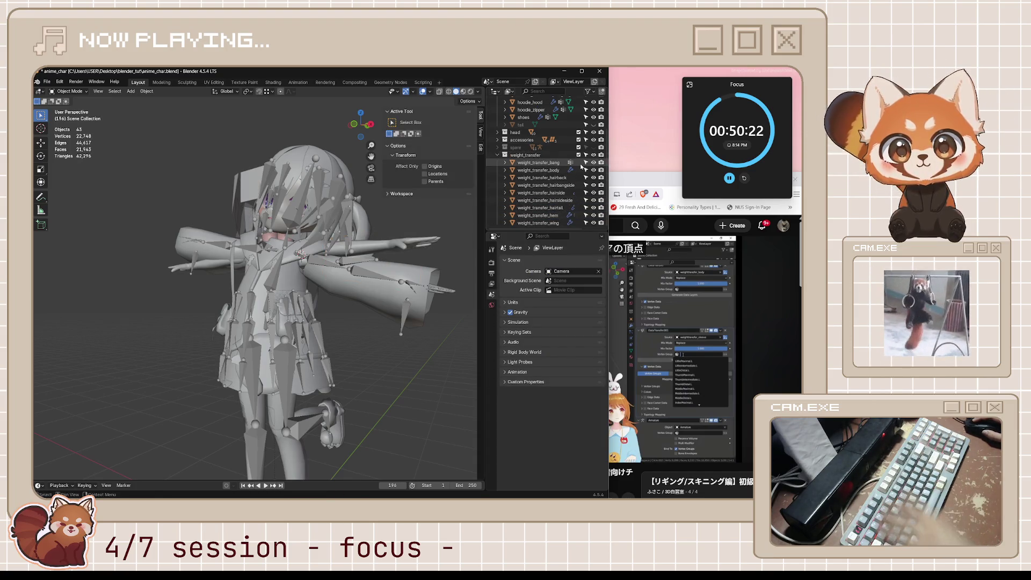
key(ctrl+z)
key(Delete)
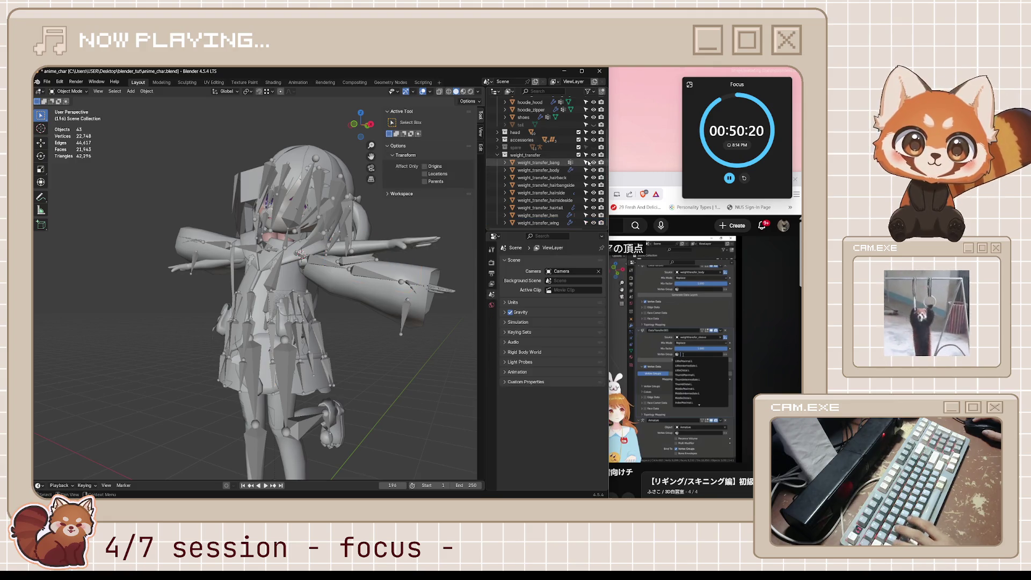
Save, hide the weight_transfer collection and delete hoodie_circle's DataTransfer.001 modifier.
key(ctrl+s)
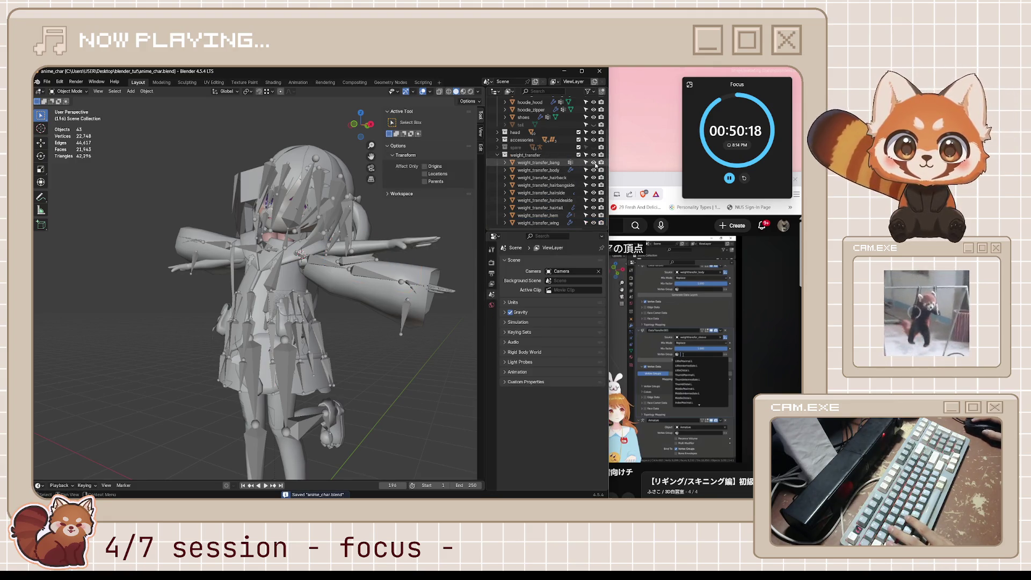
click(578, 155)
click(381, 288)
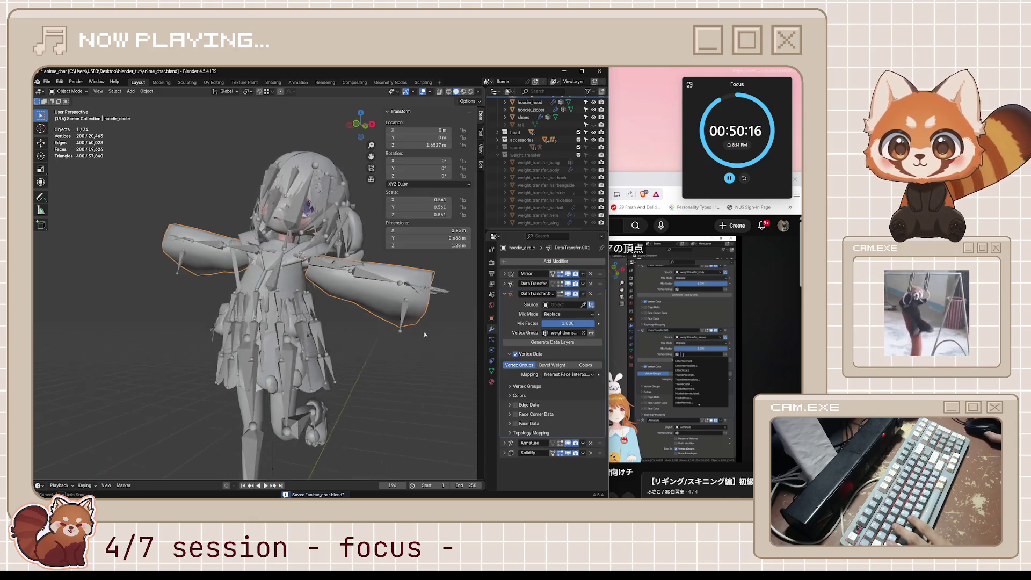
middle_drag(381, 288, 424, 328)
key(Tab)
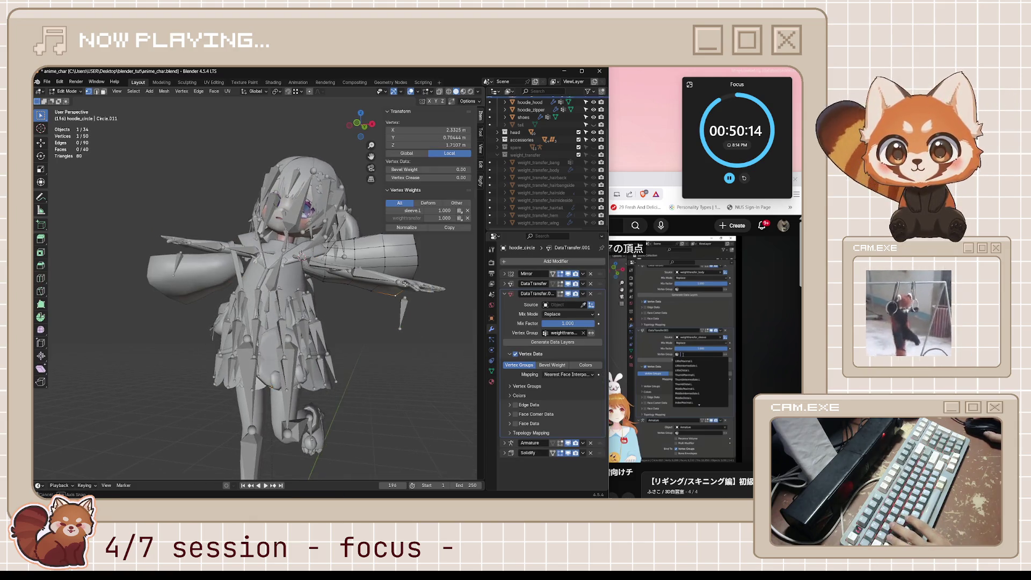
middle_drag(389, 275, 409, 296)
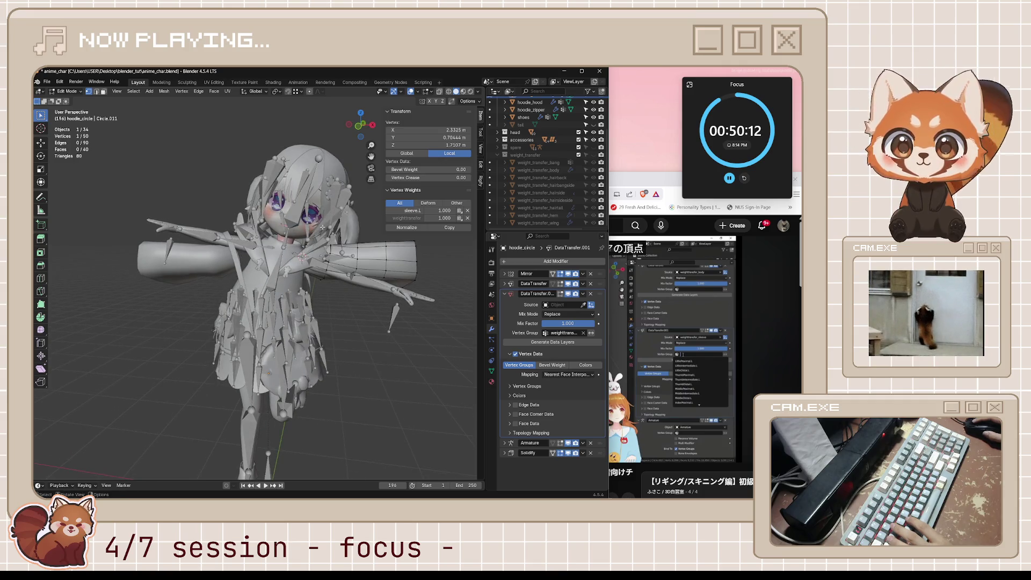
key(alt+z)
key(a)
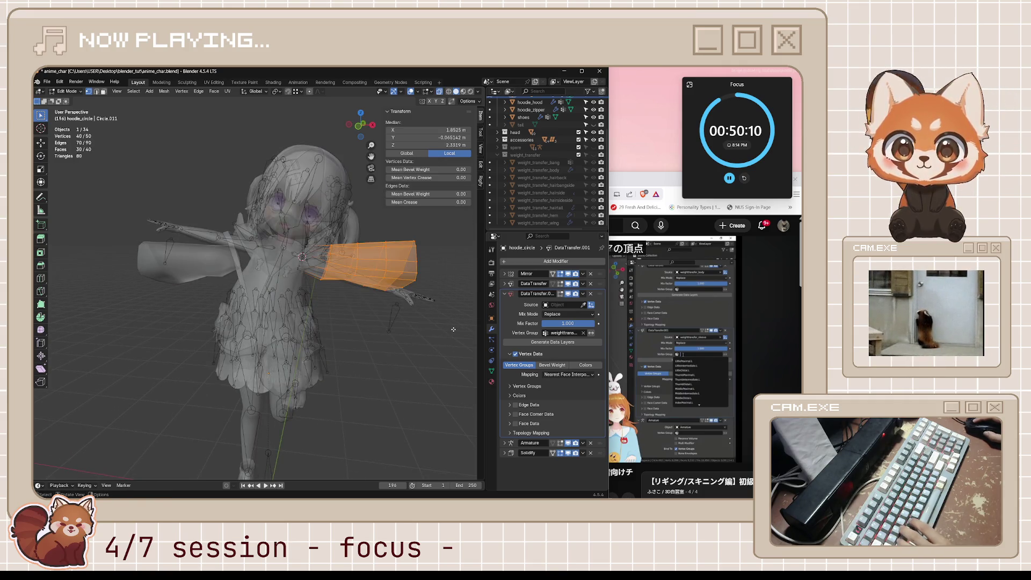
click(439, 316)
key(Tab)
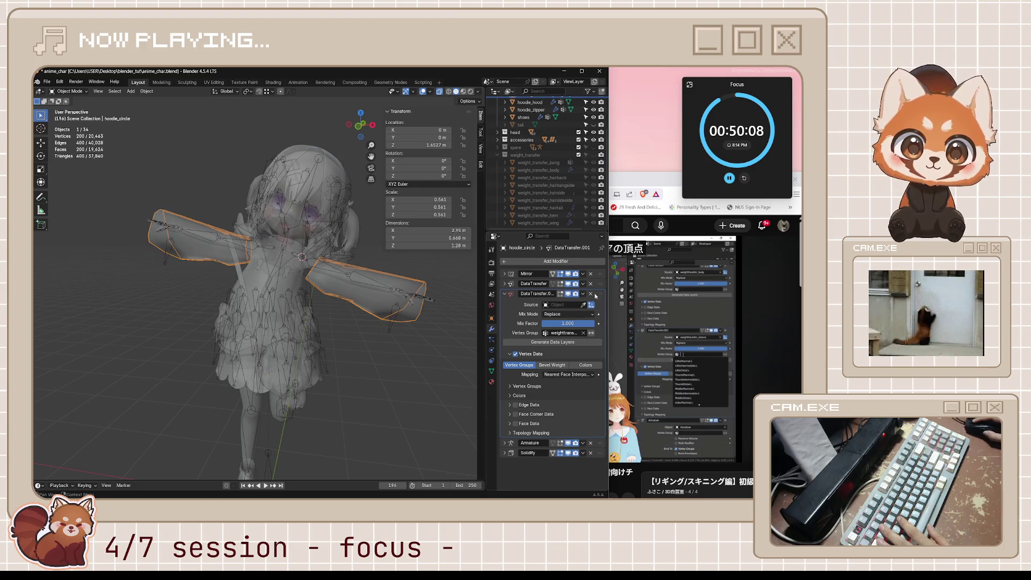
click(591, 294)
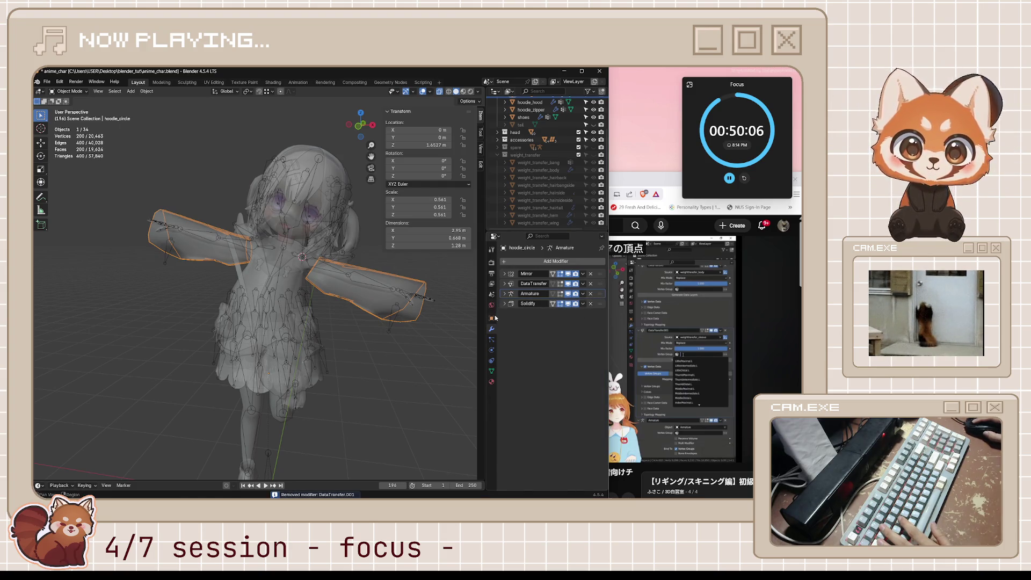
Check sleeve vertex weights and make weighttransfer the active vertex group, then deselect all.
click(492, 370)
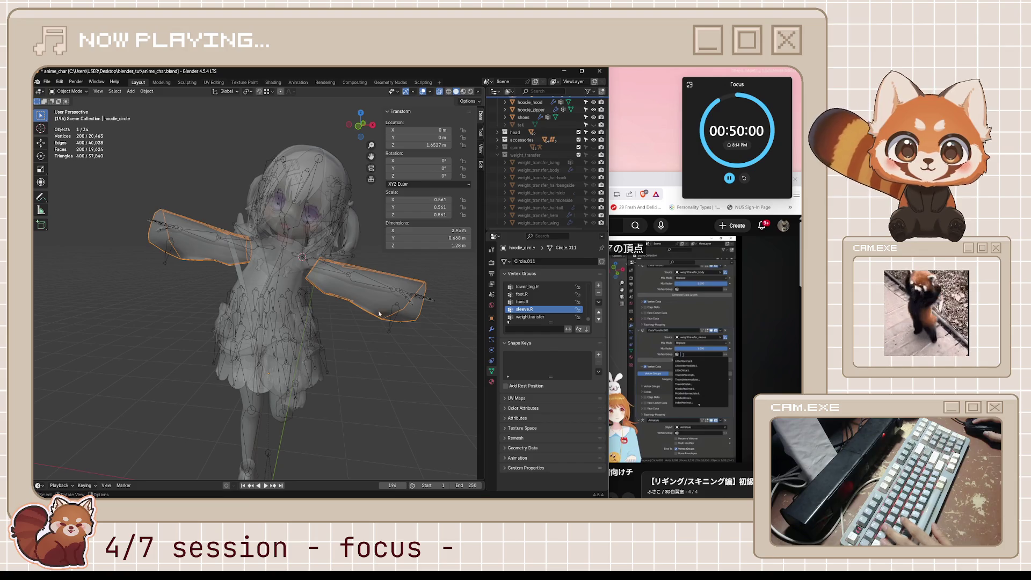
key(Tab)
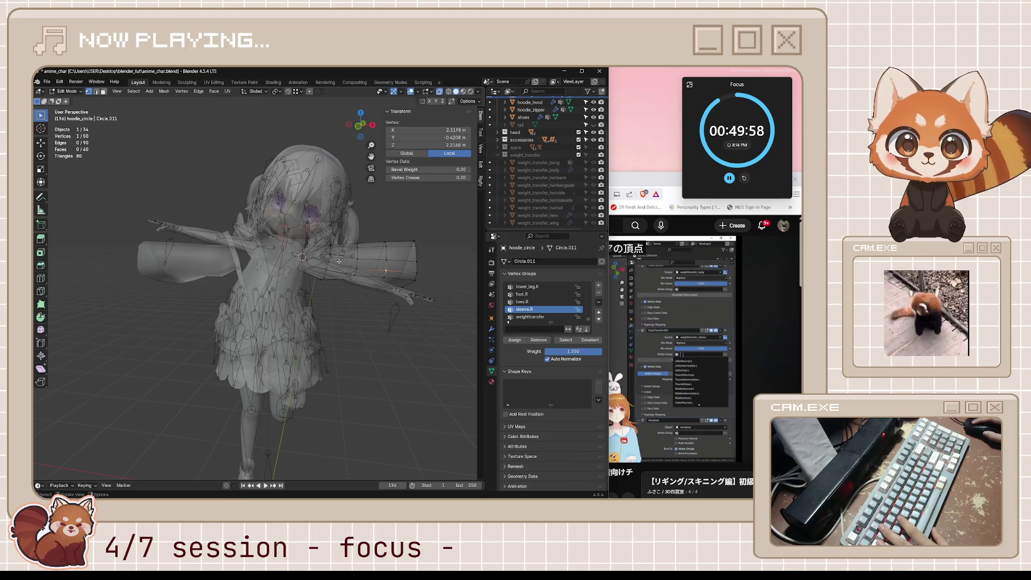
click(367, 247)
click(410, 284)
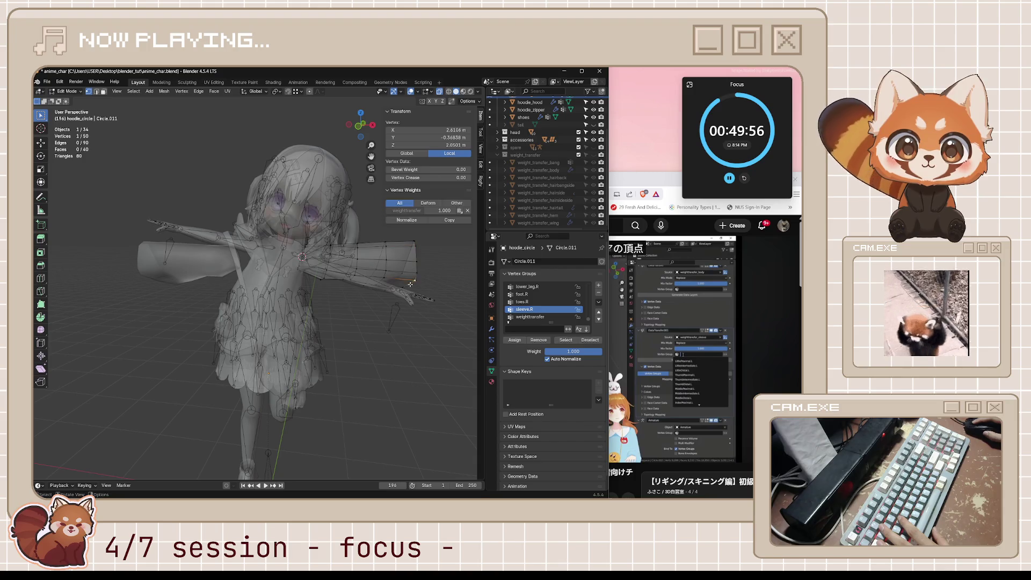
click(388, 260)
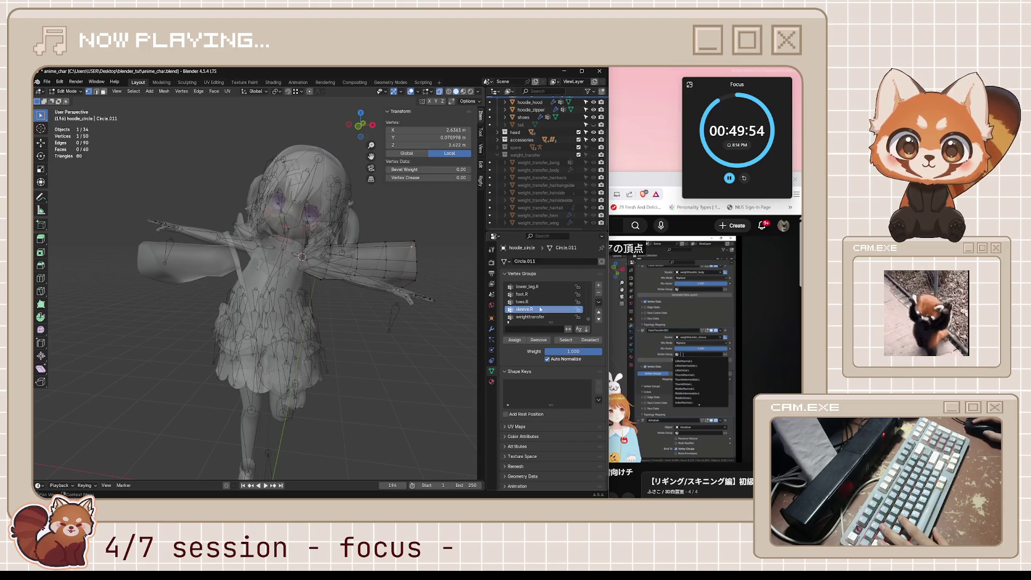
click(598, 295)
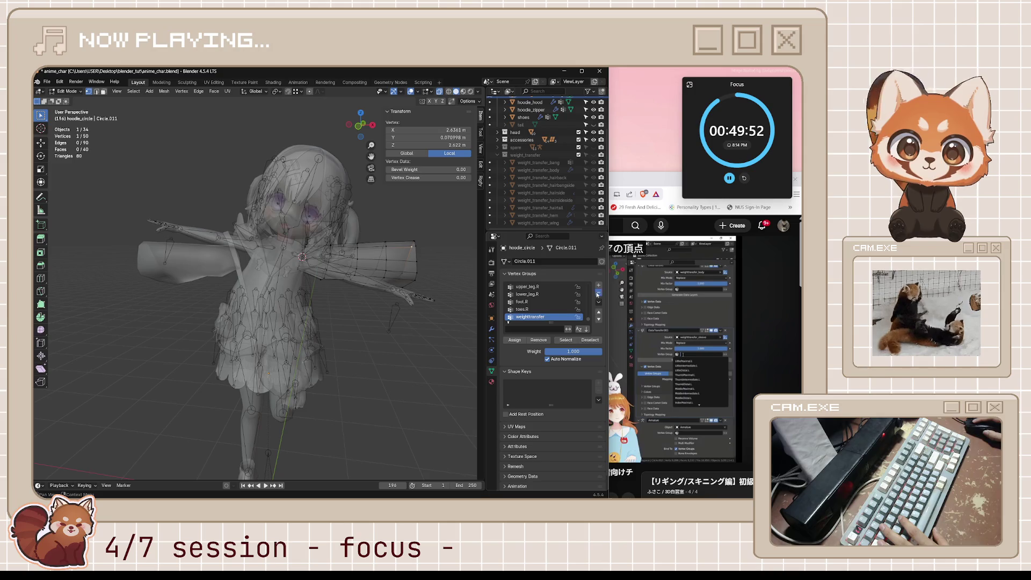
key(alt+a)
Save anime_char.blend and switch hoodie_circle back to Object Mode.
key(ctrl+s)
middle_drag(370, 290, 435, 302)
key(ctrl+Tab)
click(431, 317)
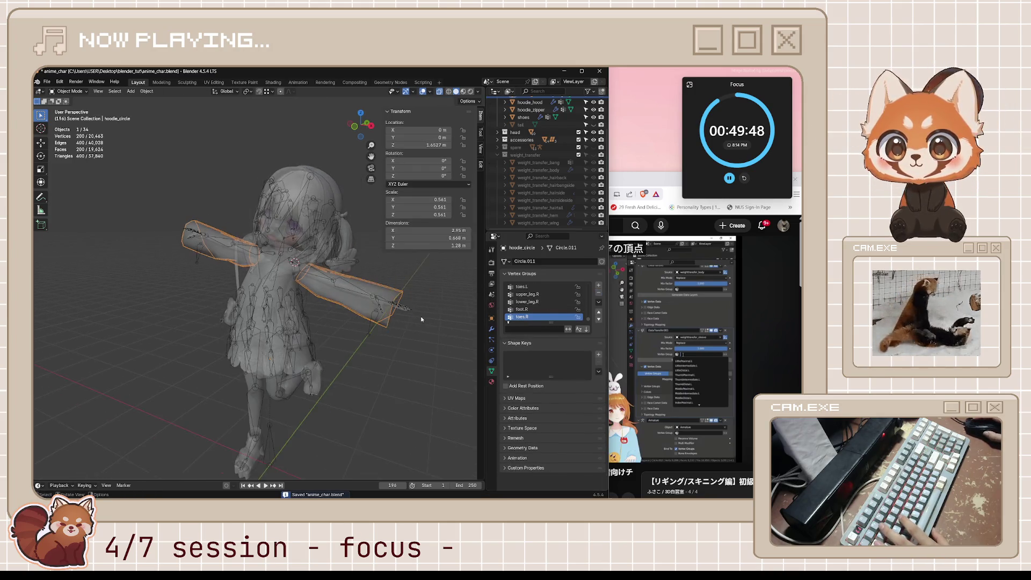
Duplicate the linked sleeve faces in place and separate them into their own object.
key(l)
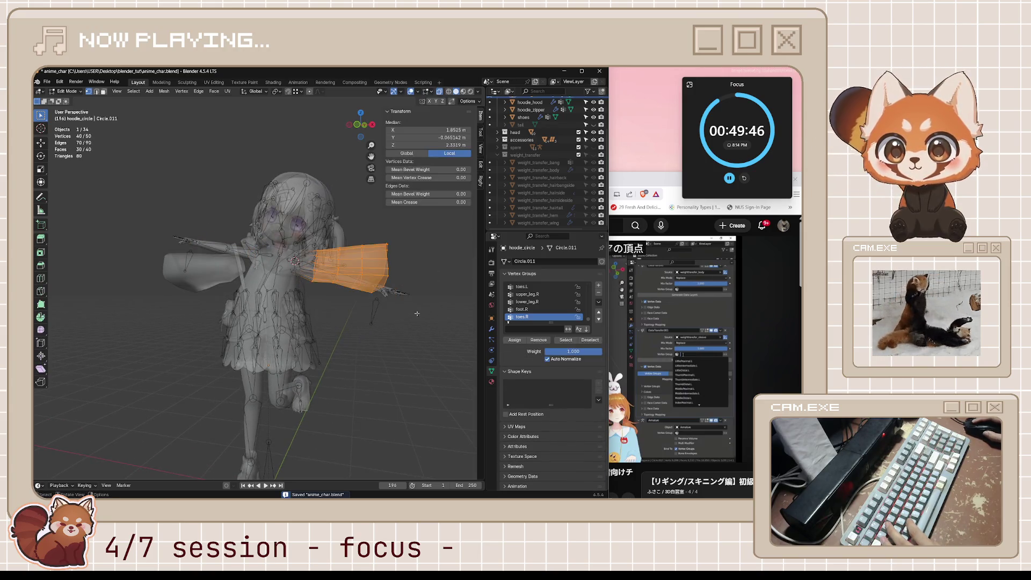
middle_drag(309, 230, 401, 318)
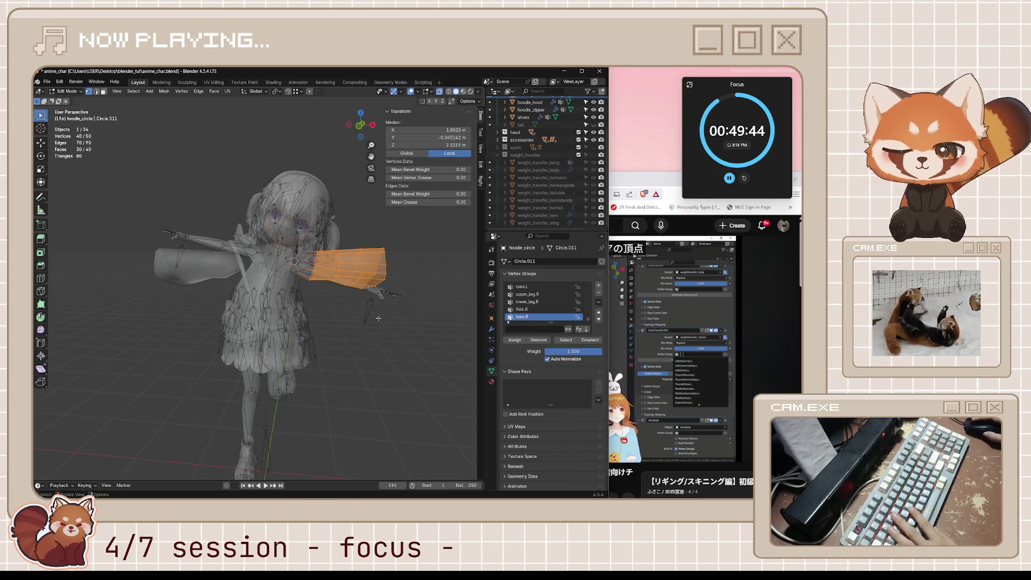
key(shift+d)
key(Escape)
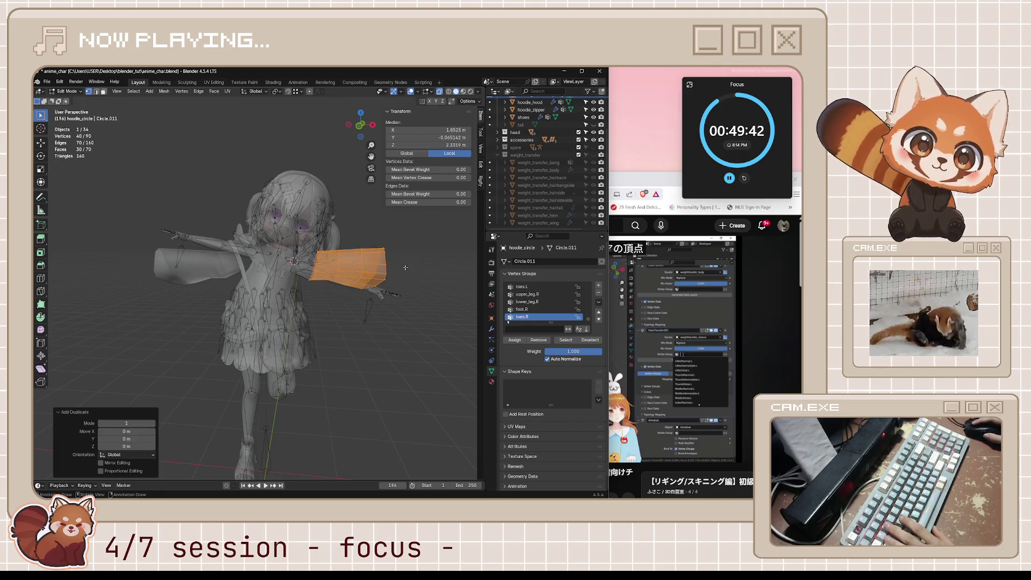
key(p)
click(406, 268)
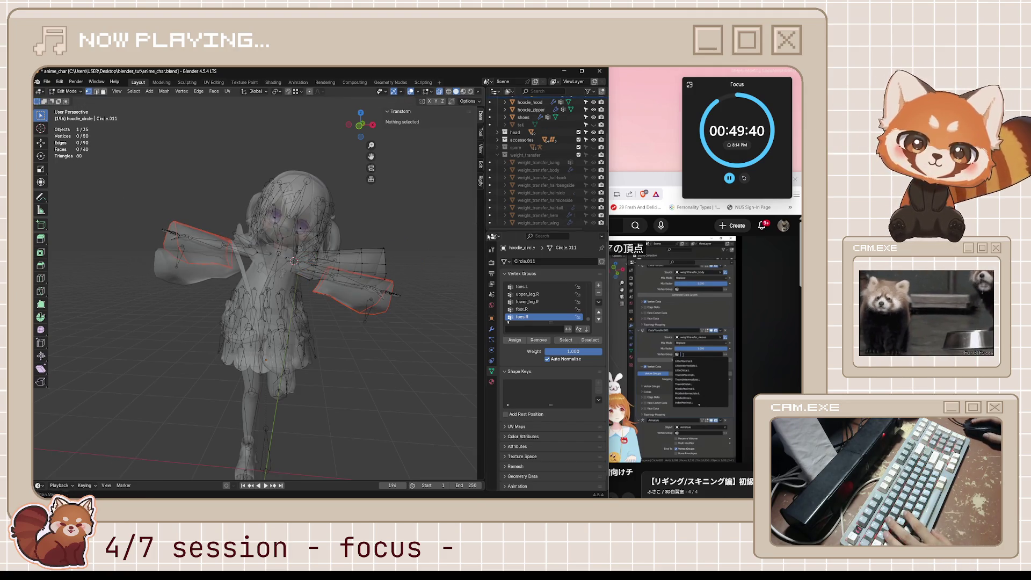
scroll(562, 210, up, 3)
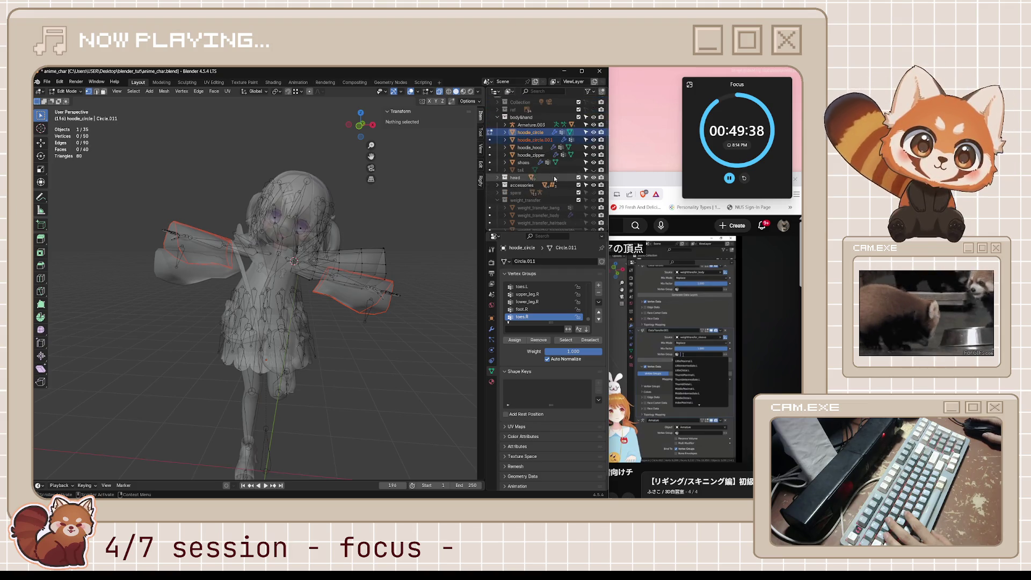
scroll(555, 179, up, 2)
text(weight_trans)
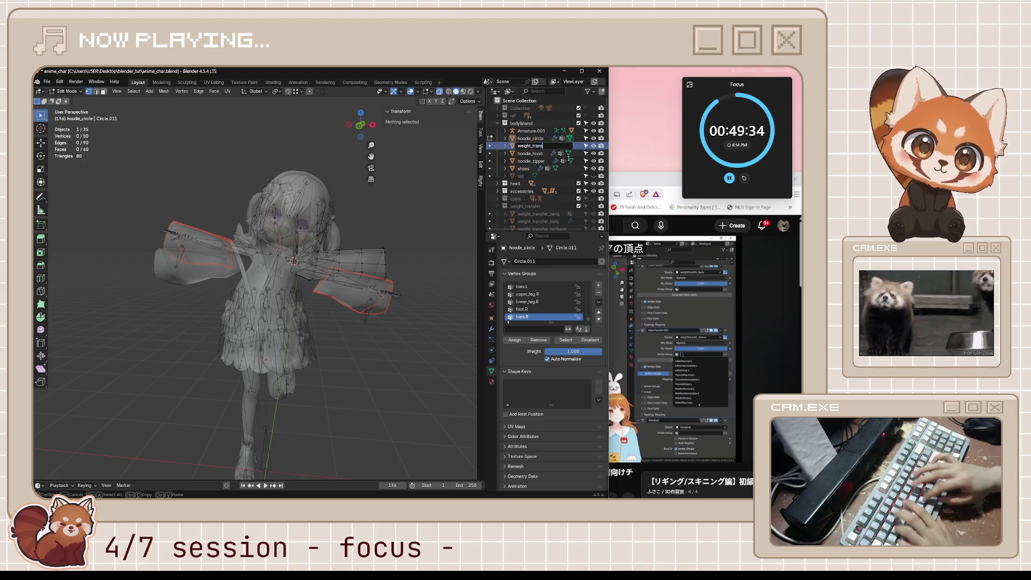
text(fer_sleev)
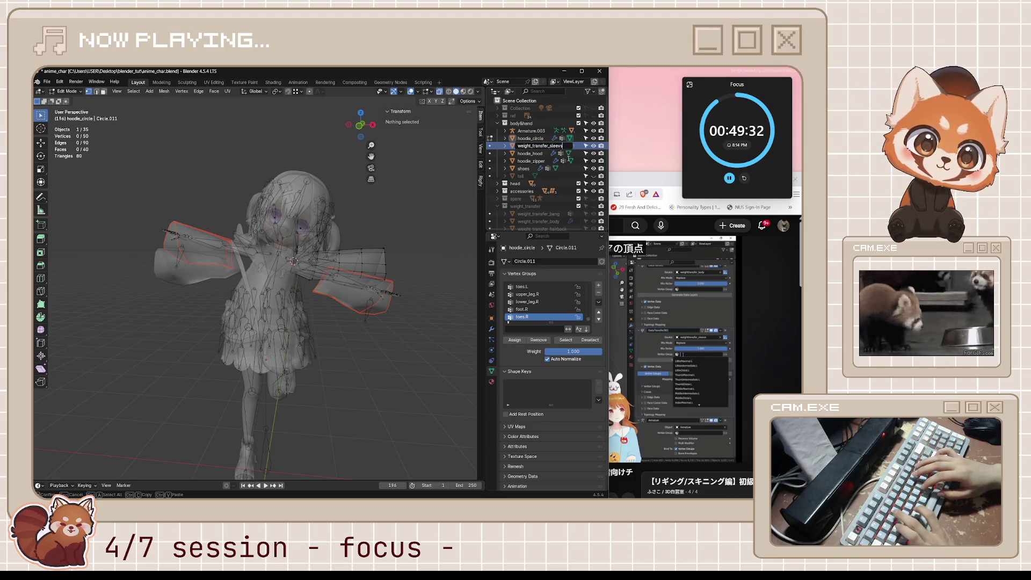
text(es)
Name the new object weight_transfer_sleeves and select it in the Outliner.
key(Return)
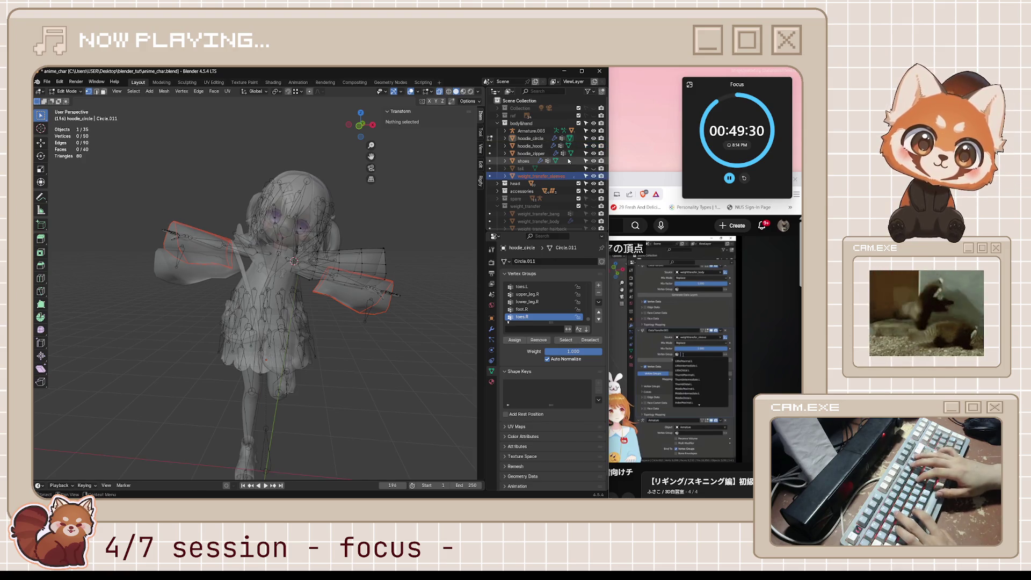
scroll(520, 178, down, 2)
scroll(520, 177, down, 2)
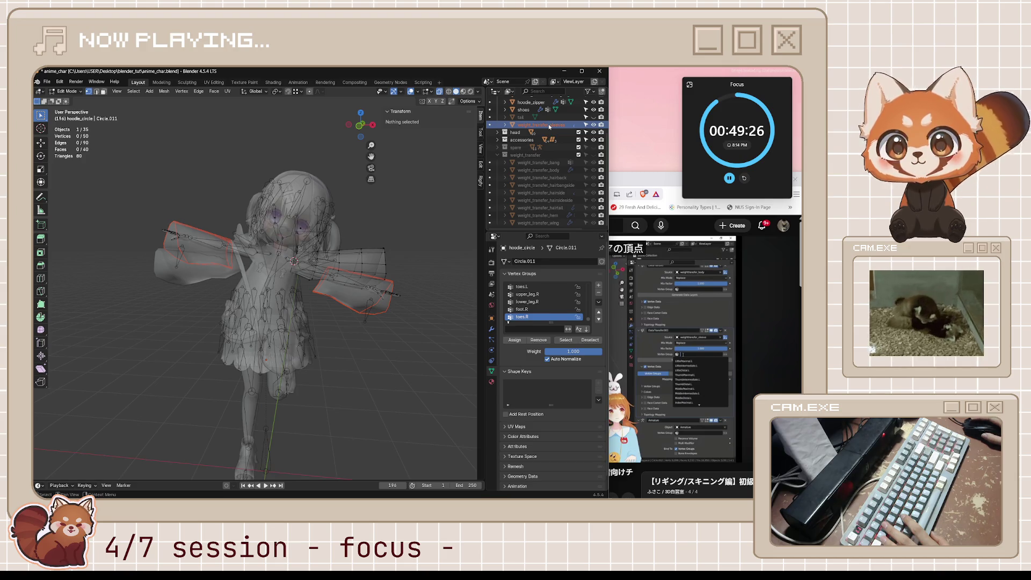
click(550, 127)
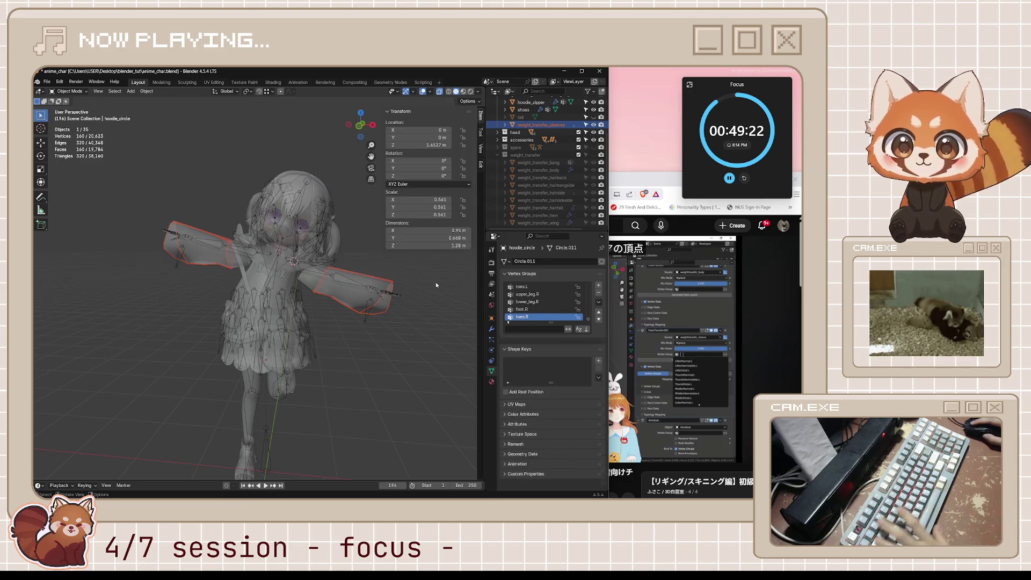
Return to object mode and show weight_transfer_sleeves' modifier stack.
click(353, 299)
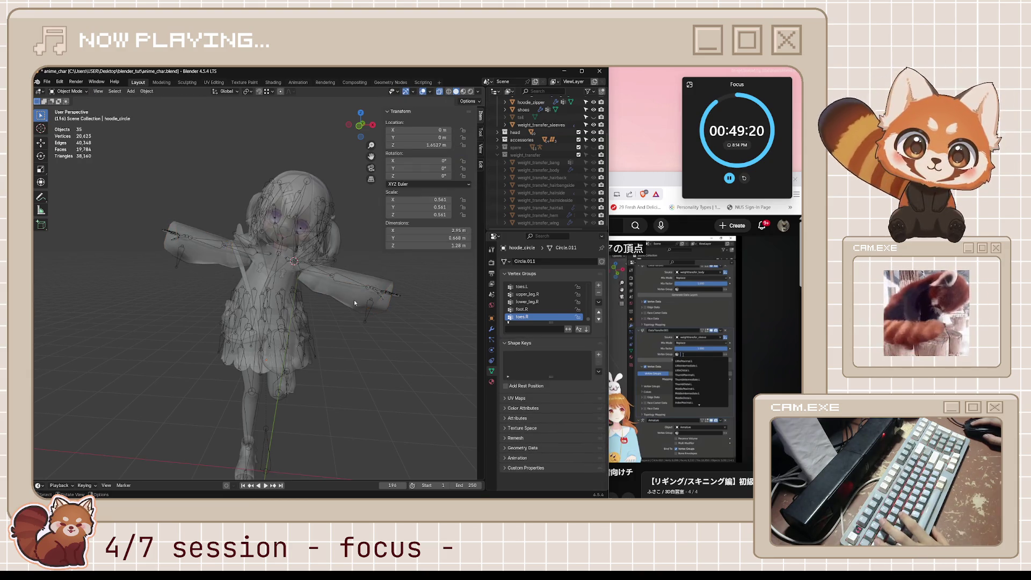
middle_drag(405, 290, 400, 288)
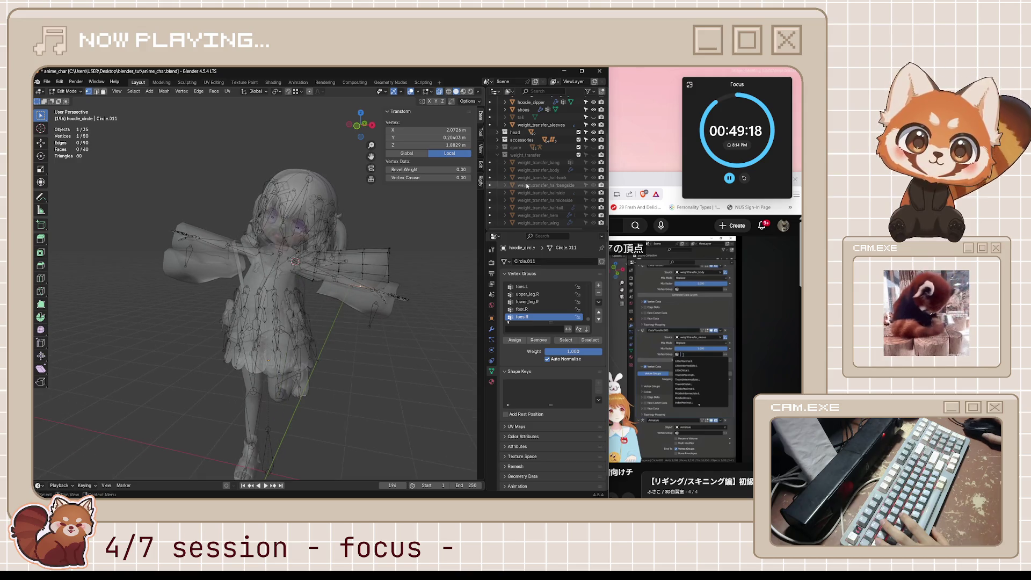
key(Tab)
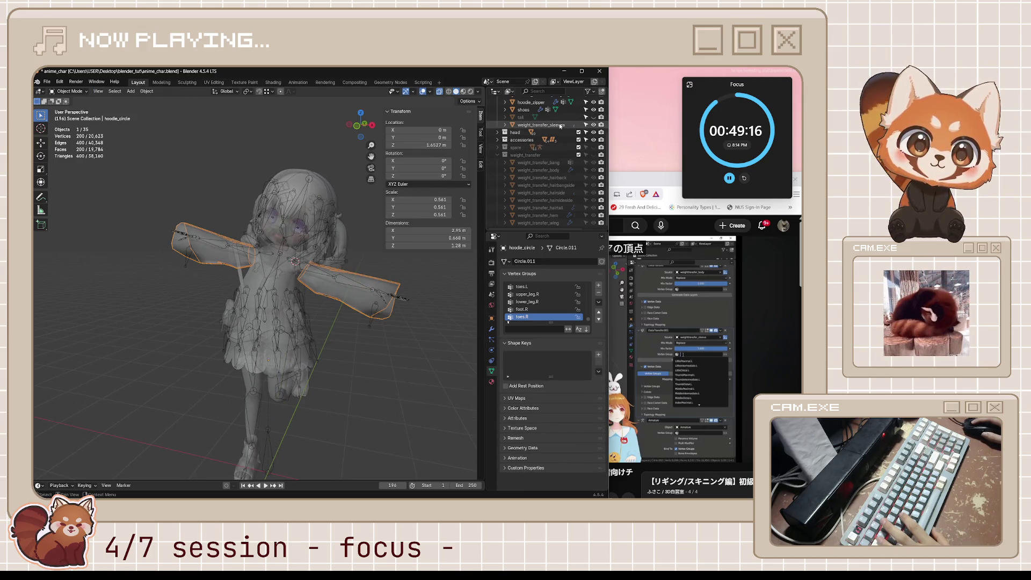
click(561, 126)
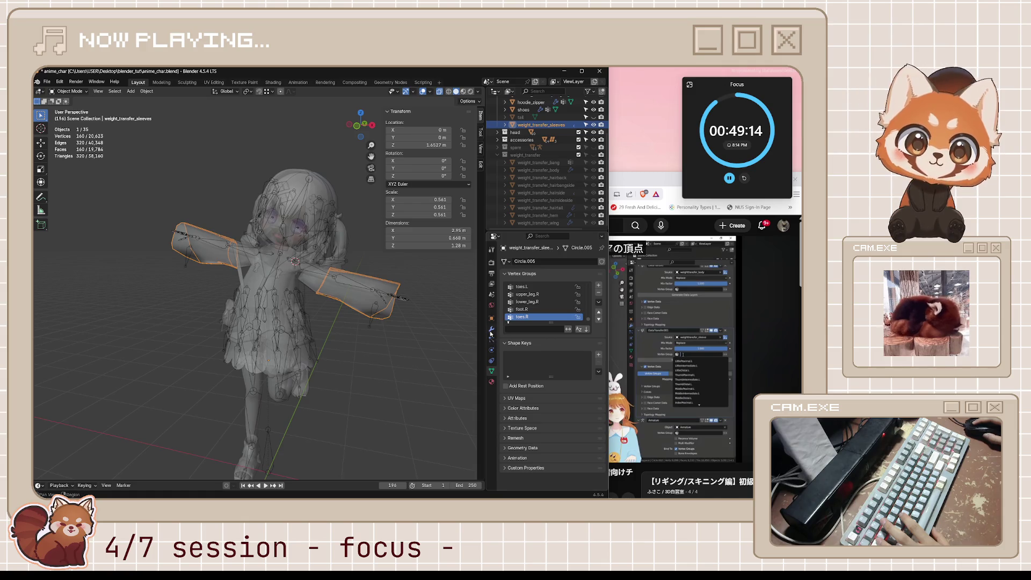
click(490, 381)
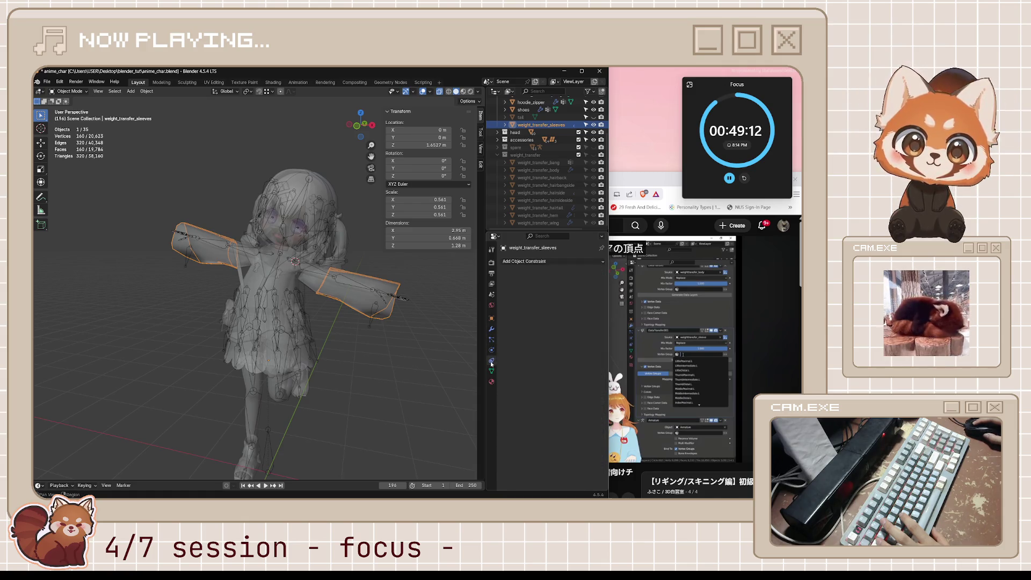
click(493, 370)
click(492, 329)
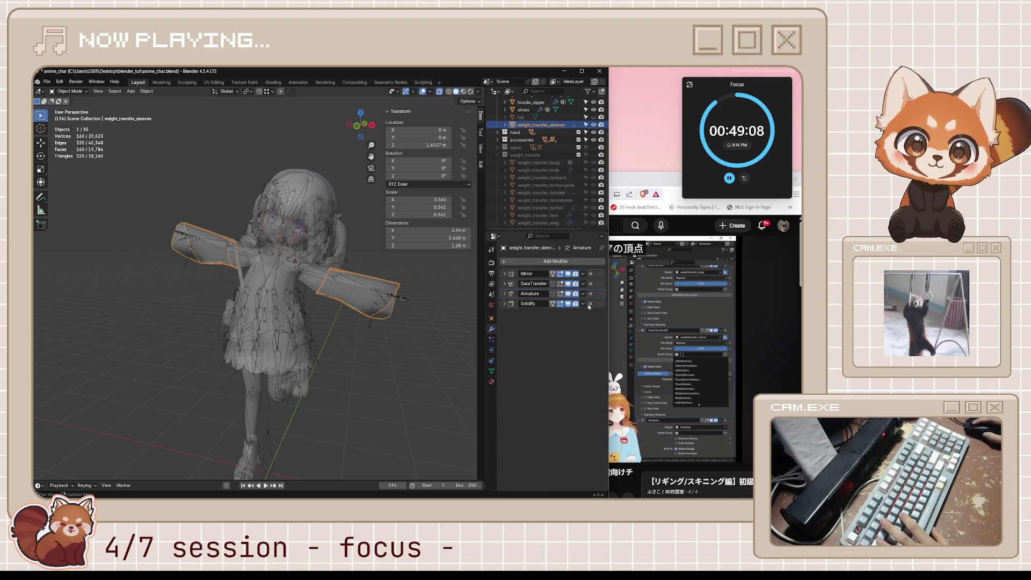
Delete the Solidify, Armature and DataTransfer modifiers, leaving only Mirror, and save.
click(591, 304)
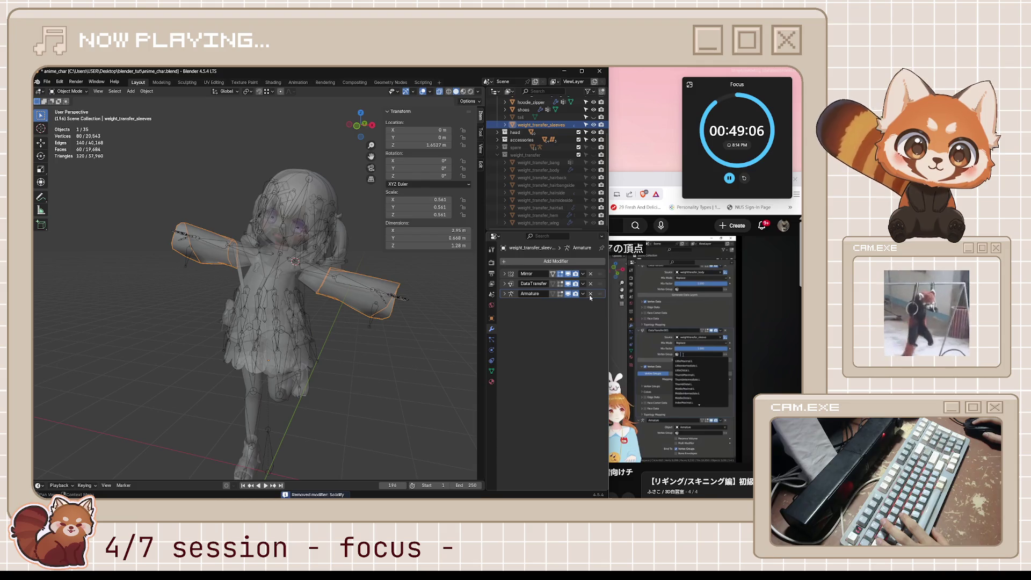
click(591, 293)
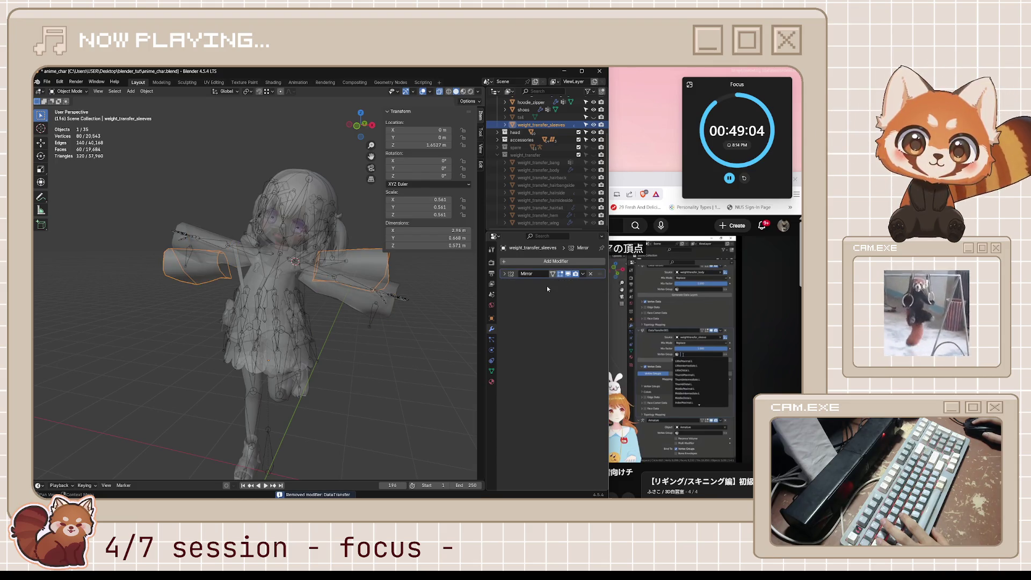
key(ctrl+s)
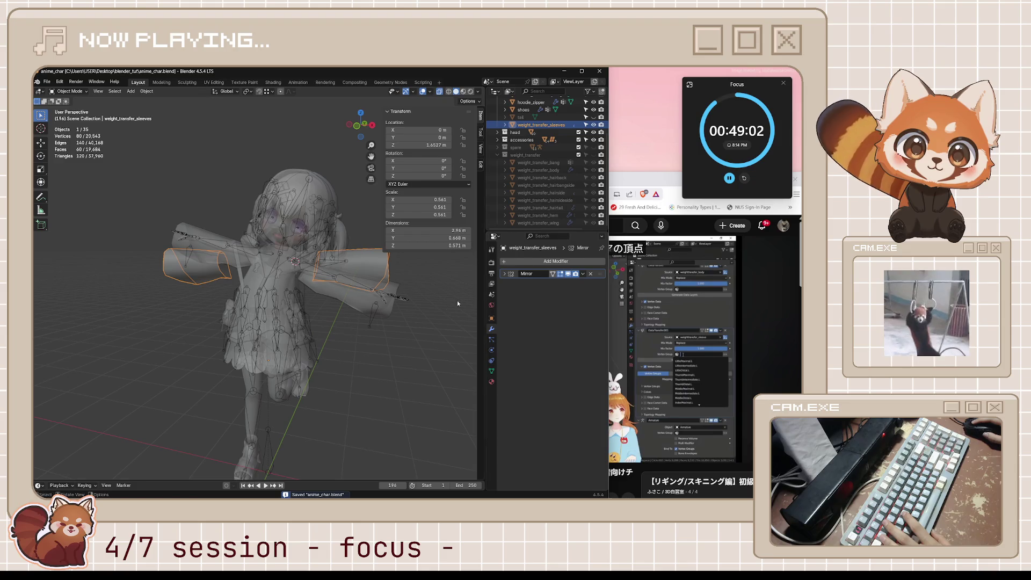
click(505, 274)
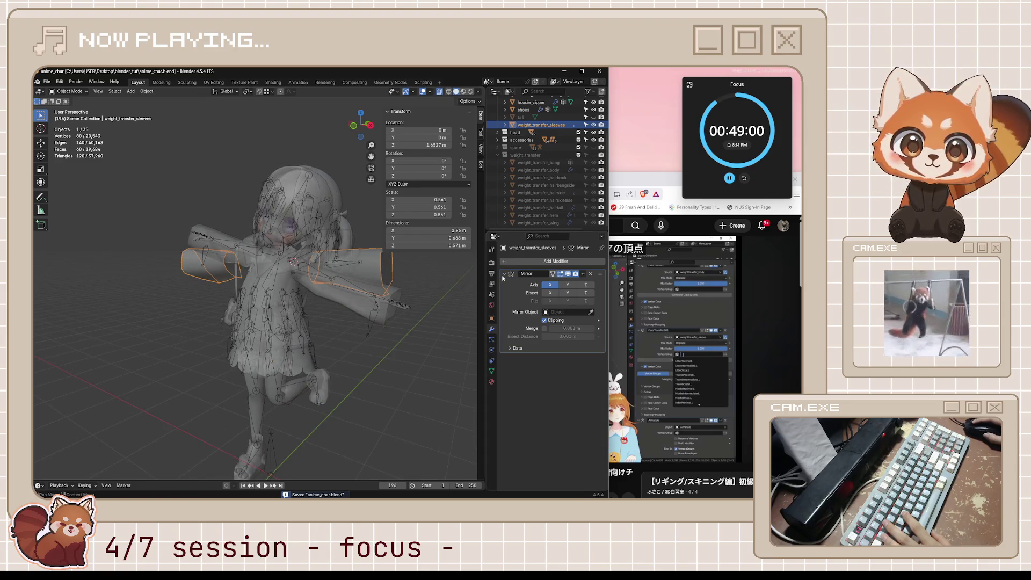
Glance at the sleeves object's vertex groups, then resume the tutorial video.
key(Tab)
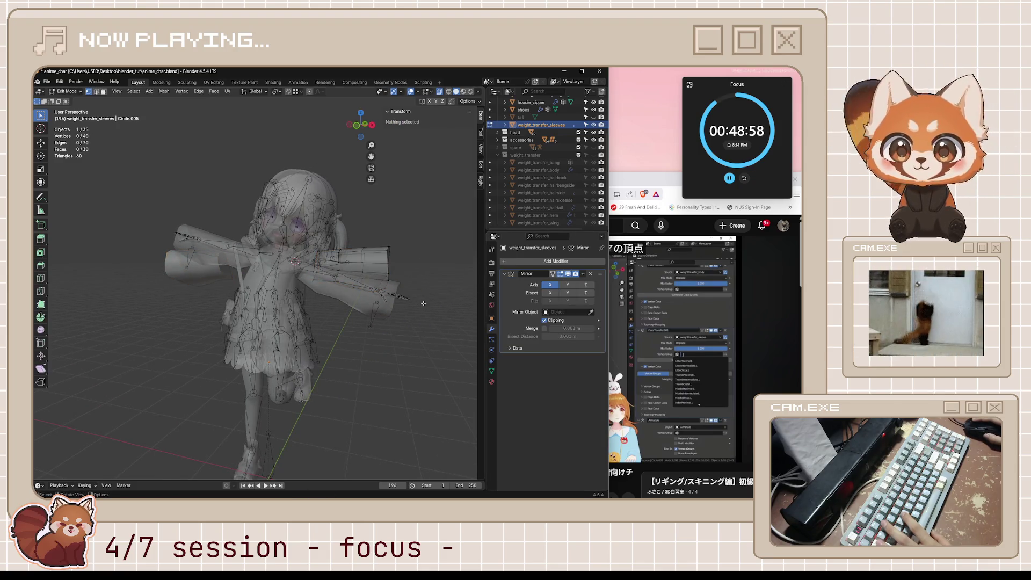
key(Tab)
middle_drag(416, 276, 406, 280)
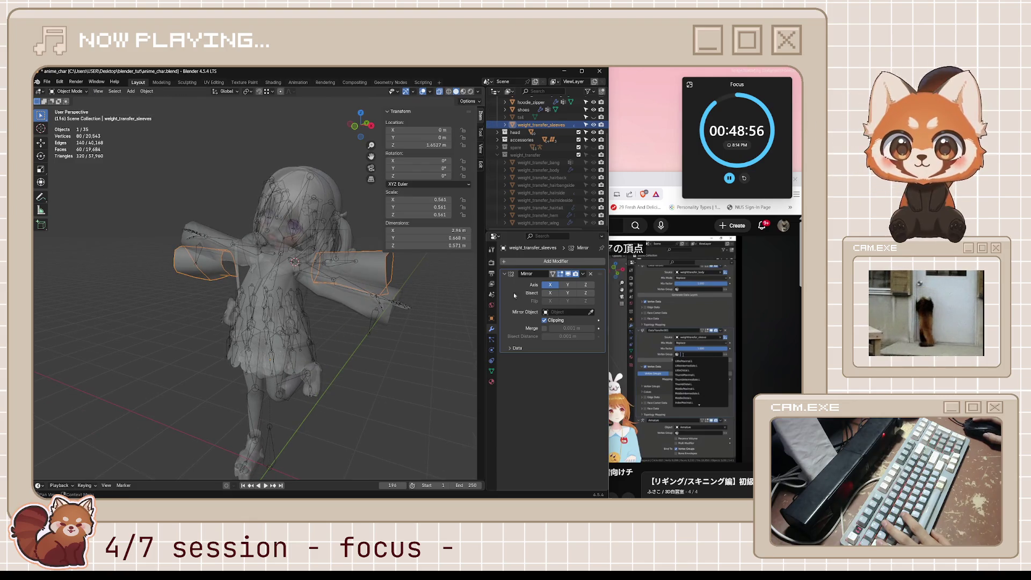
click(491, 369)
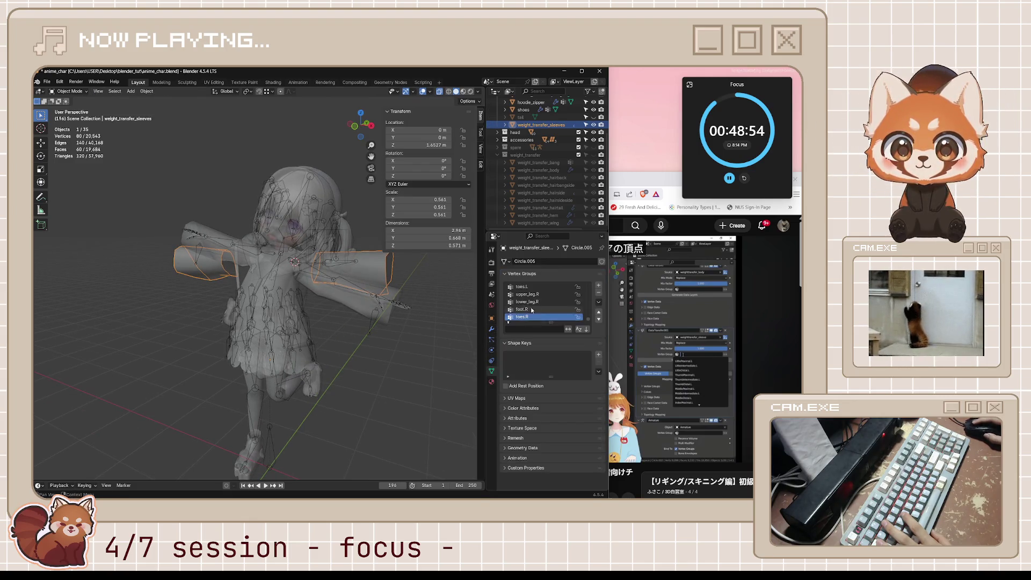
click(642, 219)
click(616, 319)
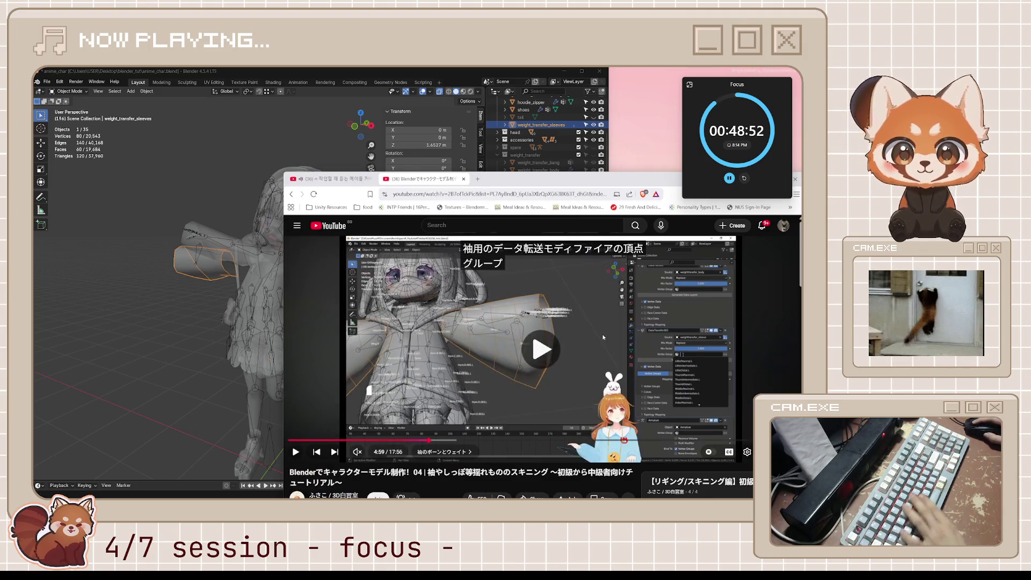
Rewind the tutorial to about 1:54 where the sleeve objects are selected.
key(Left)
key(Left)
key(Left)
key(Left)
key(Left)
key(Left)
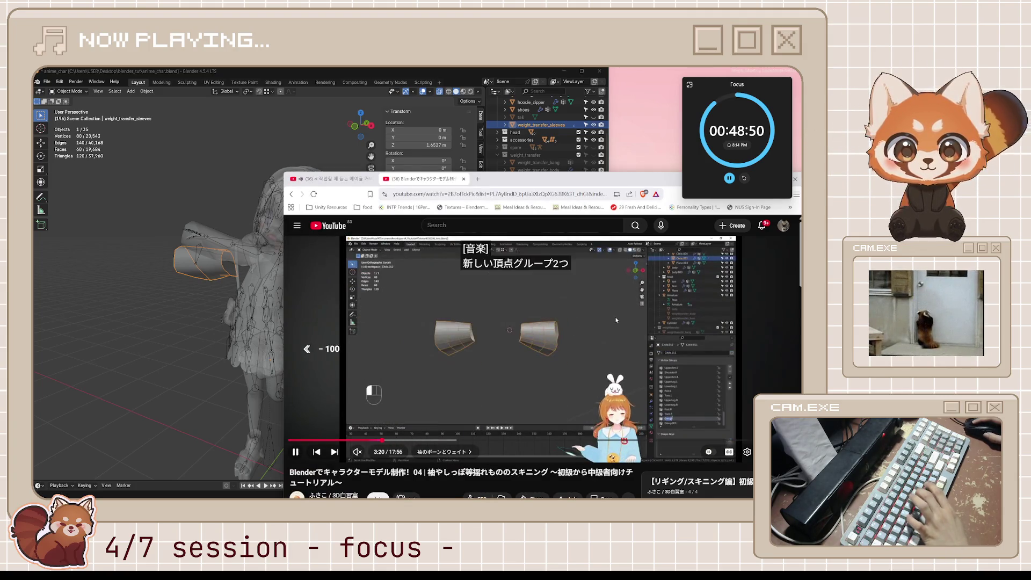
key(Left)
key(Left)
key(Left)
key(Left)
key(Left)
key(Left)
key(Left)
key(Left)
key(Left)
key(Left)
key(Left)
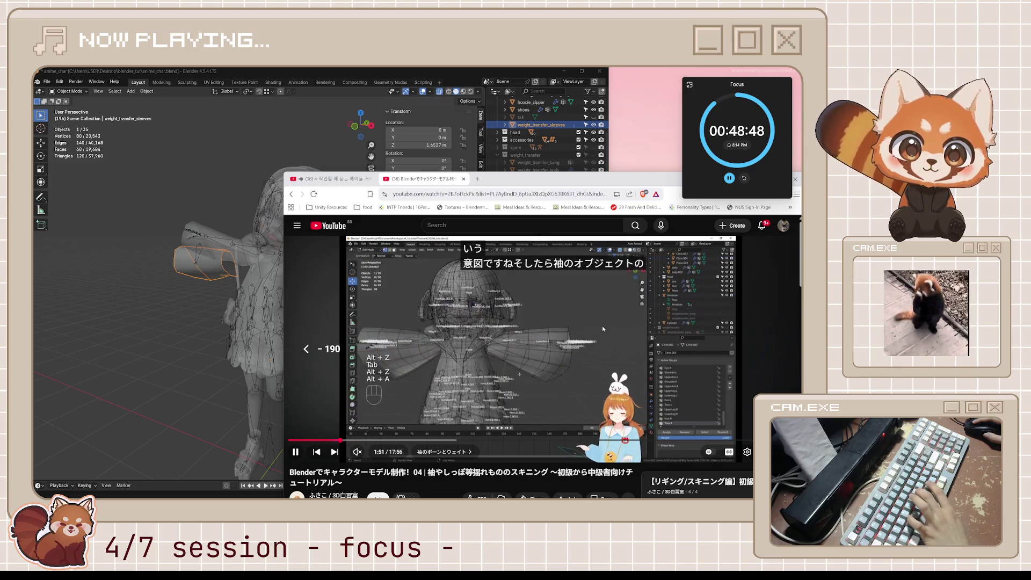
key(Left)
key(Left)
key(Right)
key(Right)
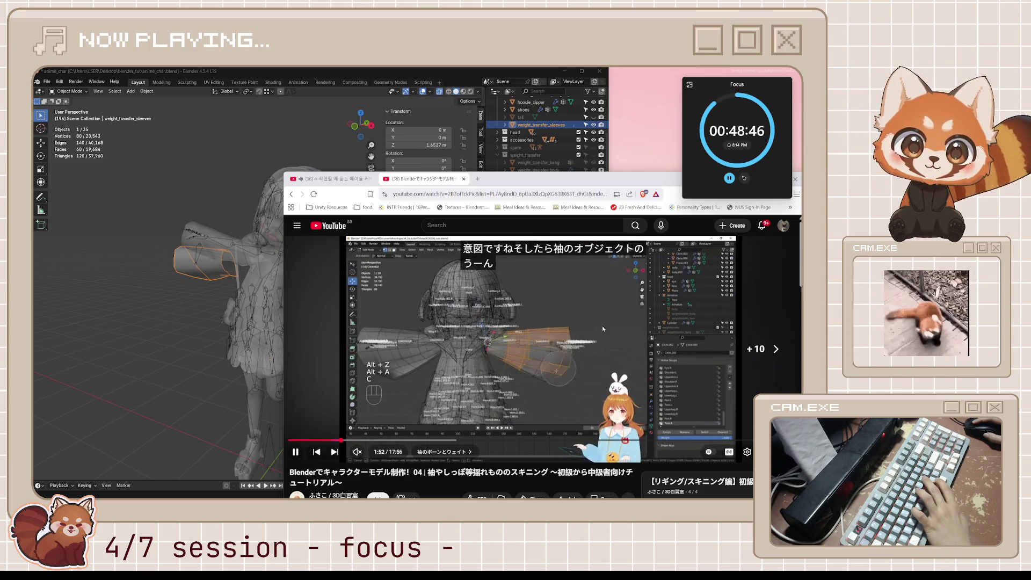
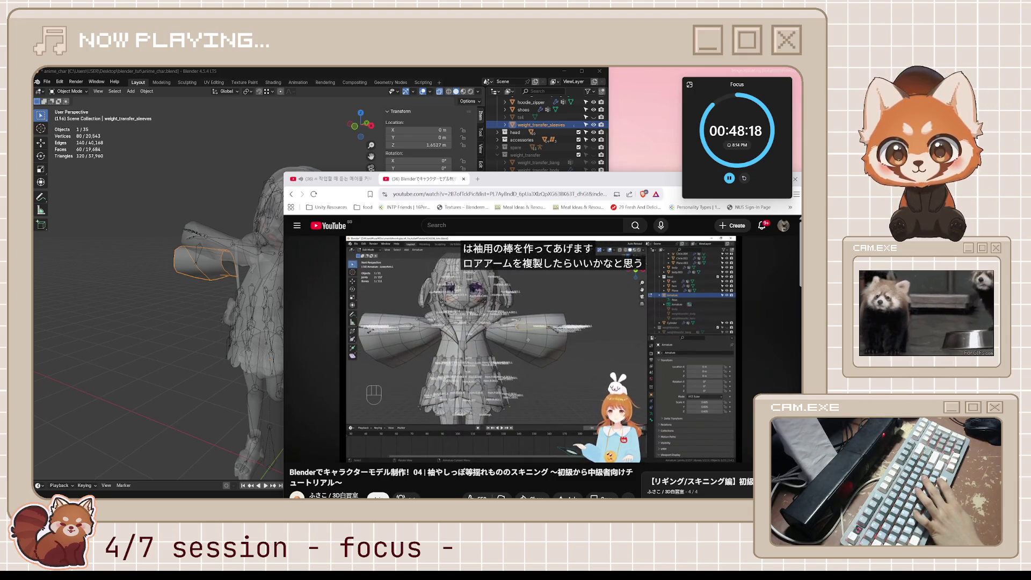
Seek the tutorial forward to 3:24, pause on the vertex-group part, and bring Blender to the front.
key(Right)
key(Right)
key(Right)
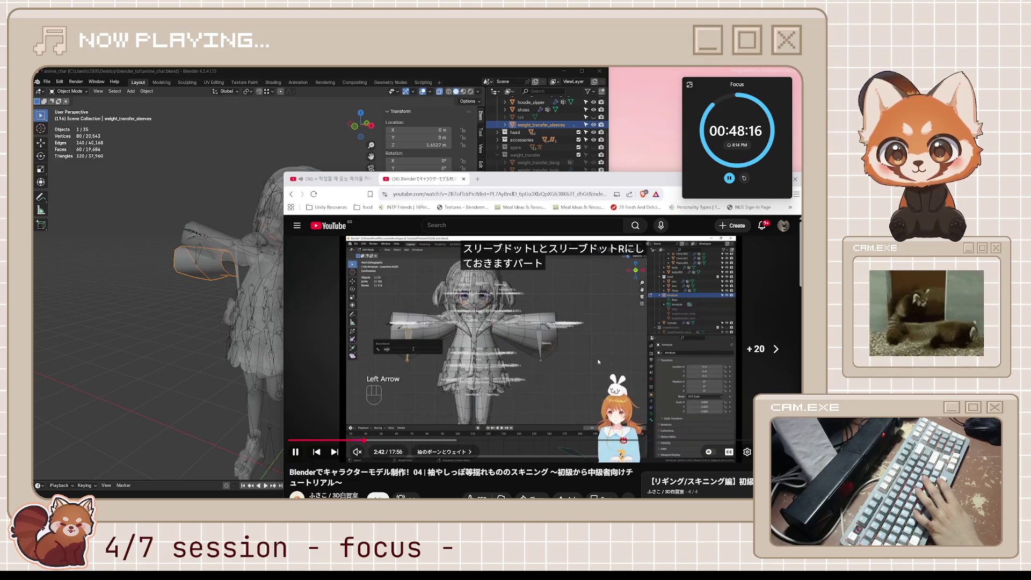
key(Right)
key(Right)
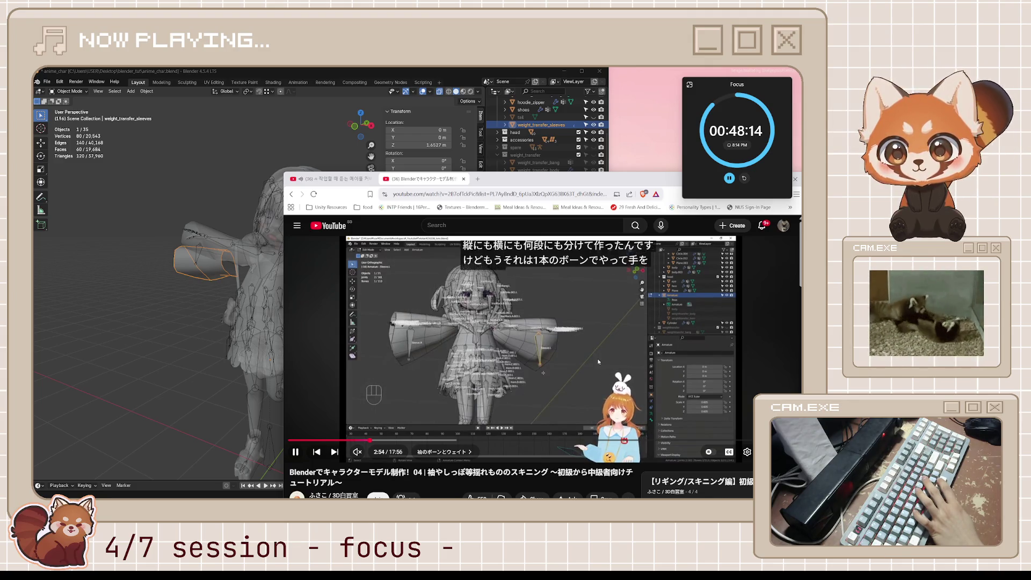
key(Right)
key(Right)
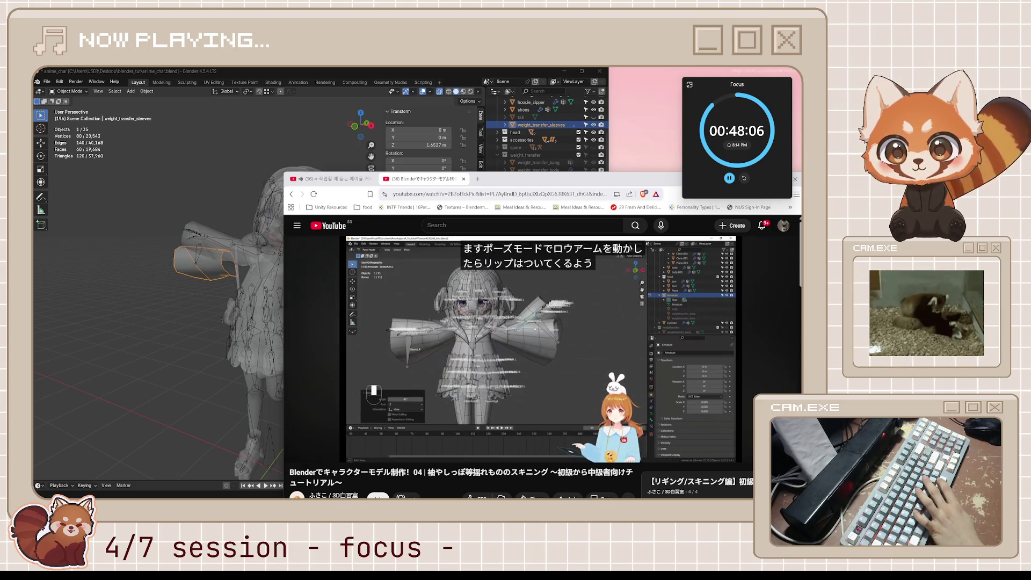
key(l)
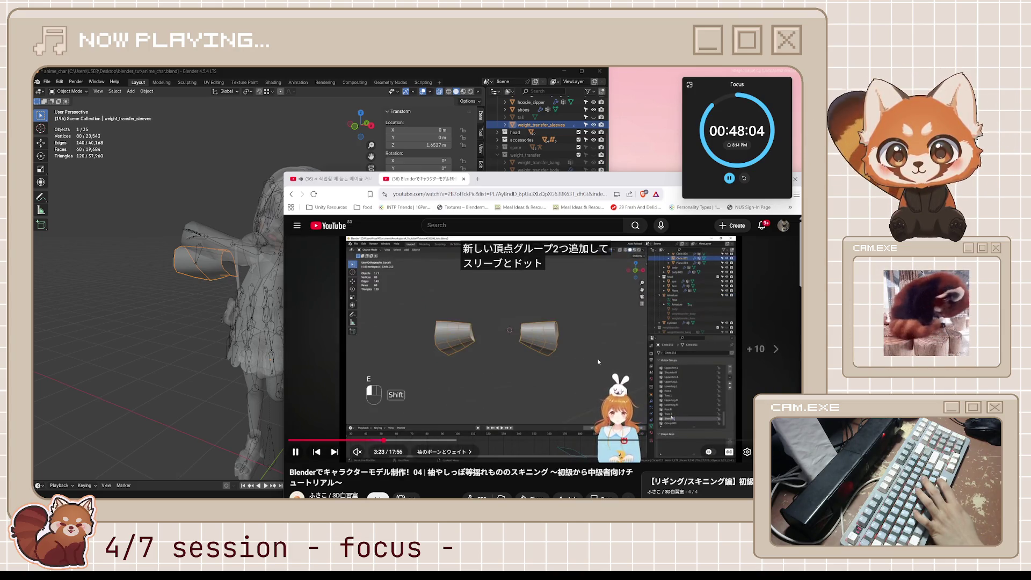
key(k)
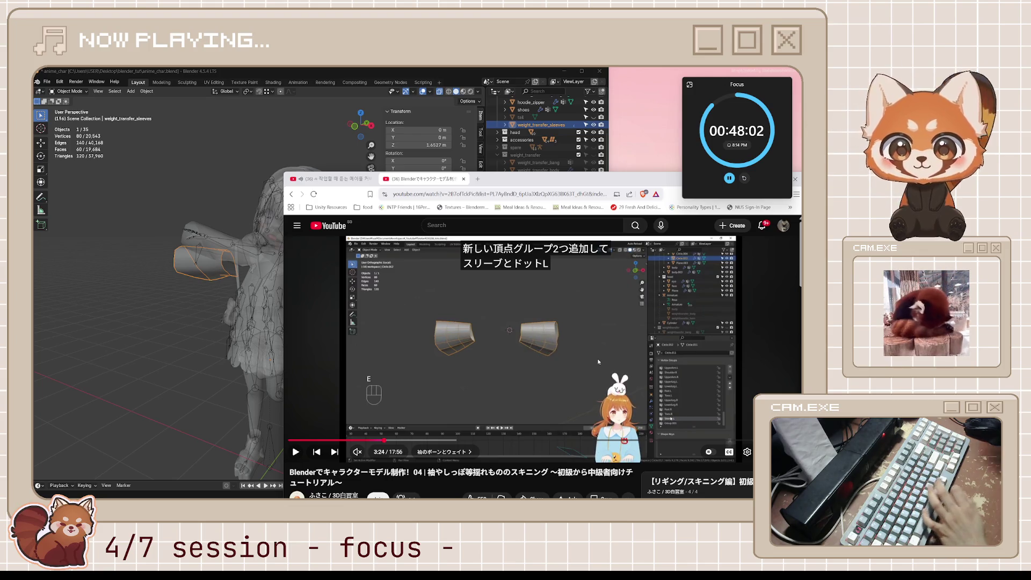
click(374, 69)
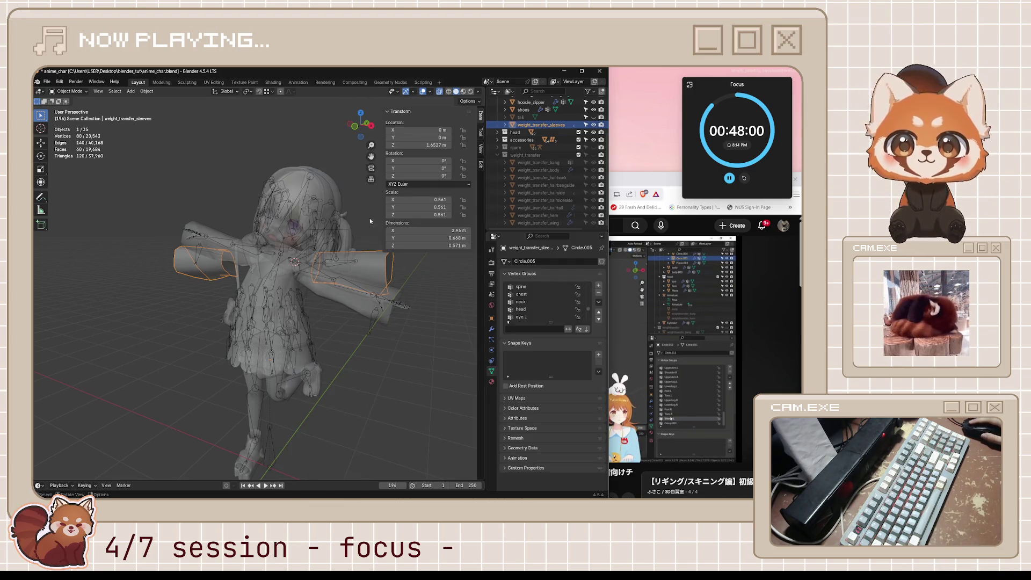
Rename the new vertex groups to sleeve.L and sleeve.R and save the blend file.
key(ctrl+s)
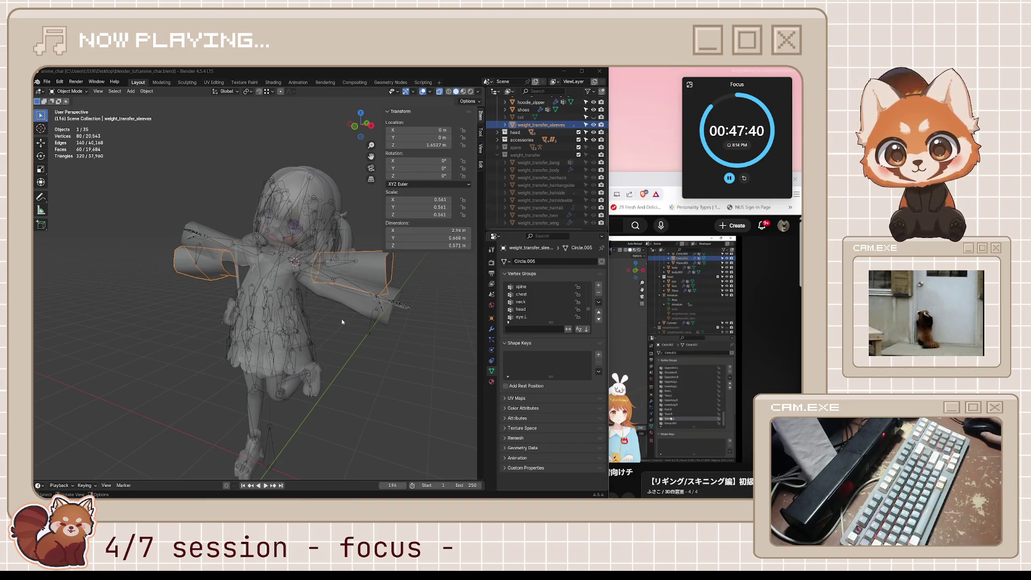
middle_drag(342, 322, 322, 305)
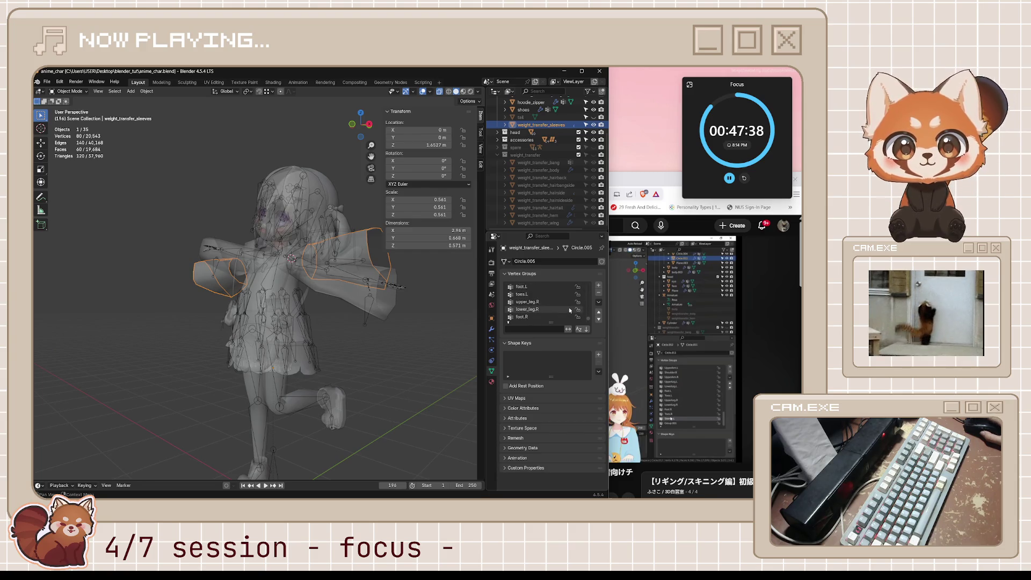
scroll(569, 308, down, 2)
click(598, 286)
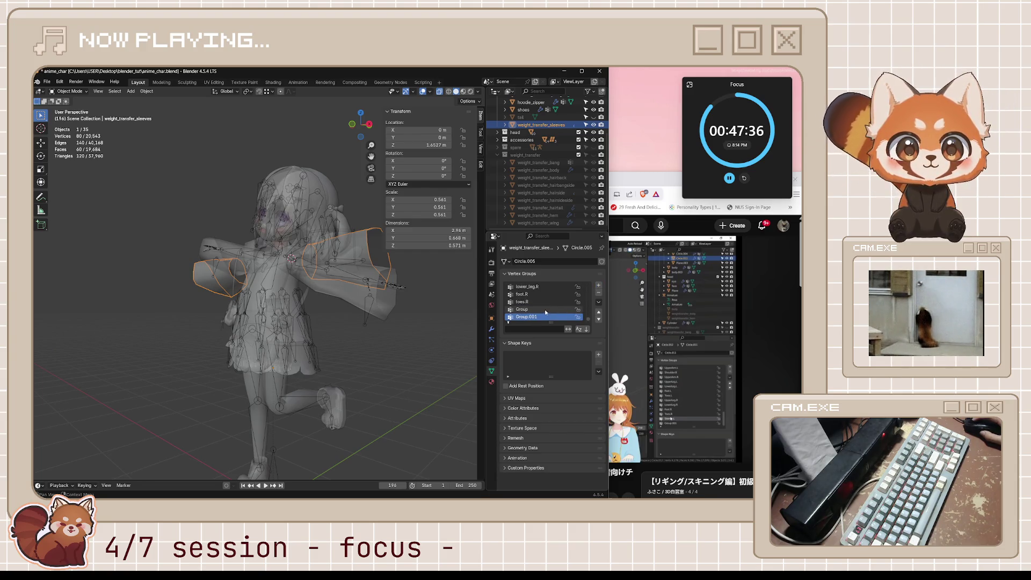
double_click(528, 310)
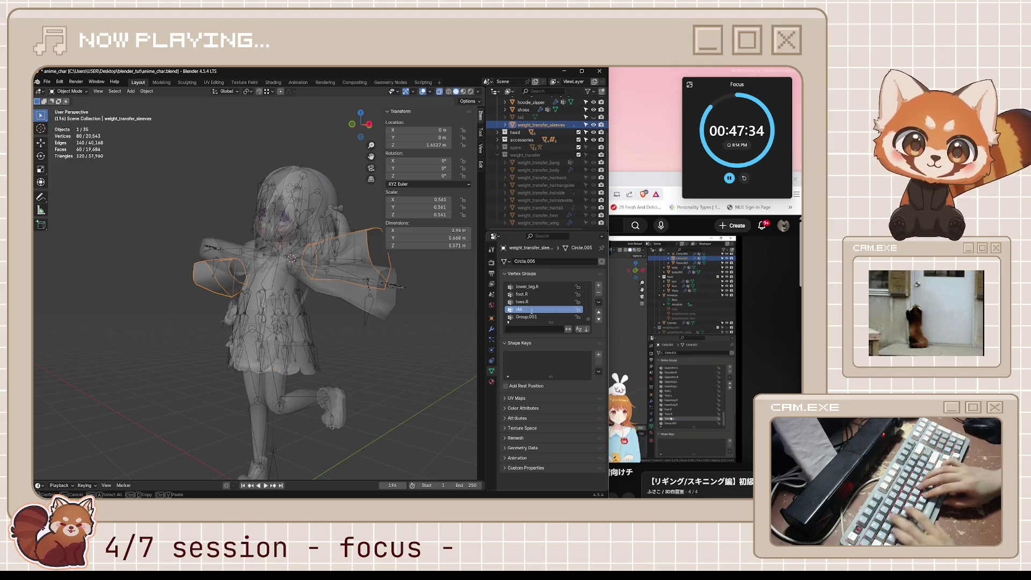
text(sleeve.L)
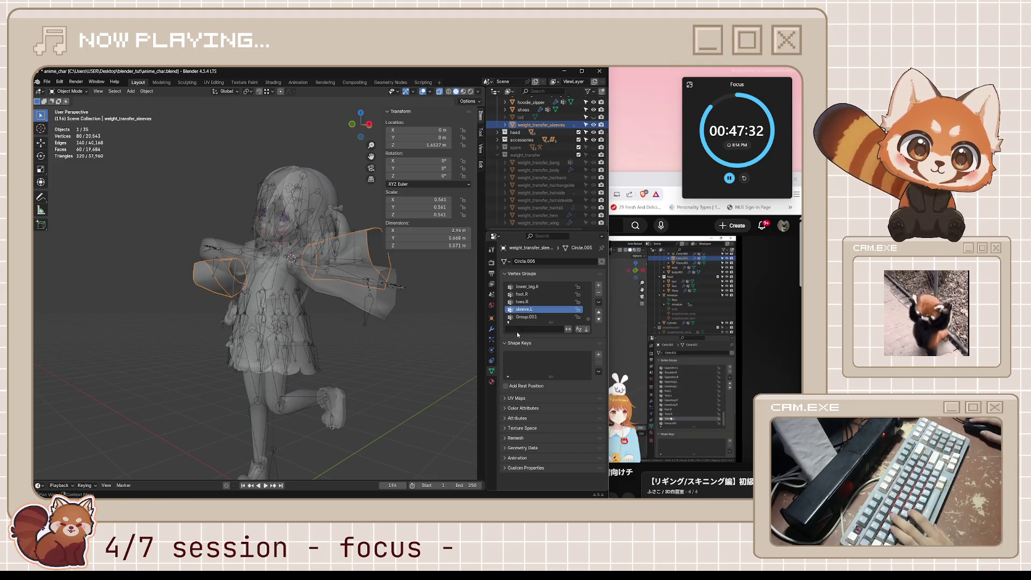
click(534, 318)
text(sleeve.R)
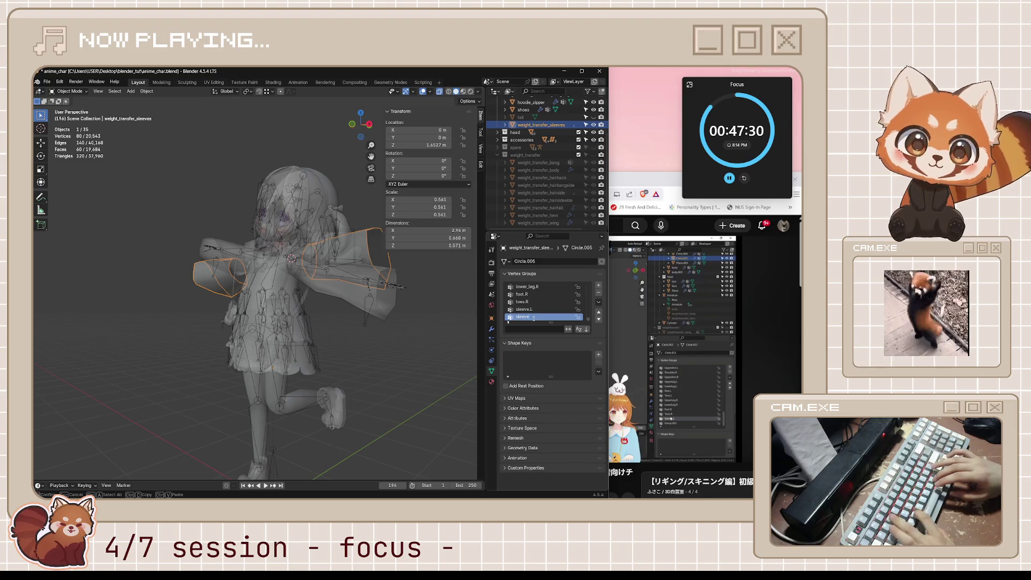
key(Return)
key(ctrl+s)
With sleeve.L active, box-select one sleeve's vertices in Edit Mode, exit, and select the armature.
middle_drag(346, 323, 405, 329)
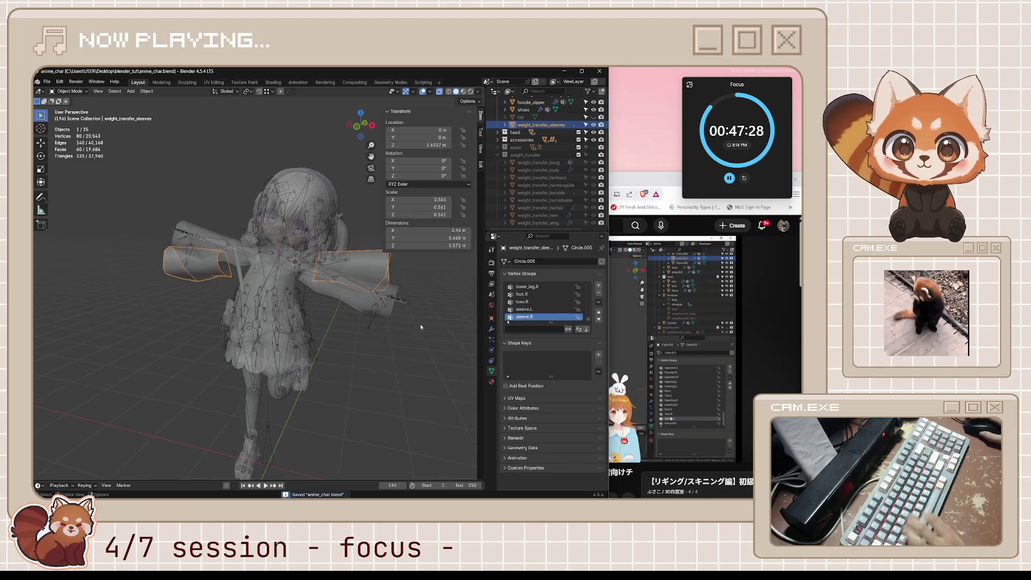
click(519, 311)
key(Tab)
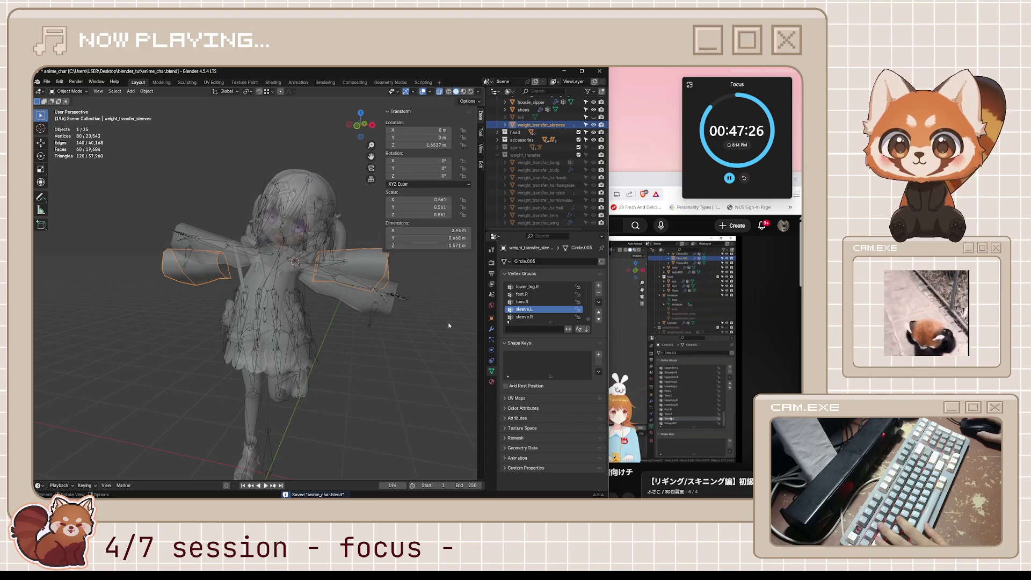
drag(287, 205, 354, 297)
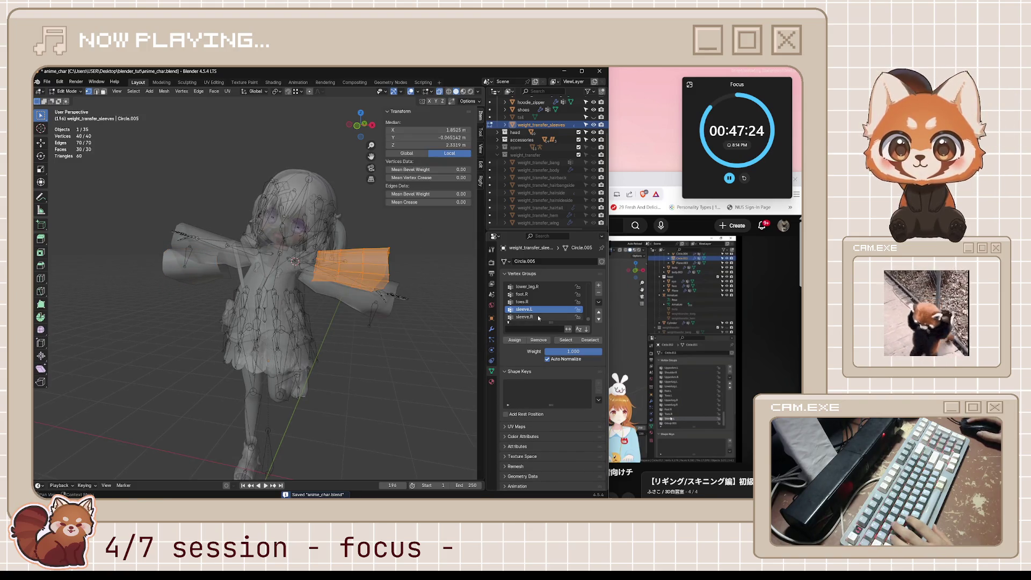
key(Tab)
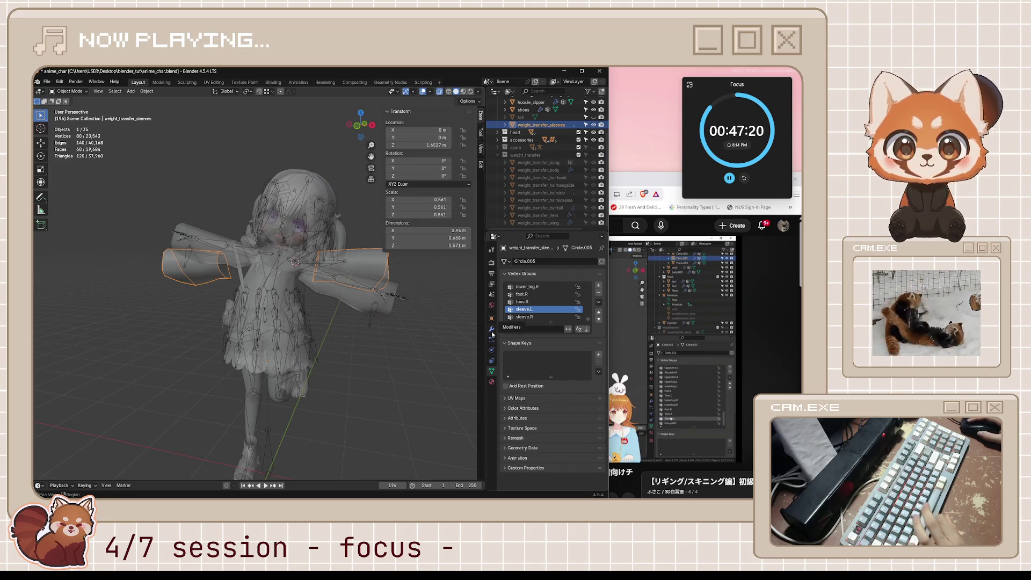
click(374, 317)
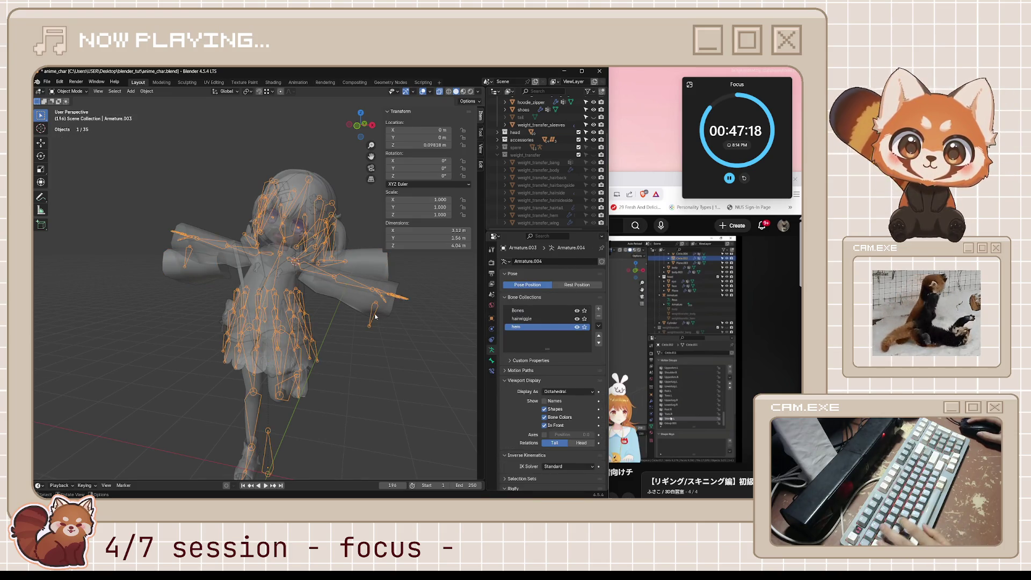
Trial-rotate the sleeve bone in Pose Mode and cancel without keeping the pose.
key(ctrl+Tab)
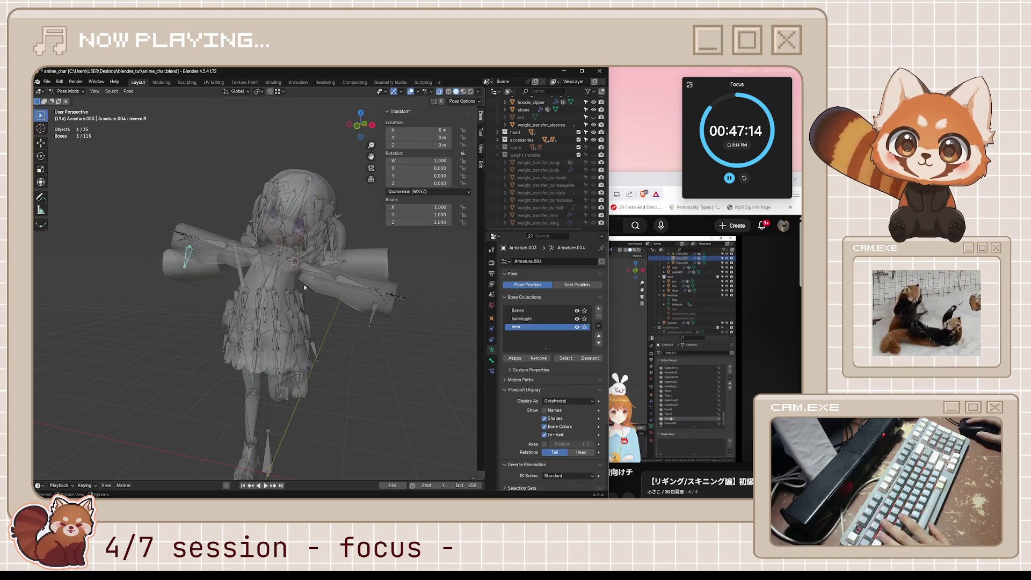
key(r)
key(Escape)
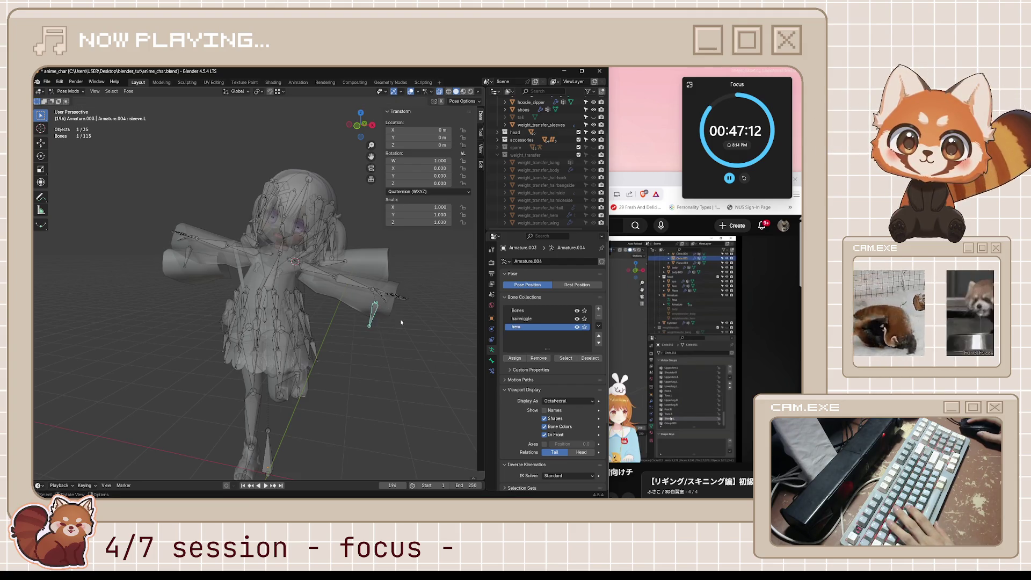
key(Escape)
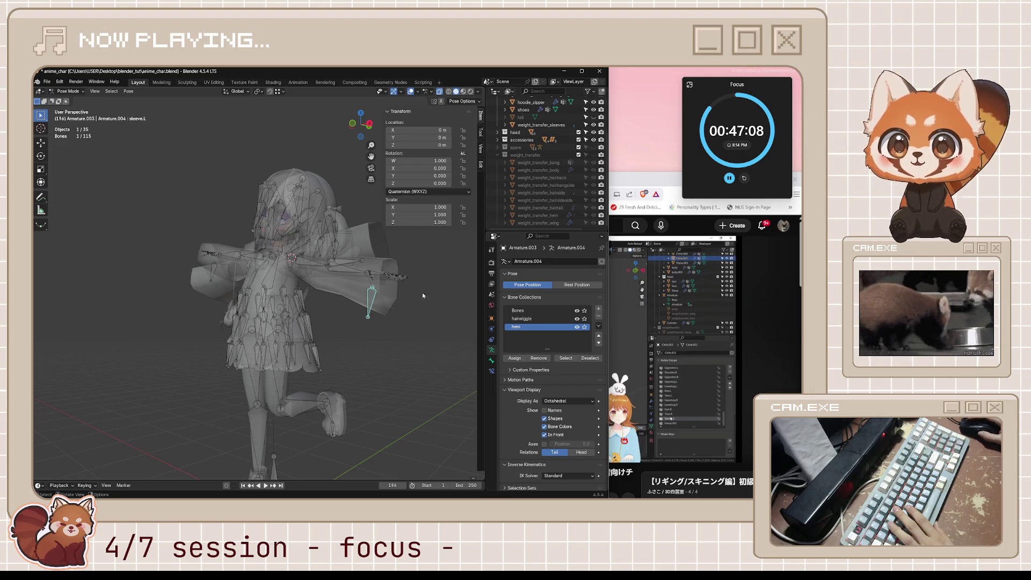
Show the Bone properties, make wing.l the active bone, and enter armature Edit Mode.
click(493, 361)
click(361, 245)
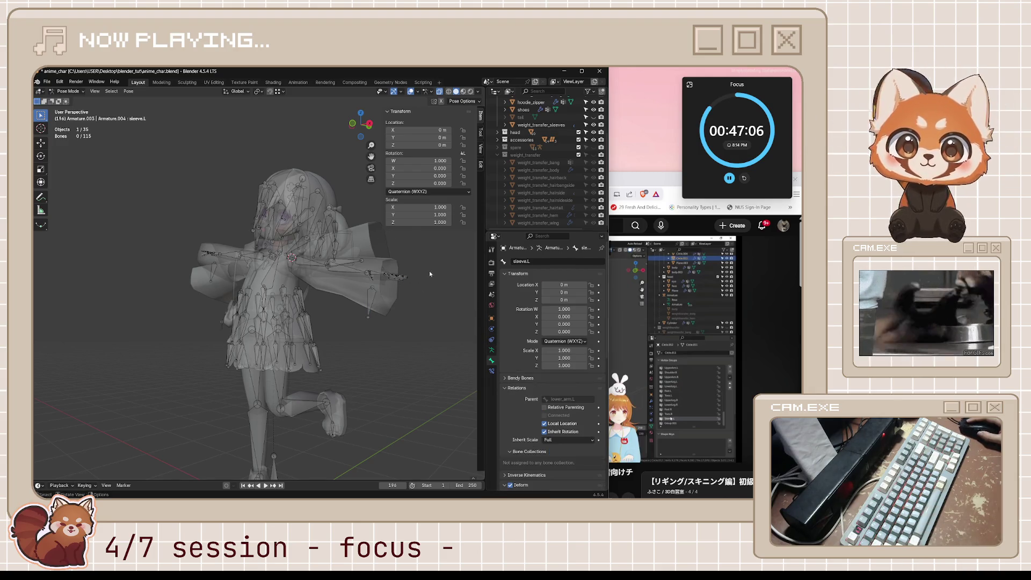
click(553, 124)
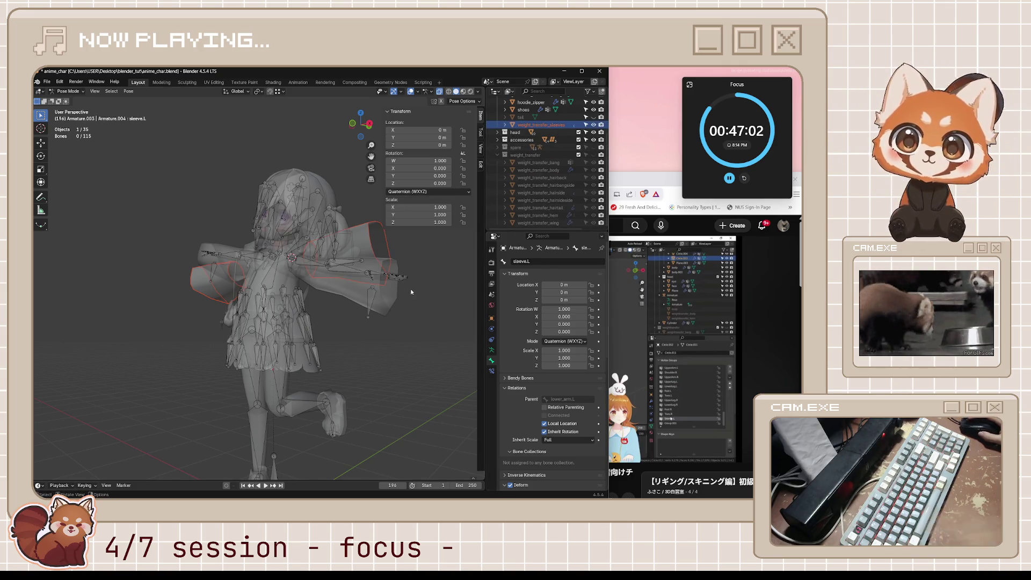
middle_drag(354, 290, 397, 297)
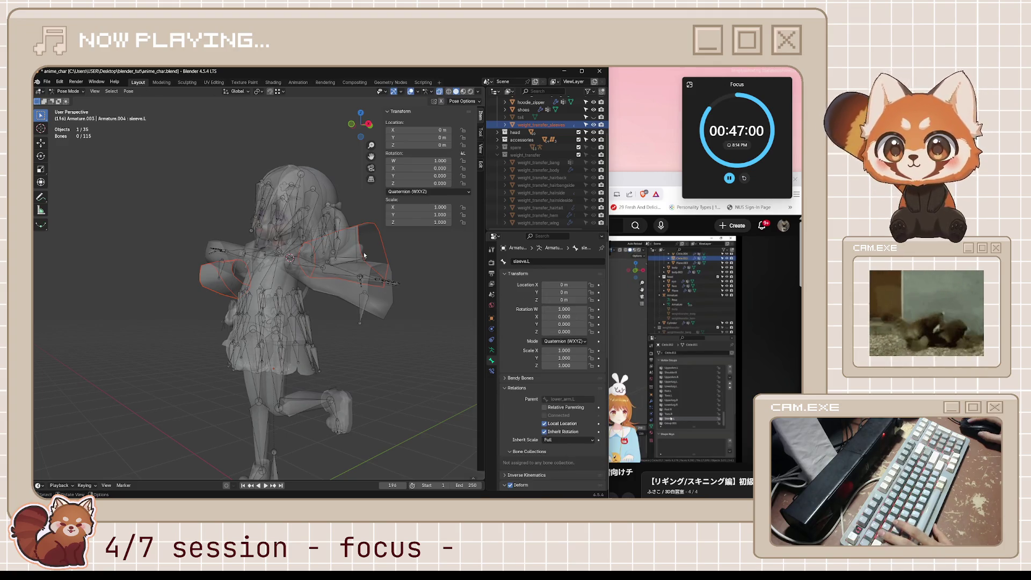
click(397, 286)
key(Tab)
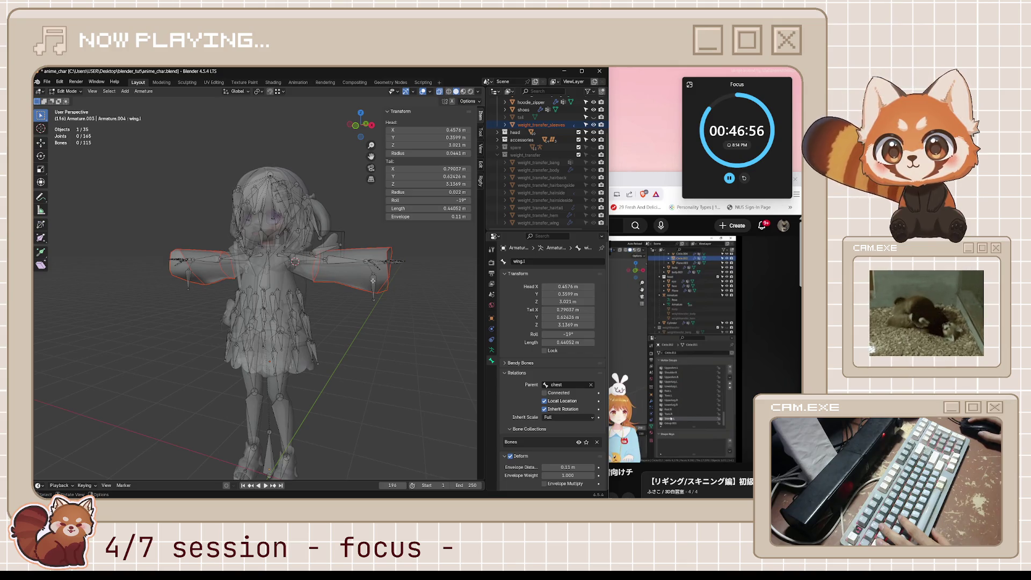
Make sleeve.L active, cycle through Object Mode back into Pose Mode, and rotate sleeve.L to check deformation.
click(392, 300)
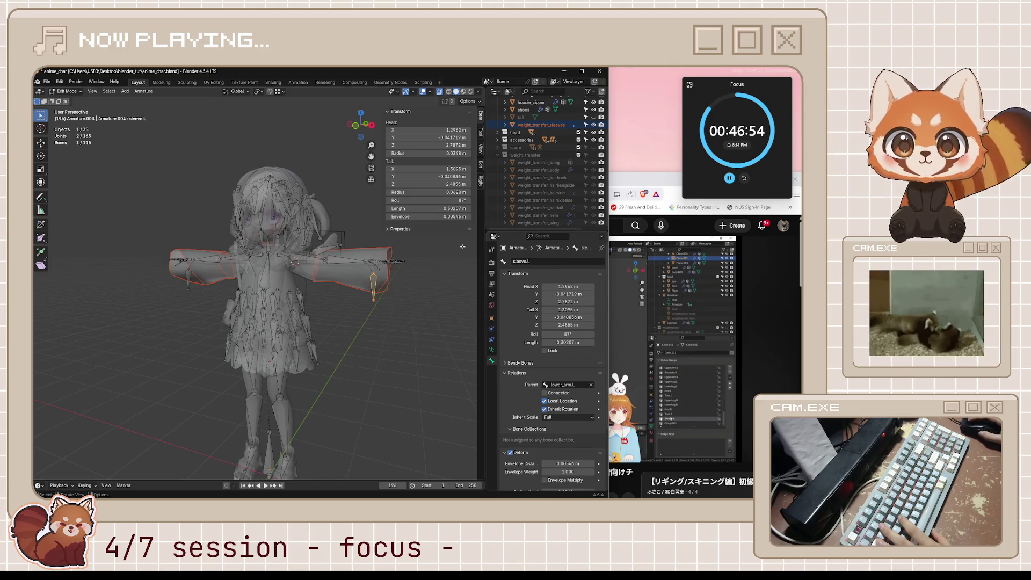
middle_drag(390, 277, 394, 322)
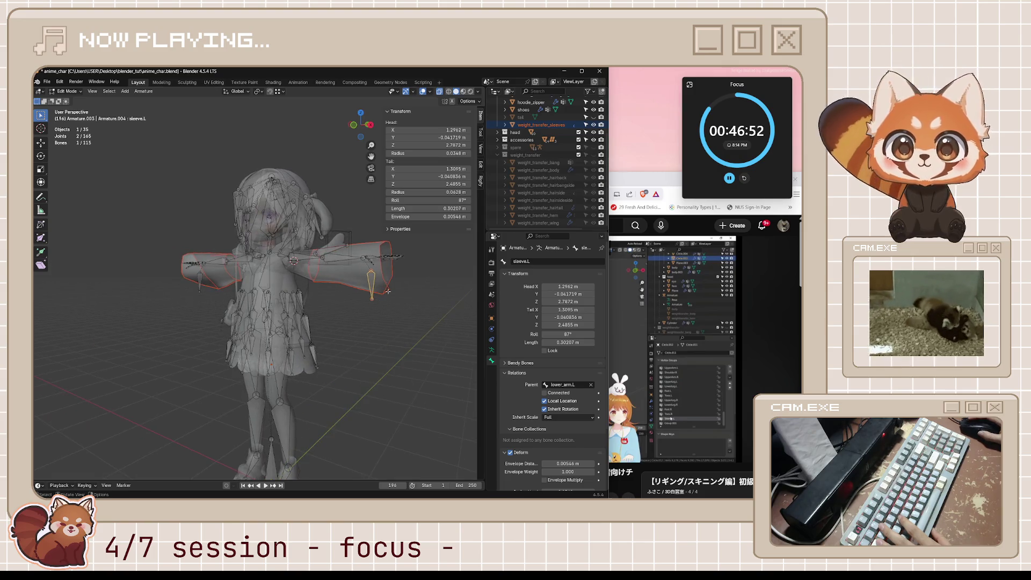
key(ctrl+Tab)
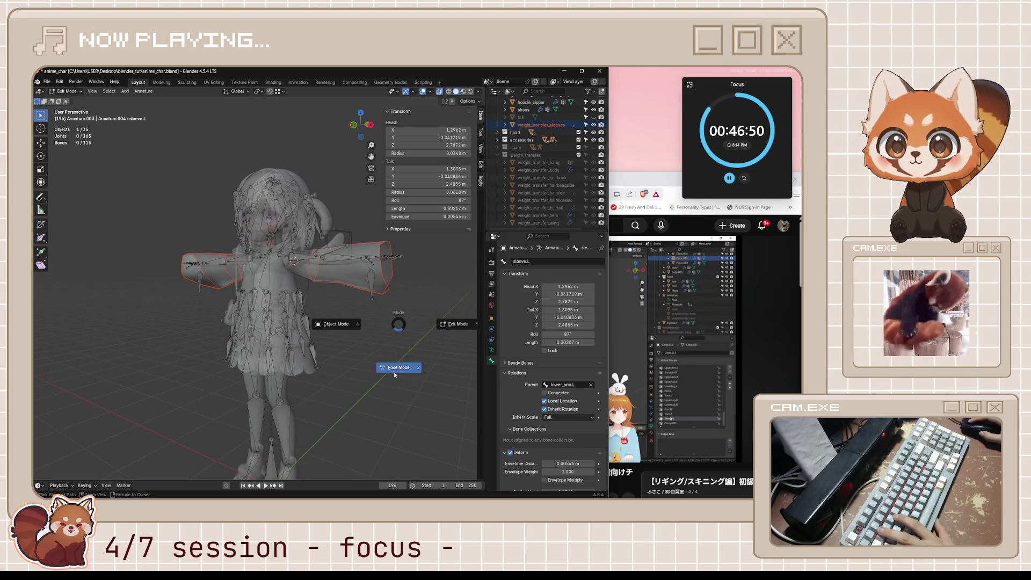
key(4)
click(420, 333)
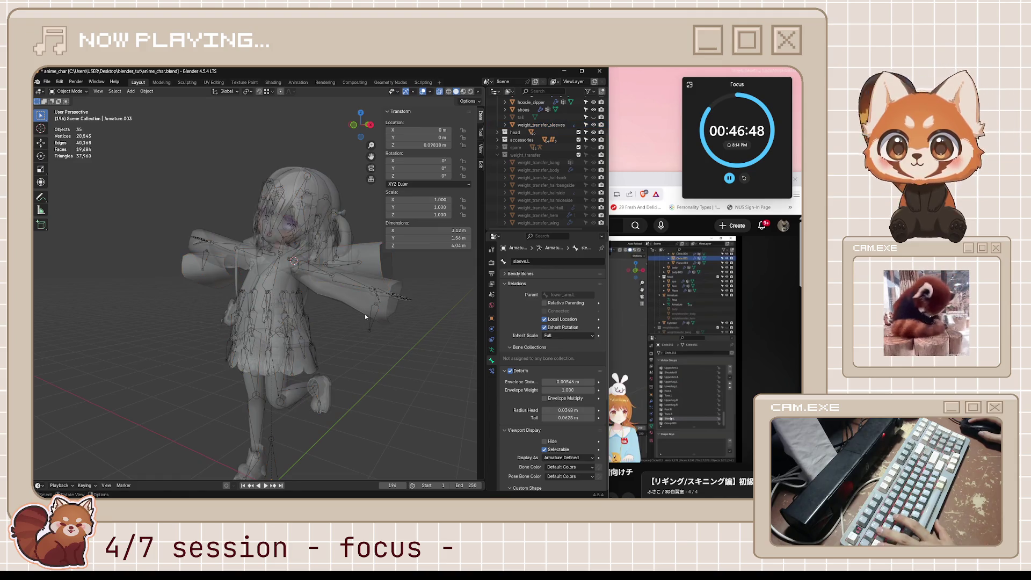
click(365, 315)
key(ctrl+Tab)
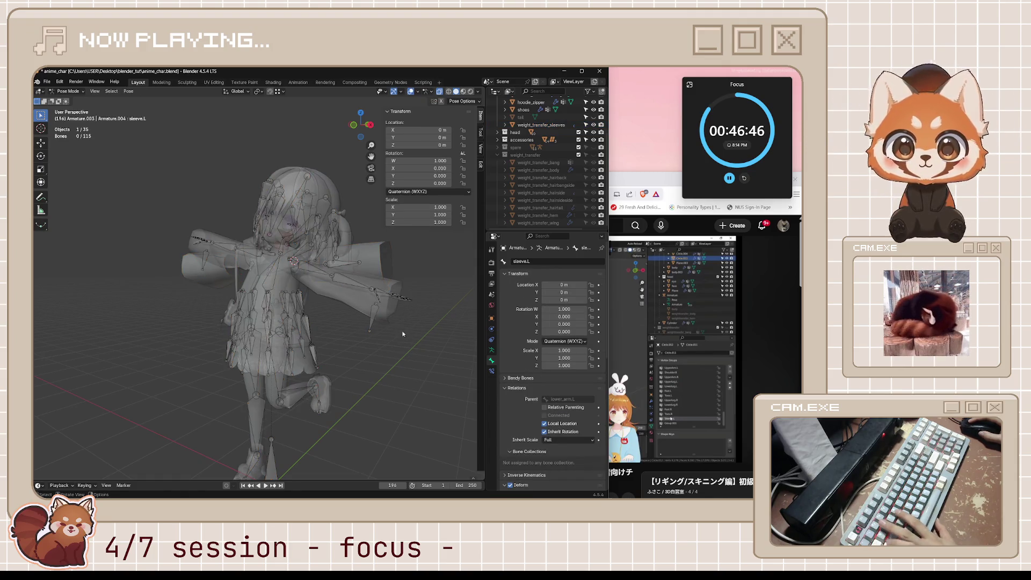
key(r)
click(388, 325)
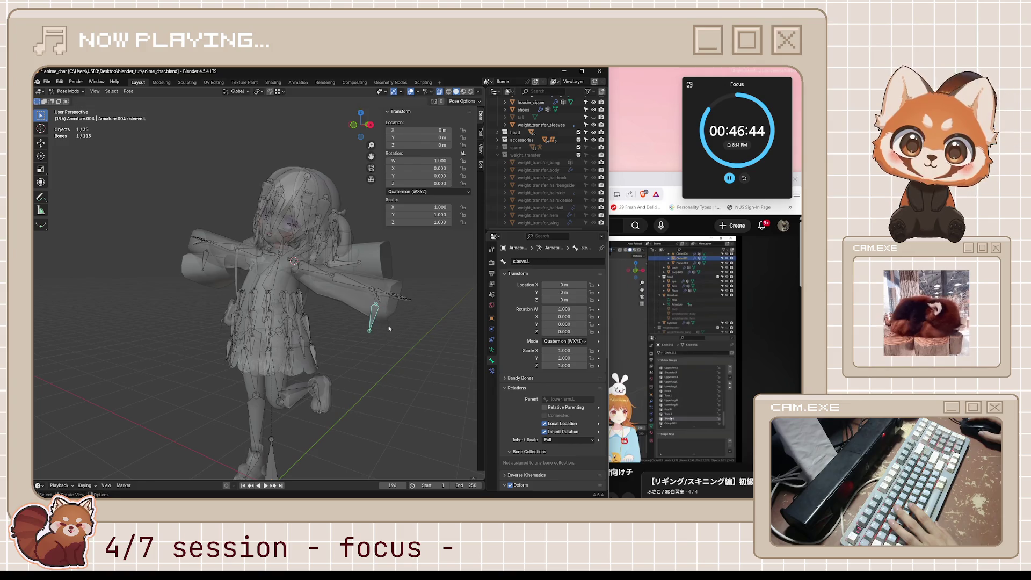
Test-rotate lower_arm.L freely and around global Z, cancelling both rotations.
middle_drag(388, 325, 355, 267)
click(353, 266)
key(r)
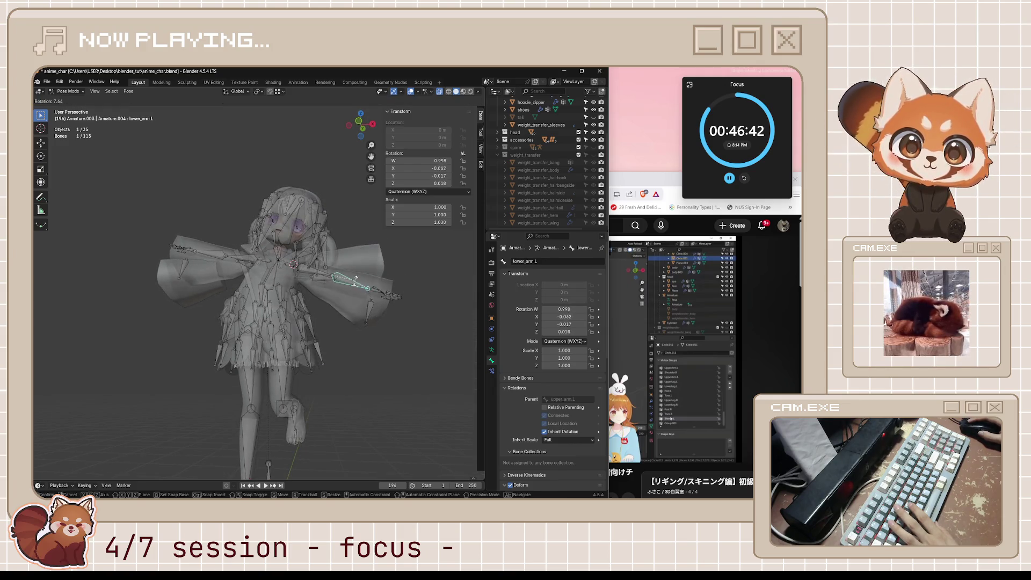
key(Escape)
middle_drag(362, 294, 345, 303)
key(r)
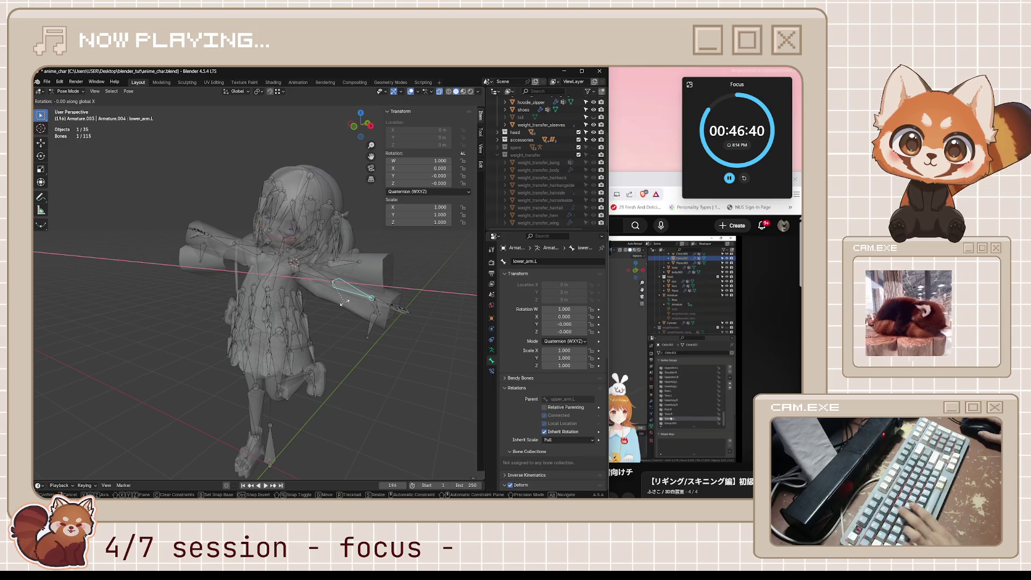
key(z)
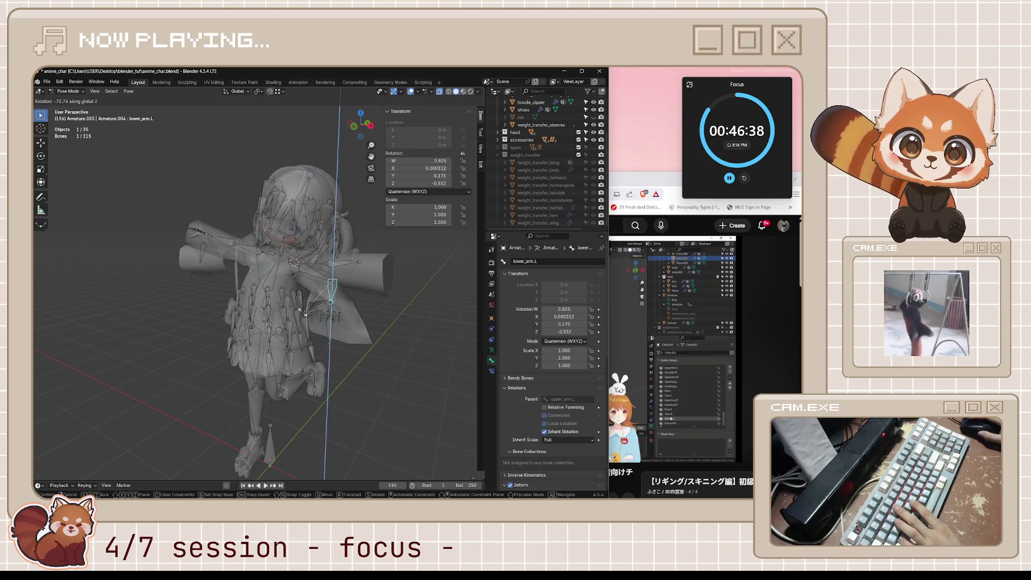
key(Escape)
Reselect sleeve.L, save the file, and return the armature to Object Mode.
click(376, 318)
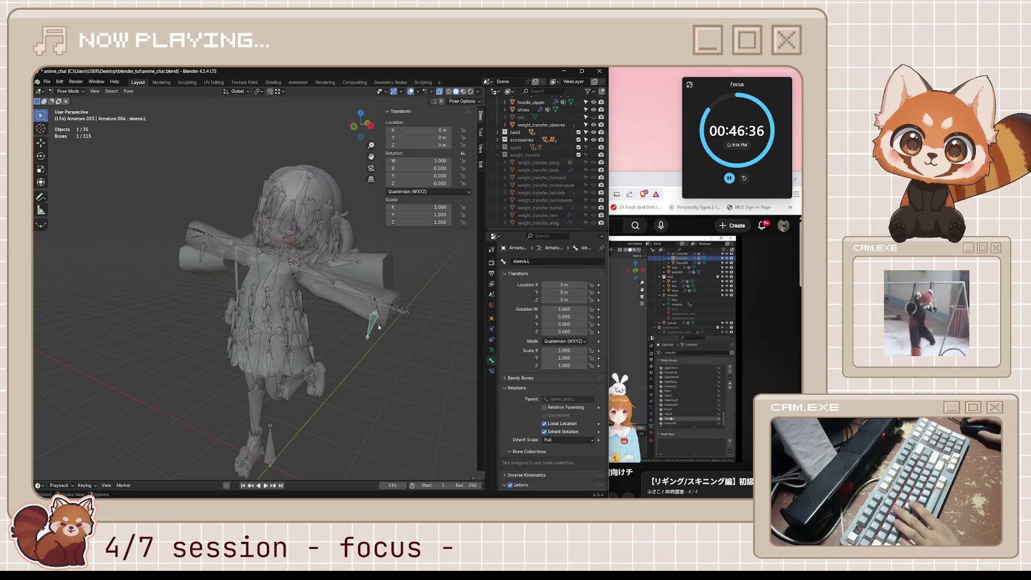
middle_drag(398, 314, 408, 315)
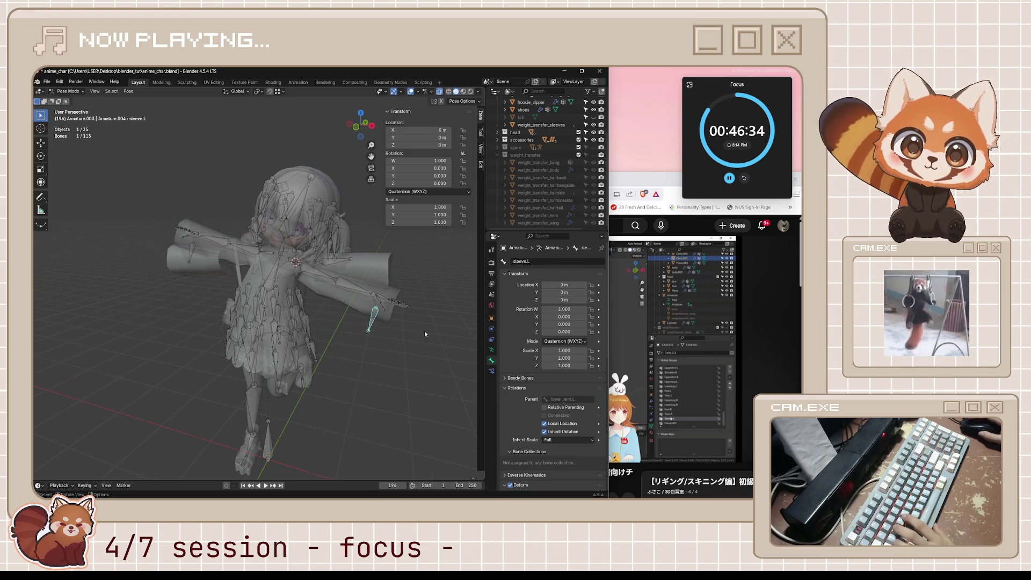
key(ctrl+s)
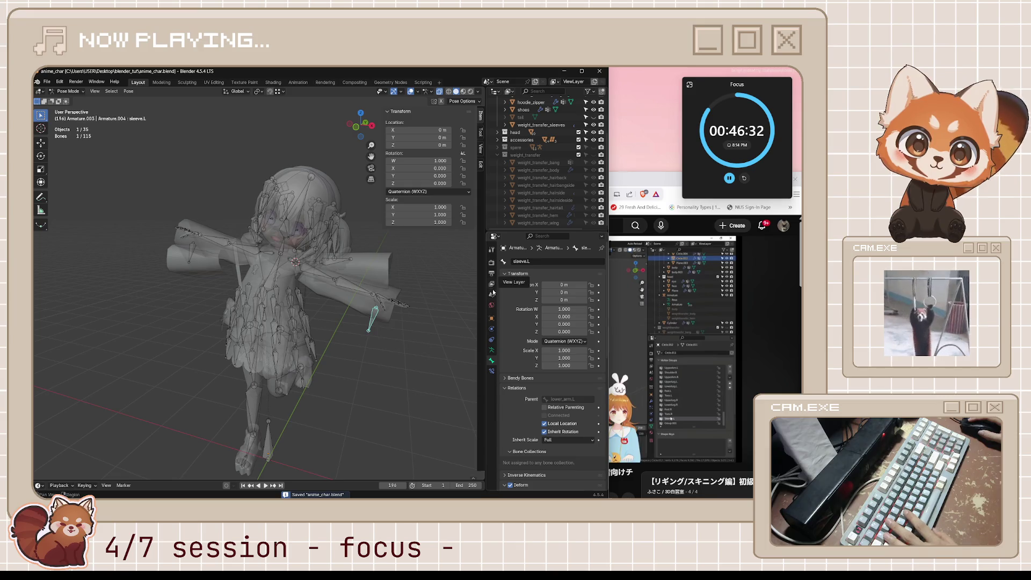
key(ctrl+Tab)
click(383, 334)
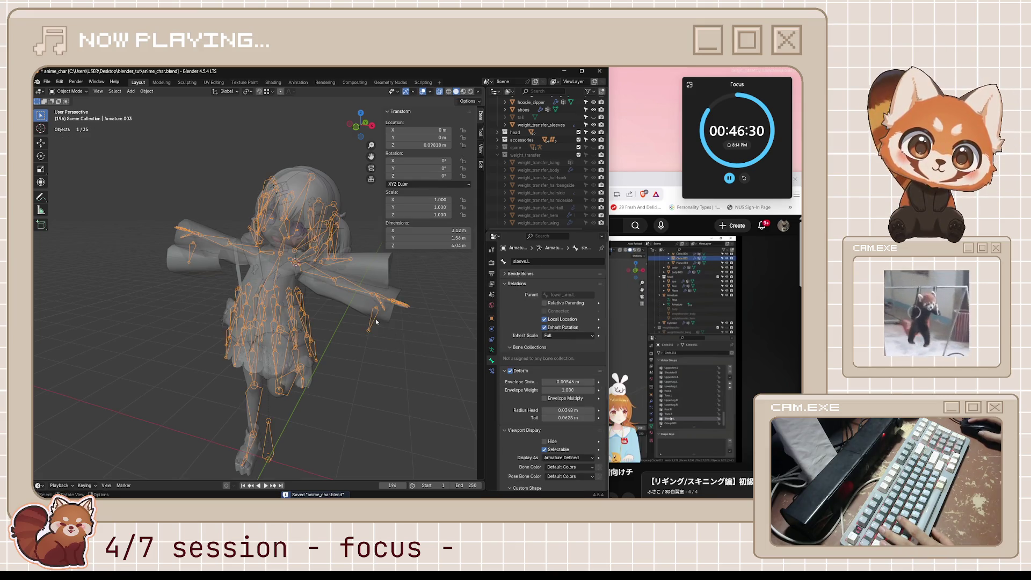
Glance at sleeve.L in Pose Mode, return to Object Mode, and deselect everything.
click(374, 321)
click(372, 322)
key(ctrl+Tab)
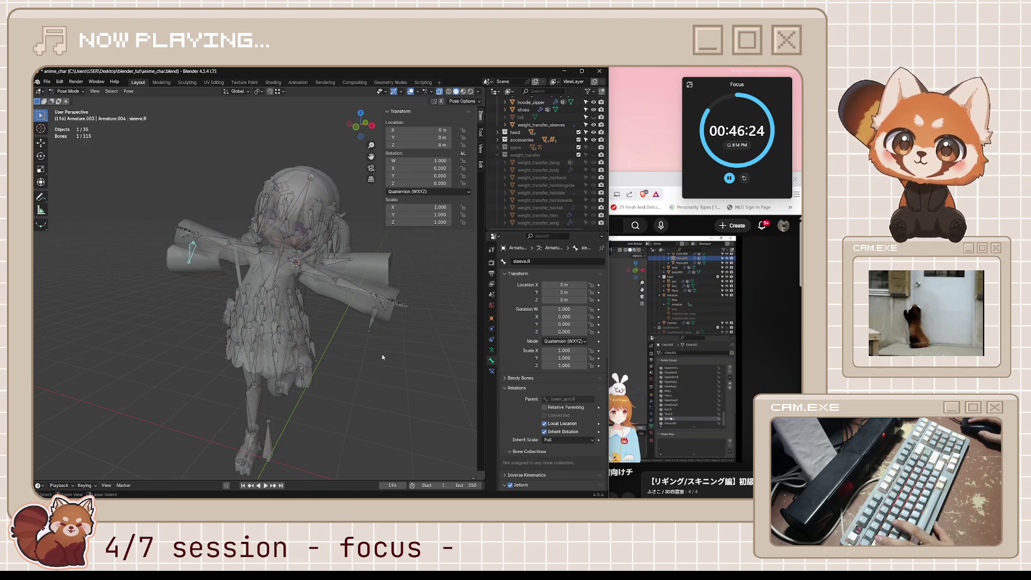
key(ctrl+Tab)
key(alt+a)
Inspect weight_transfer_sleeves' modifiers and vertex groups, then bring the tutorial video forward.
click(380, 265)
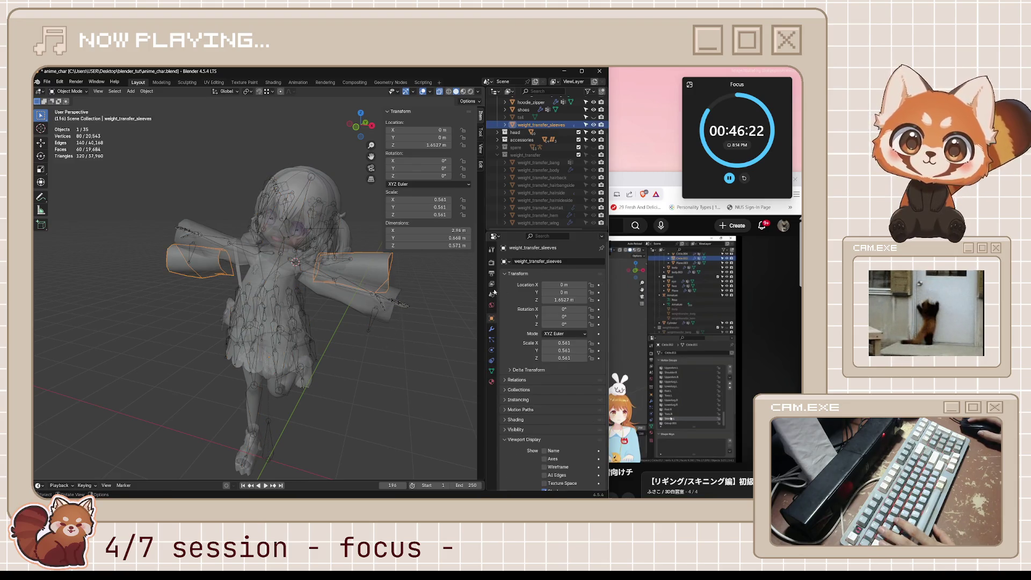
click(492, 332)
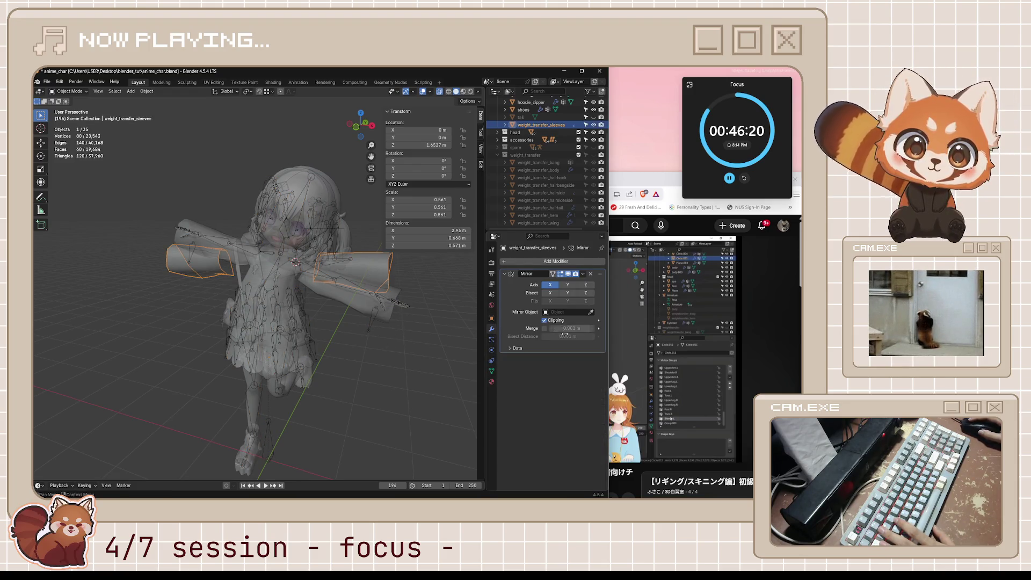
click(492, 371)
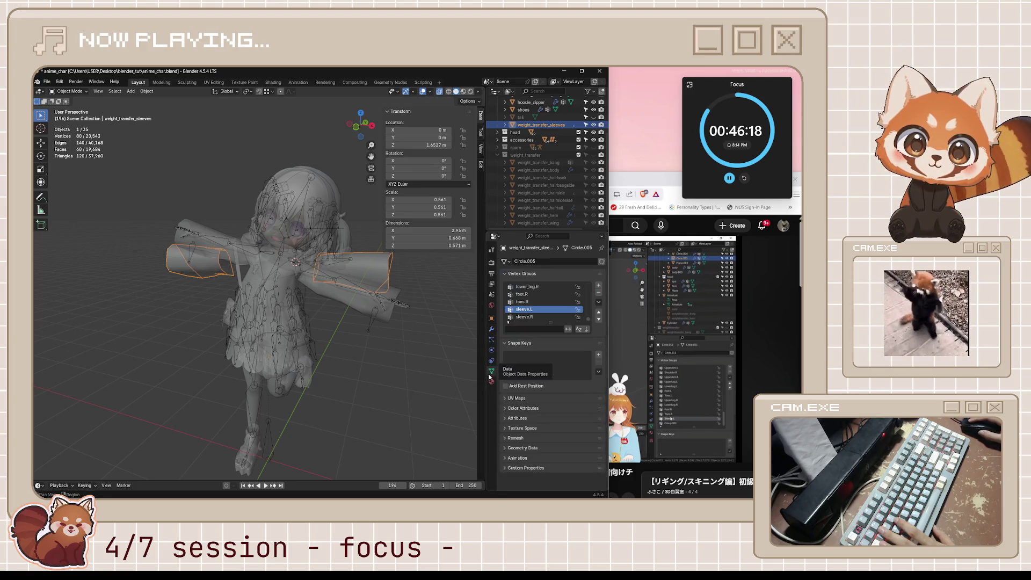
click(637, 327)
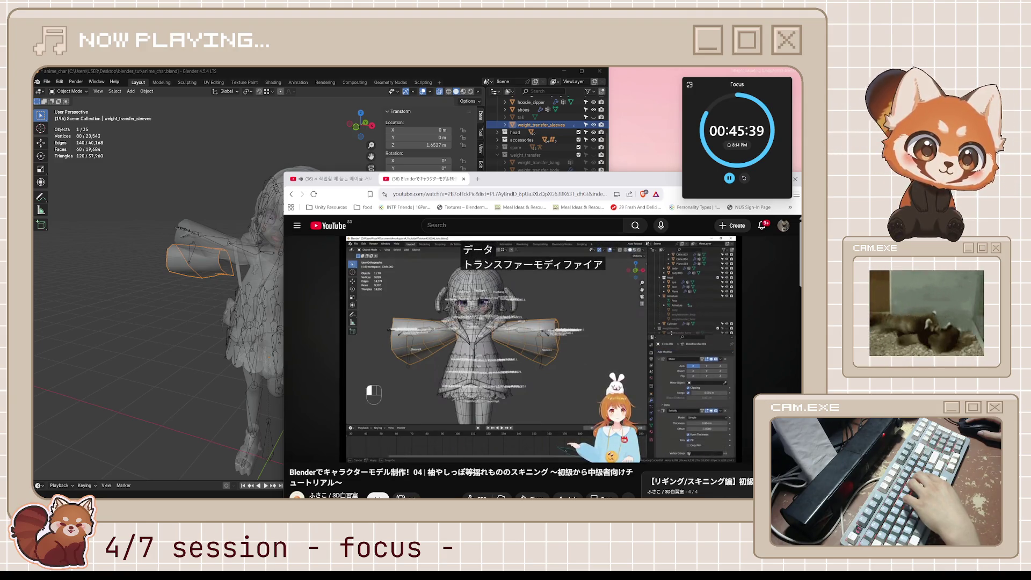
Scrub the tutorial through its 4:00–4:36 data-transfer settings, pause it, and return to Blender.
key(l)
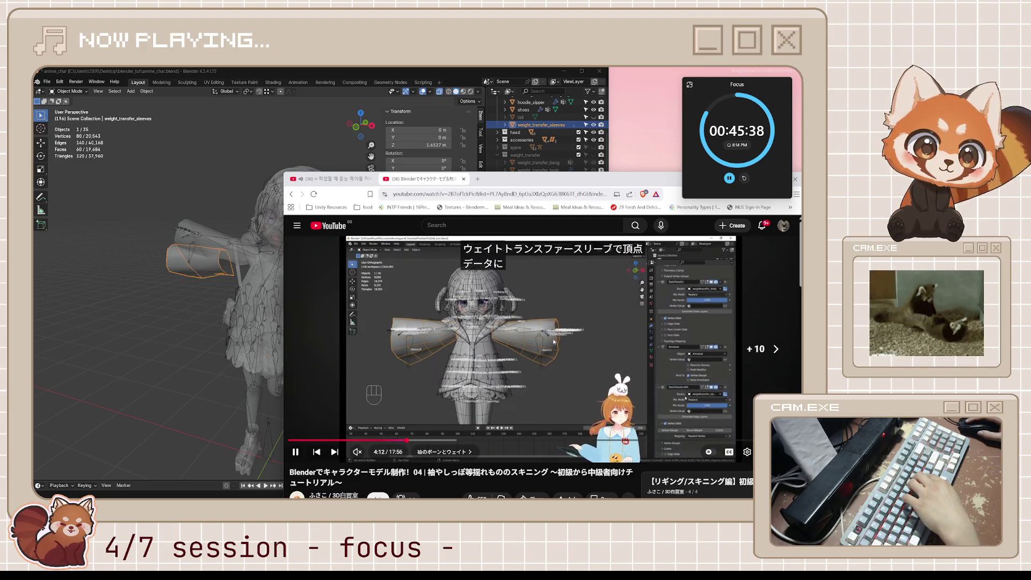
key(l)
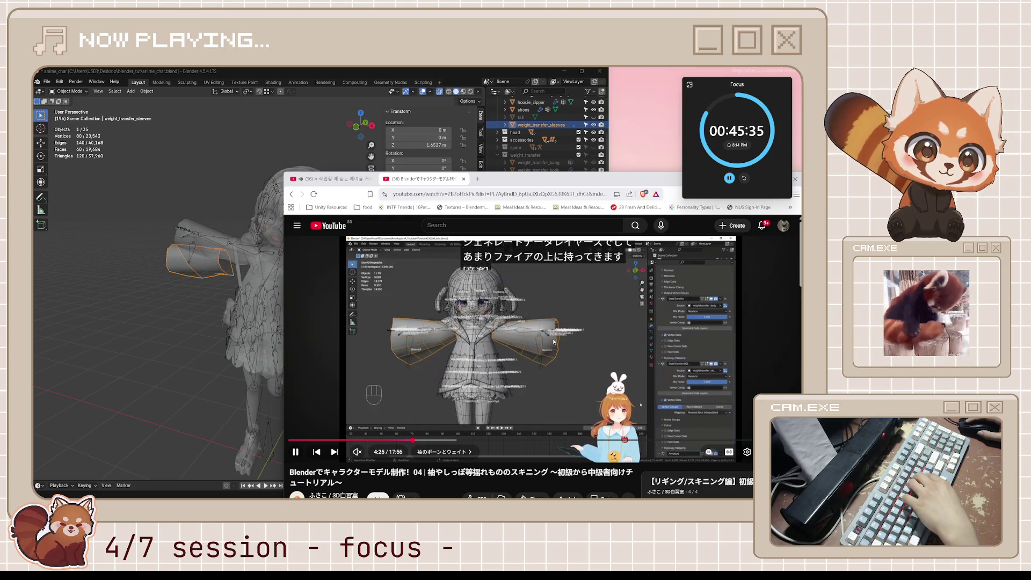
key(l)
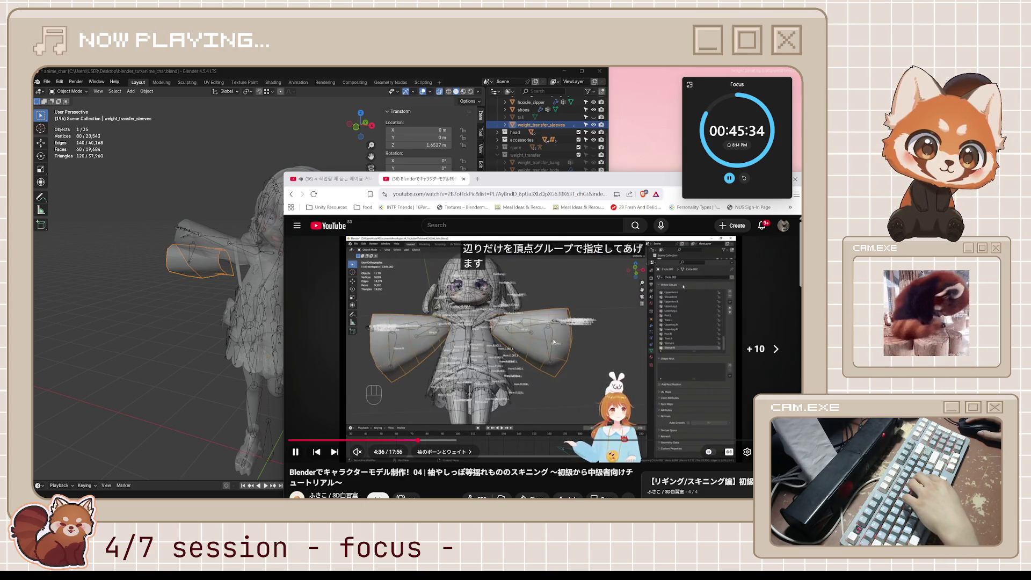
key(k)
key(j)
key(k)
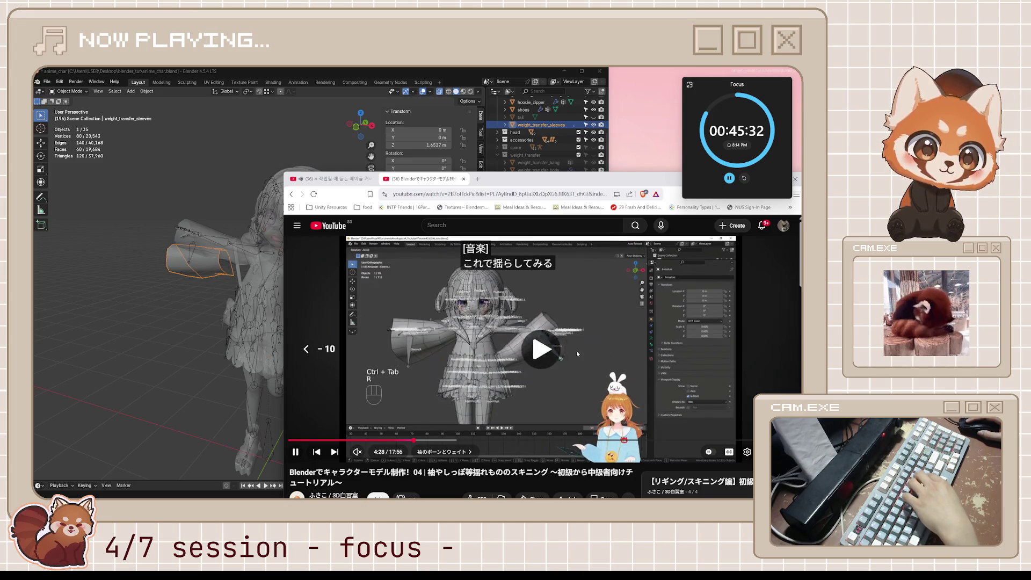
key(j)
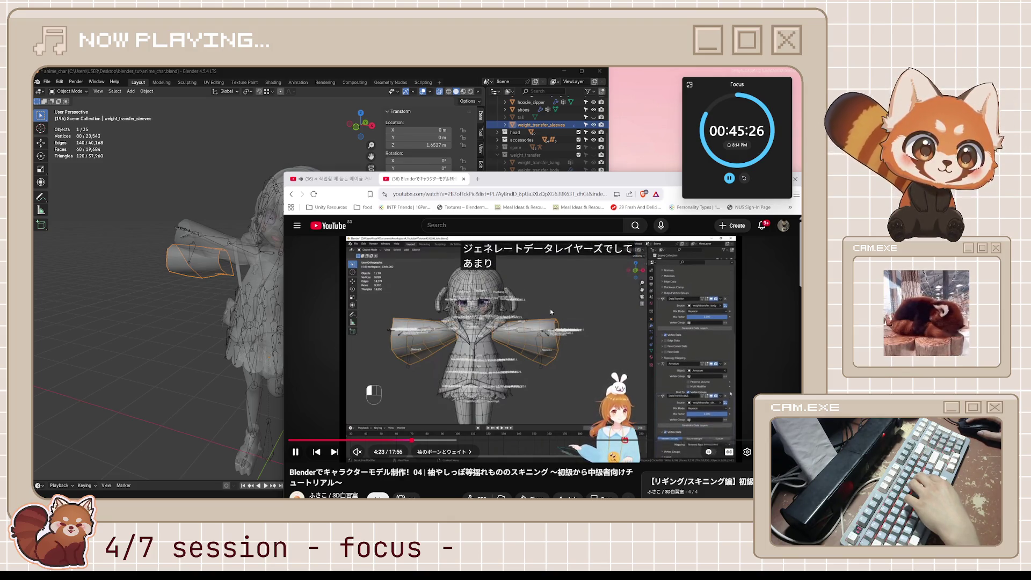
key(k)
key(alt+Tab)
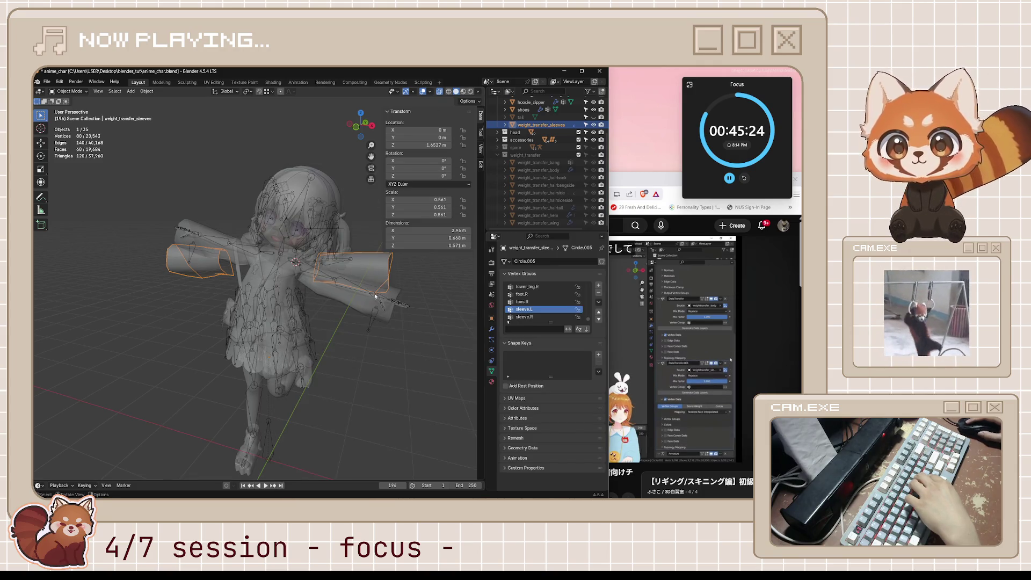
Add a Data Transfer modifier to hoodie_circle with the weight transfer object as source.
click(360, 310)
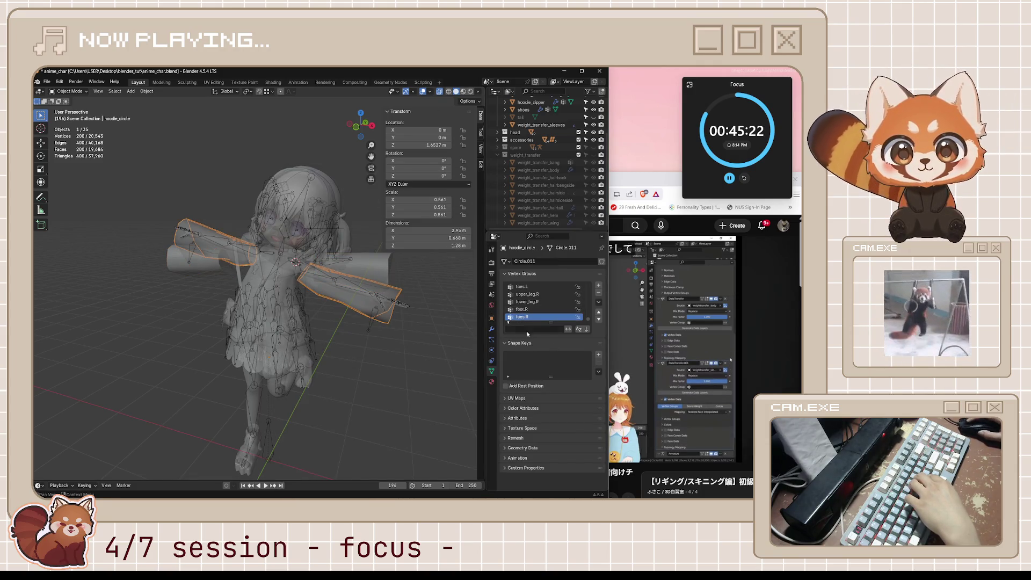
click(492, 329)
click(529, 261)
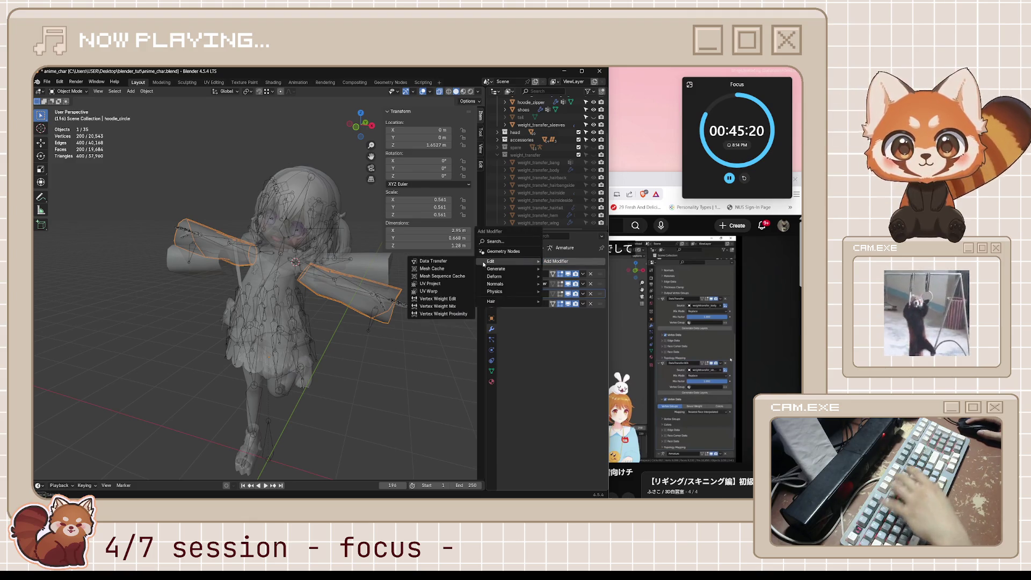
click(456, 260)
click(565, 324)
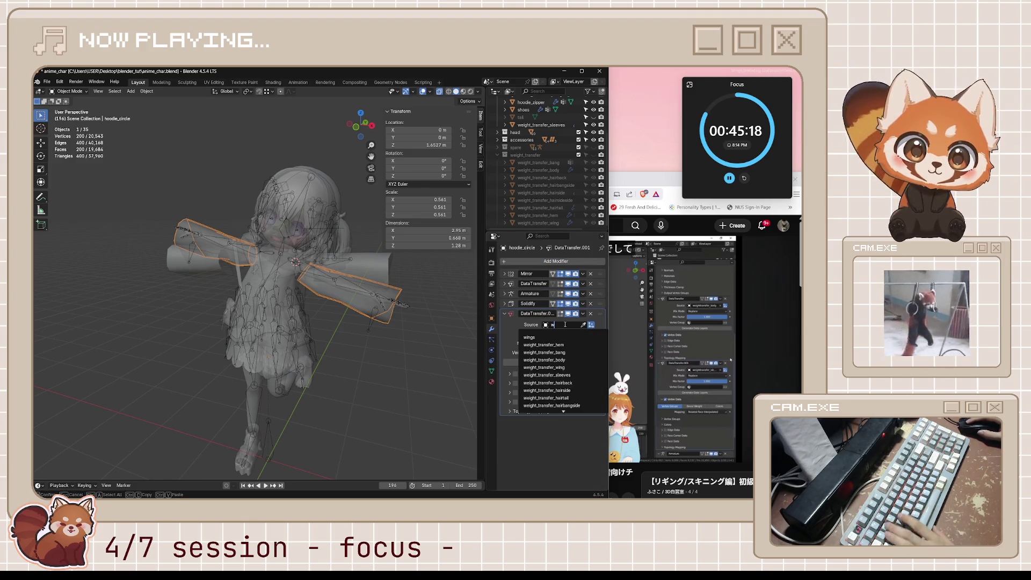
text(weight)
click(564, 366)
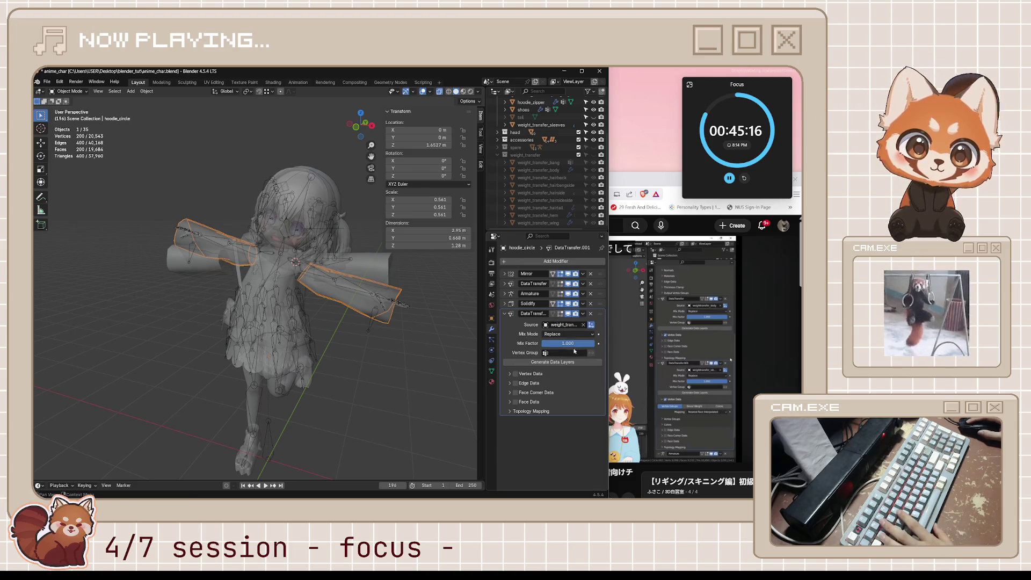
Enable Vertex Data transfer with Nearest Face Interpolated mapping, then turn off X-ray shading.
click(510, 376)
click(516, 374)
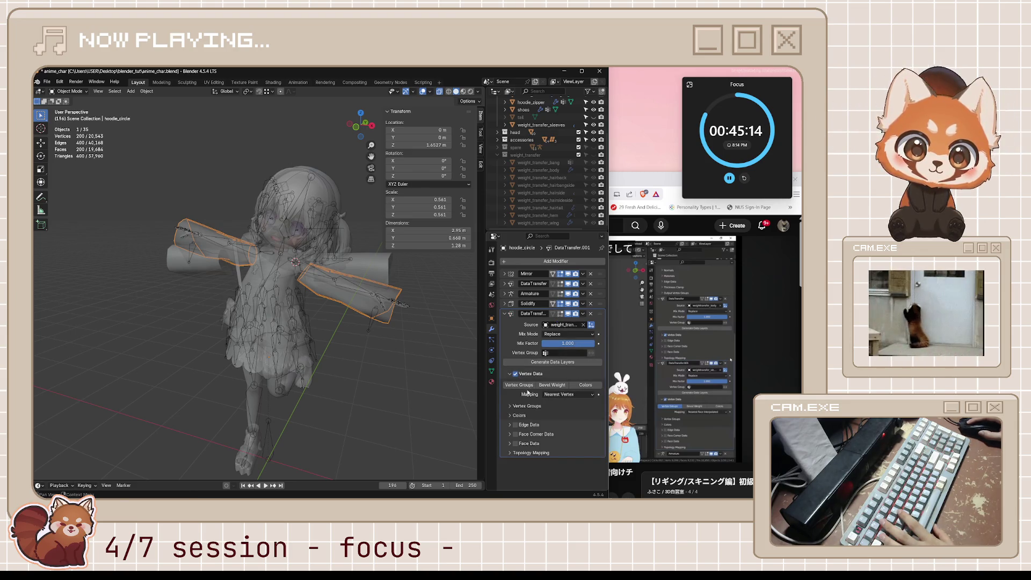
click(552, 393)
click(556, 442)
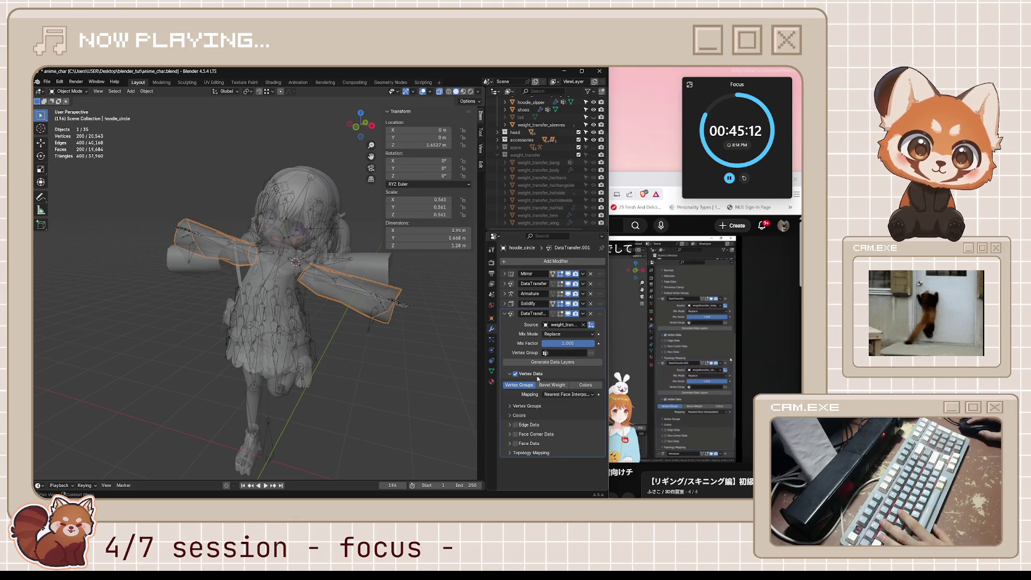
click(492, 370)
scroll(542, 306, up, 1)
click(413, 321)
key(alt+z)
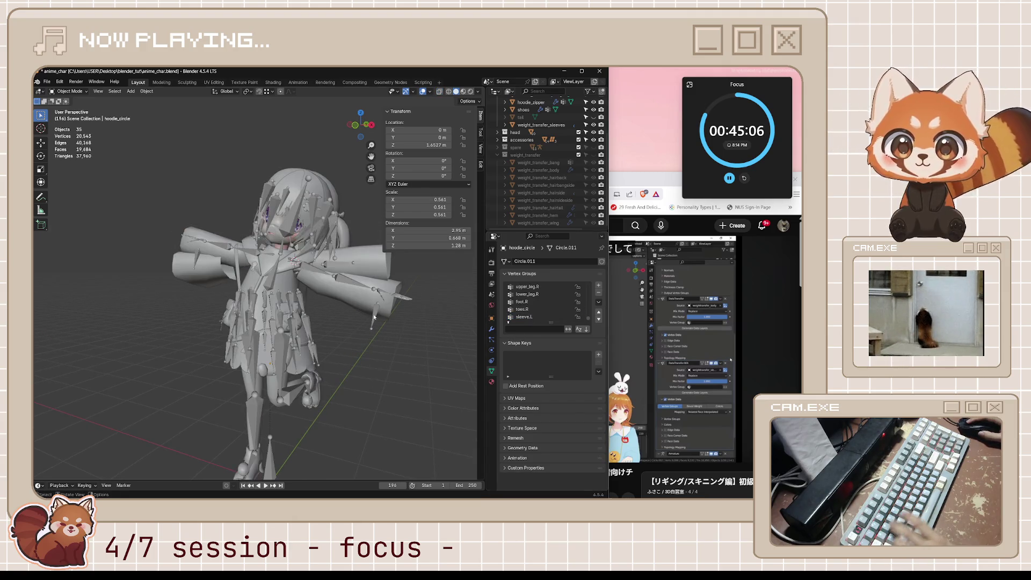
Move weight_transfer_sleeves into the weight_transfer collection and trial-rotate sleeve.L in Pose Mode.
drag(551, 126, 525, 155)
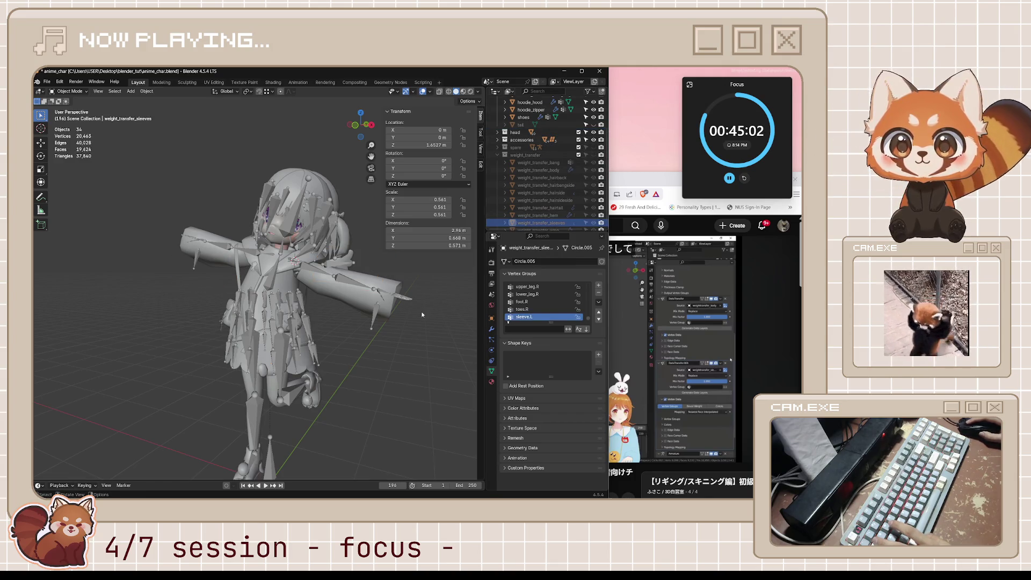
middle_drag(422, 315, 372, 310)
click(374, 319)
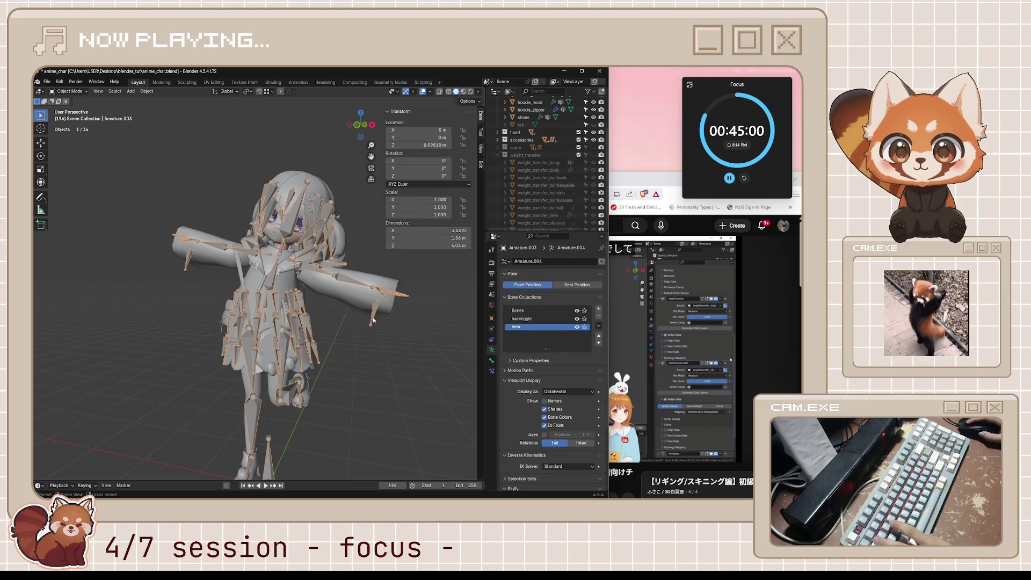
key(ctrl+Tab)
key(r)
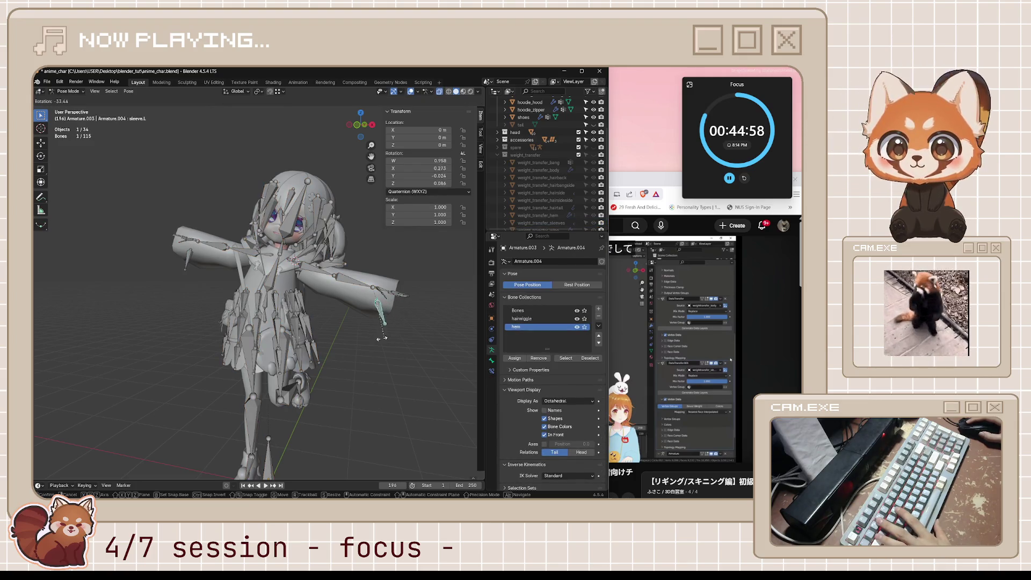
key(Escape)
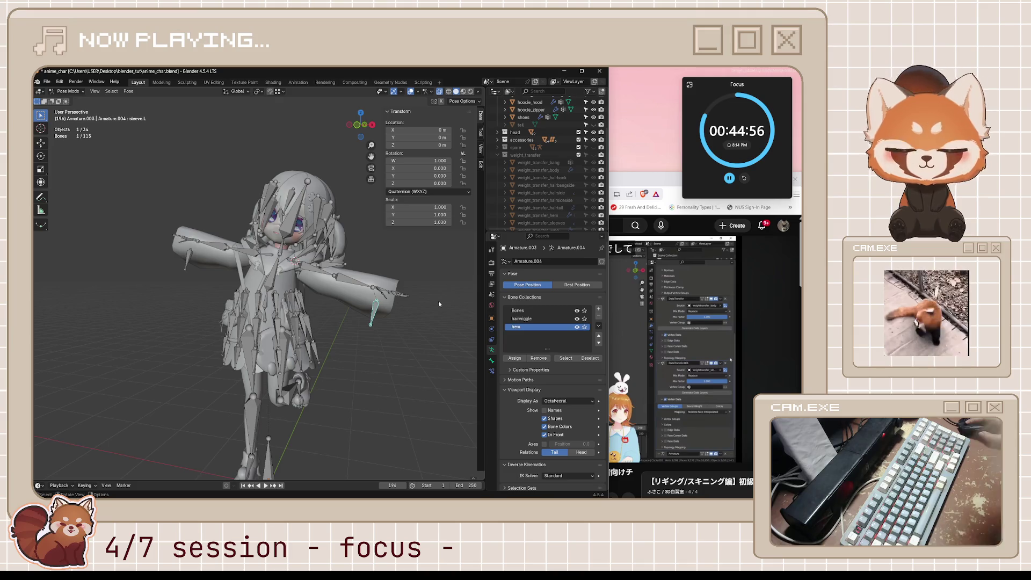
Move hoodie_circle's DataTransfer.001 modifier above Armature and Solidify in the stack.
key(ctrl+Tab)
click(379, 301)
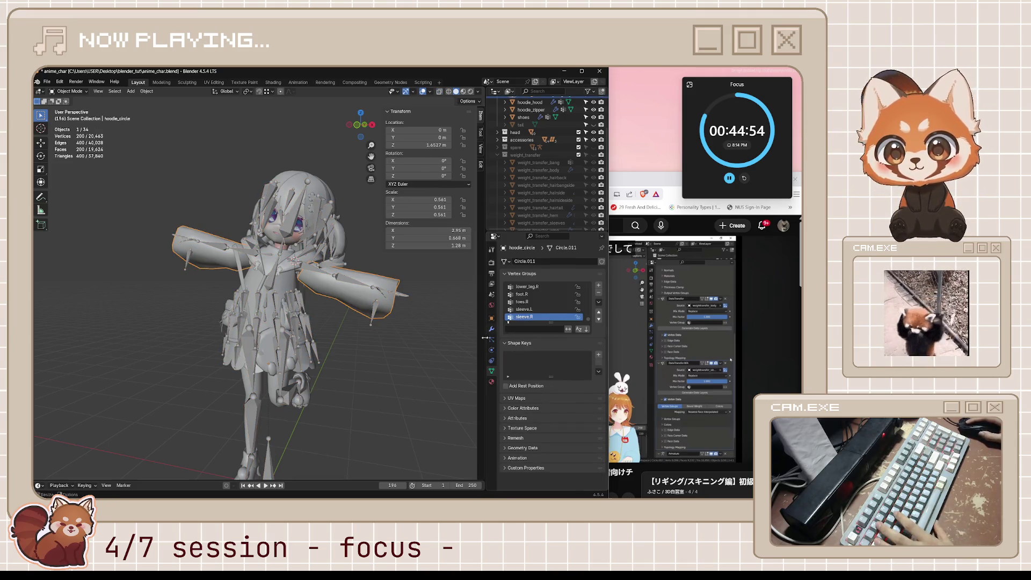
click(492, 329)
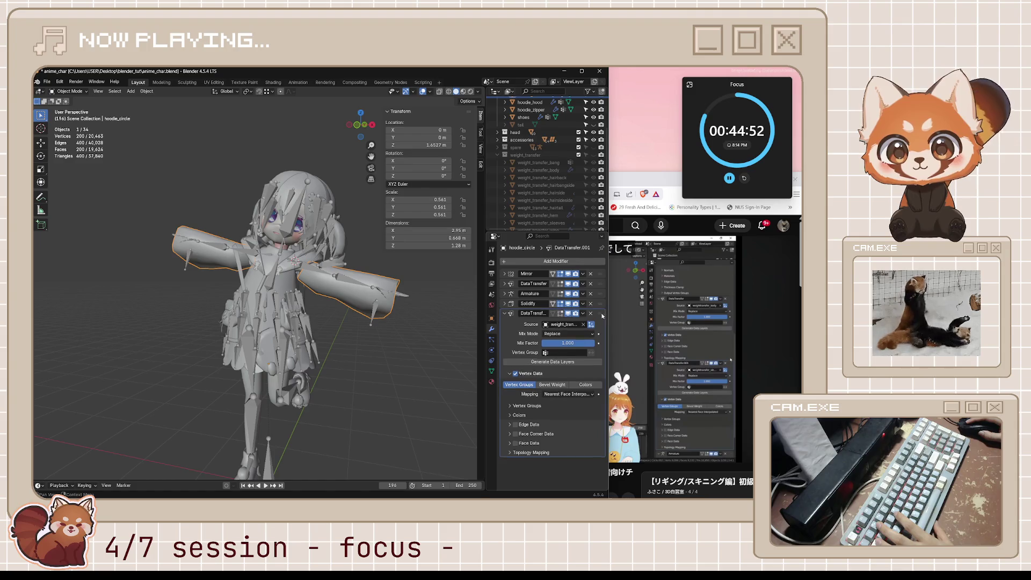
drag(602, 315, 574, 317)
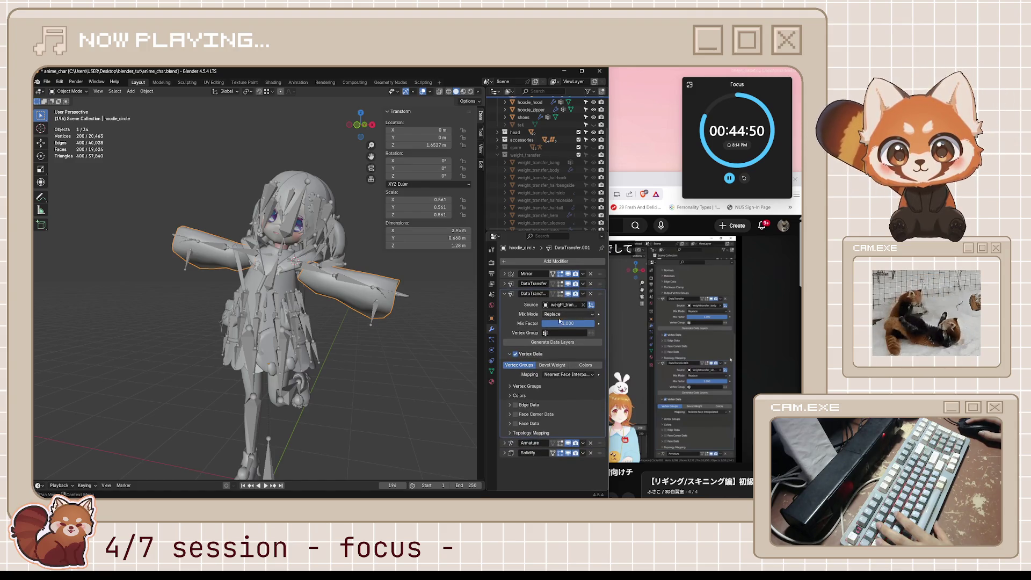
click(412, 326)
Test-rotate sleeve.L and sleeve.R in Pose Mode, cancelling each rotation.
click(389, 310)
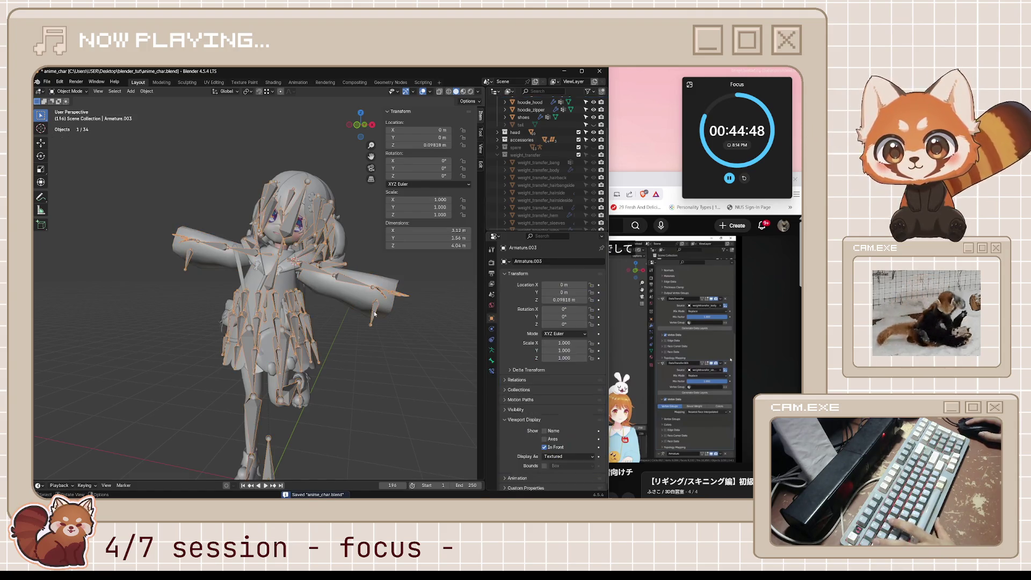
key(ctrl+Tab)
click(389, 310)
key(r)
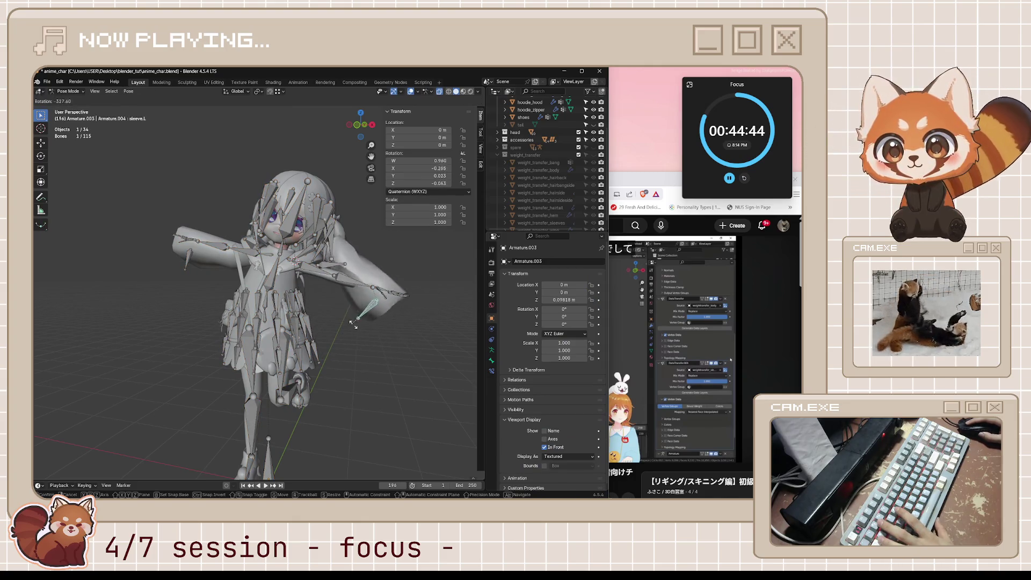
key(Escape)
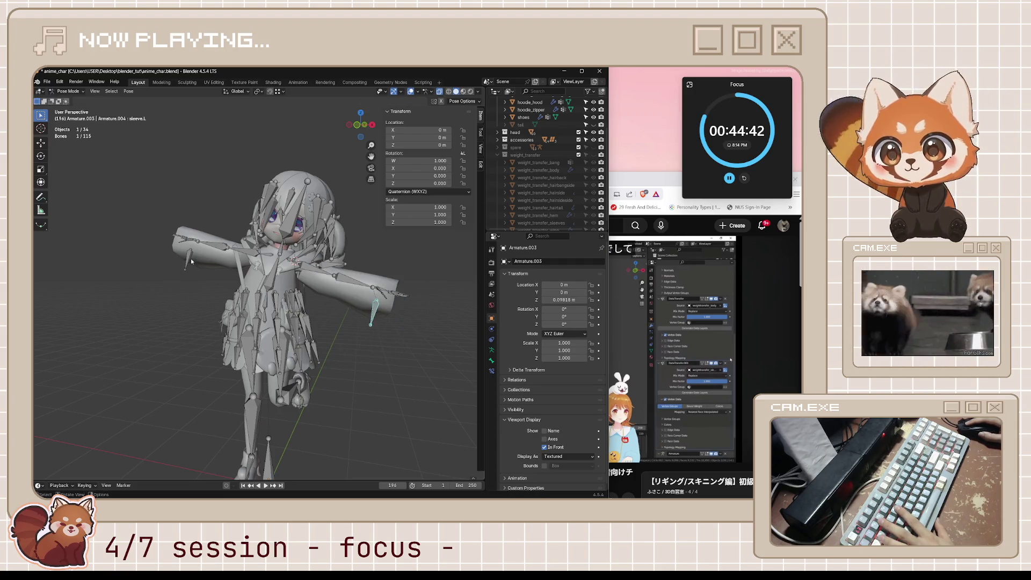
click(194, 266)
key(r)
key(Escape)
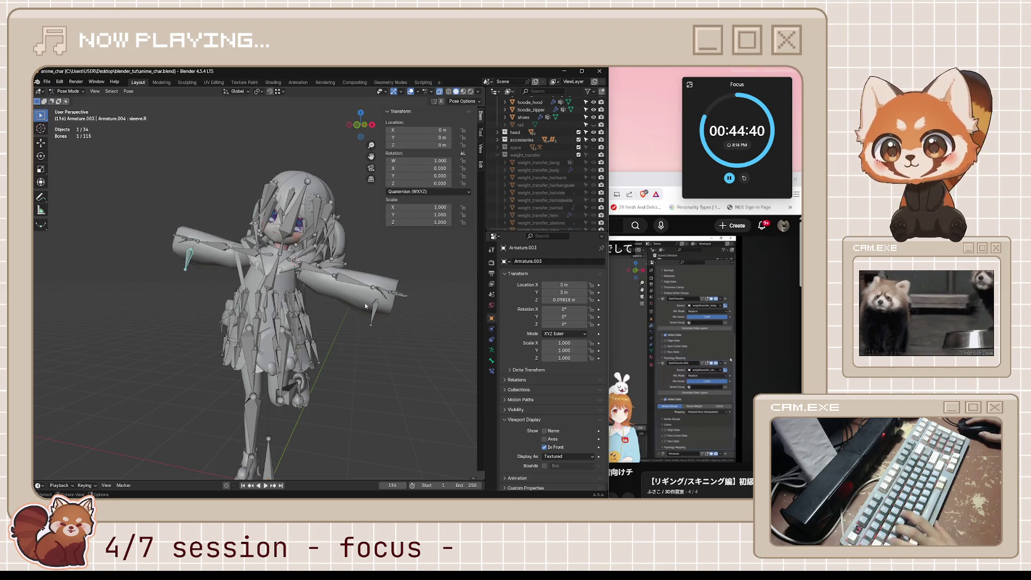
Save the file, leave Pose Mode, and select the hoodie_circle mesh.
key(ctrl+s)
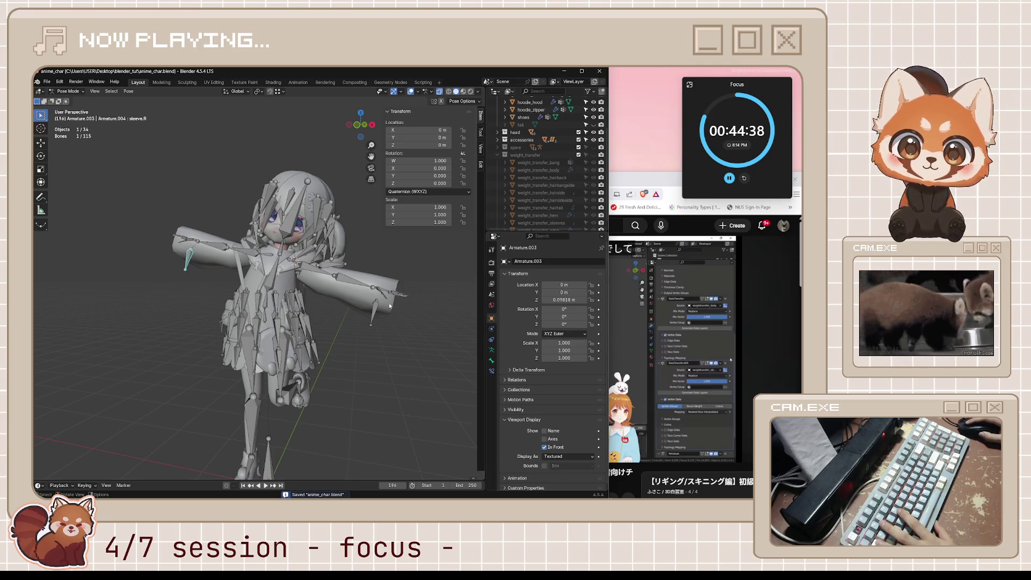
click(361, 295)
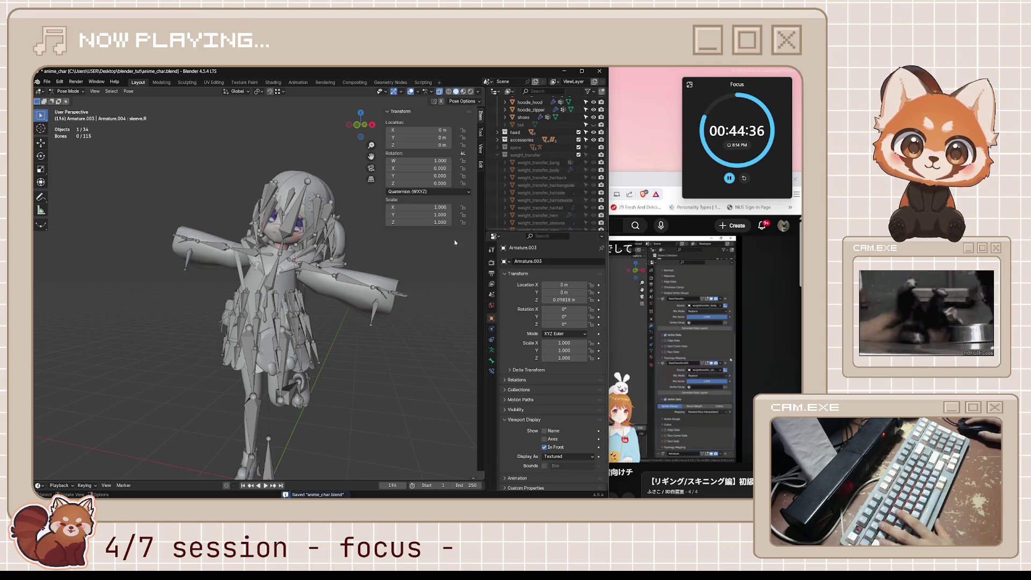
key(ctrl+Tab)
click(342, 306)
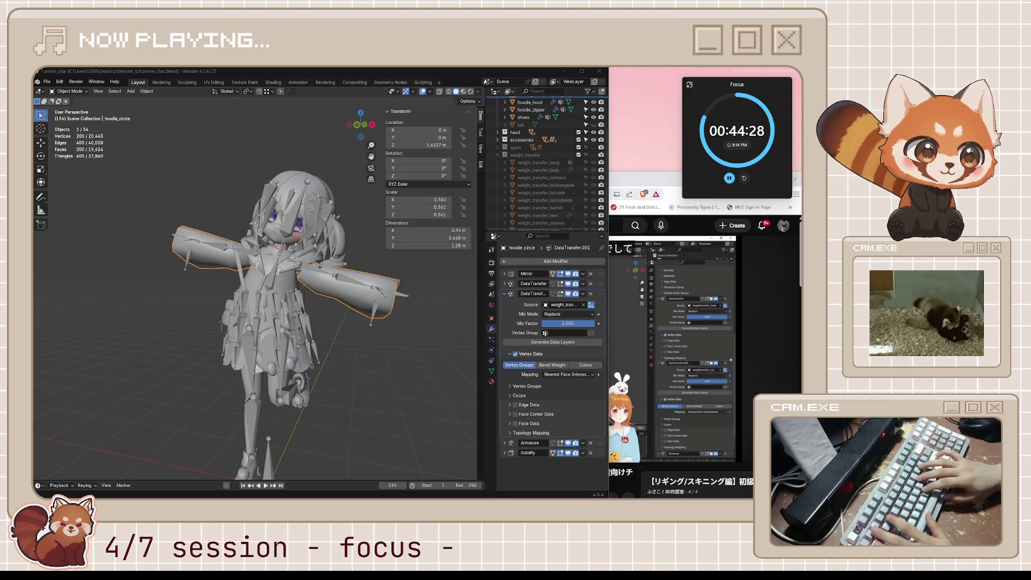
Rename hoodie_circle's Group vertex group to weight_transfer.
click(429, 377)
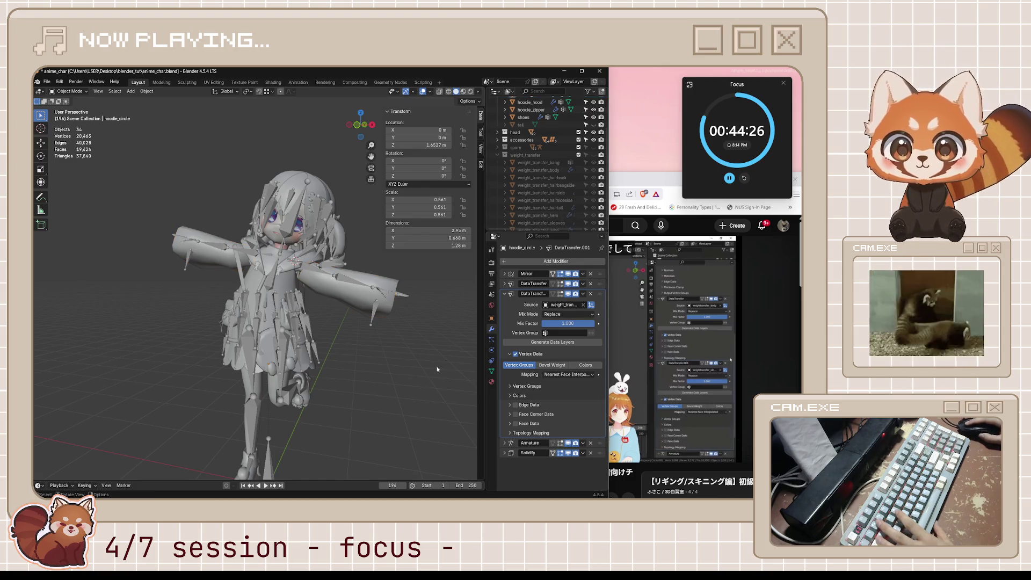
click(492, 371)
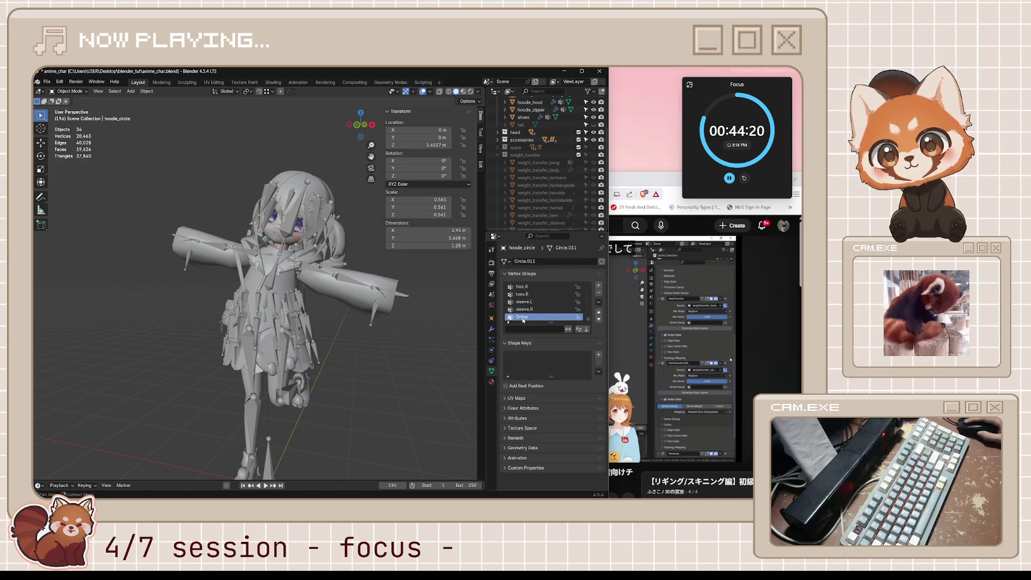
double_click(522, 317)
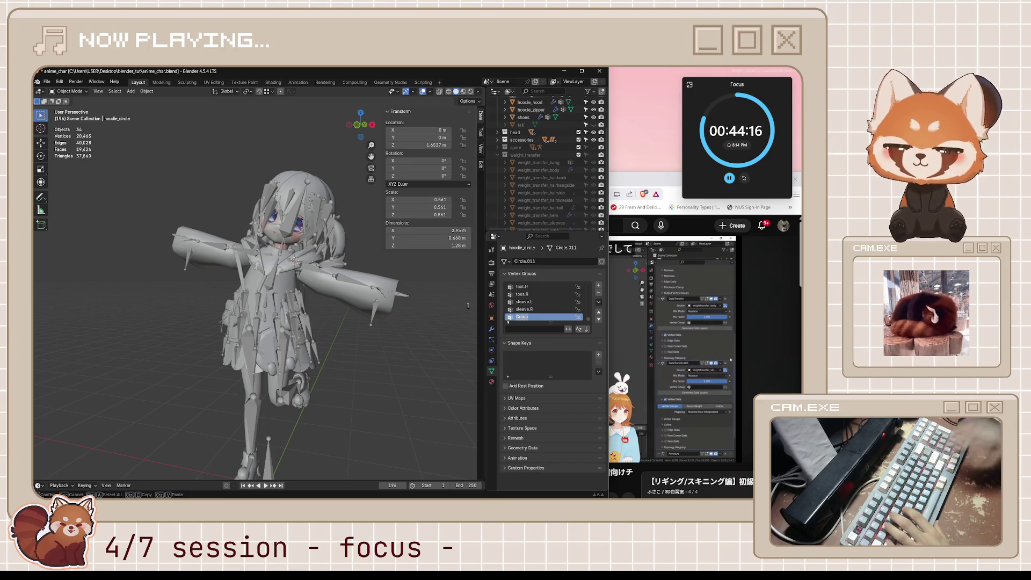
text(weight_trans)
key(Return)
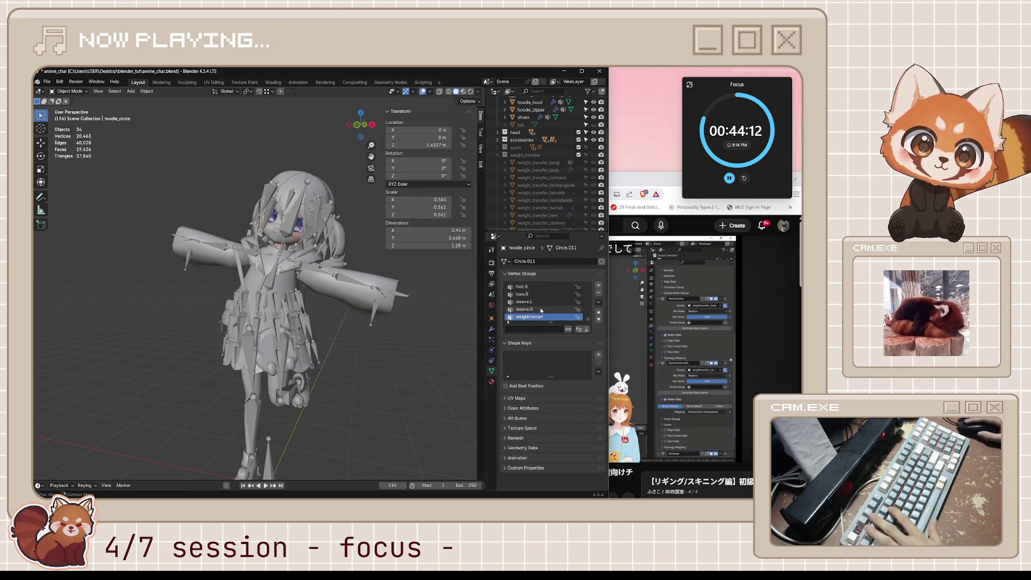
key(Return)
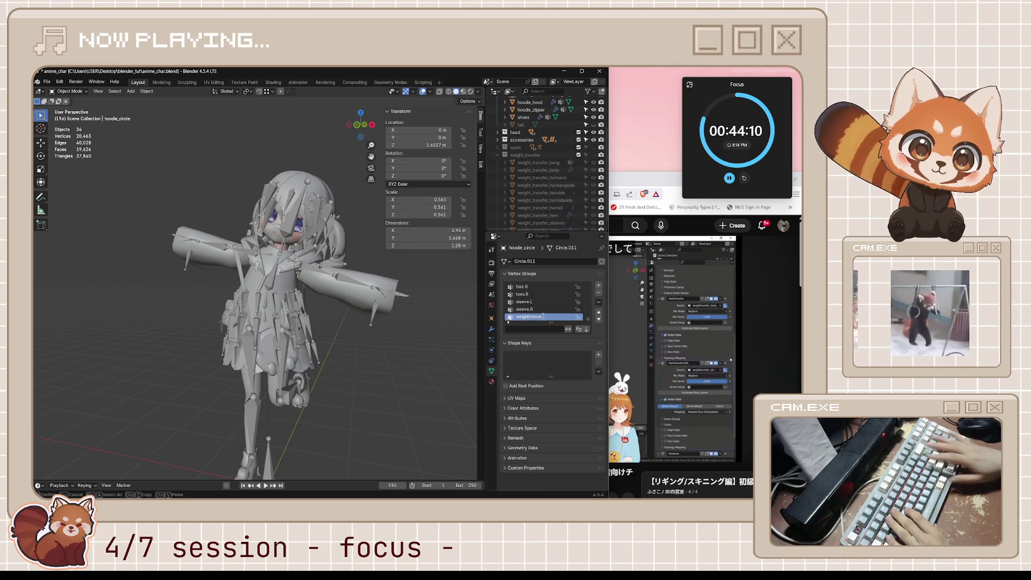
double_click(543, 317)
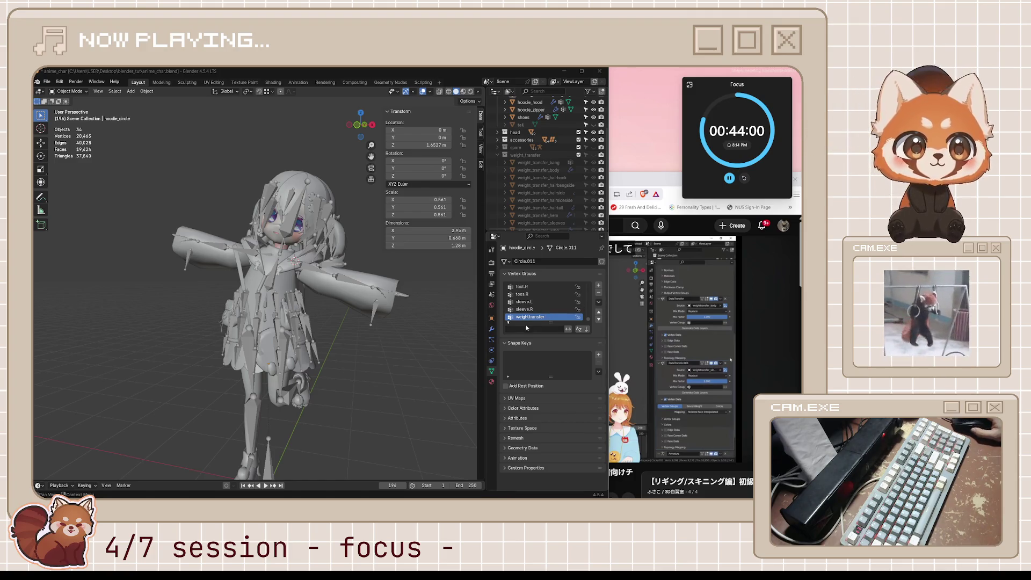
Orbit around the character and select Armature.003.
middle_drag(469, 342, 420, 329)
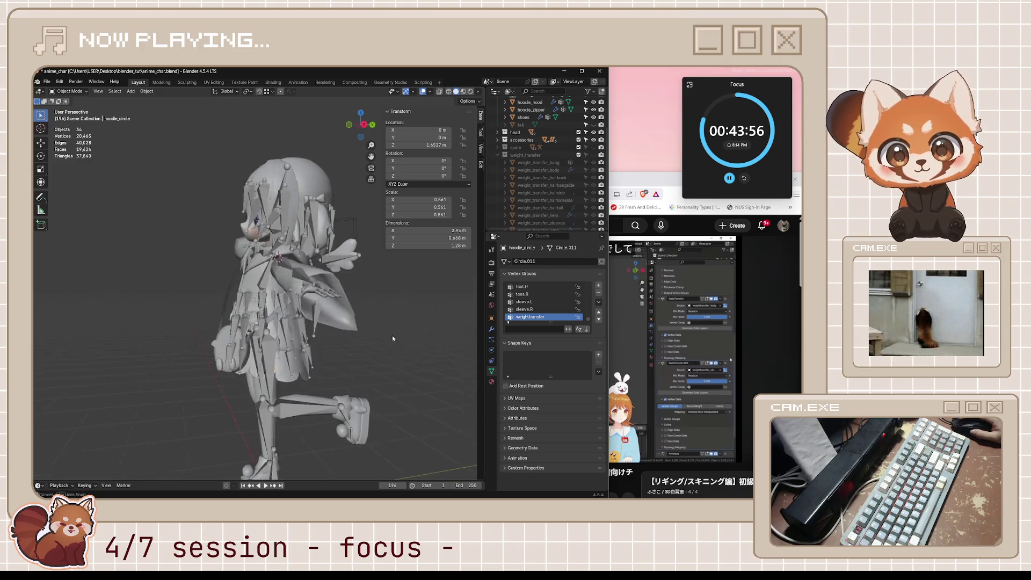
click(373, 307)
middle_drag(372, 307, 423, 308)
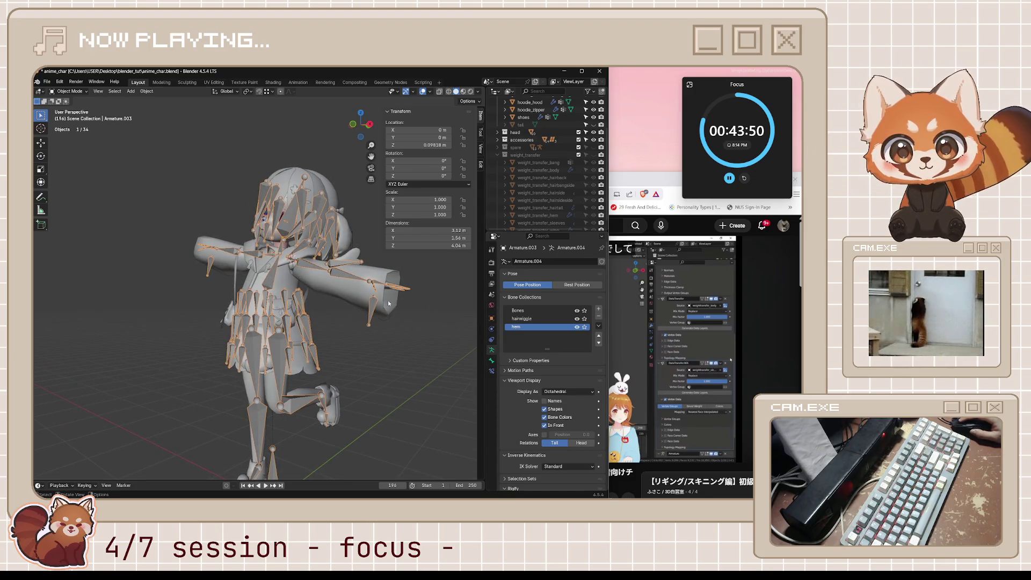
In Edit Mode with X-ray on, pick individual sleeve vertices and check their vertex weights.
click(357, 294)
key(Tab)
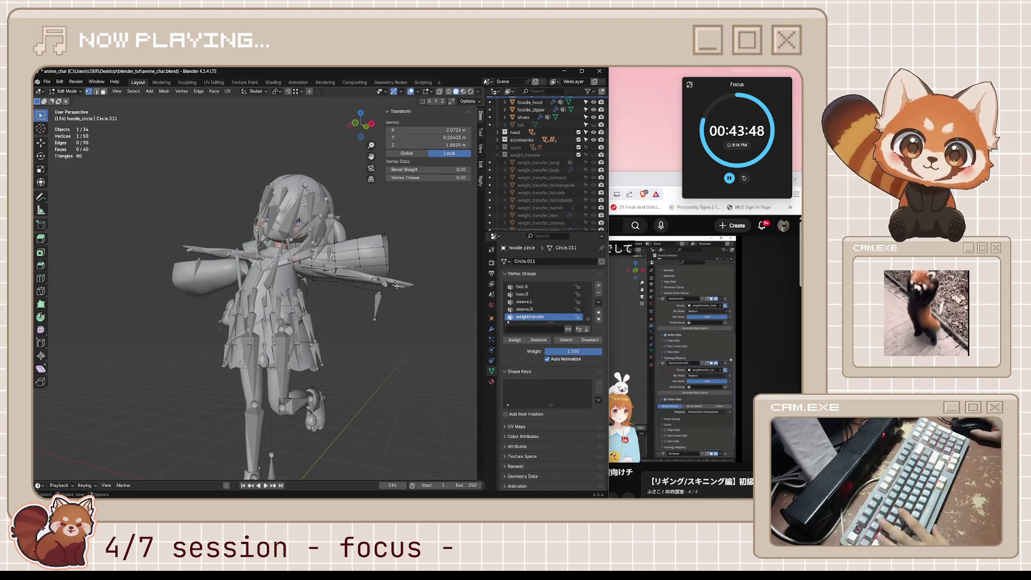
mouse_move(394, 282)
middle_down()
mouse_move(357, 293)
mouse_move(398, 303)
mouse_move(375, 282)
mouse_move(381, 303)
mouse_move(391, 293)
middle_up()
key(alt+z)
click(372, 284)
shift+click(369, 278)
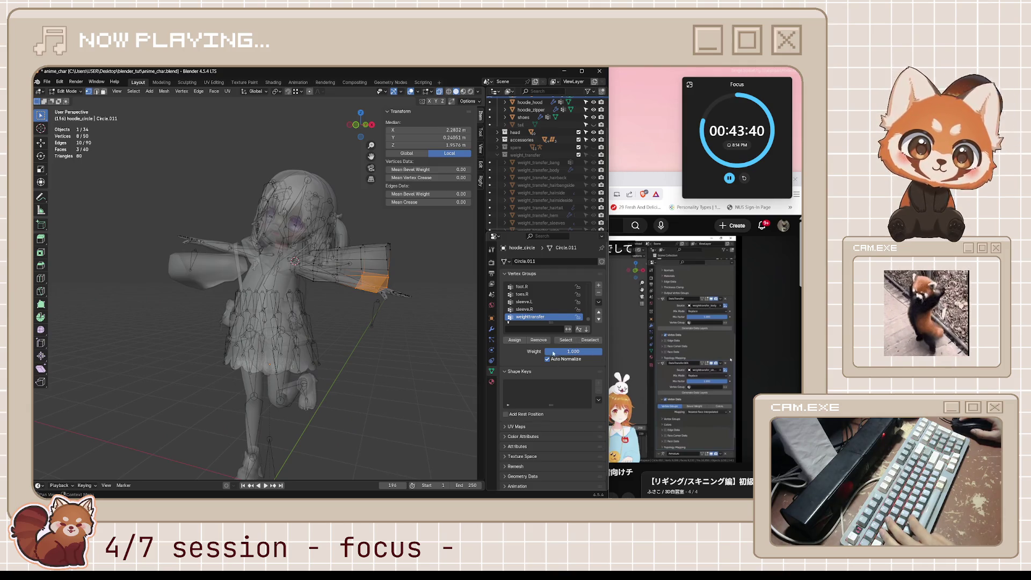
key(1)
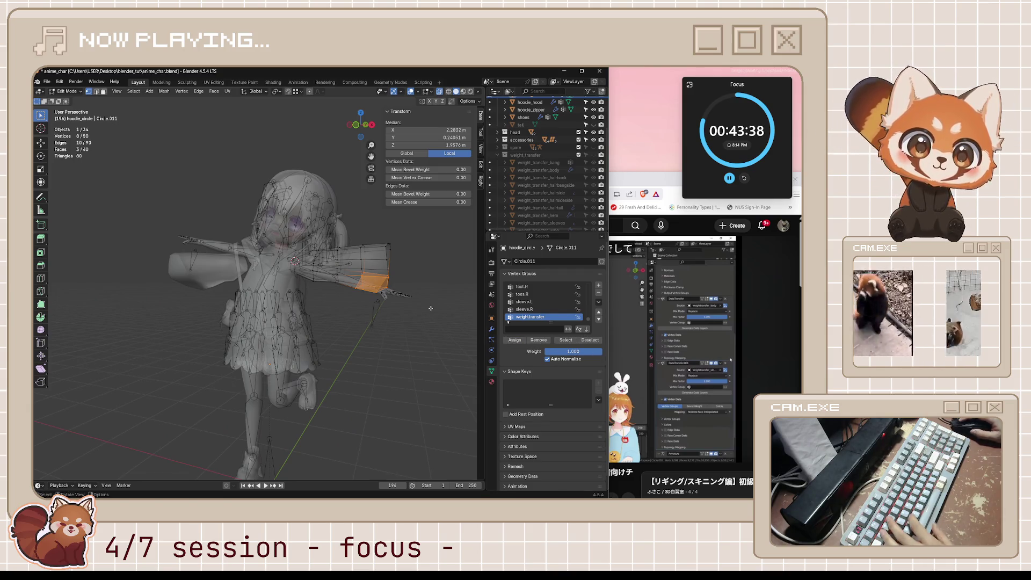
click(379, 287)
click(360, 269)
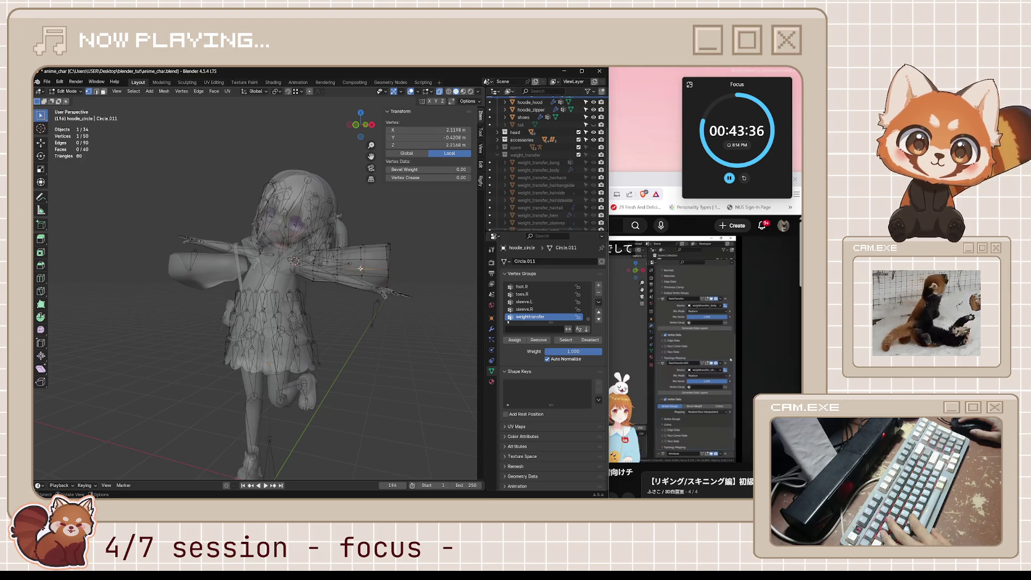
click(342, 266)
click(369, 275)
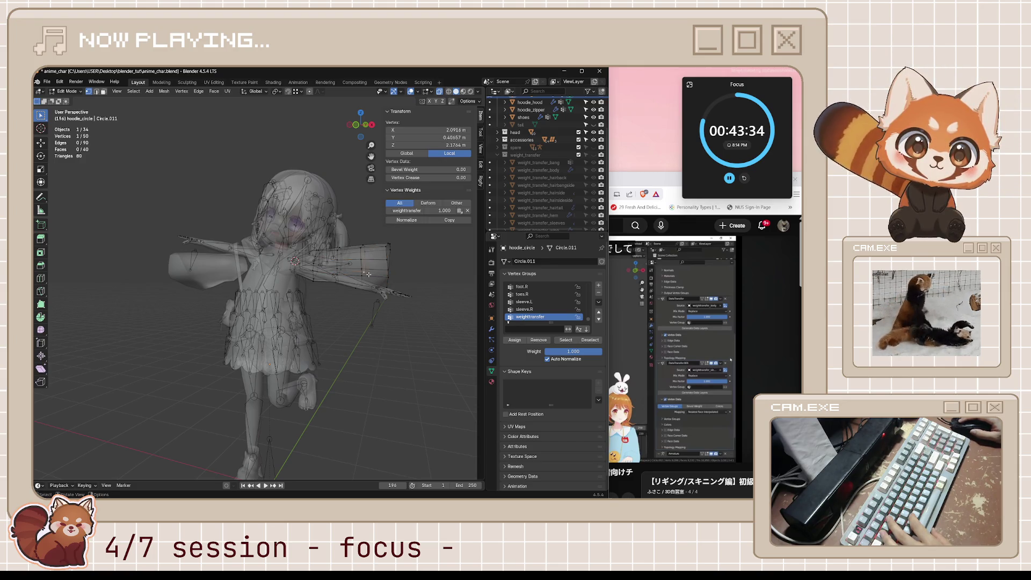
Save, then limit hoodie_circle's Data Transfer modifier to the weight_transfer vertex group.
key(Tab)
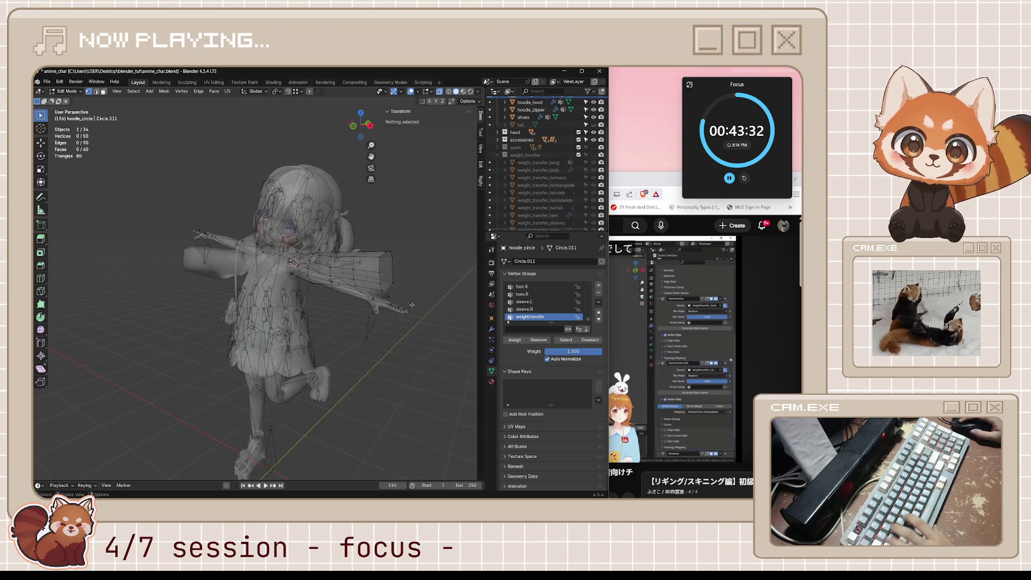
key(ctrl+s)
middle_drag(419, 316, 430, 323)
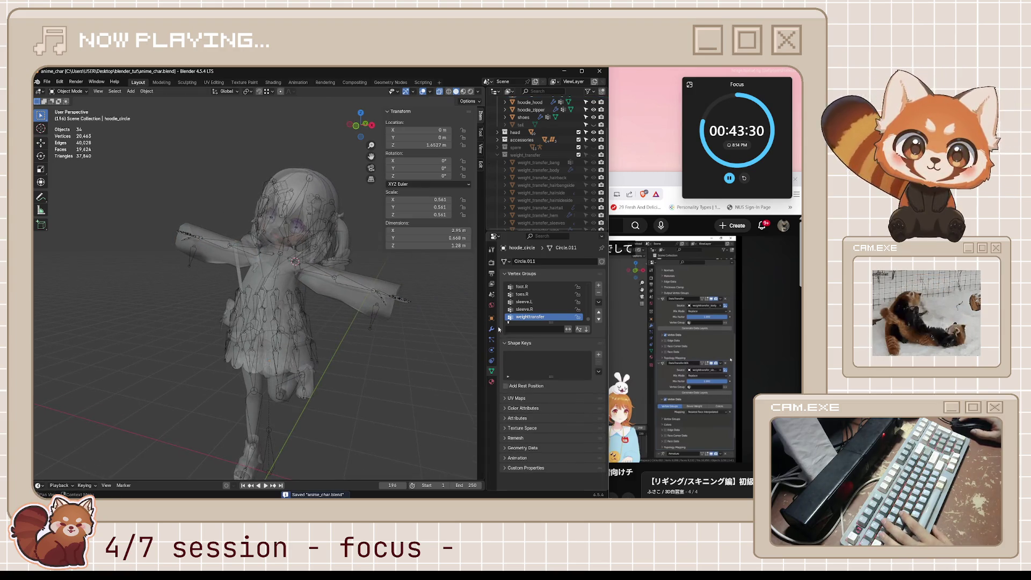
click(387, 288)
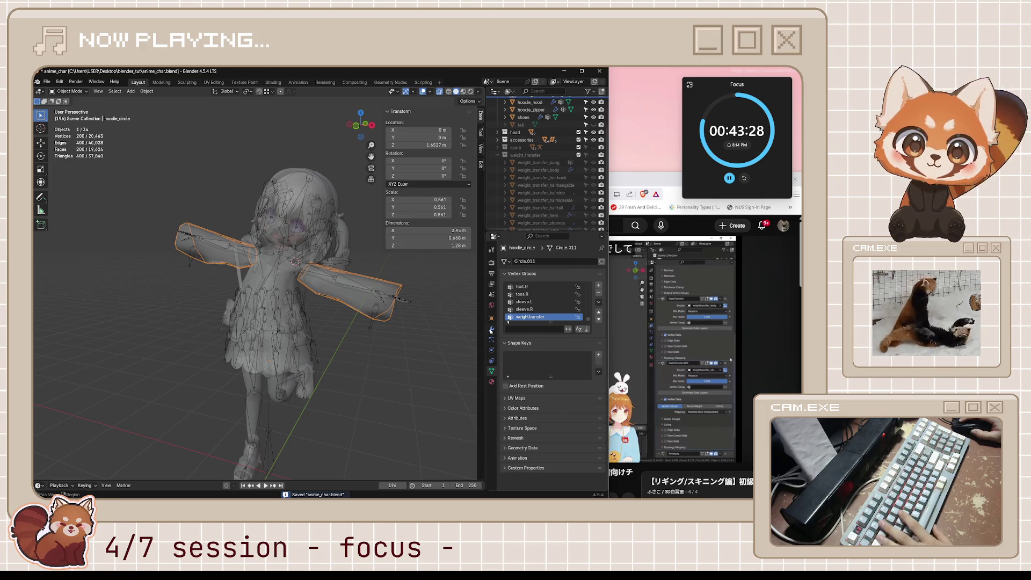
click(492, 330)
click(567, 333)
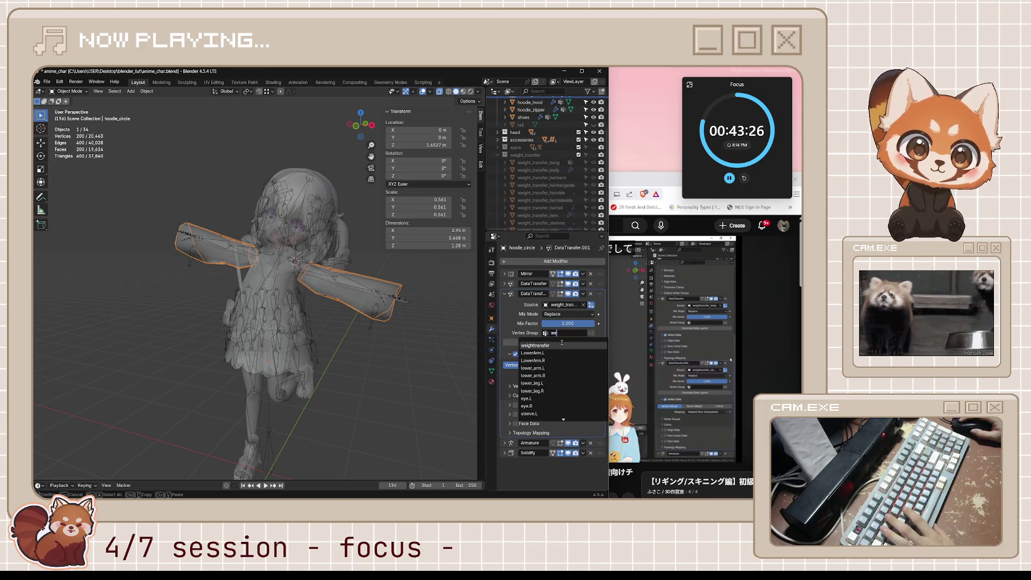
click(562, 344)
Save the file again and select the character's armature.
click(465, 345)
key(ctrl+s)
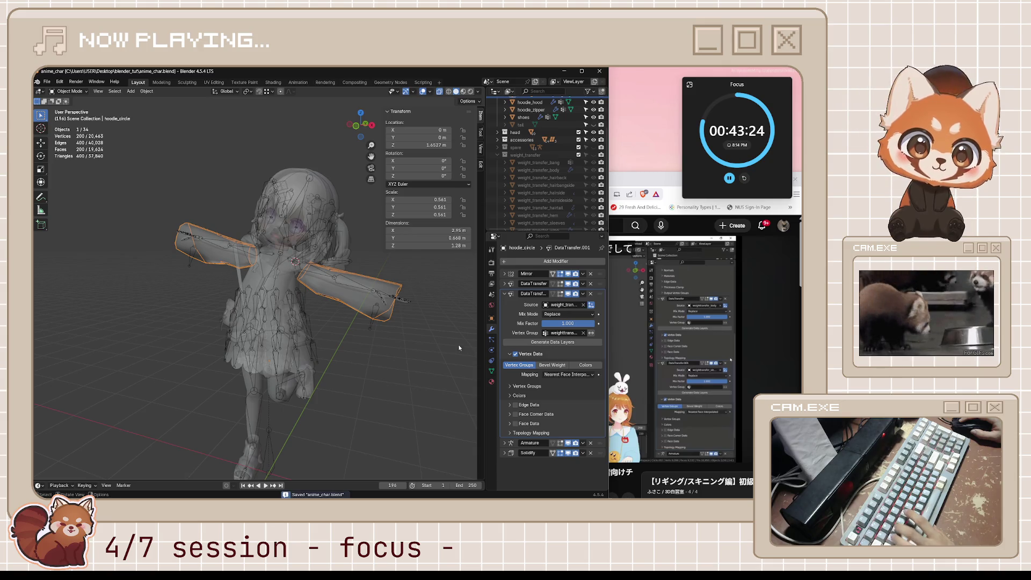
click(376, 311)
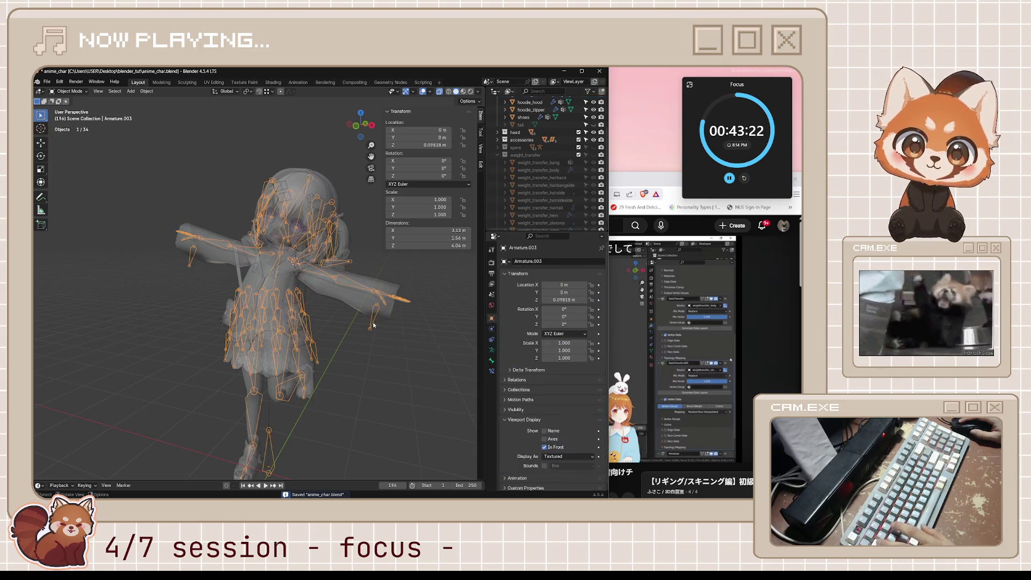
Select the left sleeve bone in Pose Mode with the see-through X-ray display turned off.
key(ctrl+Tab)
click(373, 316)
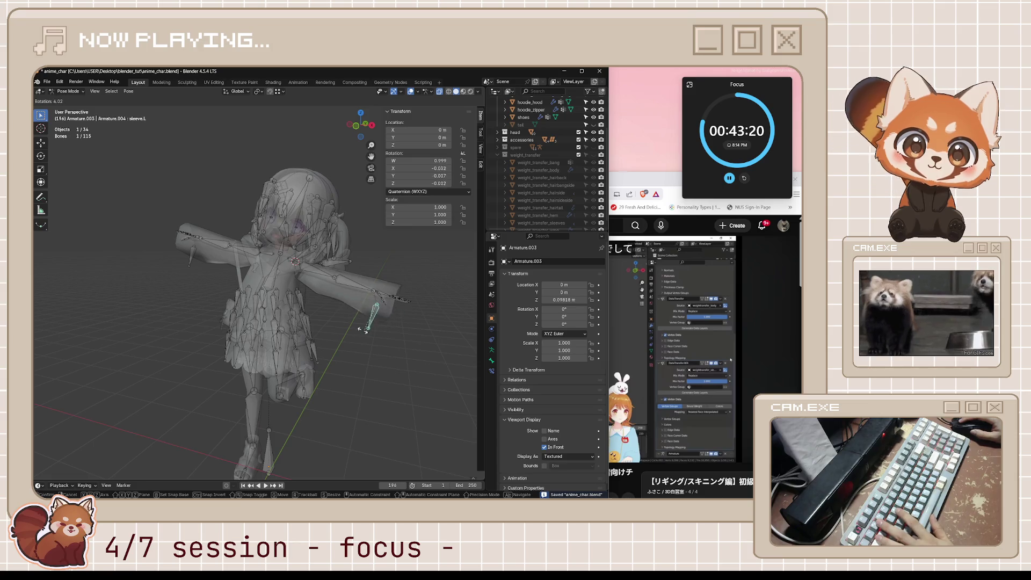
scroll(413, 341, up, 2)
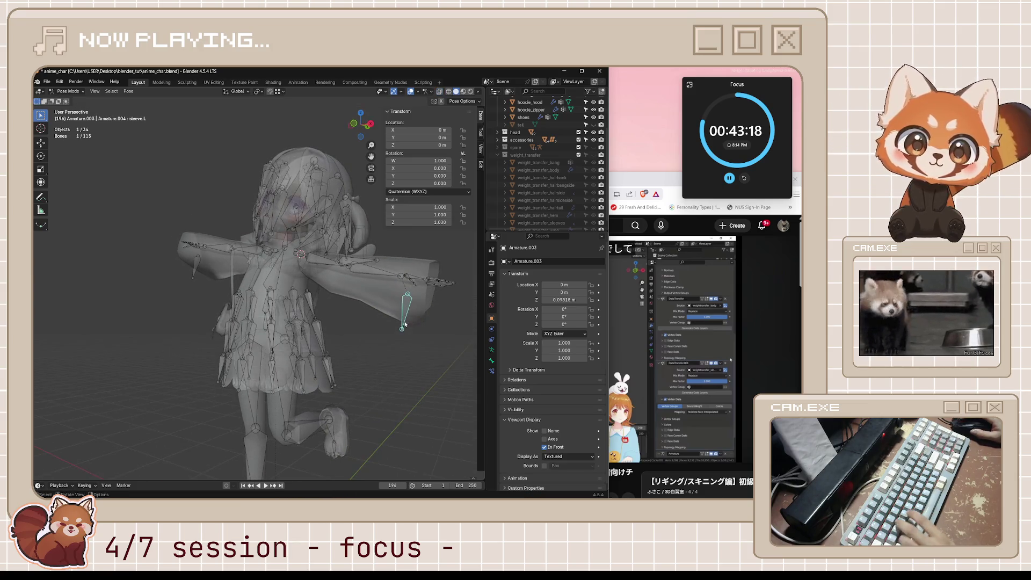
key(ctrl+Tab)
key(alt+z)
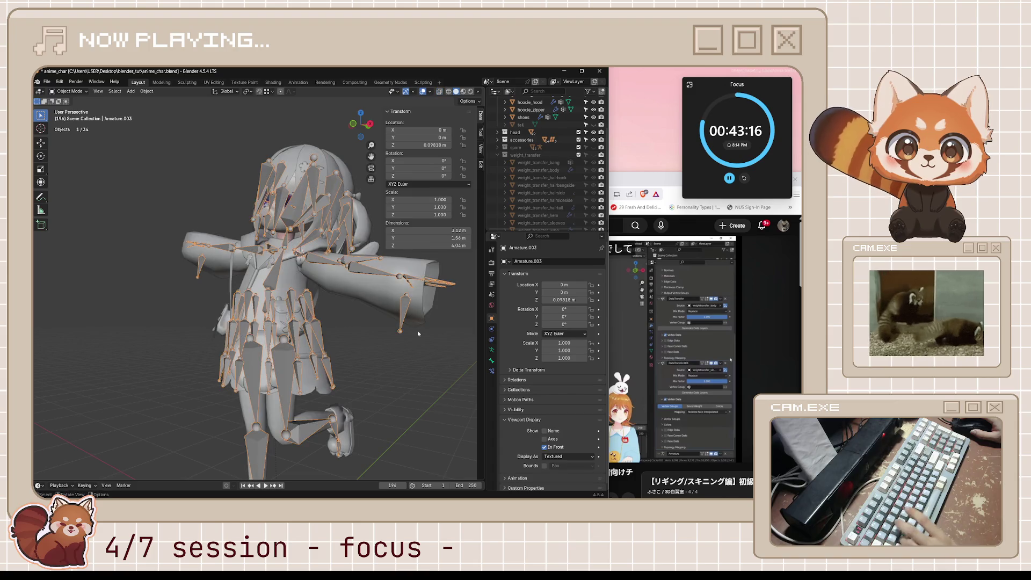
key(ctrl+Tab)
click(401, 315)
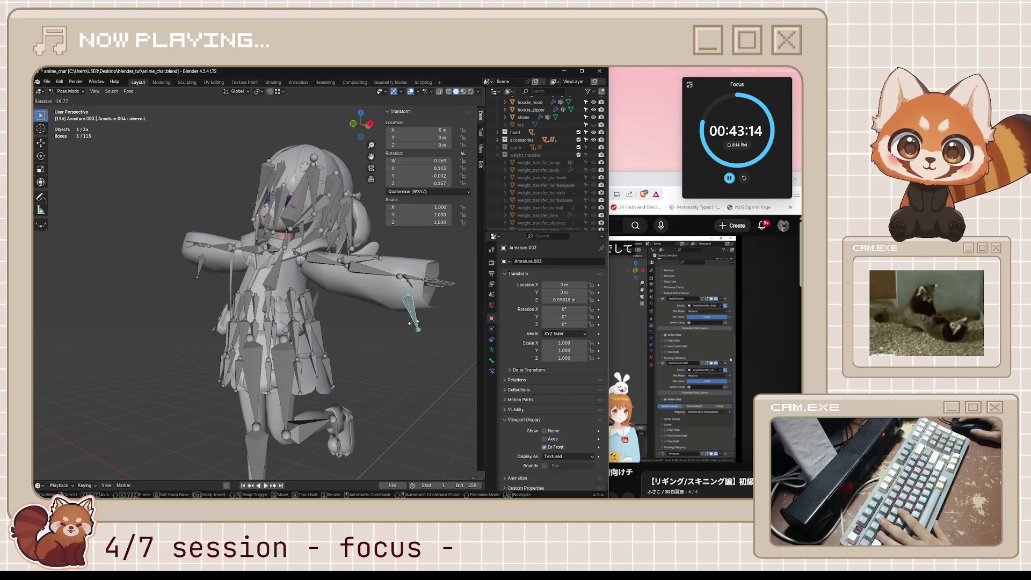
Test-rotate the sleeve and hand bones from behind and in front, cancelling each back to rest.
middle_drag(466, 328, 410, 335)
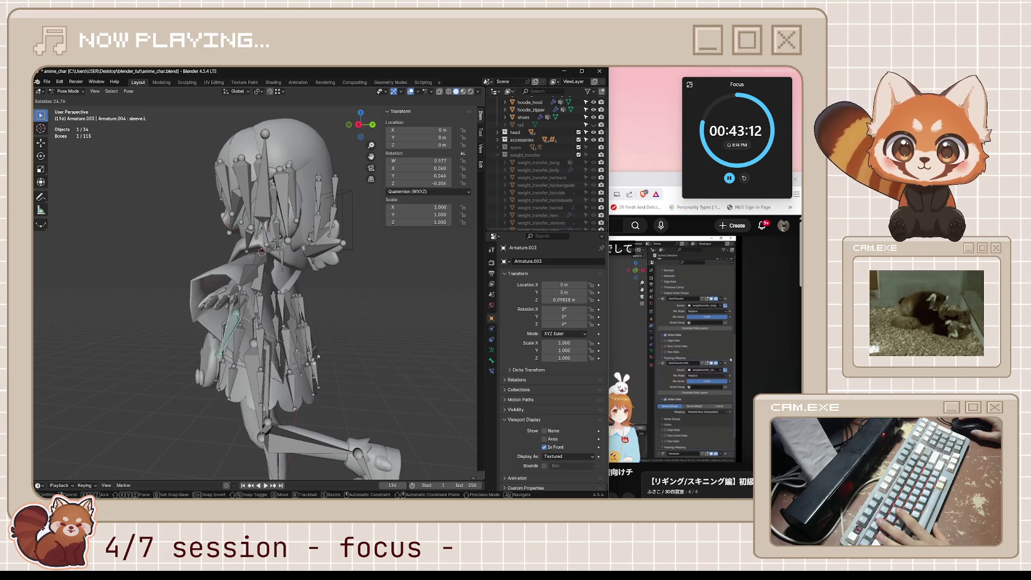
middle_drag(298, 373, 338, 331)
key(r)
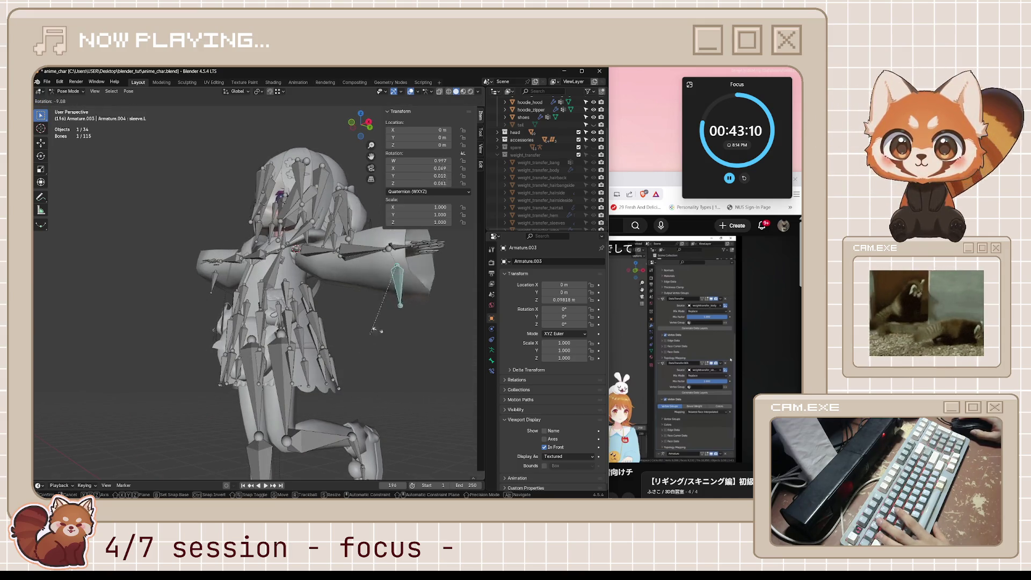
middle_drag(412, 300, 414, 324)
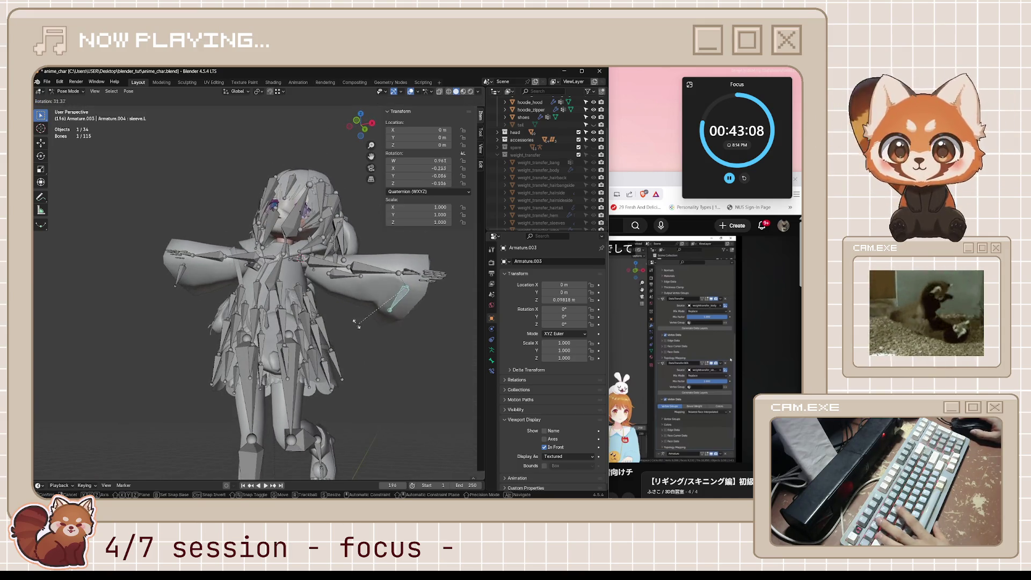
key(Escape)
middle_drag(415, 325, 407, 367)
key(r)
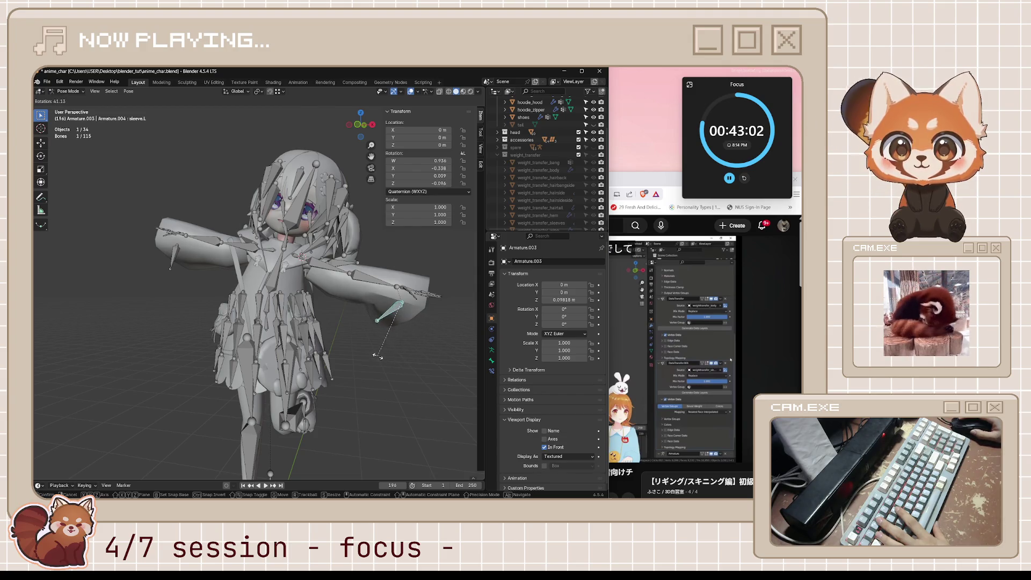
key(Escape)
Leave posing for Object Mode and select the hoodie_circle mesh.
key(Tab)
mouse_move(405, 365)
middle_down()
mouse_move(370, 309)
mouse_move(395, 328)
middle_up()
key(Tab)
click(396, 328)
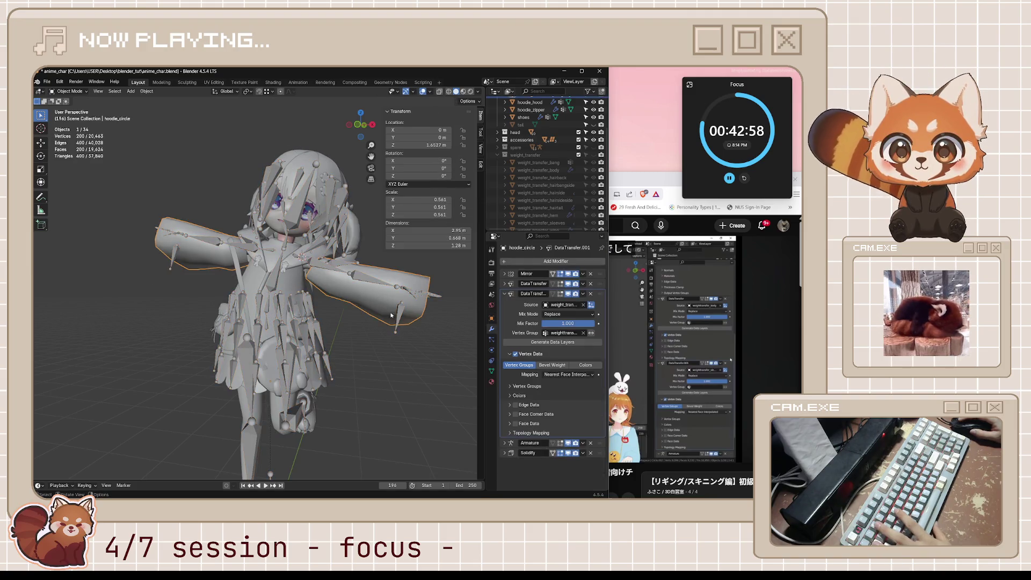
Inspect hoodie_circle's sleeve-cuff faces in Edit Mode with X-ray see-through on.
key(Tab)
mouse_move(382, 271)
middle_down()
mouse_move(396, 277)
mouse_move(386, 268)
mouse_move(408, 333)
mouse_move(433, 328)
middle_up()
key(alt+z)
click(399, 290)
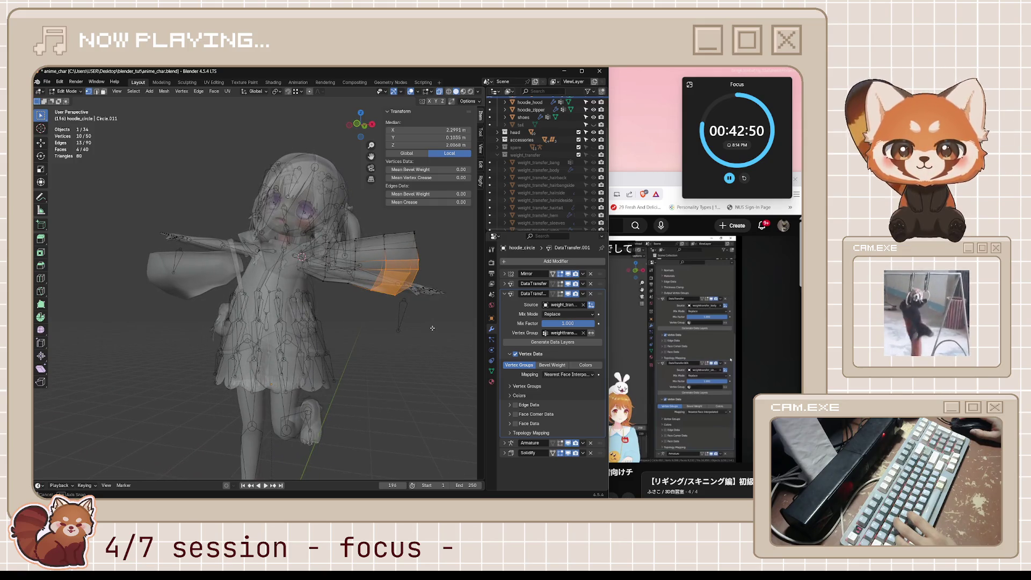
middle_drag(431, 328, 422, 335)
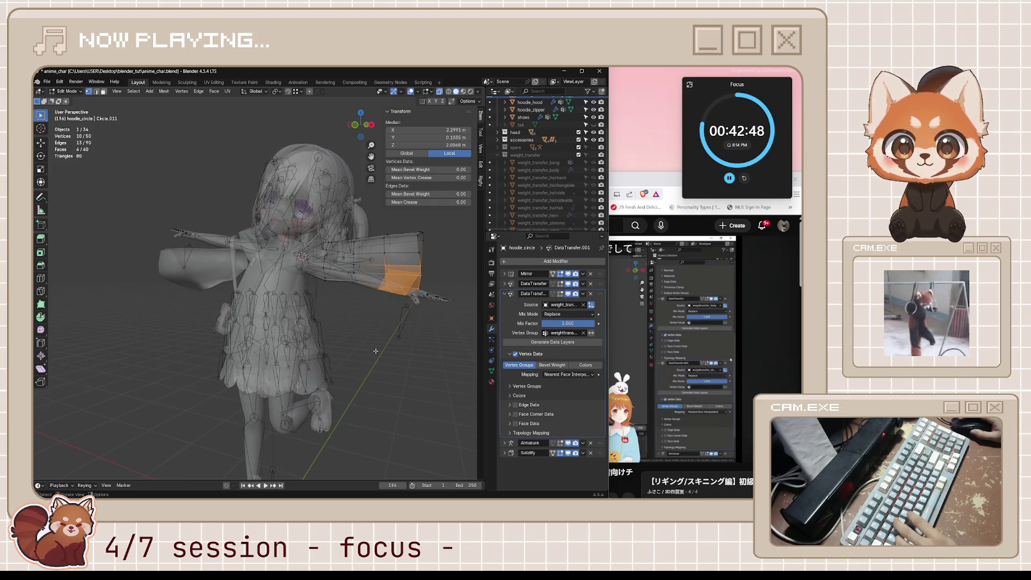
Return the hoodie to Object Mode, deselect it and bring the tutorial video forward.
key(Tab)
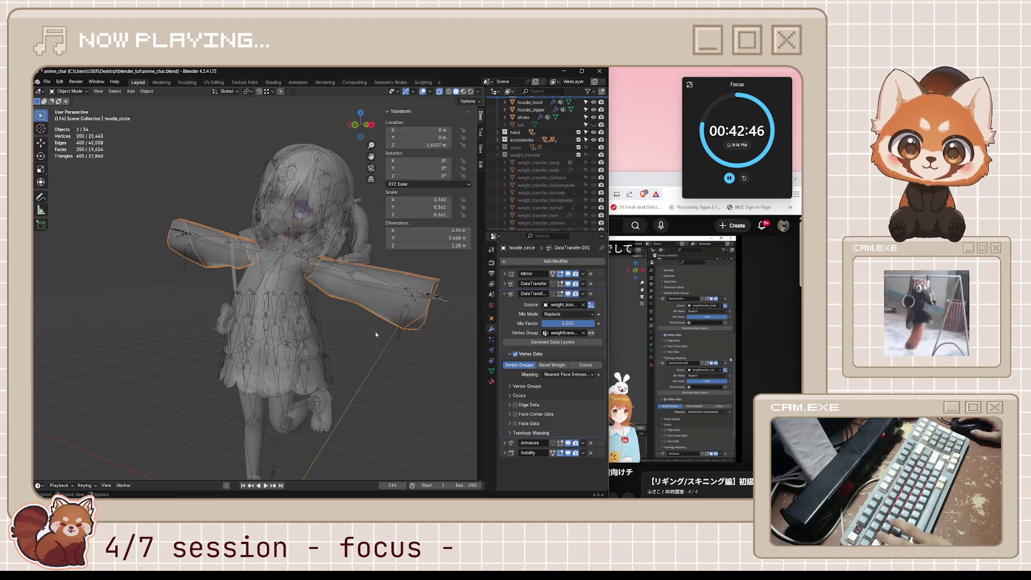
click(382, 353)
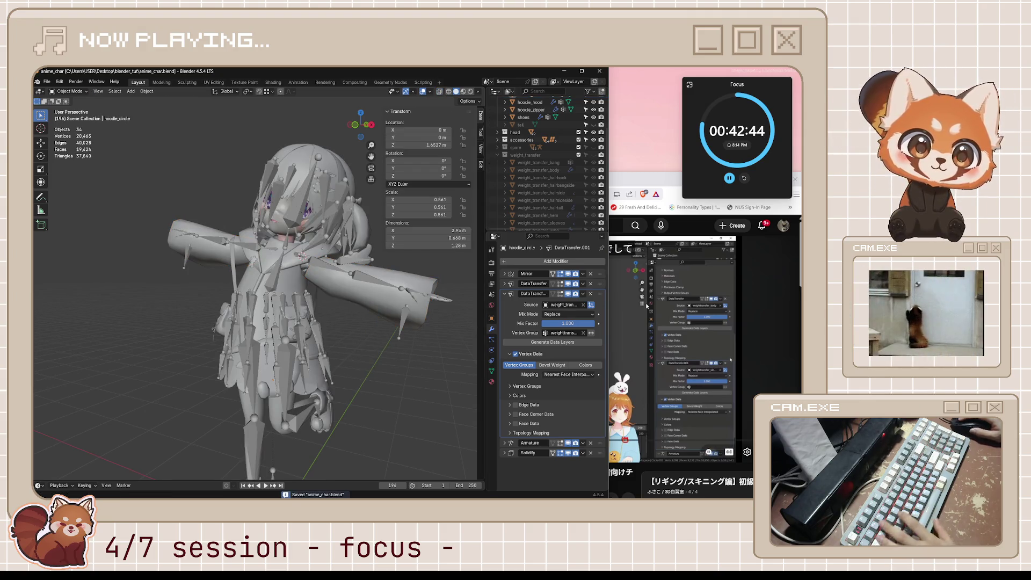
click(647, 308)
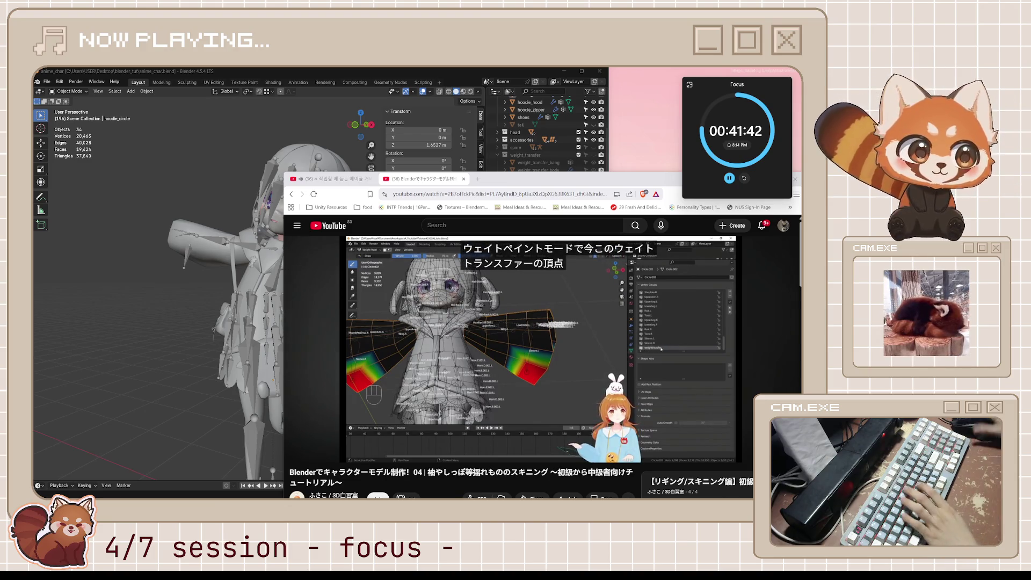
Rewind the tutorial ten seconds and step through the weight transfer part to about 5:27.
key(k)
key(j)
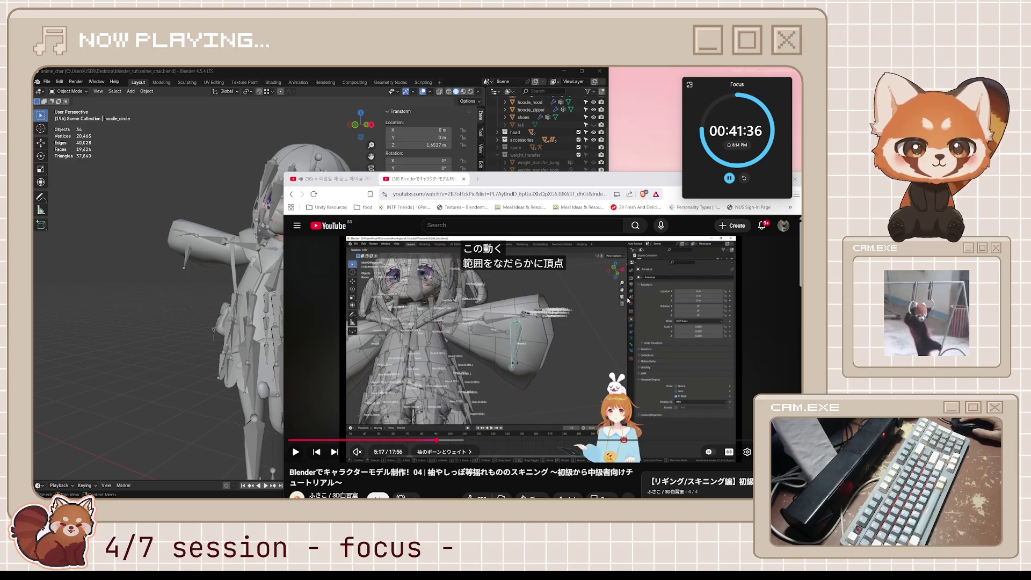
click(584, 342)
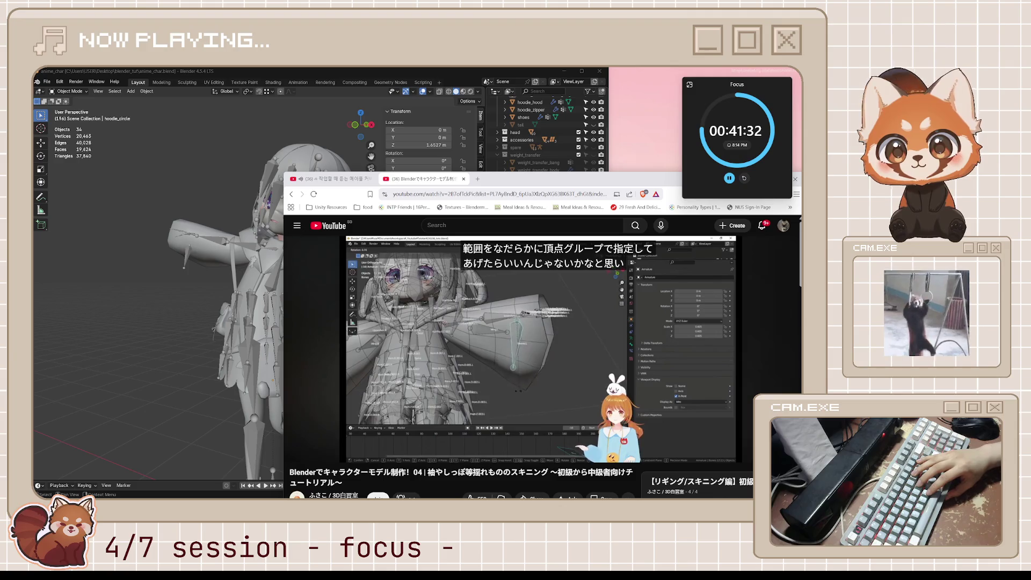
click(585, 342)
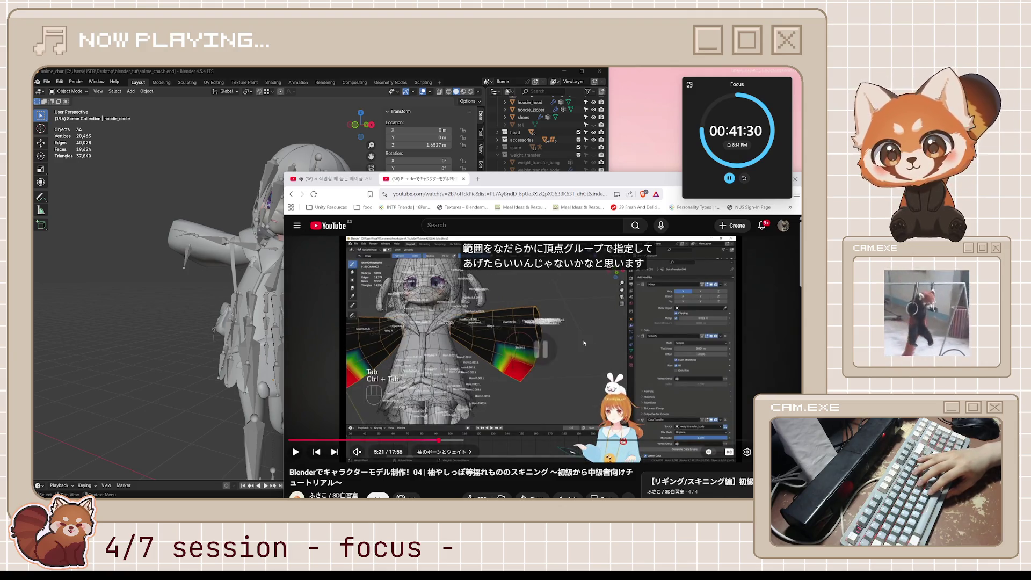
click(584, 343)
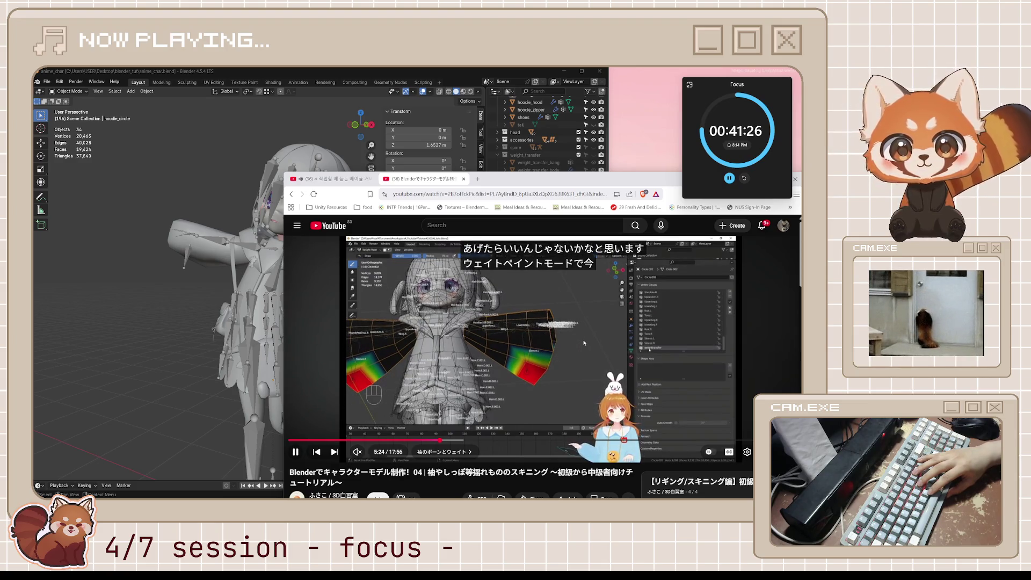
click(585, 342)
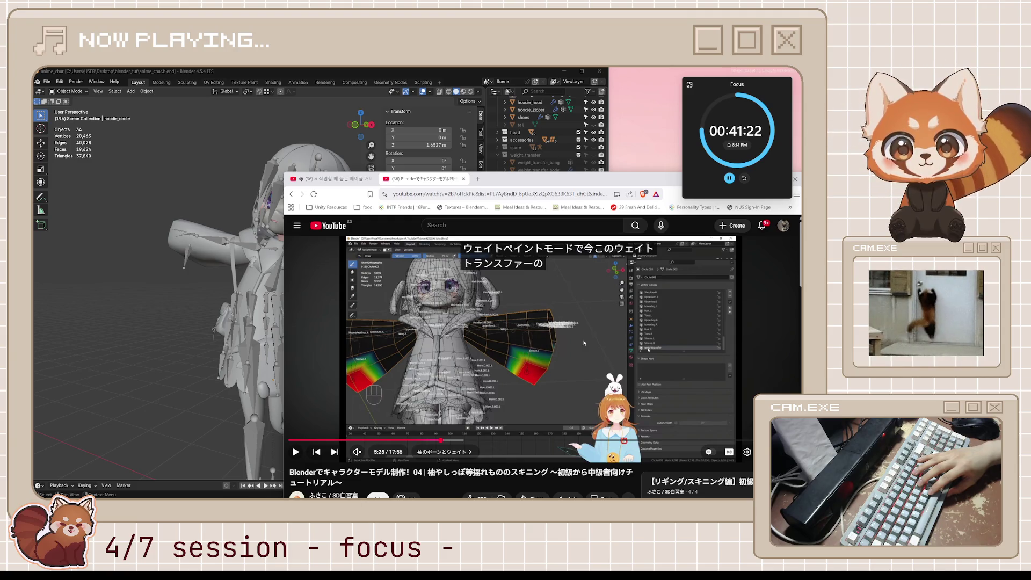
click(584, 343)
click(585, 342)
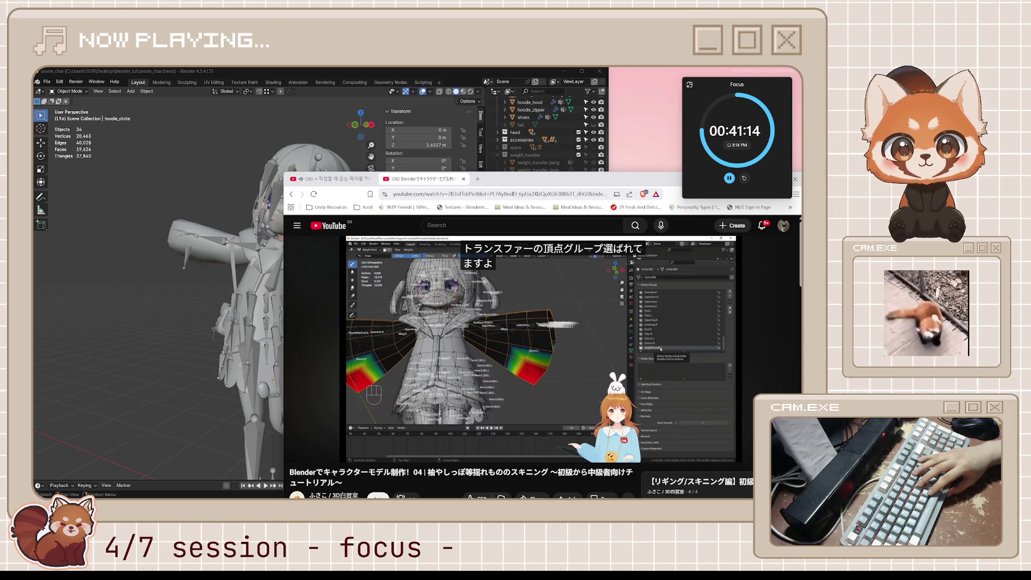
Play the tutorial on to about 5:30, then return to Blender's hoodie_circle view.
key(space)
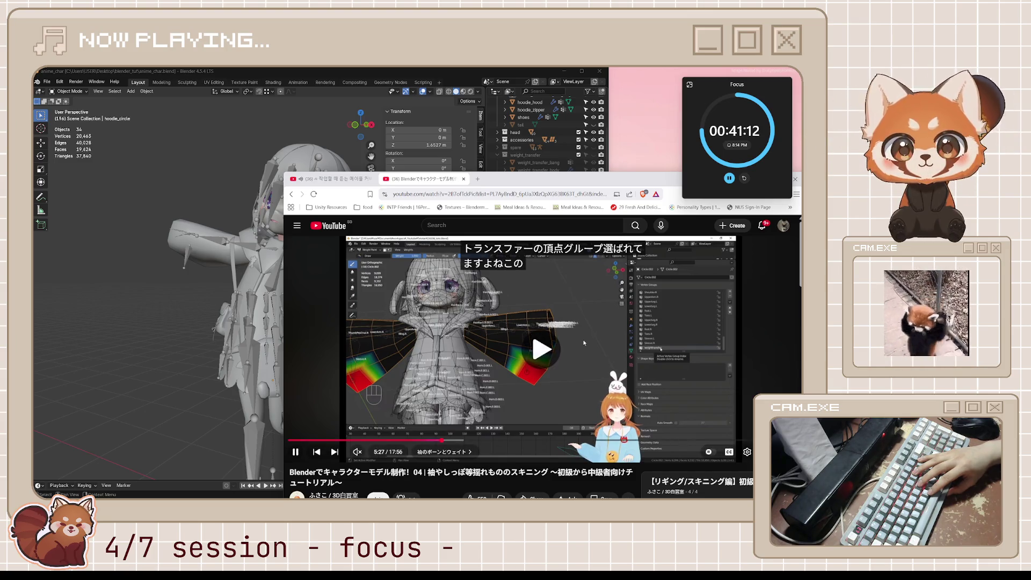
key(space)
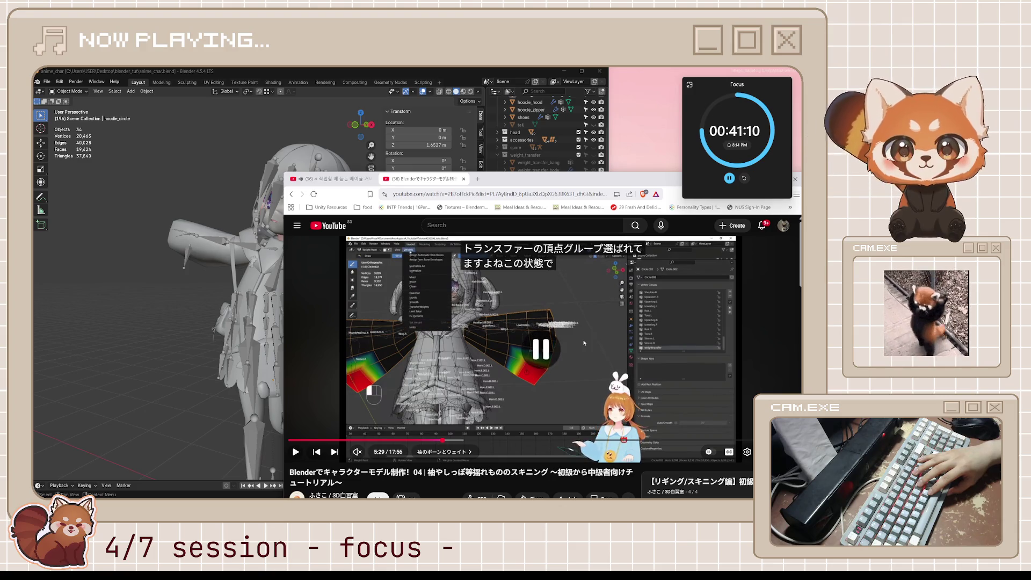
key(space)
key(space)
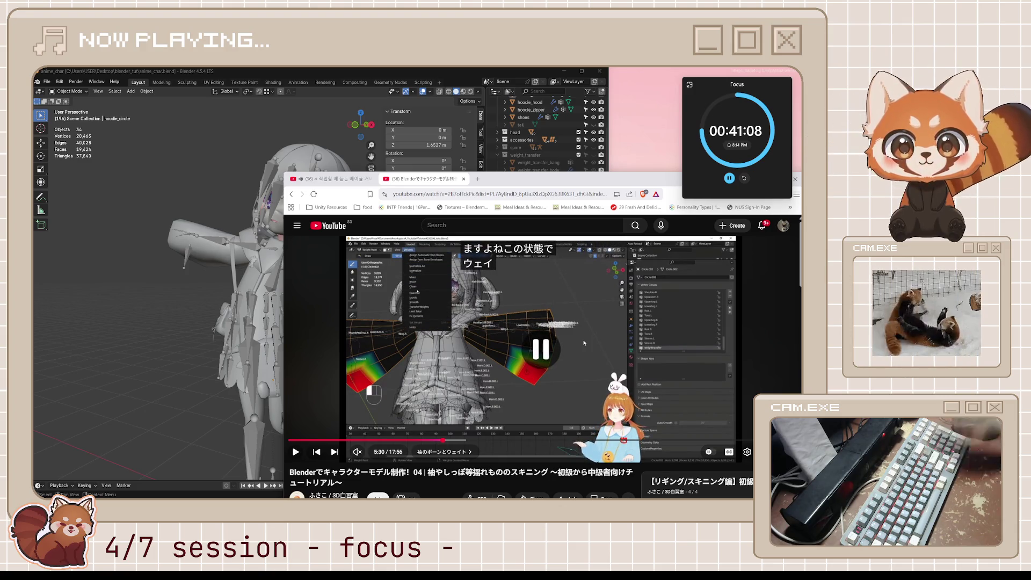
click(234, 76)
middle_drag(380, 310, 399, 316)
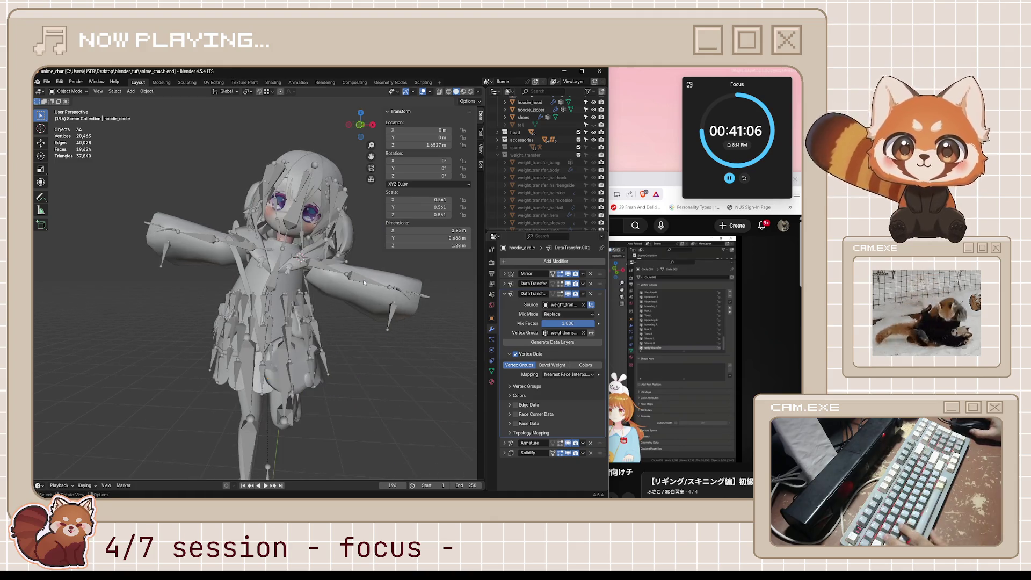
Put hoodie_circle into Weight Paint mode and show its vertex group list.
click(400, 315)
key(ctrl+Tab)
click(372, 293)
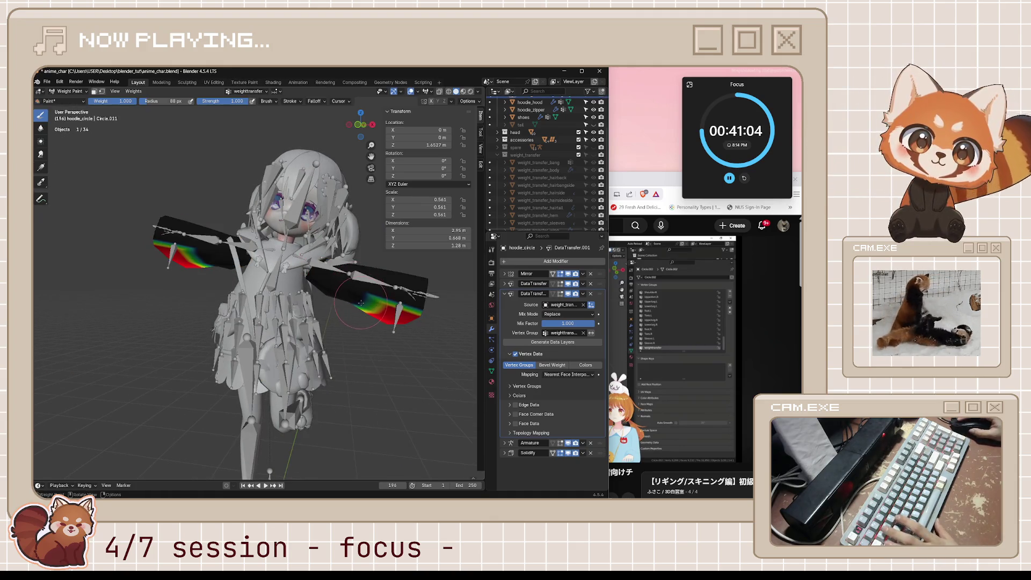
click(492, 372)
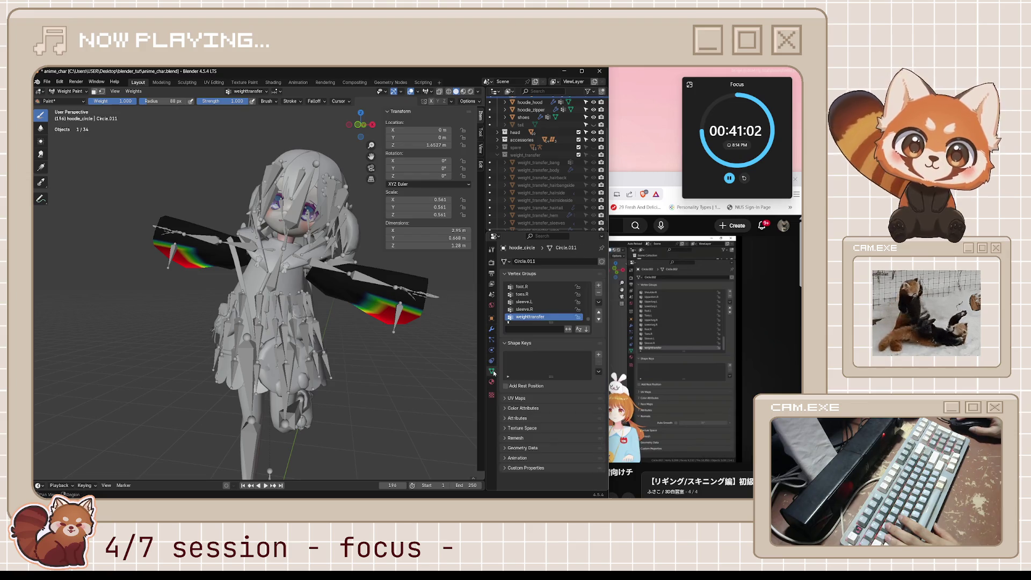
Check the weights of the sleeve.R, toes.R and hips vertex groups in turn.
click(533, 310)
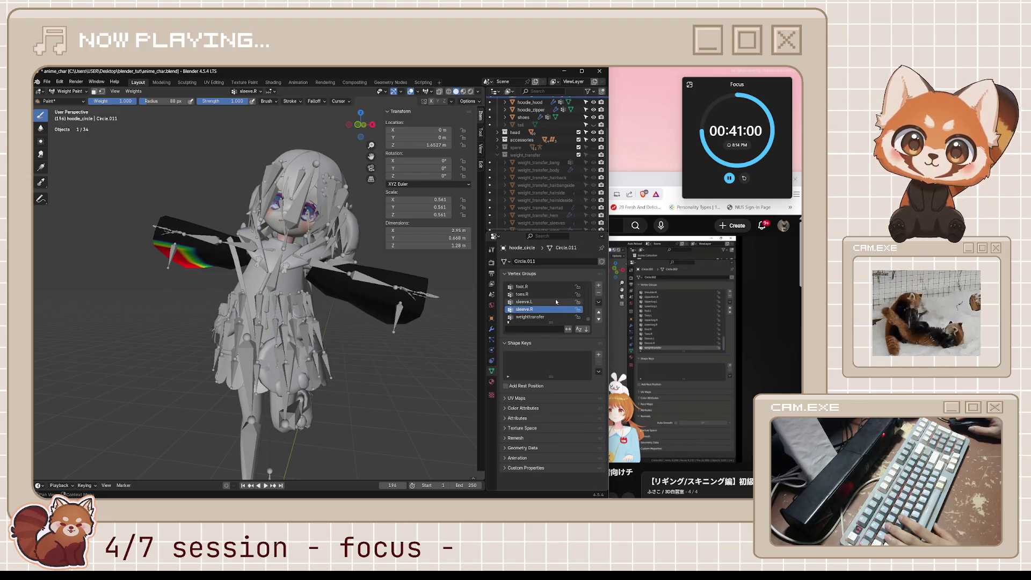
click(556, 302)
click(555, 310)
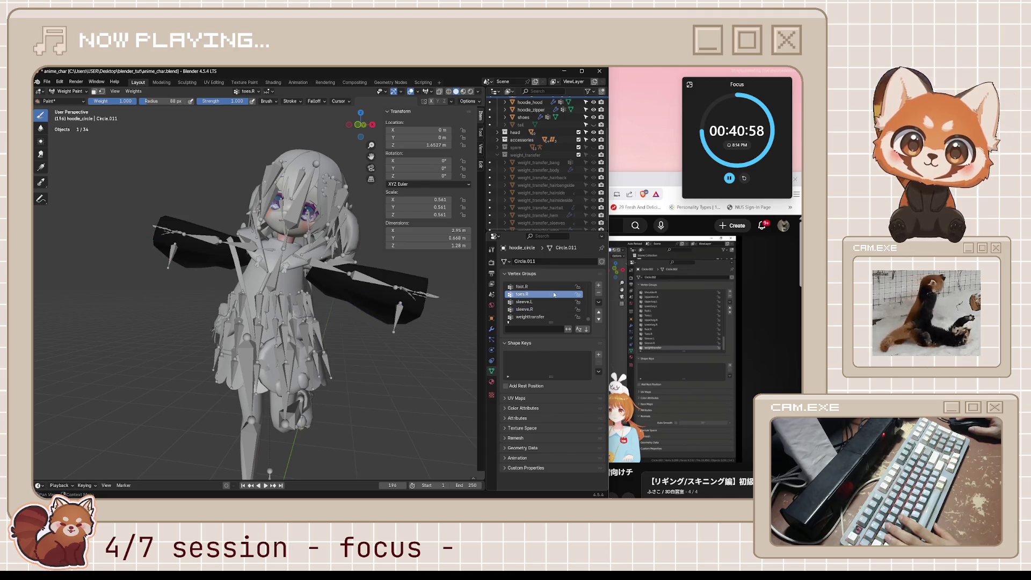
scroll(554, 304, up, 5)
click(535, 287)
scroll(536, 296, down, 5)
scroll(536, 299, up, 5)
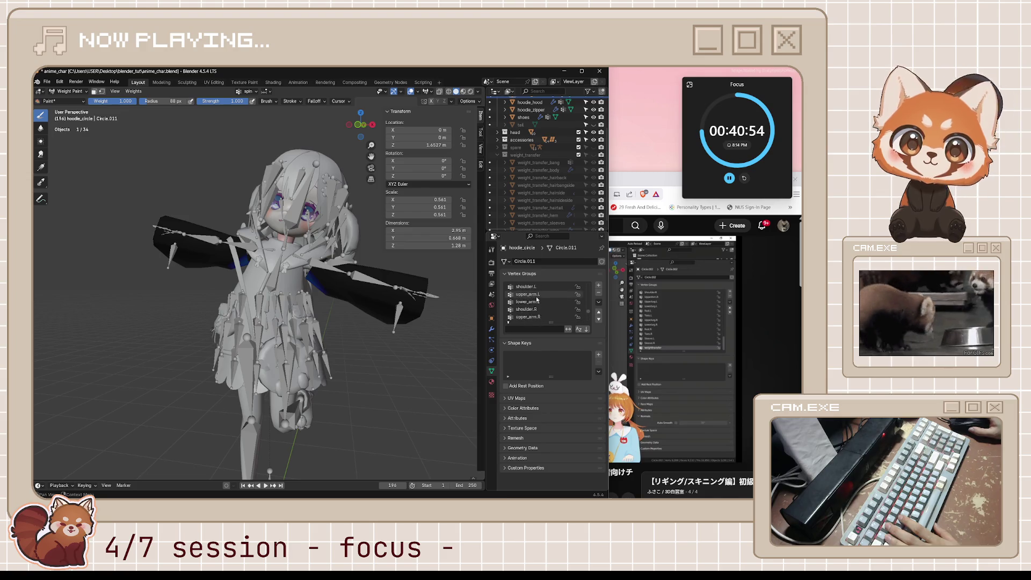
scroll(556, 307, down, 5)
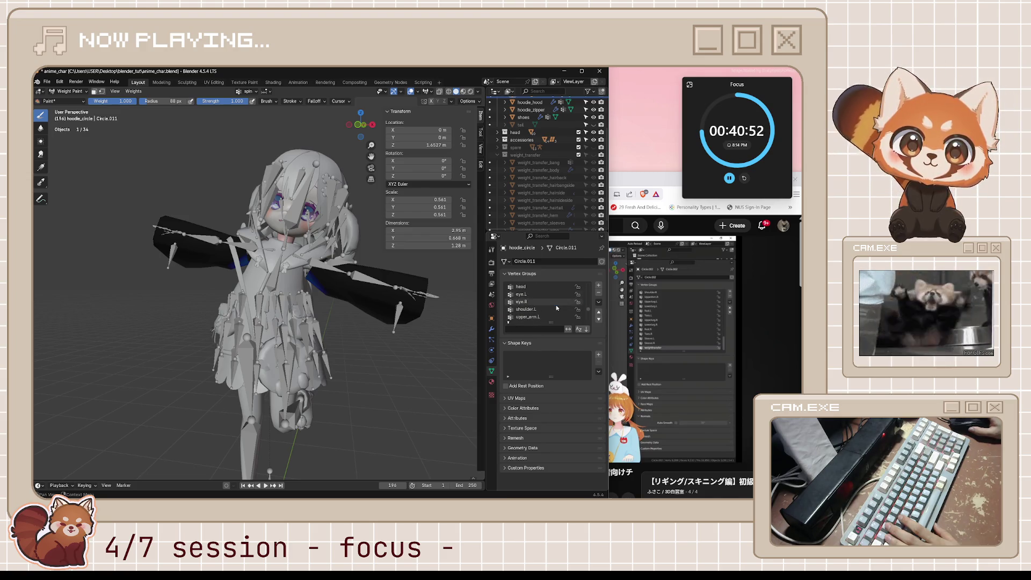
scroll(556, 307, down, 3)
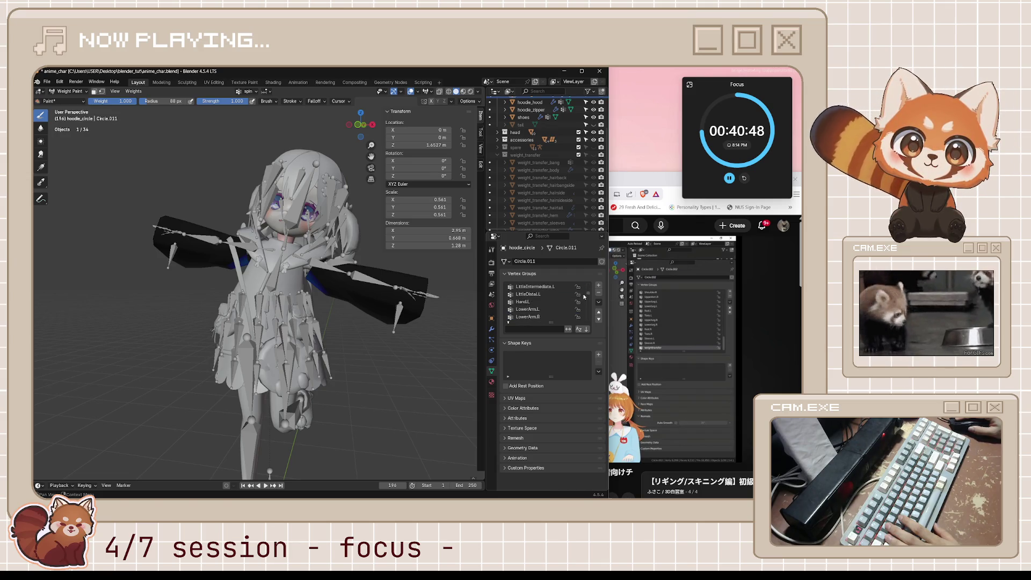
scroll(585, 295, down, 3)
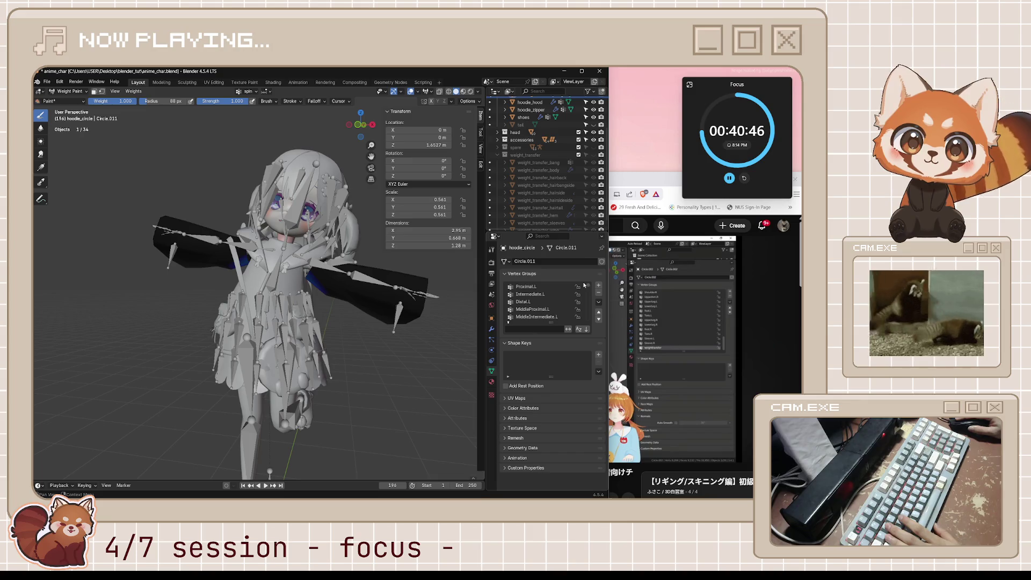
scroll(569, 305, down, 4)
scroll(579, 295, down, 10)
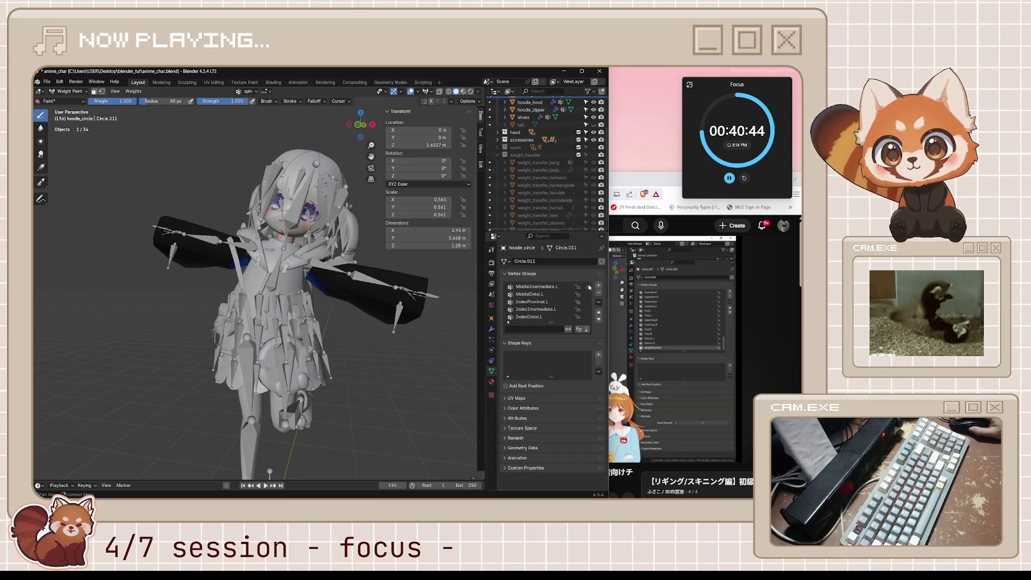
Show the weighttransfer group's weights again from a side view and switch to the tutorial.
click(540, 318)
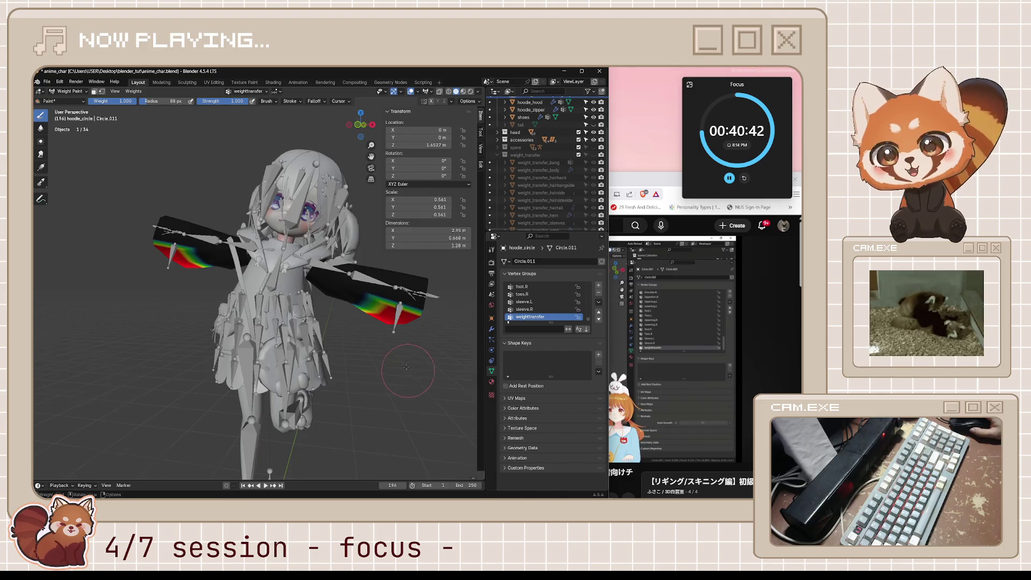
middle_drag(408, 370, 354, 366)
key(alt+Tab)
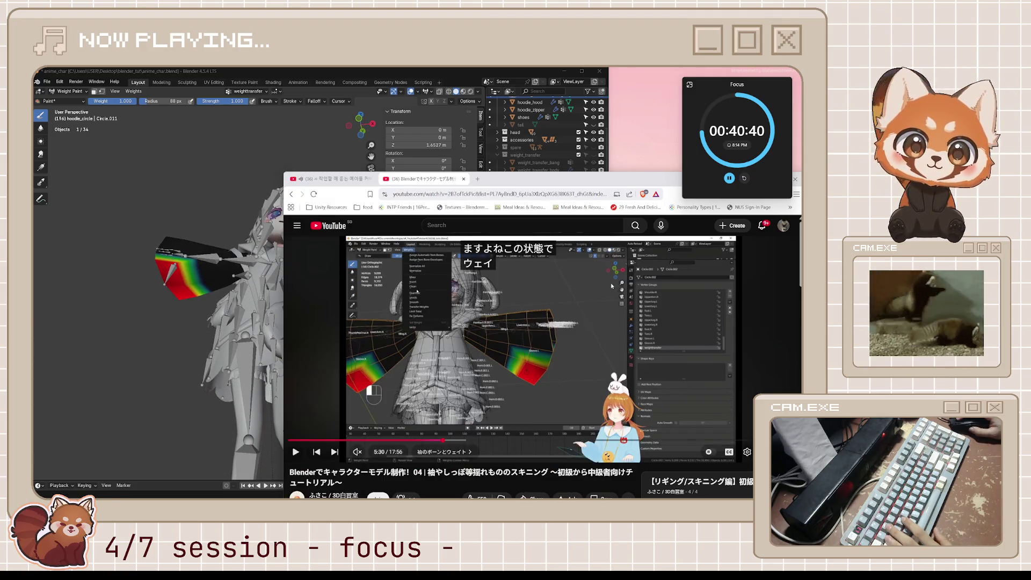
After a glance at the tutorial, run Weights > Smooth on the hoodie_circle sleeve weights.
click(590, 309)
click(562, 329)
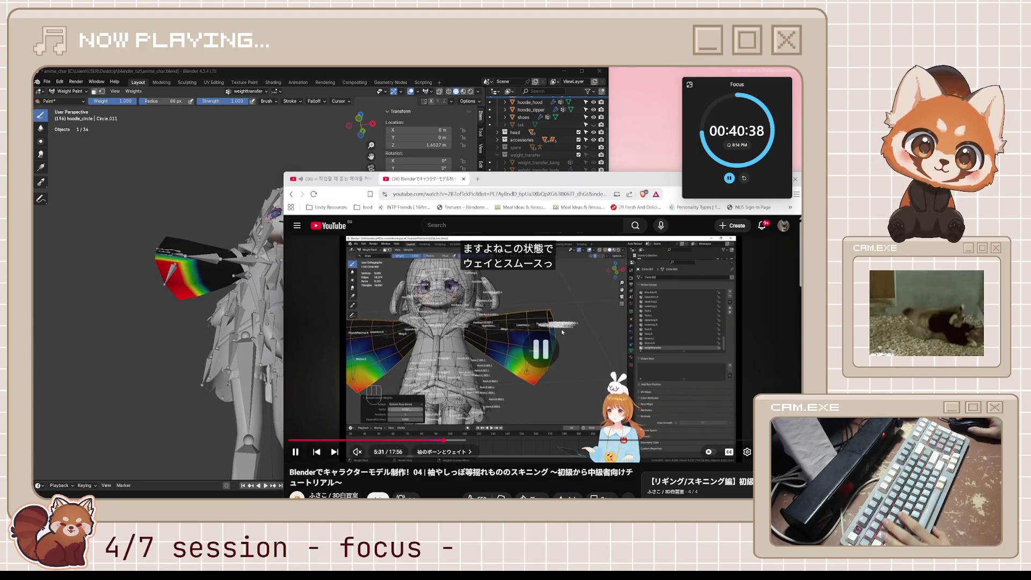
click(395, 74)
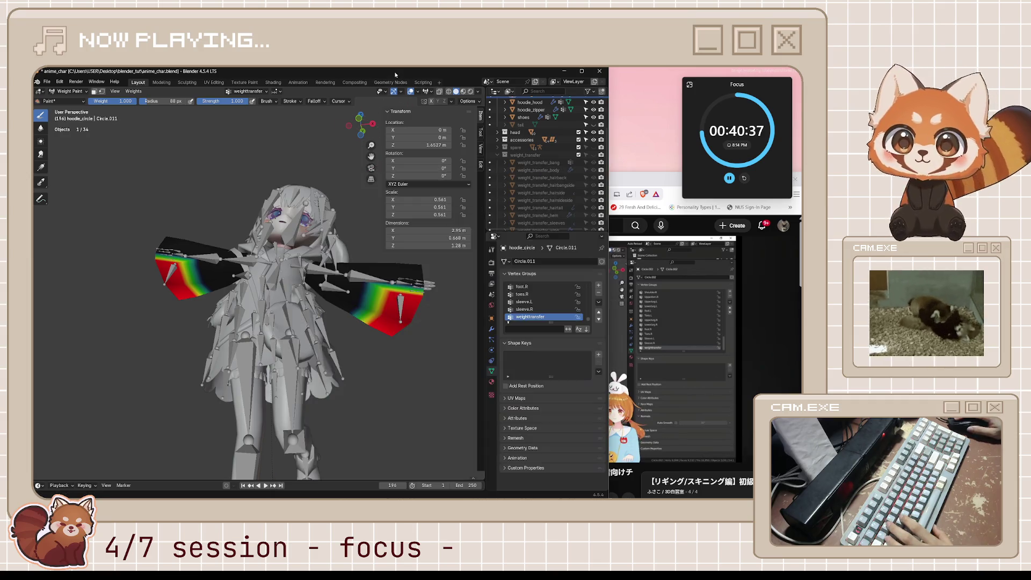
click(133, 91)
click(151, 178)
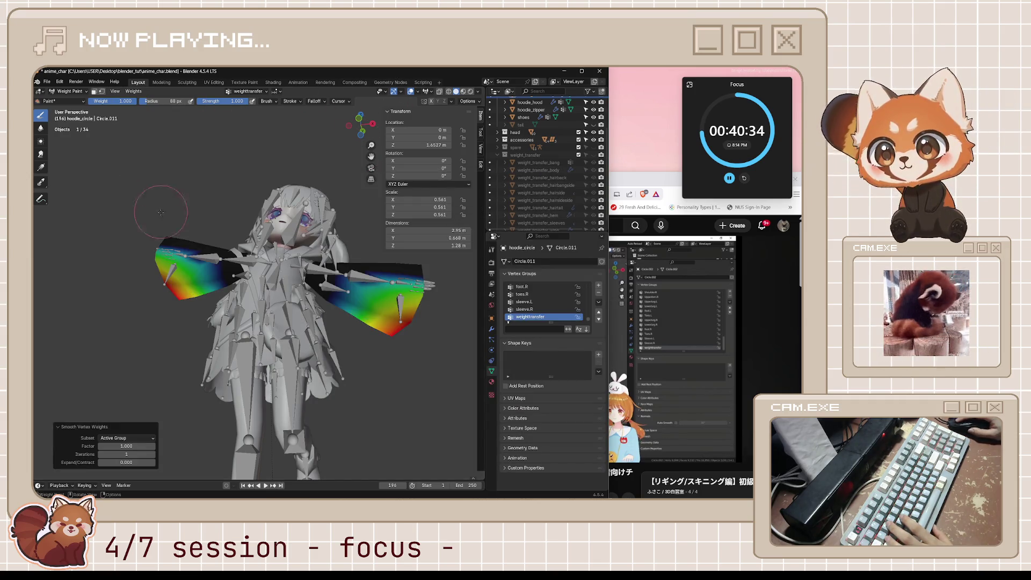
Try different Smooth Vertex Weights factor and iteration counts, inspect the sleeves and save.
mouse_move(127, 445)
mouse_down()
mouse_move(88, 462)
mouse_move(153, 461)
mouse_up()
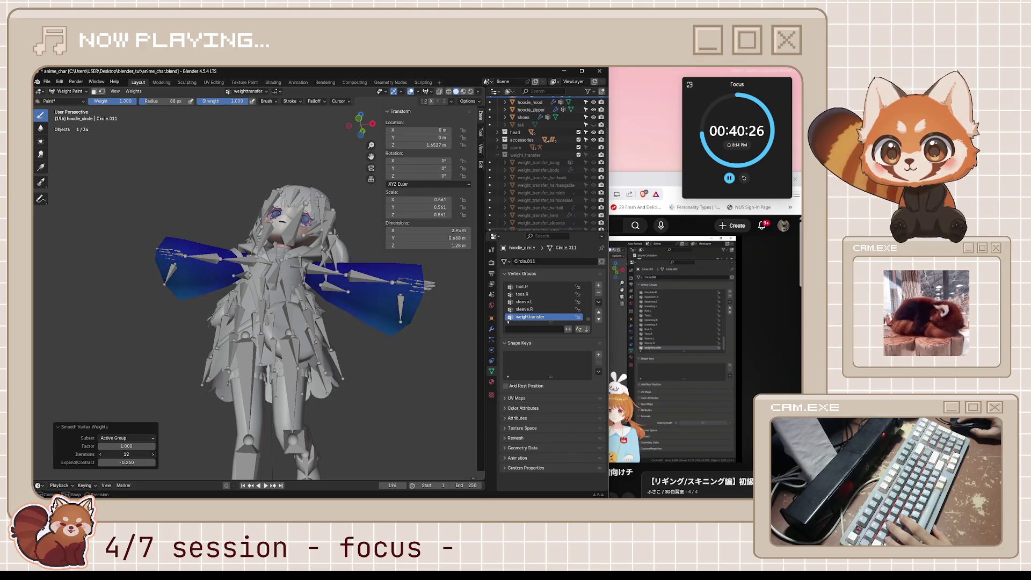
click(151, 454)
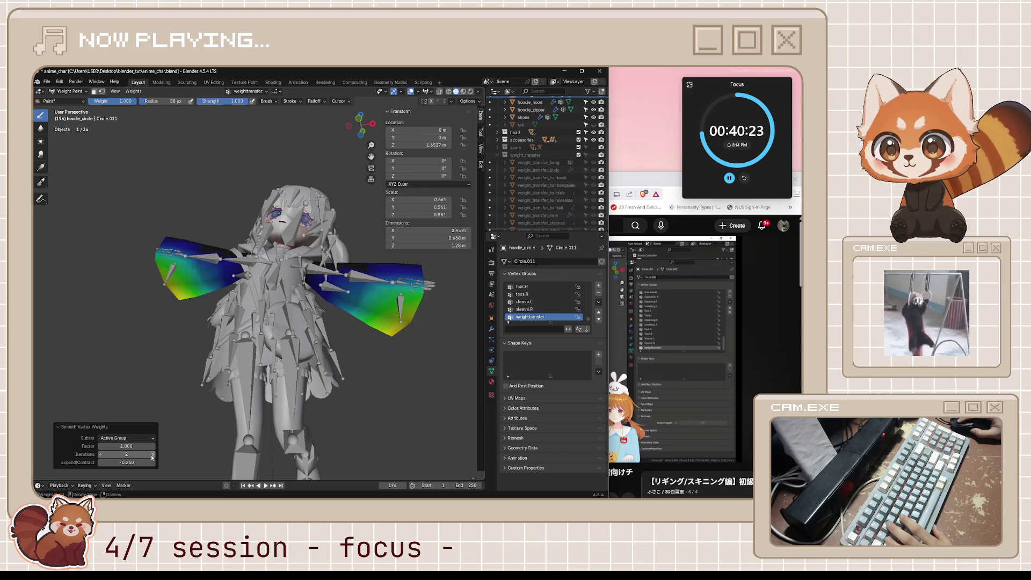
click(100, 456)
drag(110, 453, 153, 463)
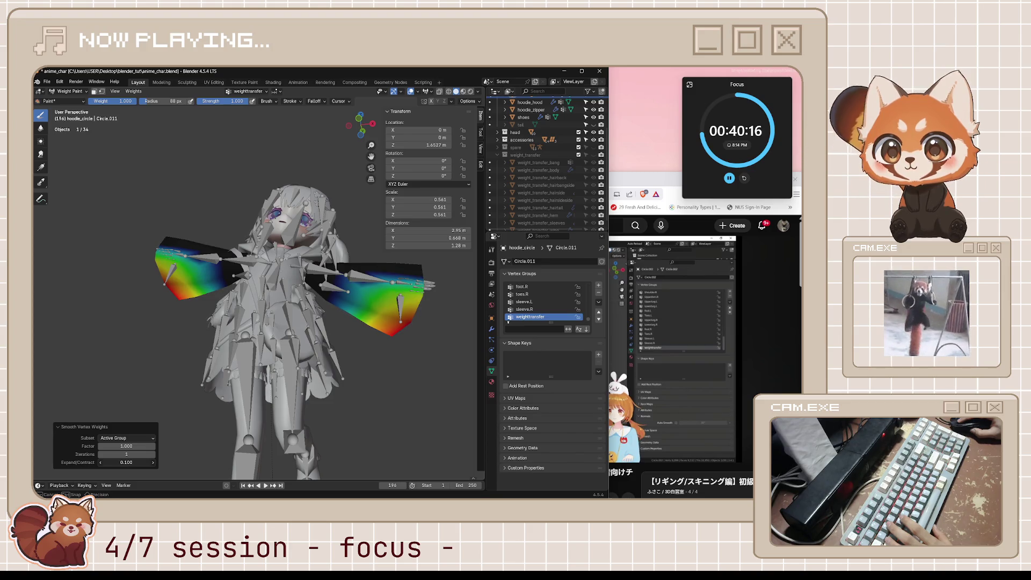
middle_drag(242, 411, 277, 392)
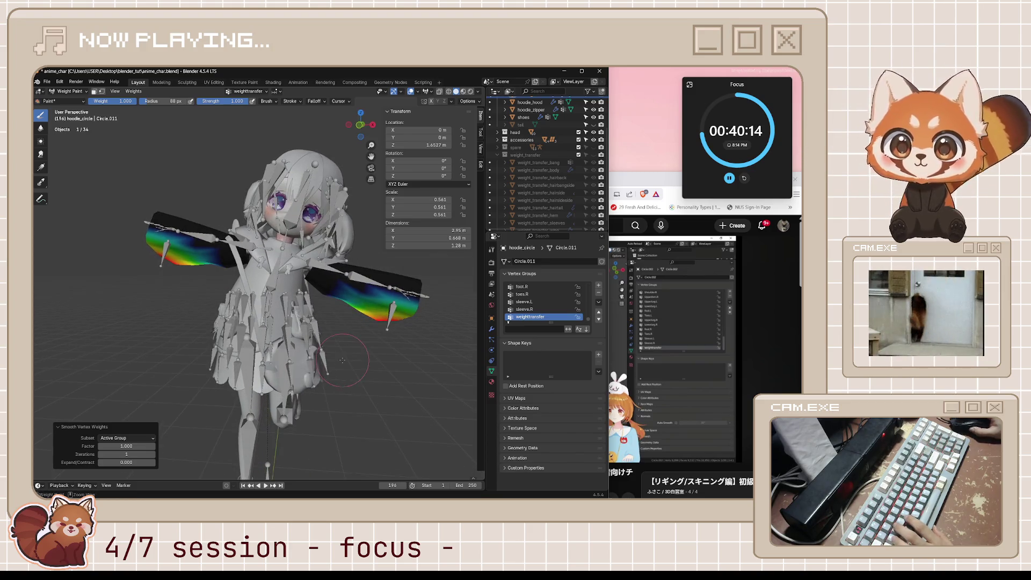
key(ctrl+s)
middle_drag(426, 345, 419, 358)
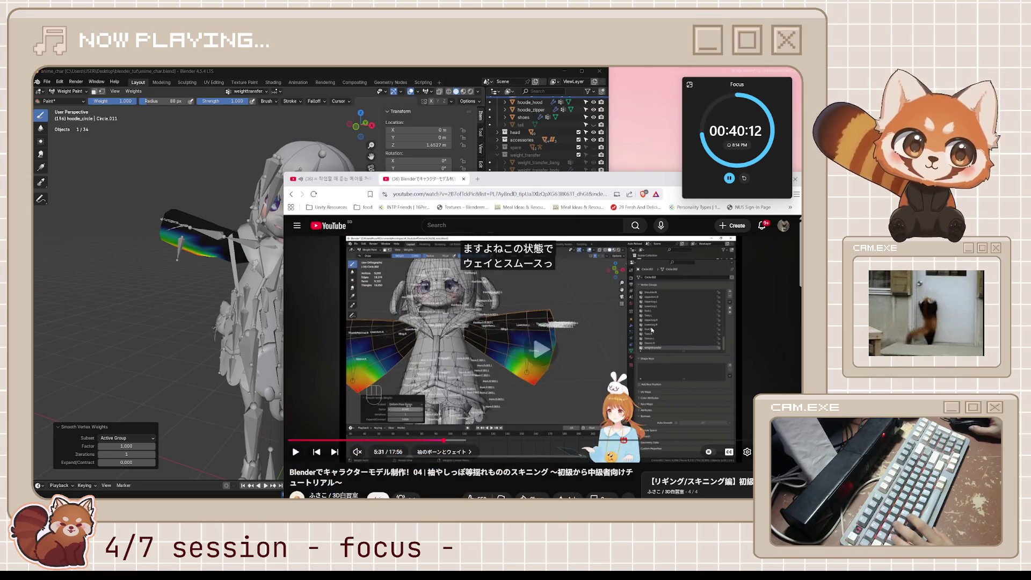
Watch the tutorial's weight-smoothing section to about 5:44, pause it and return to Blender.
click(669, 338)
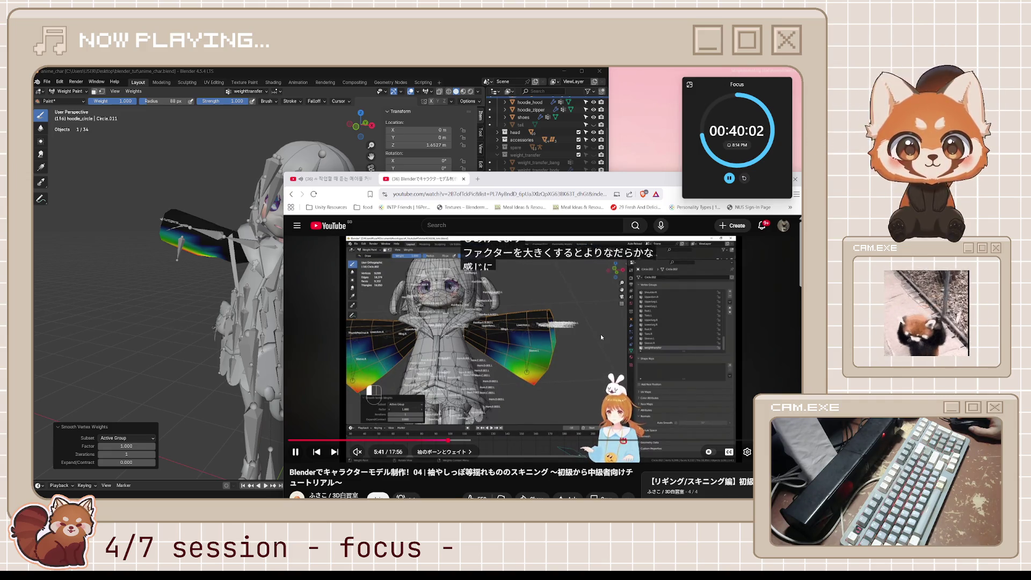
key(space)
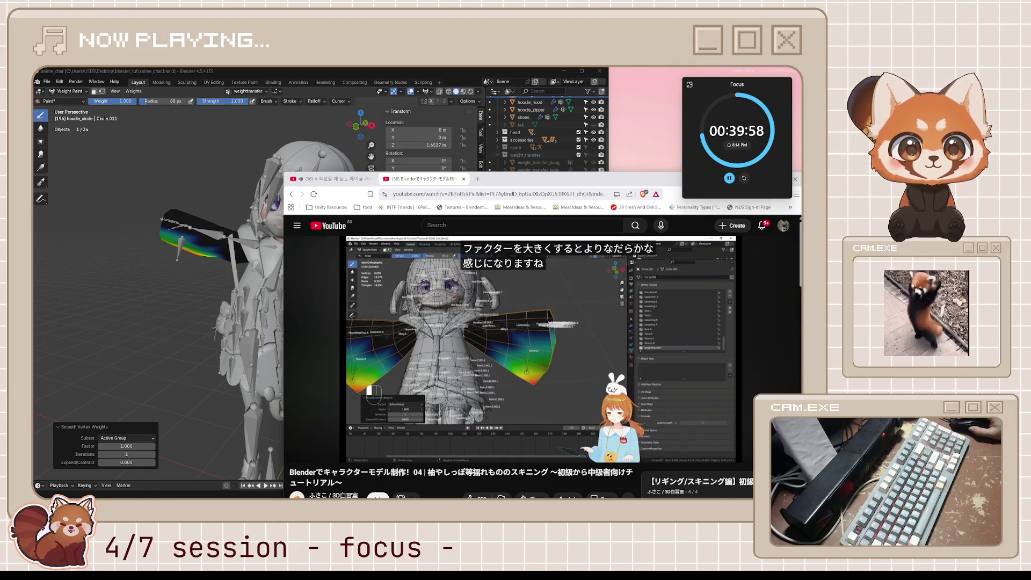
click(566, 332)
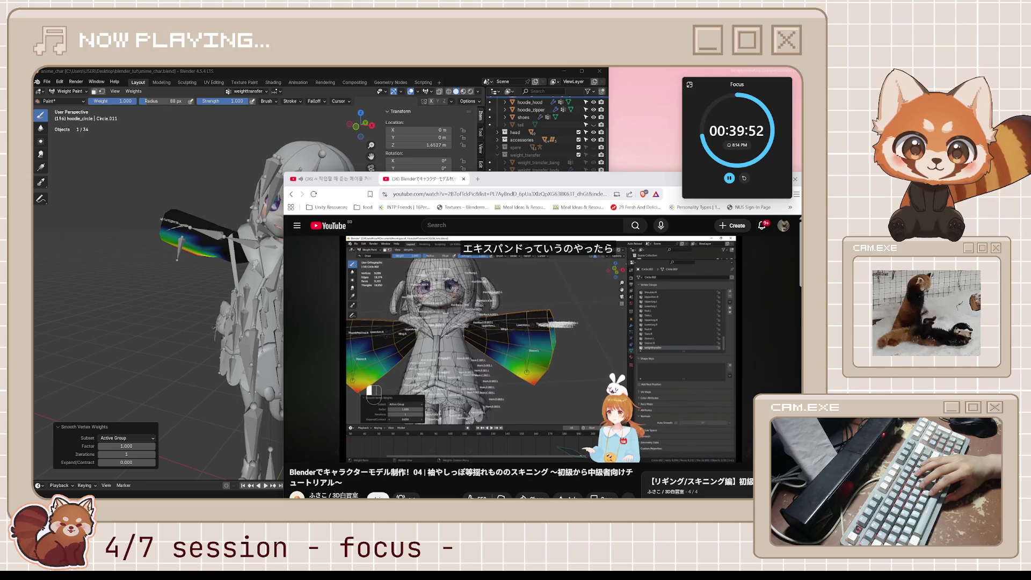
click(566, 348)
key(alt+Tab)
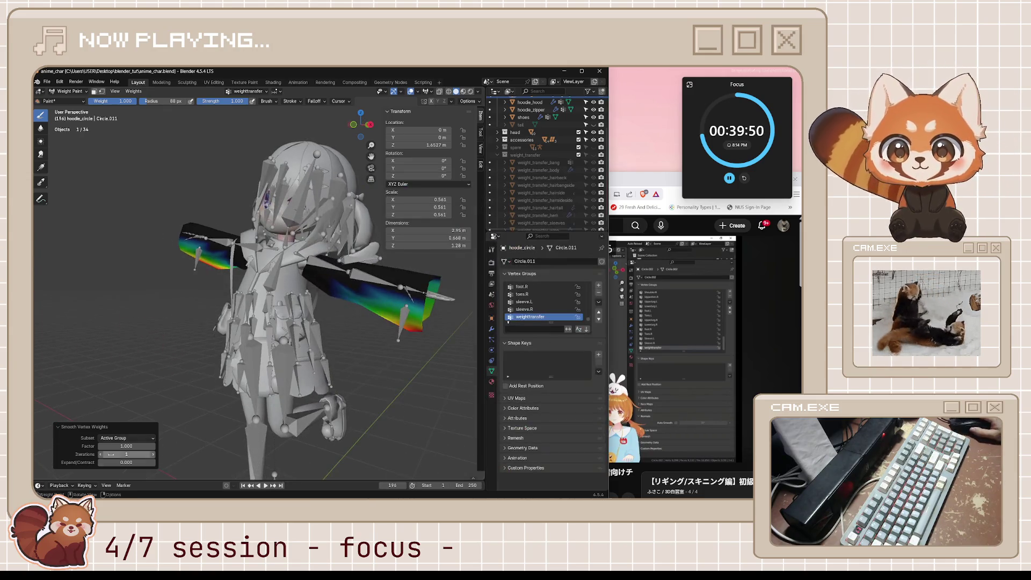
Set Expand/Contract to about -0.770 so the sleeve weights pull in, then bring up the tutorial.
drag(127, 462, 89, 462)
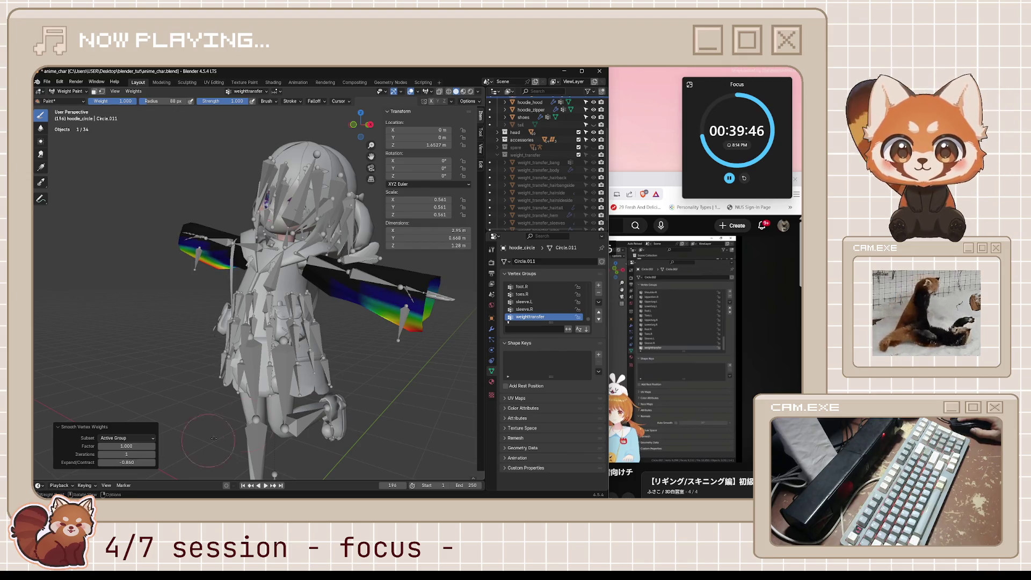
middle_drag(188, 445, 227, 436)
mouse_move(105, 462)
mouse_down()
mouse_move(141, 462)
mouse_move(101, 462)
mouse_up()
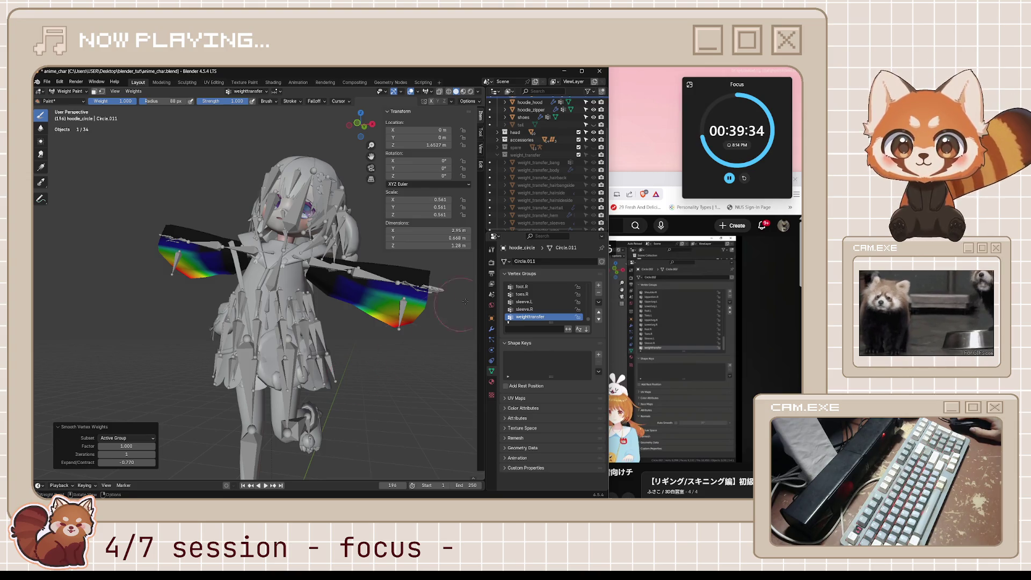
click(616, 326)
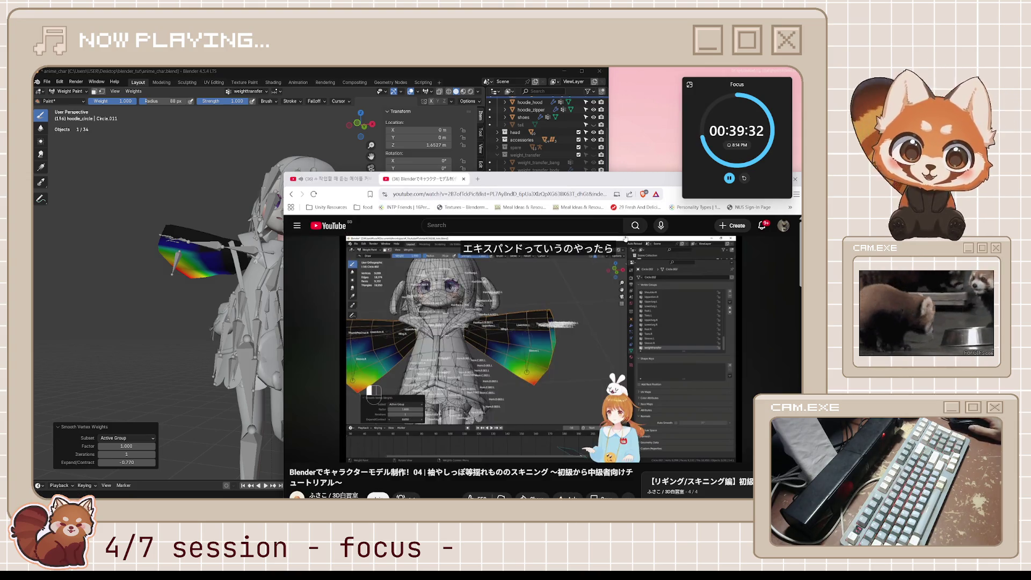
Play the tutorial to about 5:56 where it starts moving the sleeve bone, then return to Blender.
click(602, 328)
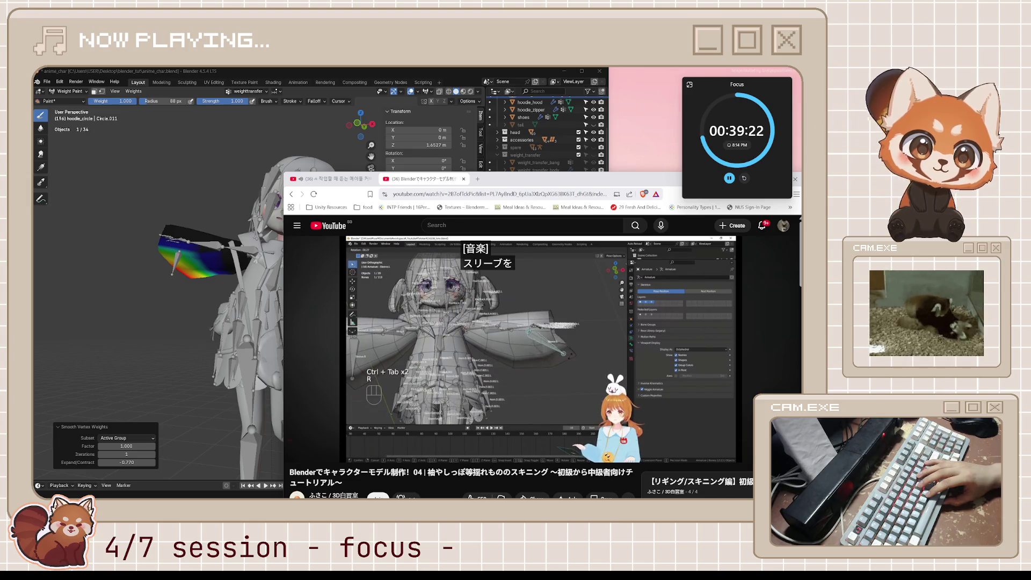
click(576, 346)
click(449, 80)
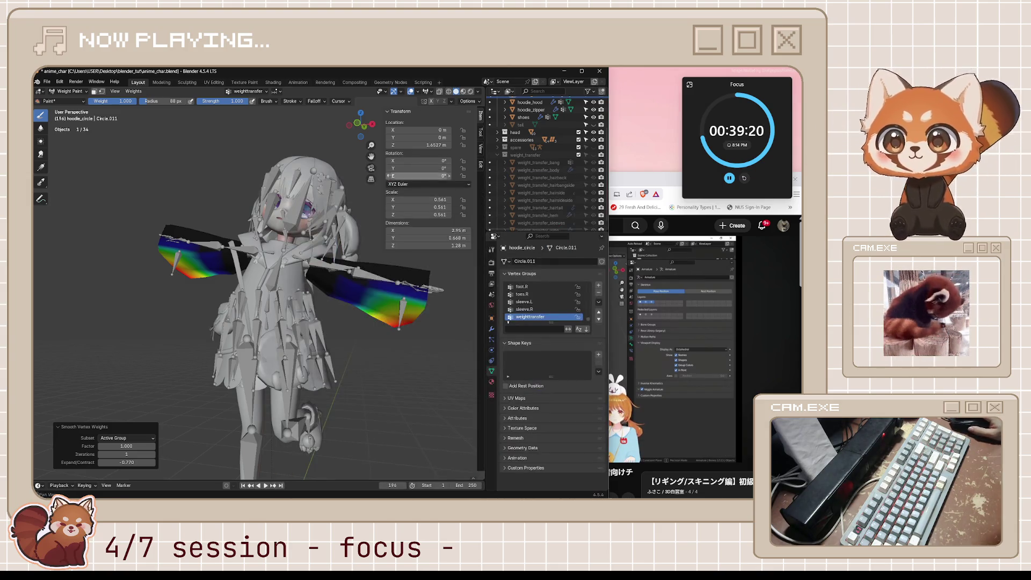
Save the file, leave Weight Paint and put the armature into Pose Mode.
key(ctrl+s)
middle_drag(355, 331, 368, 332)
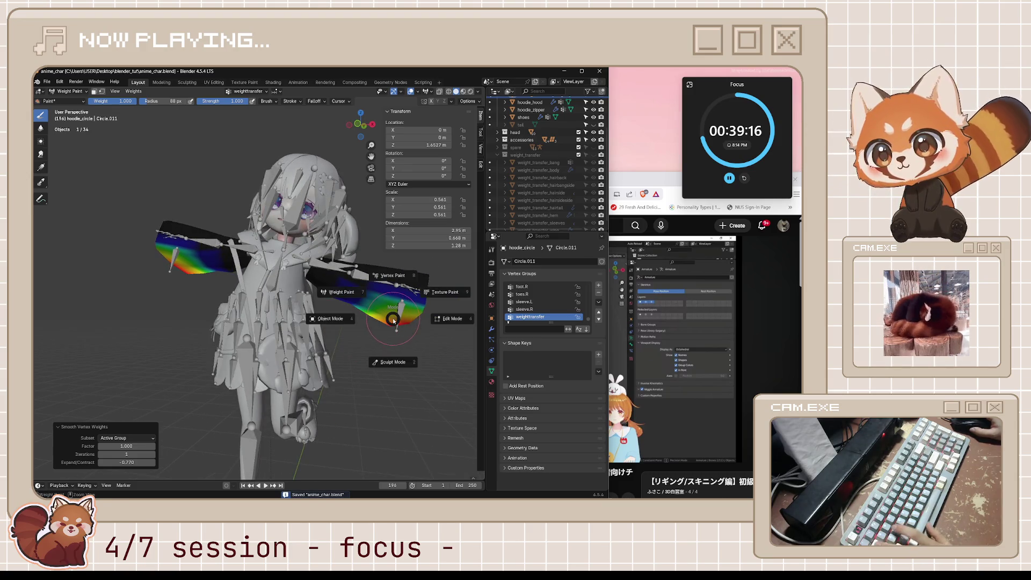
key(ctrl+z)
key(ctrl+shift+z)
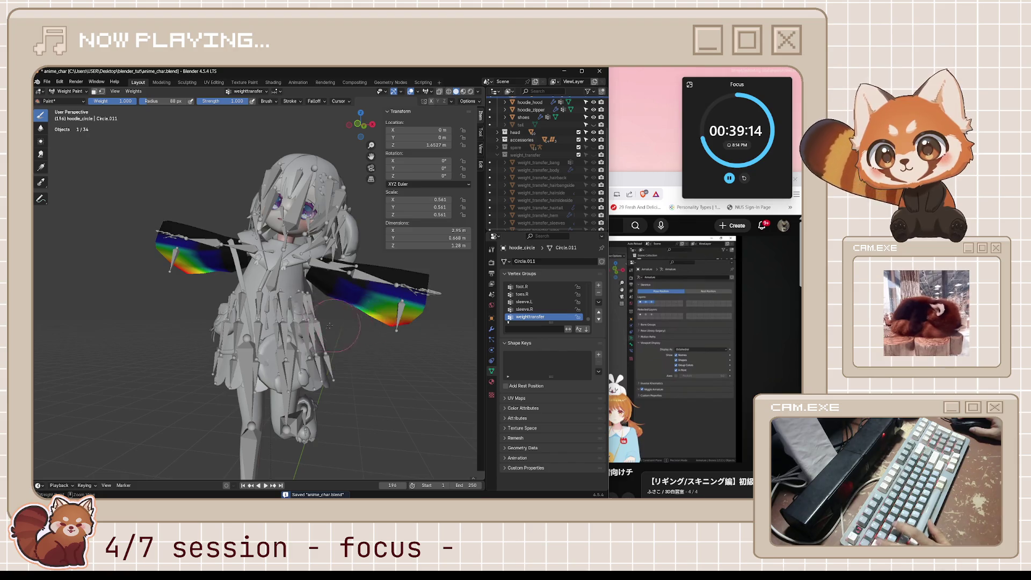
key(ctrl+Tab)
click(400, 321)
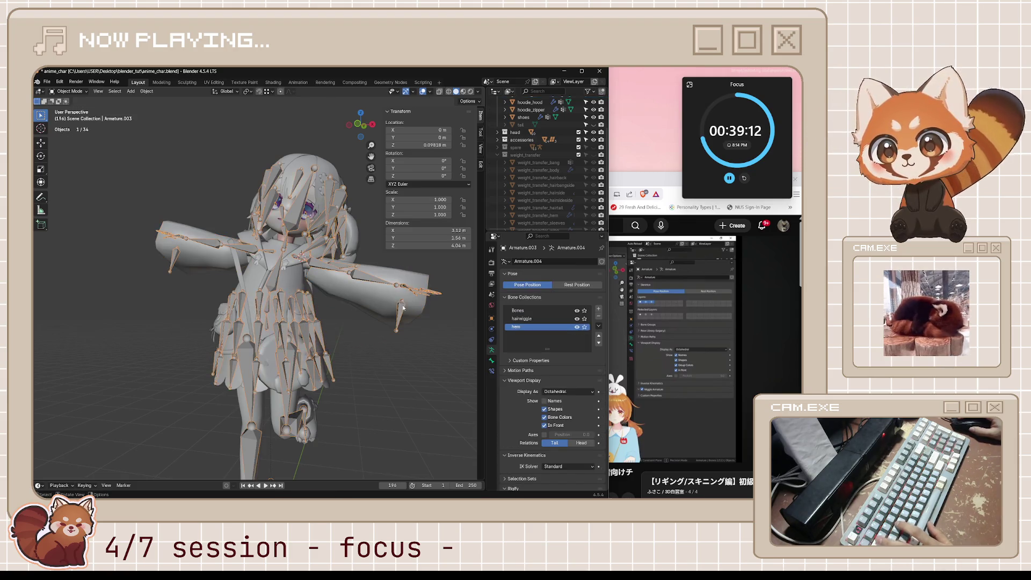
key(ctrl+Tab)
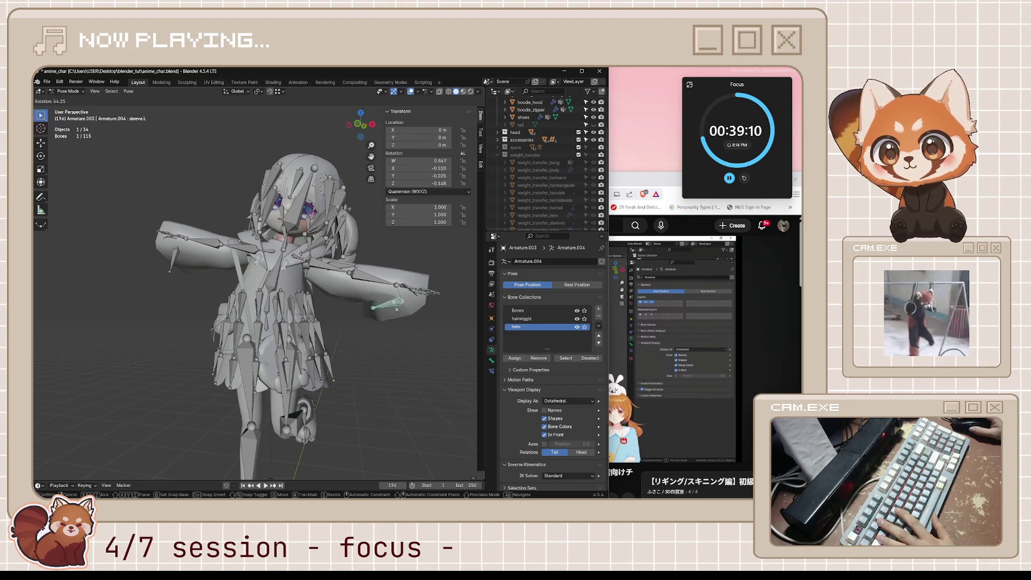
Test-rotate the sleeve.L bone, including trackball rotation, then cancel to rest and deselect it.
mouse_move(402, 322)
middle_down()
mouse_move(332, 336)
mouse_move(392, 338)
middle_up()
key(r)
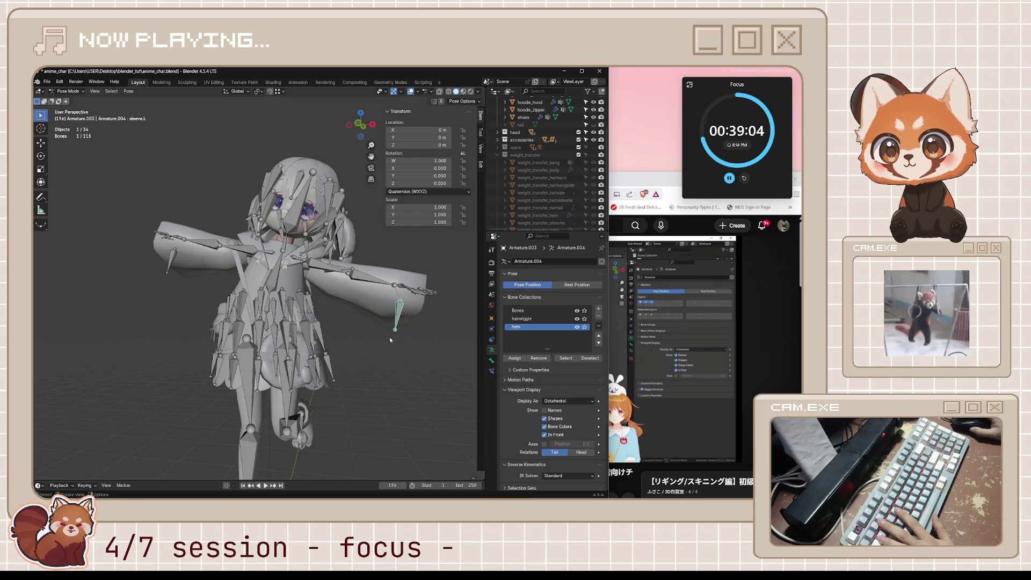
middle_drag(390, 337, 348, 321)
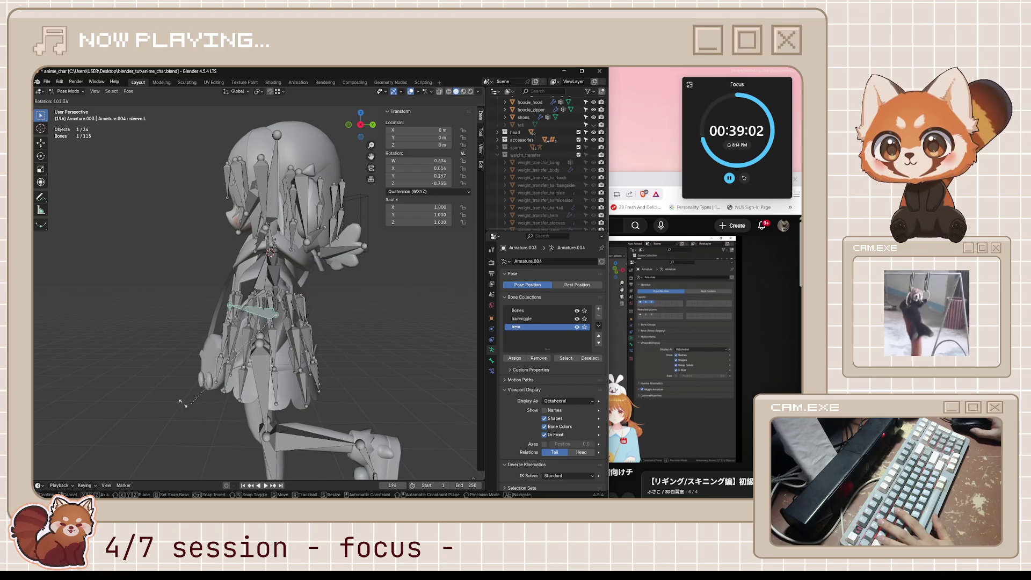
middle_drag(186, 400, 242, 355)
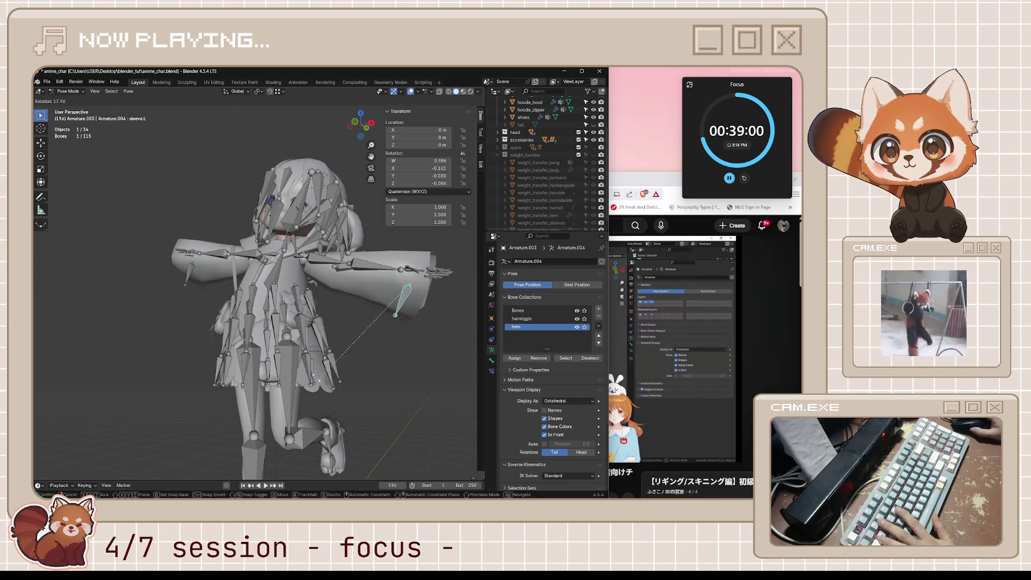
middle_drag(435, 379, 403, 338)
key(r)
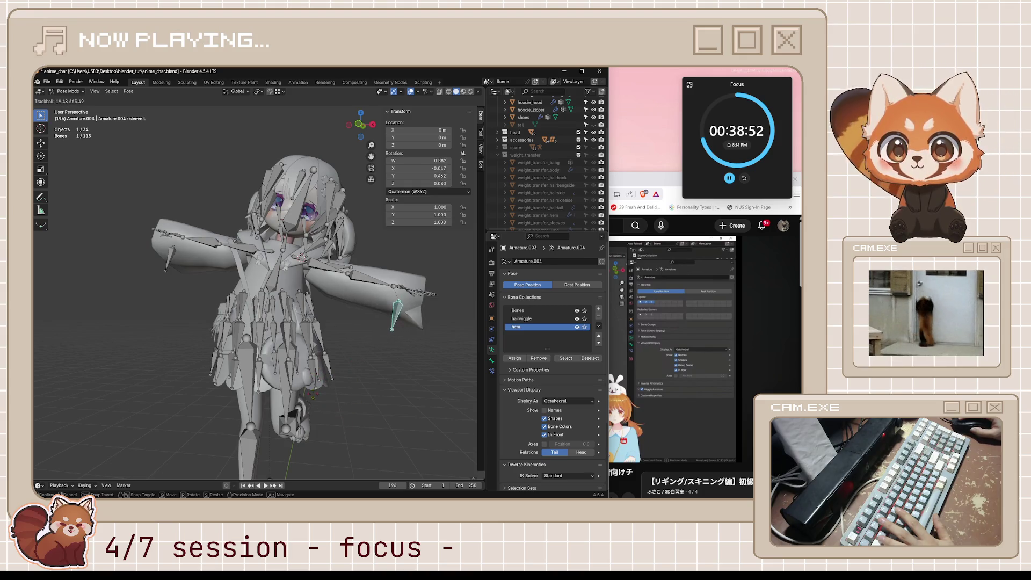
key(Escape)
middle_drag(427, 354, 397, 359)
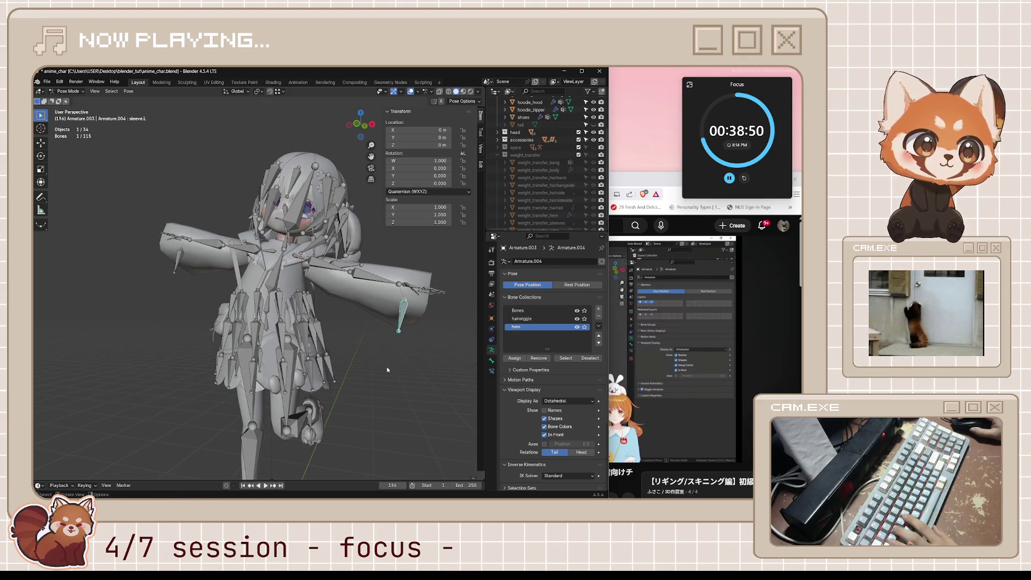
click(397, 359)
Save again and watch the tutorial to 6:00 before returning to the character.
key(ctrl+s)
click(669, 279)
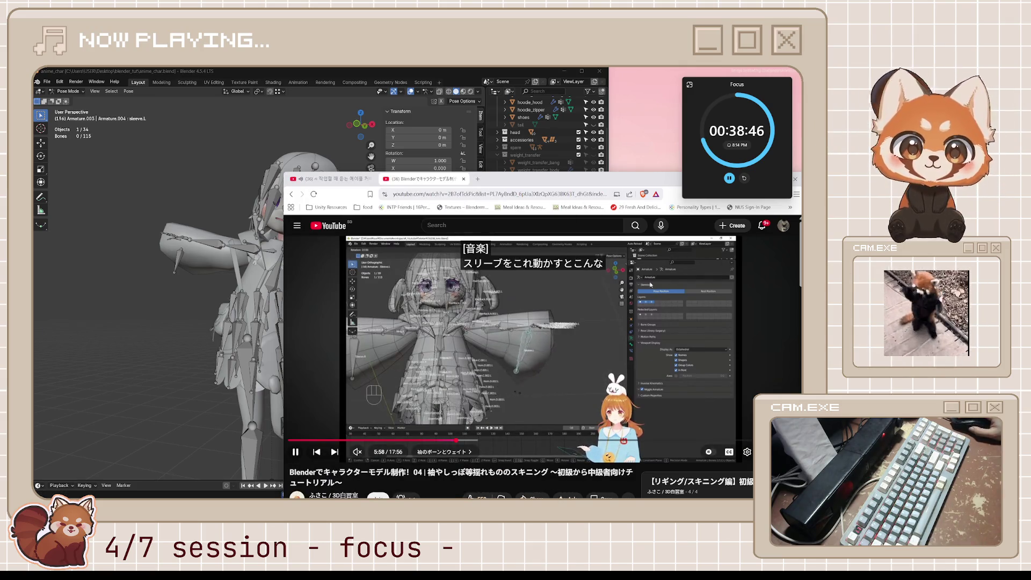
click(589, 355)
middle_drag(202, 322, 258, 330)
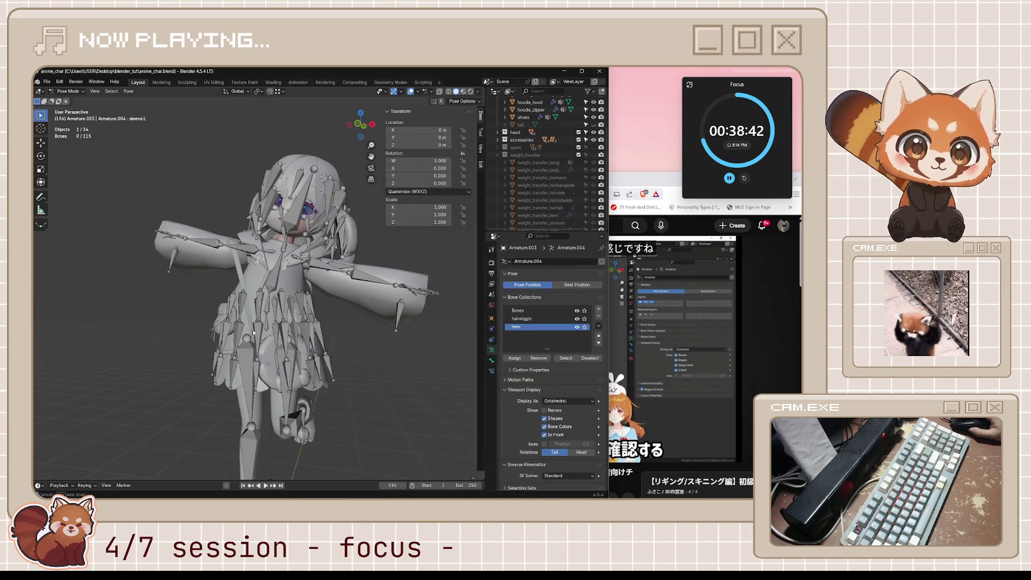
From front view, select and deselect all bones, test-rotate the sleeve bone and cancel to rest.
click(369, 276)
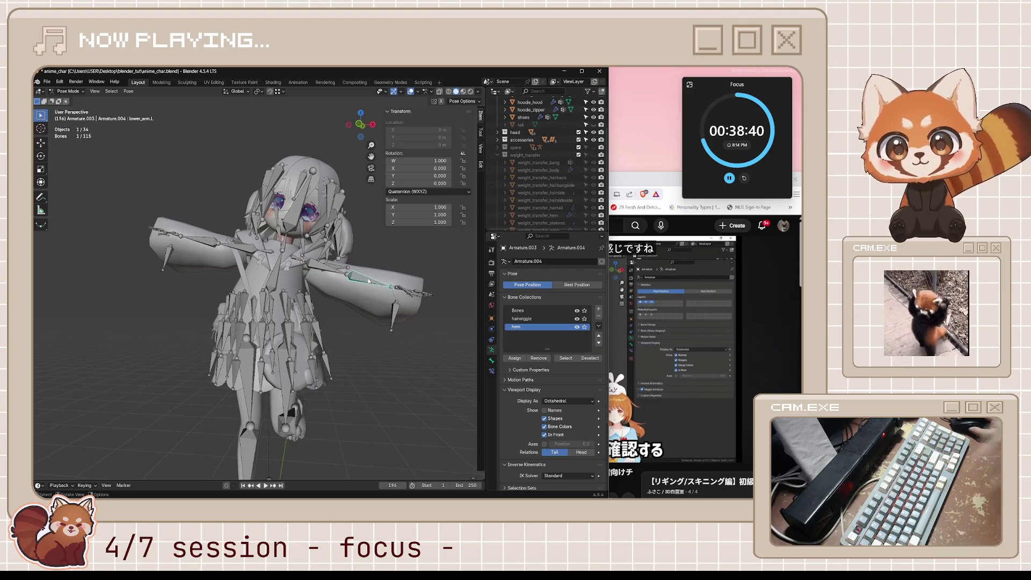
key(a)
key(KP_1)
key(alt+a)
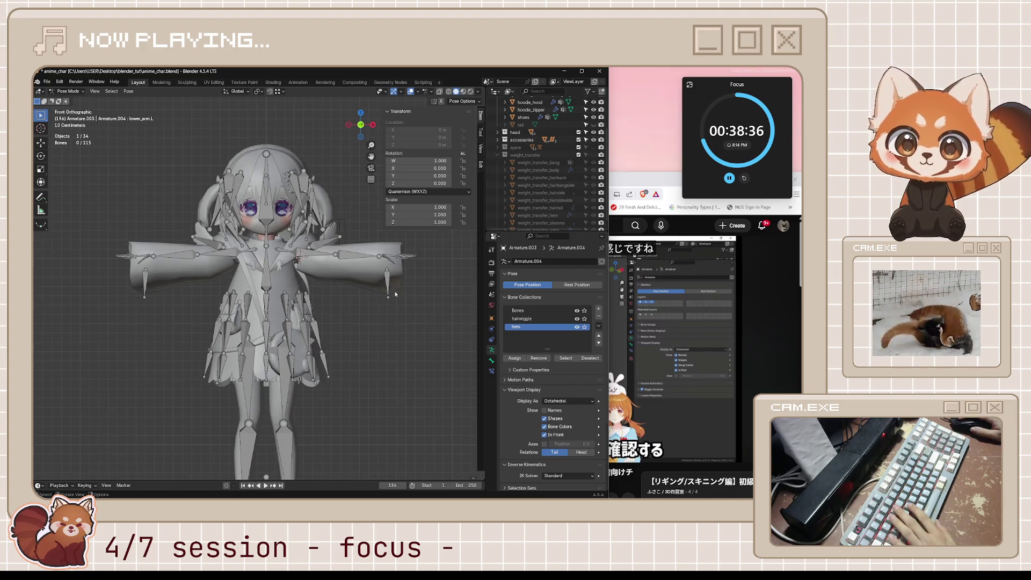
key(r)
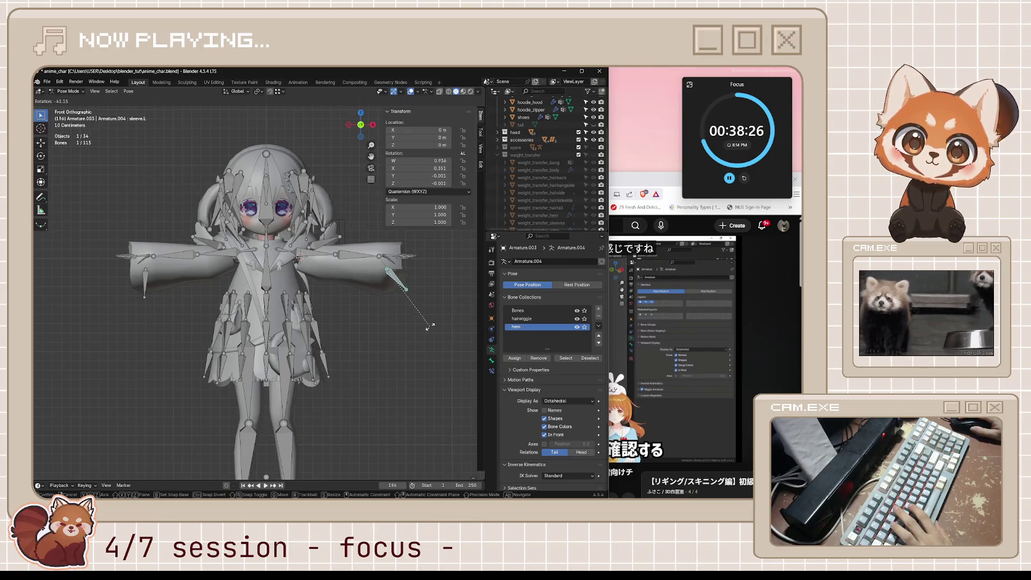
key(Escape)
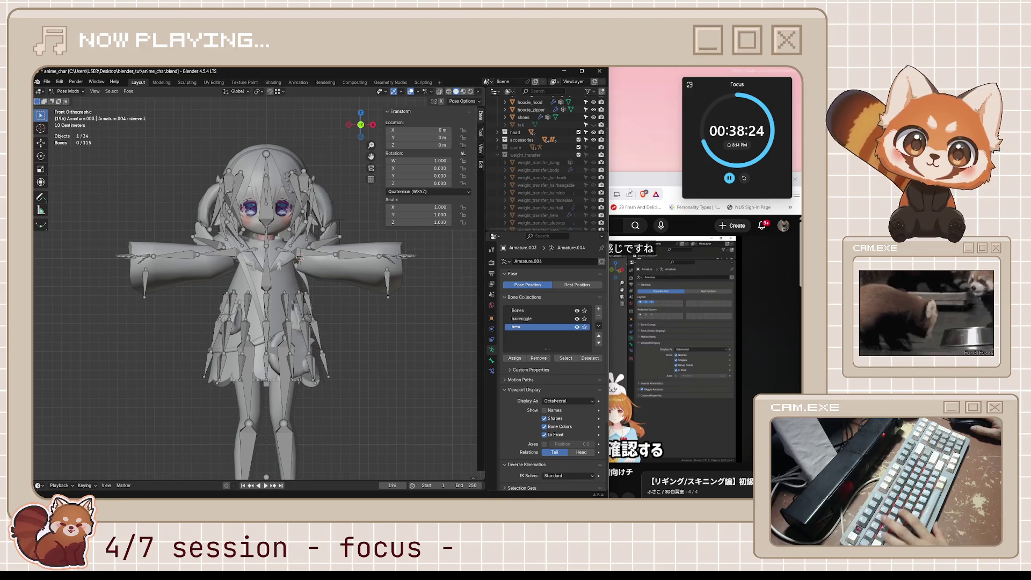
Save the character file, leave Pose Mode and watch the tutorial past 6:11 before returning.
key(ctrl+s)
key(ctrl+Tab)
click(667, 313)
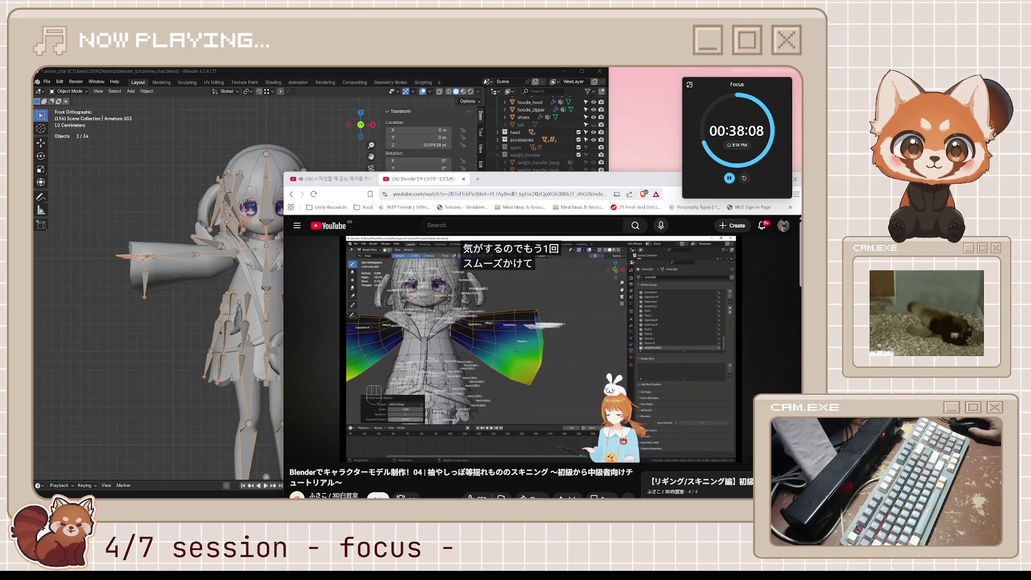
click(575, 359)
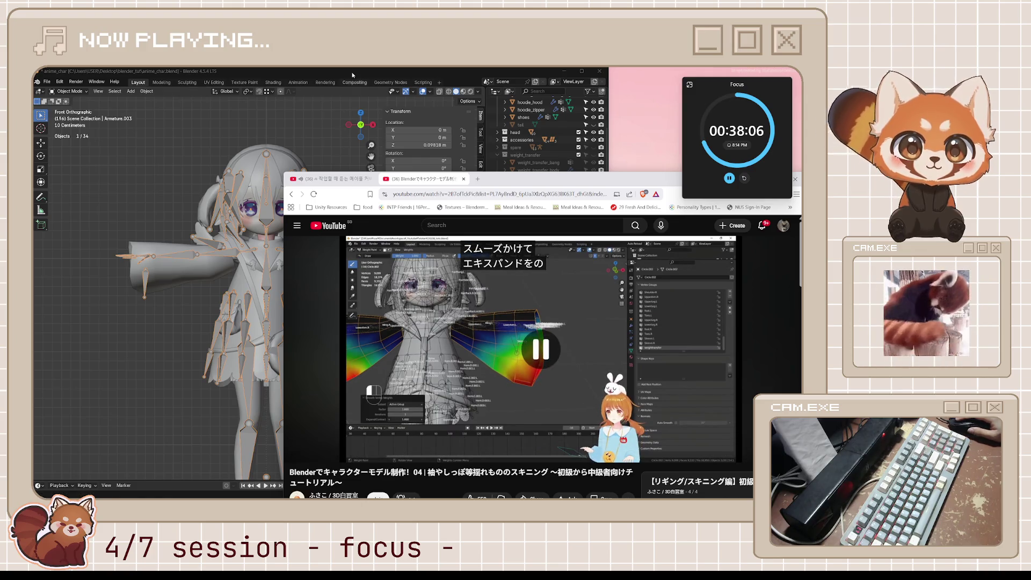
key(alt+Tab)
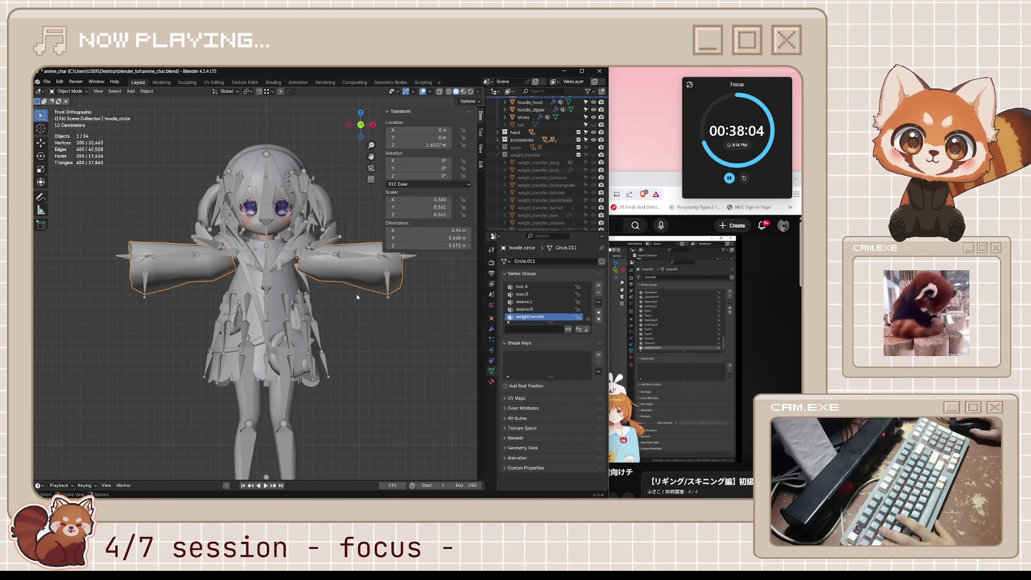
Smooth the hoodie_circle sleeve weights in Weight Paint and lower the smoothing factor.
click(357, 272)
shift+middle_drag(357, 272, 320, 284)
key(ctrl+Tab)
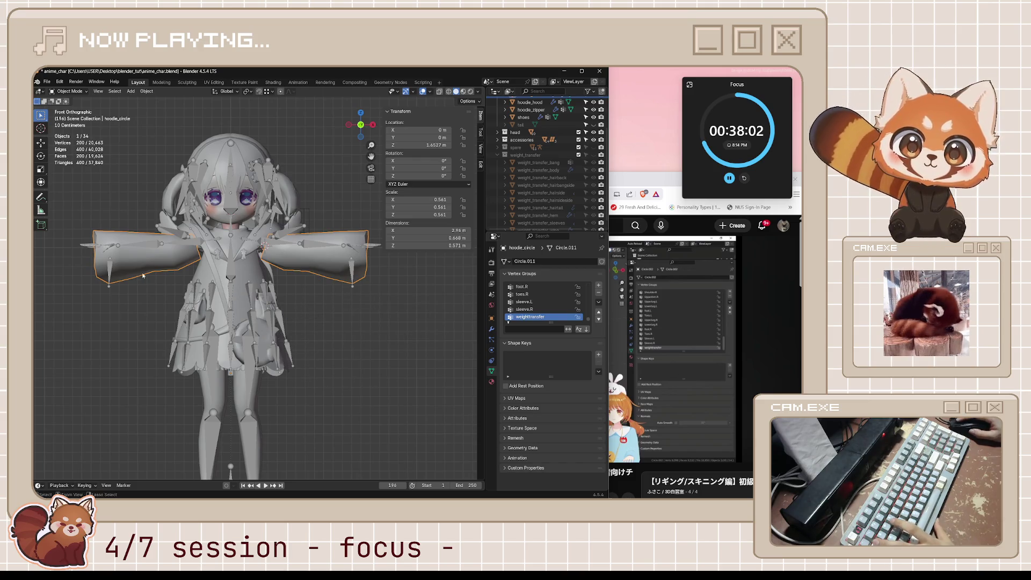
click(103, 231)
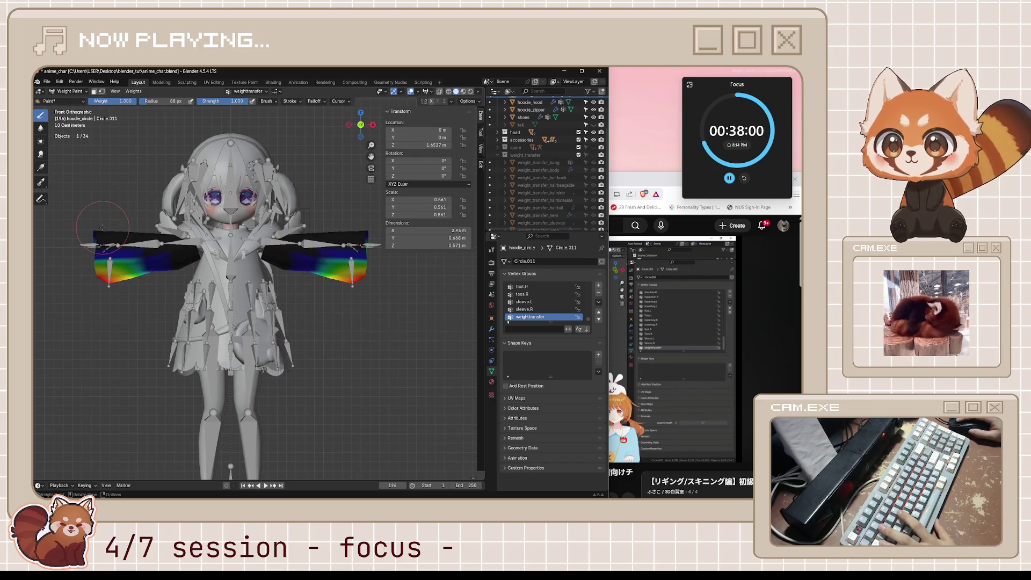
click(125, 90)
click(158, 172)
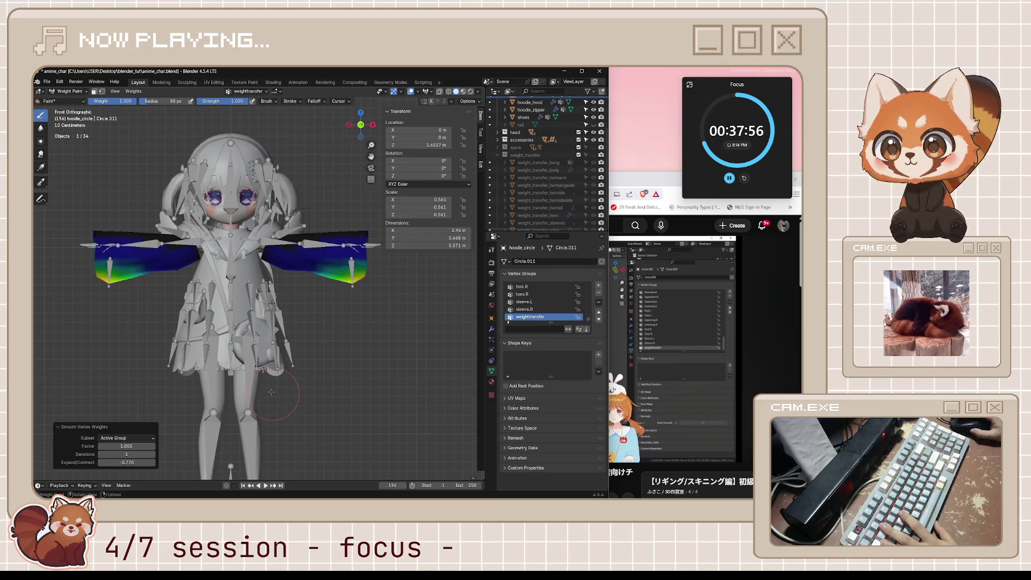
middle_drag(271, 394, 234, 379)
mouse_move(129, 445)
mouse_down()
mouse_move(77, 446)
mouse_move(129, 445)
mouse_move(85, 446)
mouse_move(152, 462)
mouse_up()
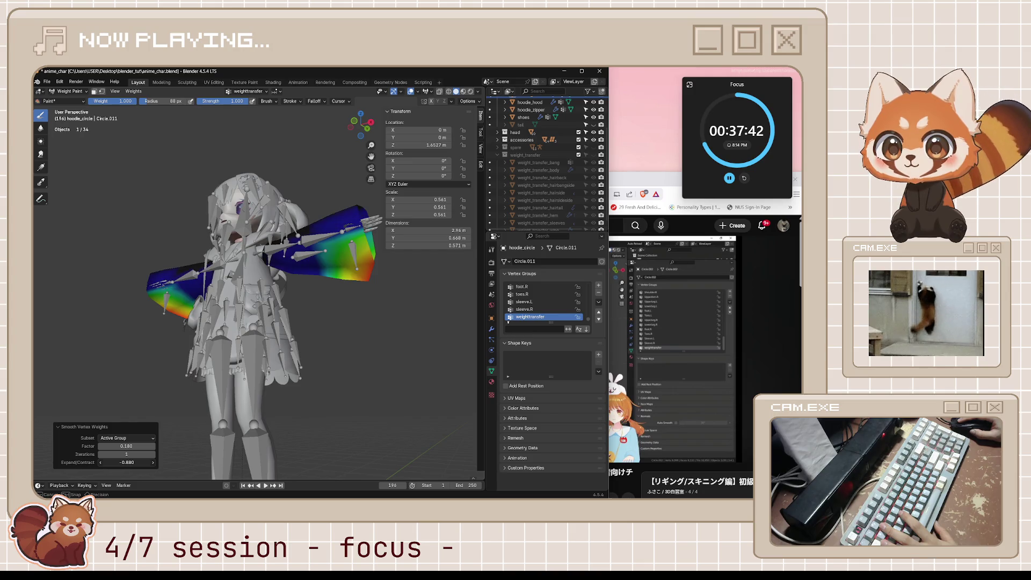
middle_drag(211, 447, 407, 369)
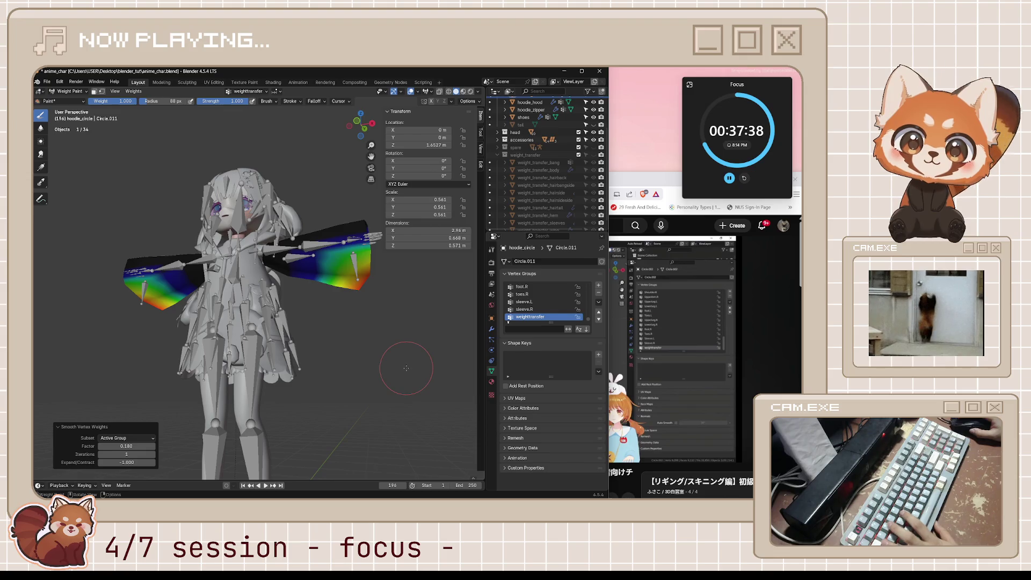
Save the file, return to Object Mode and watch the tutorial to 6:23 on raising expand values.
key(ctrl+s)
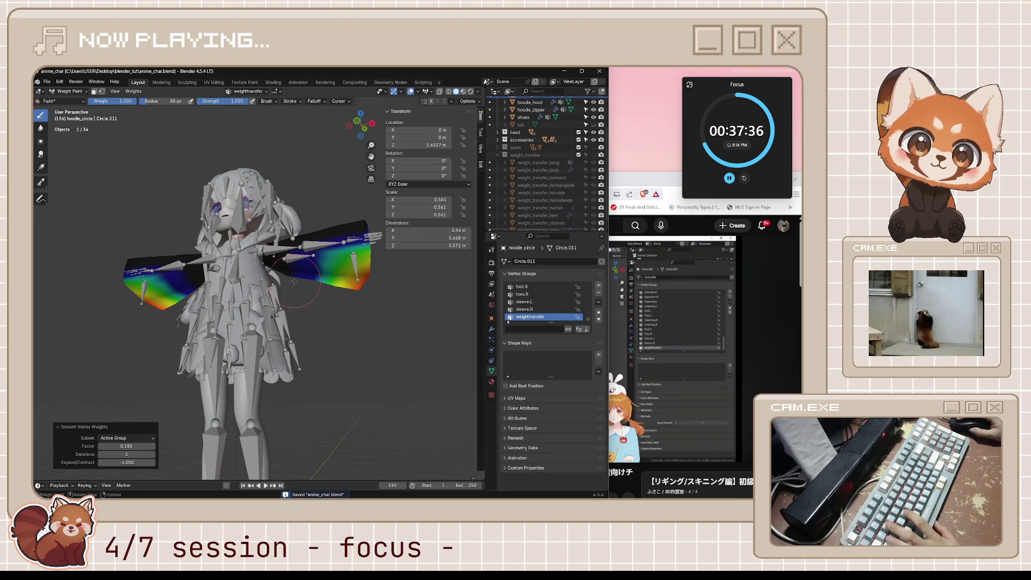
key(ctrl+Tab)
click(677, 286)
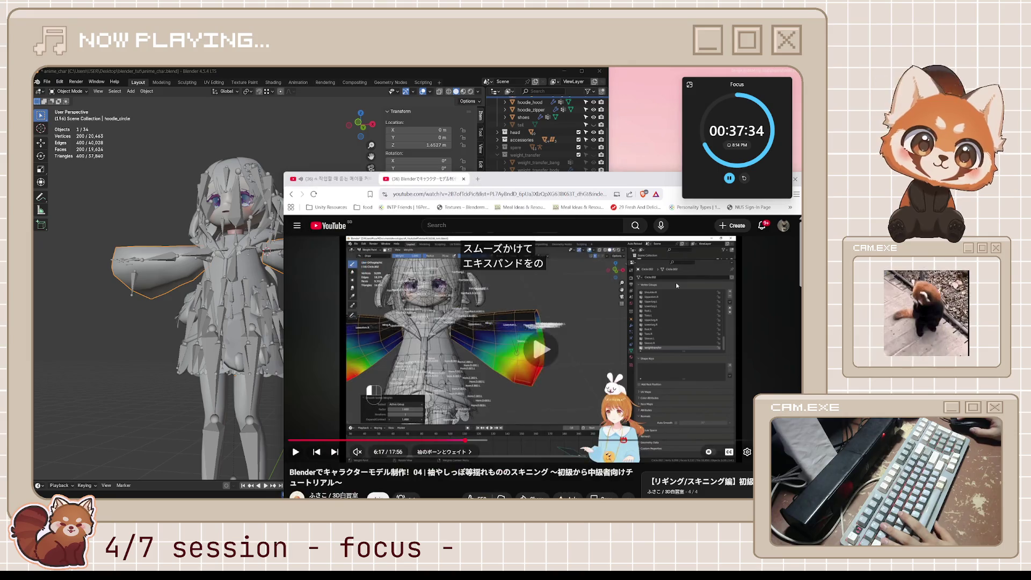
key(space)
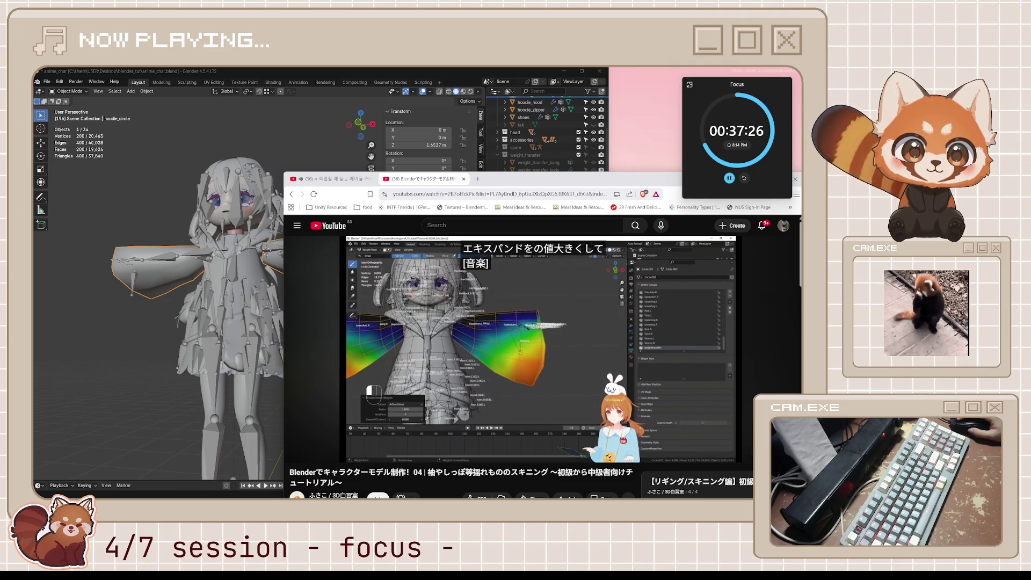
key(space)
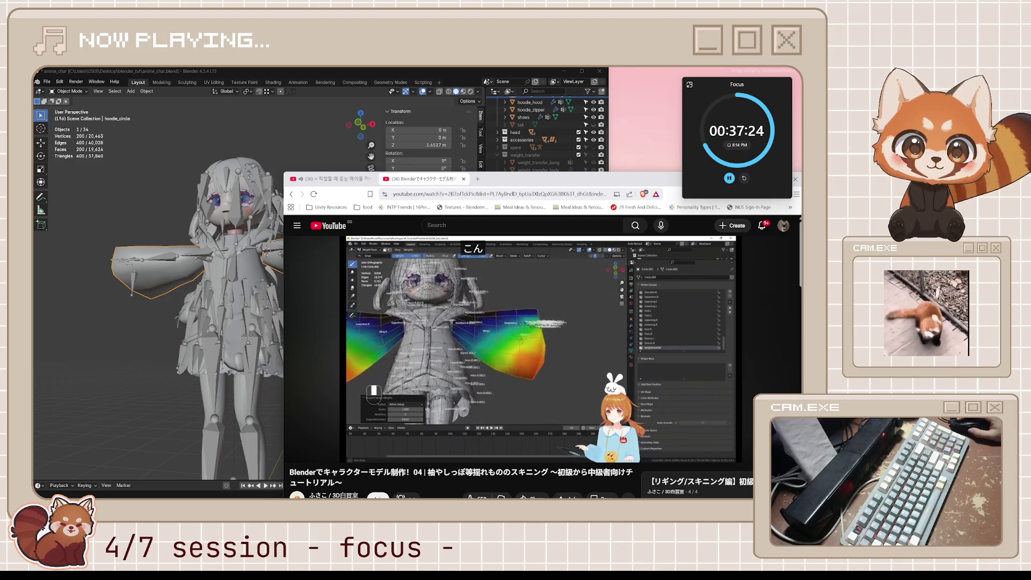
middle_drag(278, 329, 251, 328)
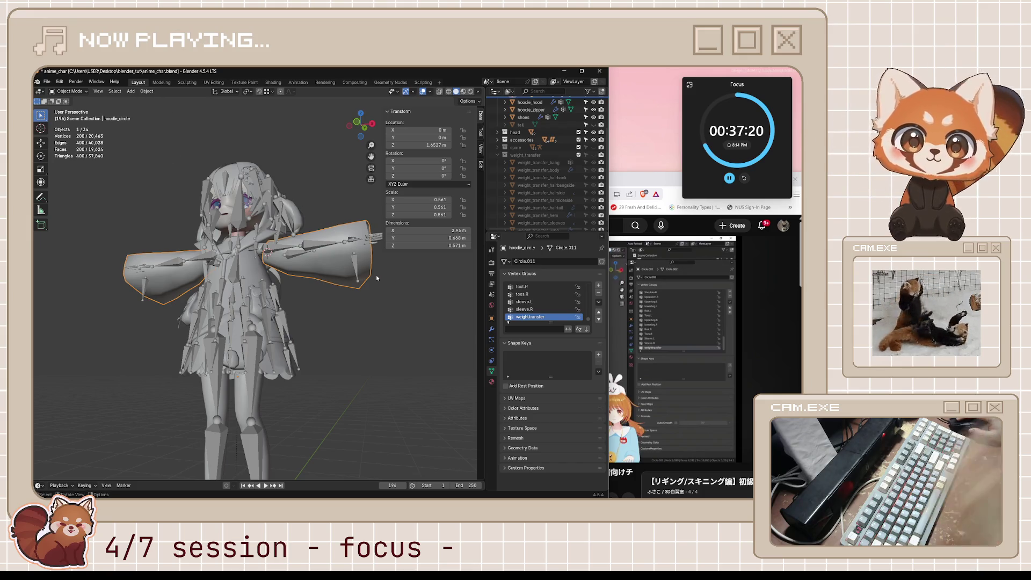
Run another Weights > Smooth pass on the hoodie_circle sleeves in Weight Paint.
key(ctrl+Tab)
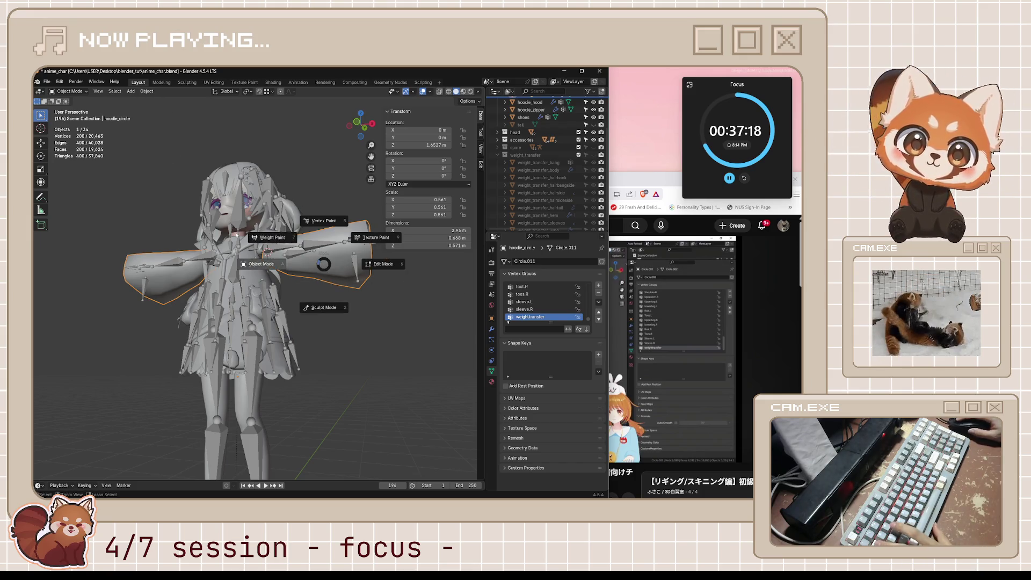
click(199, 206)
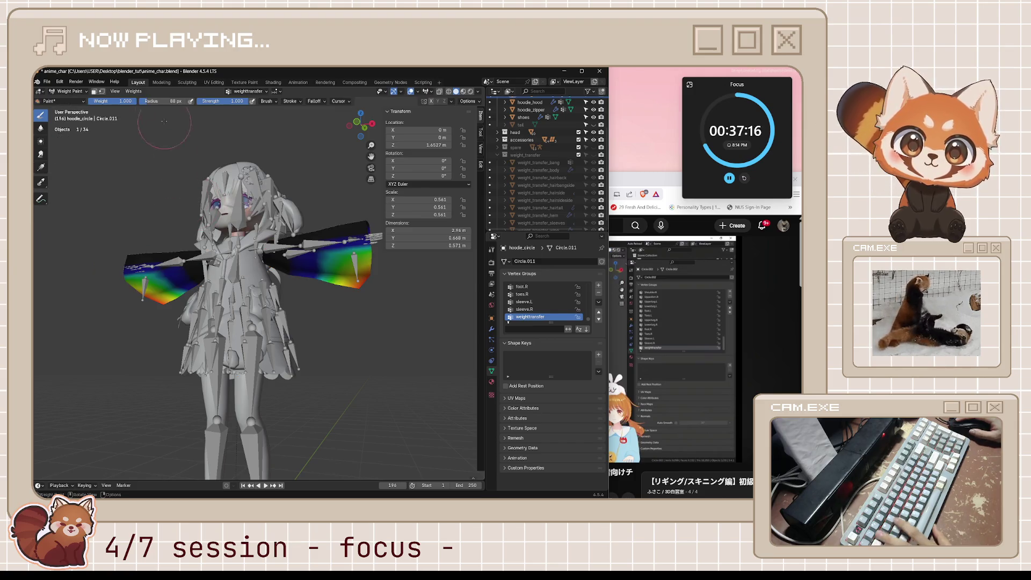
click(136, 93)
click(161, 179)
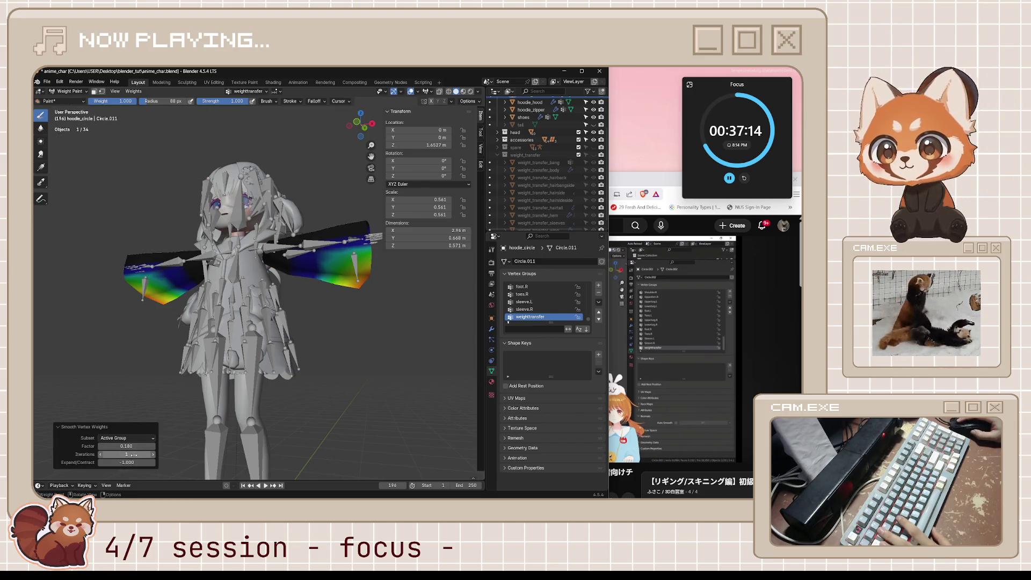
Set the smoothing to 2 iterations, outward expand and a factor of 0.170.
click(155, 454)
click(155, 454)
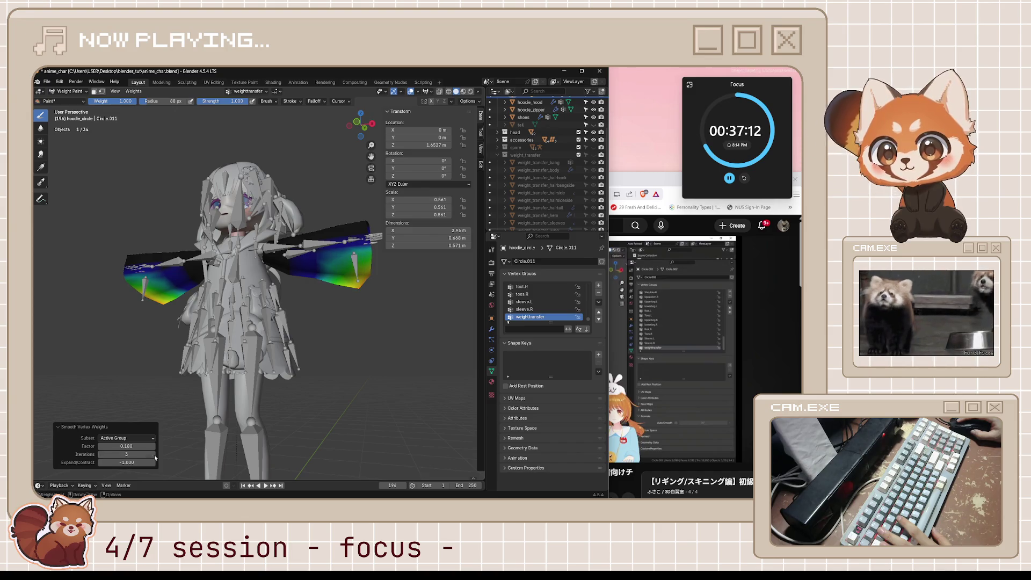
drag(121, 463, 155, 463)
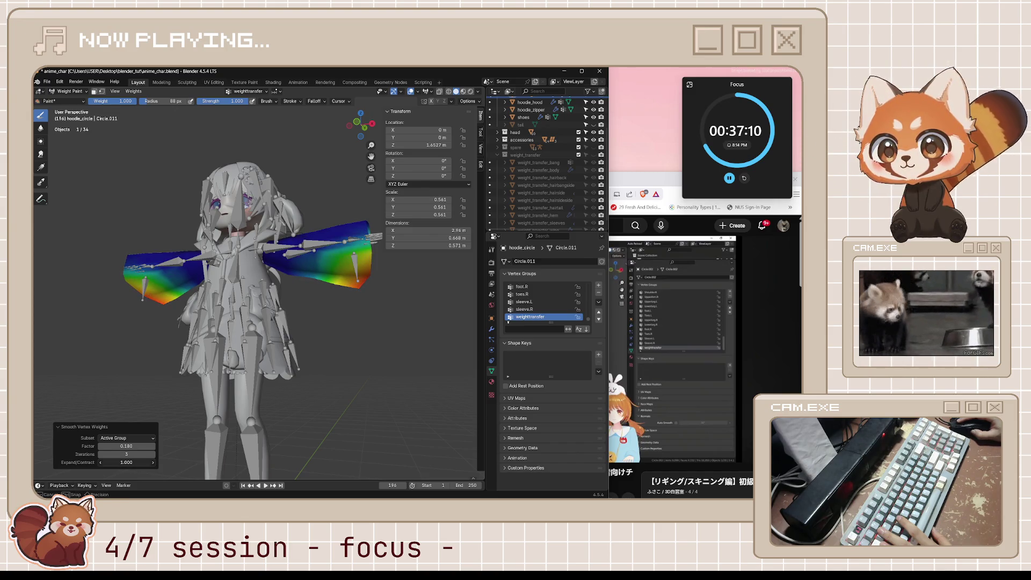
click(98, 454)
mouse_move(121, 445)
mouse_down()
mouse_move(98, 445)
mouse_move(129, 446)
mouse_up()
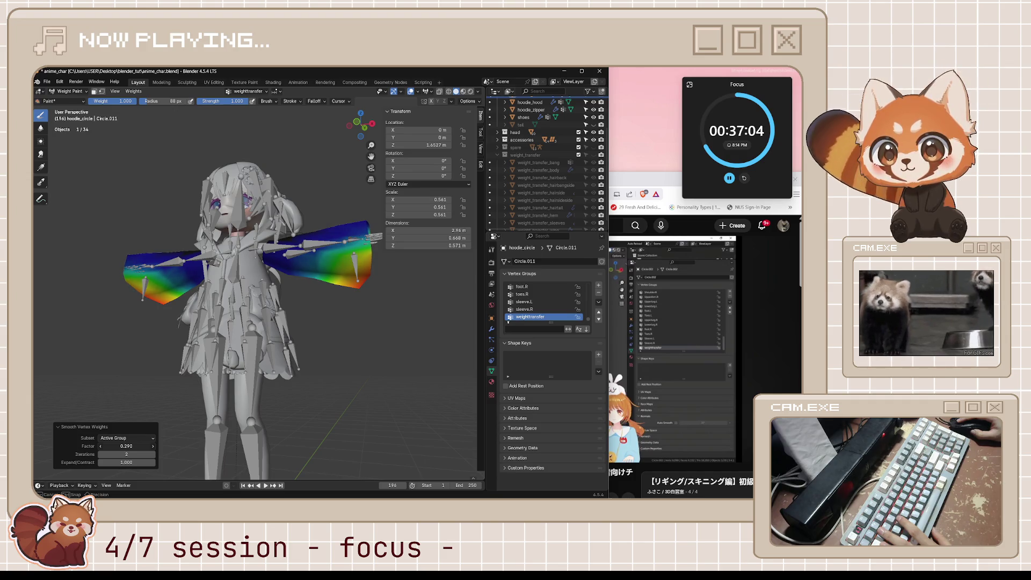
drag(122, 445, 112, 446)
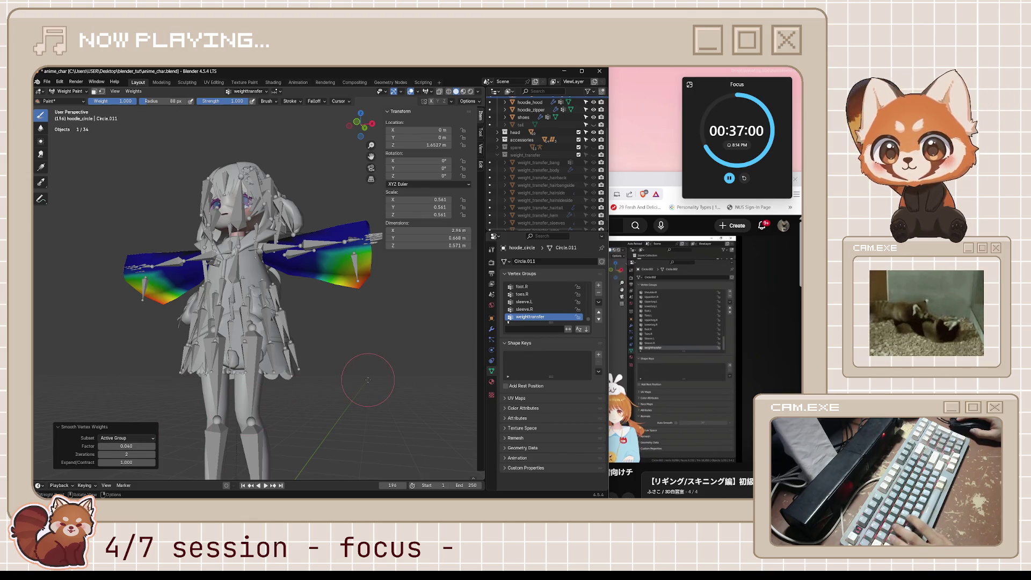
Face the character near-front and return to Object Mode.
middle_drag(368, 379, 363, 367)
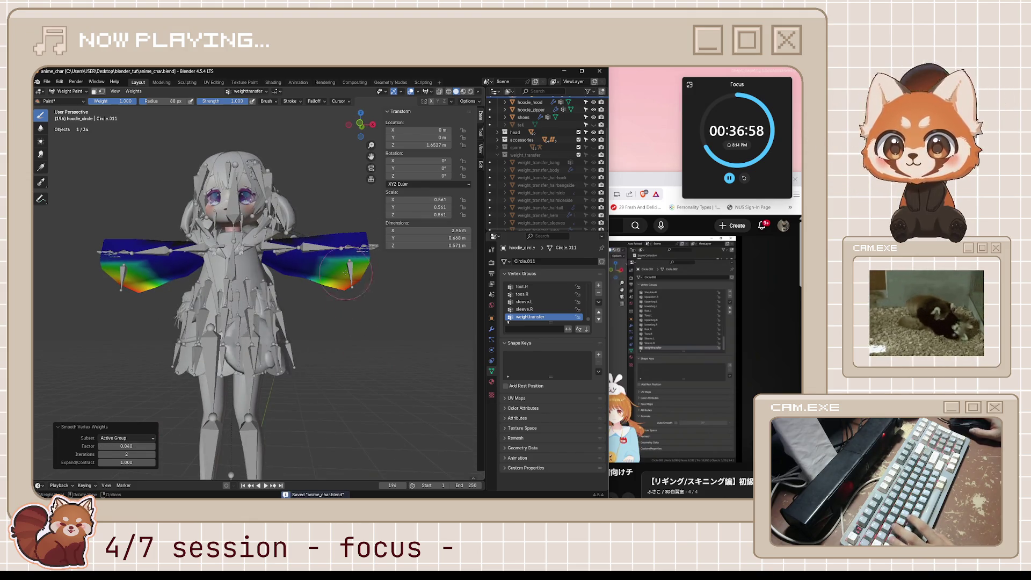
key(ctrl+Tab)
click(285, 311)
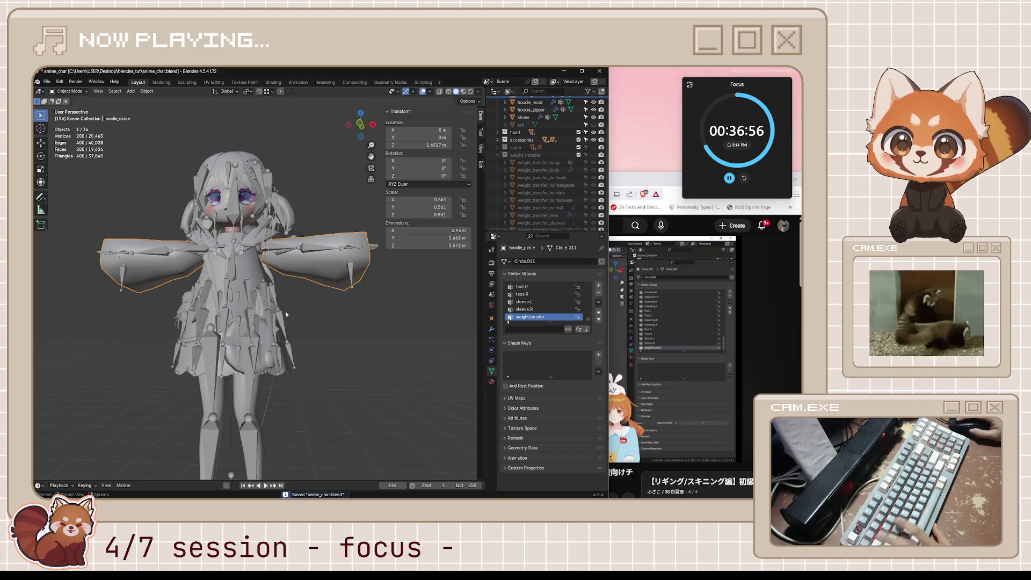
Test-rotate the armature's sleeve.L bone in Pose Mode while viewing it from the side and back.
click(349, 273)
key(ctrl+Tab)
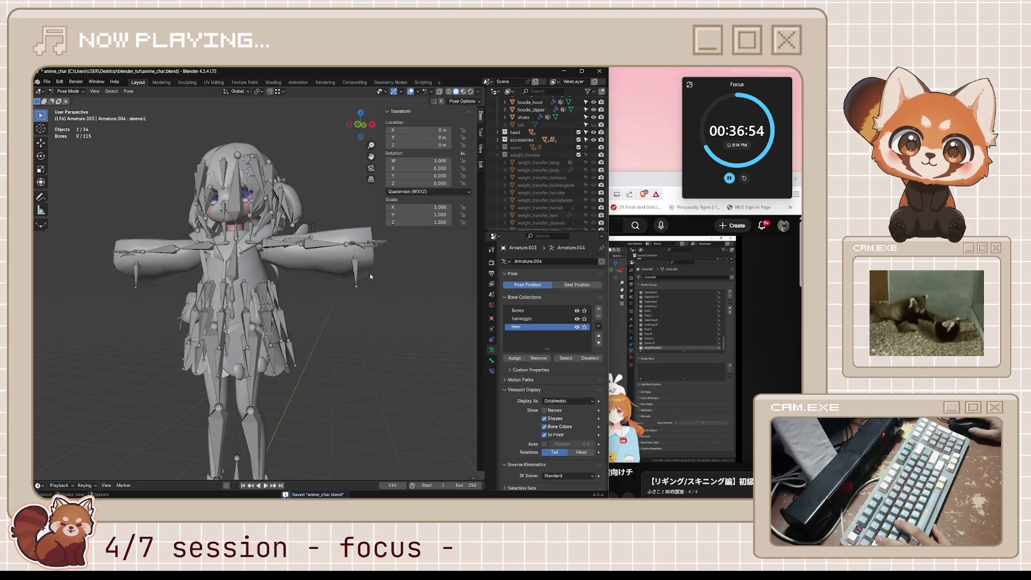
key(r)
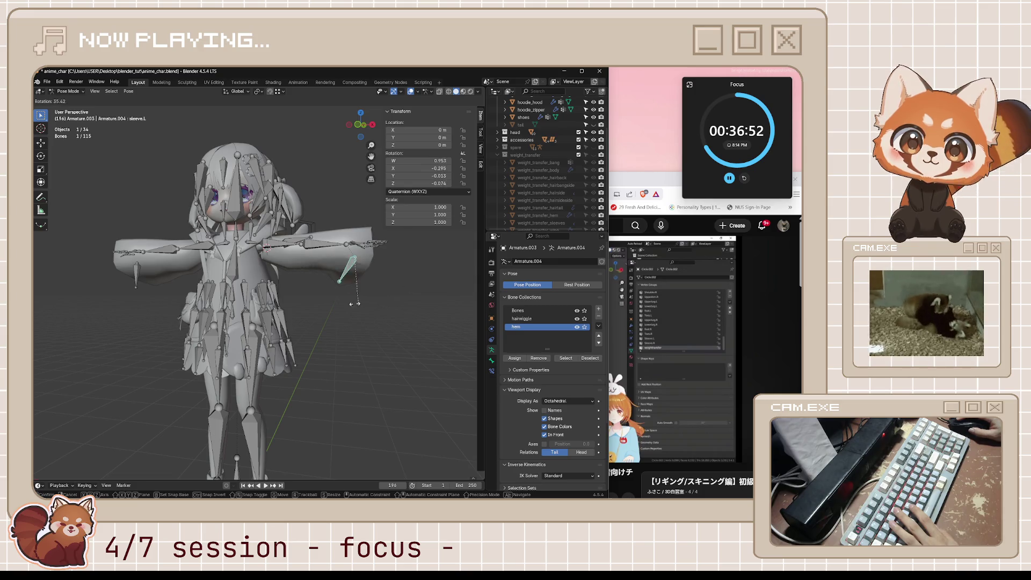
alt+middle_drag(376, 268, 321, 304)
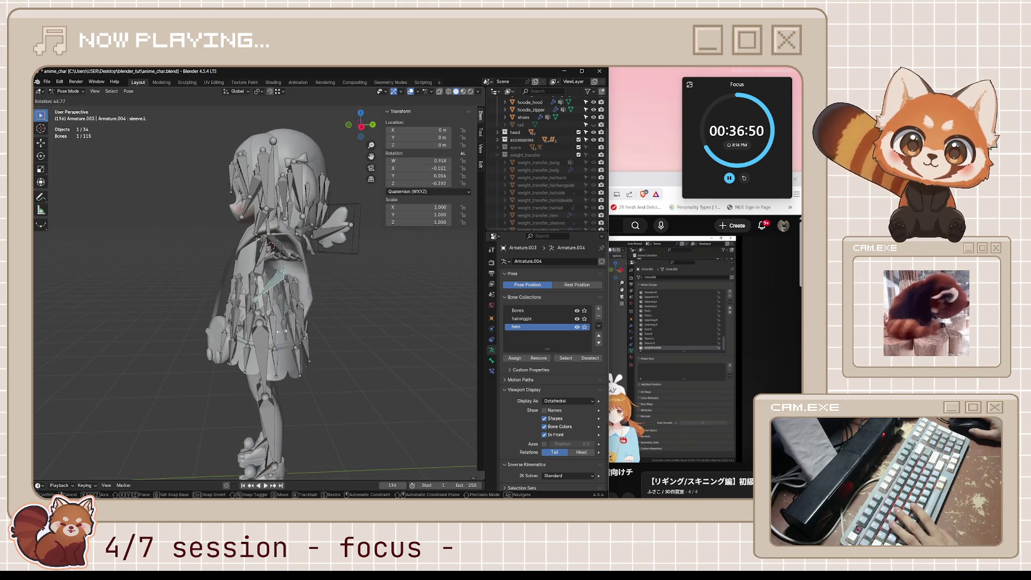
alt+middle_drag(332, 312, 297, 302)
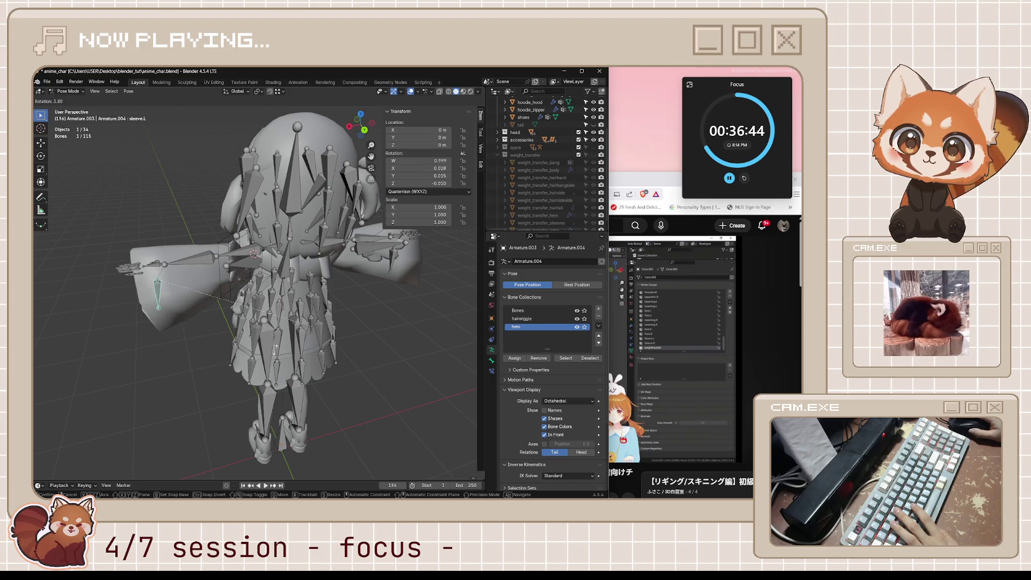
click(333, 301)
mouse_move(335, 300)
middle_down()
mouse_move(284, 297)
mouse_move(208, 355)
middle_up()
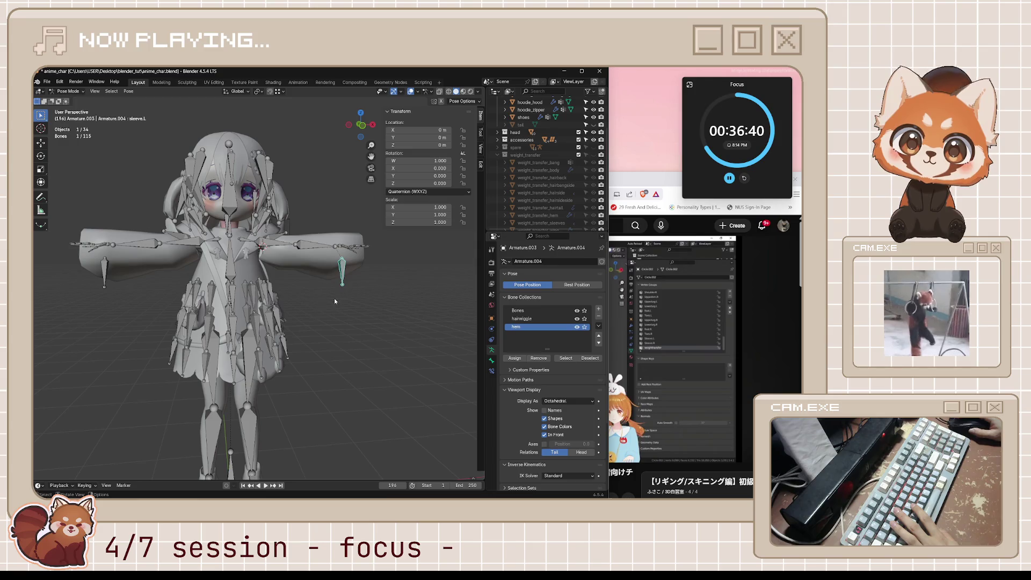
Test-rotate sleeve.R and cancel it, then return to weight painting hoodie_circle.
key(r)
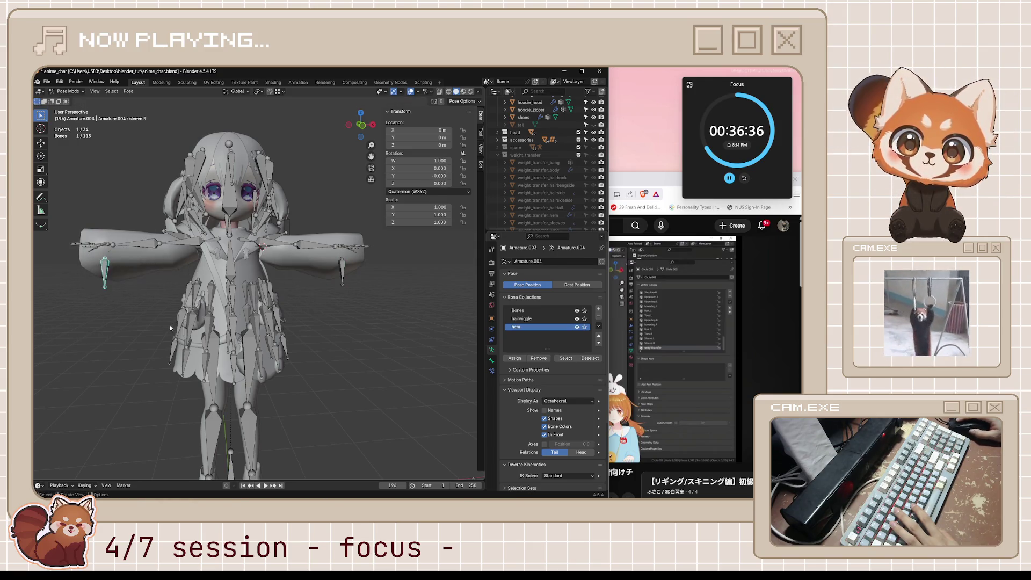
middle_drag(170, 325, 259, 322)
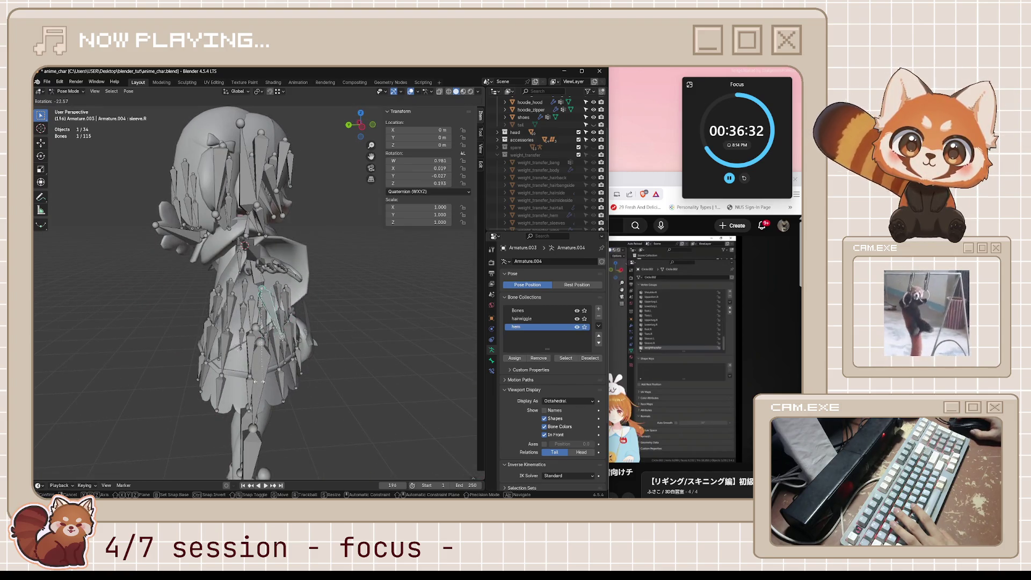
right_click(306, 385)
mouse_move(334, 372)
middle_down()
mouse_move(355, 304)
mouse_move(274, 298)
middle_up()
click(323, 261)
middle_drag(336, 296, 373, 281)
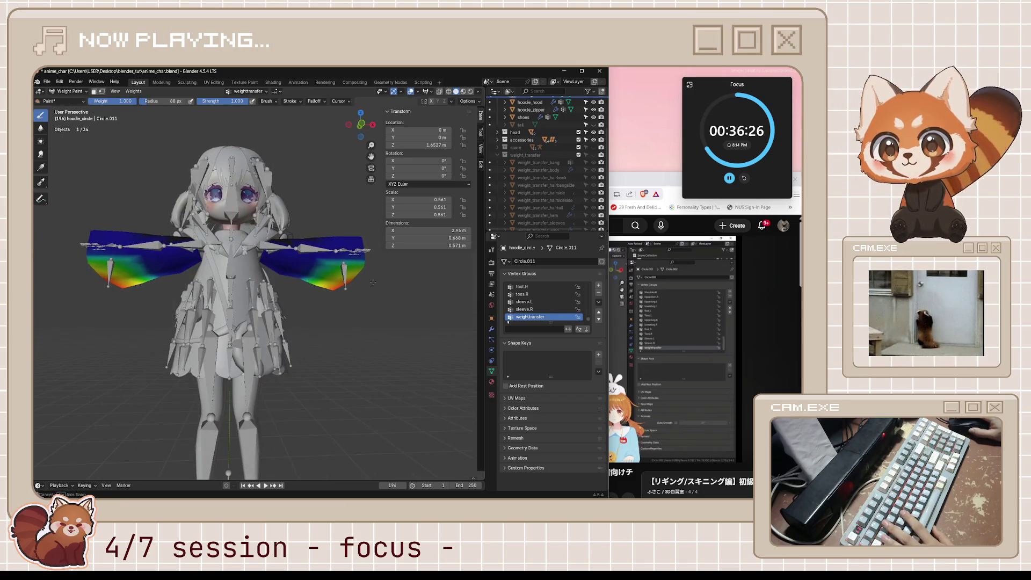
Glance at the tutorial, then smooth the active group's weights at full factor 1.0.
click(641, 177)
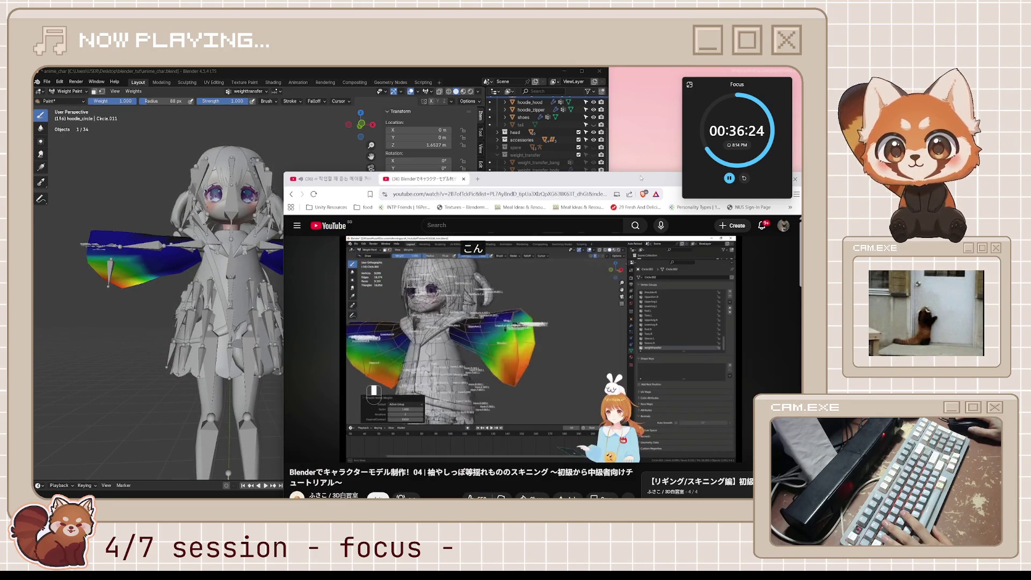
key(alt+Tab)
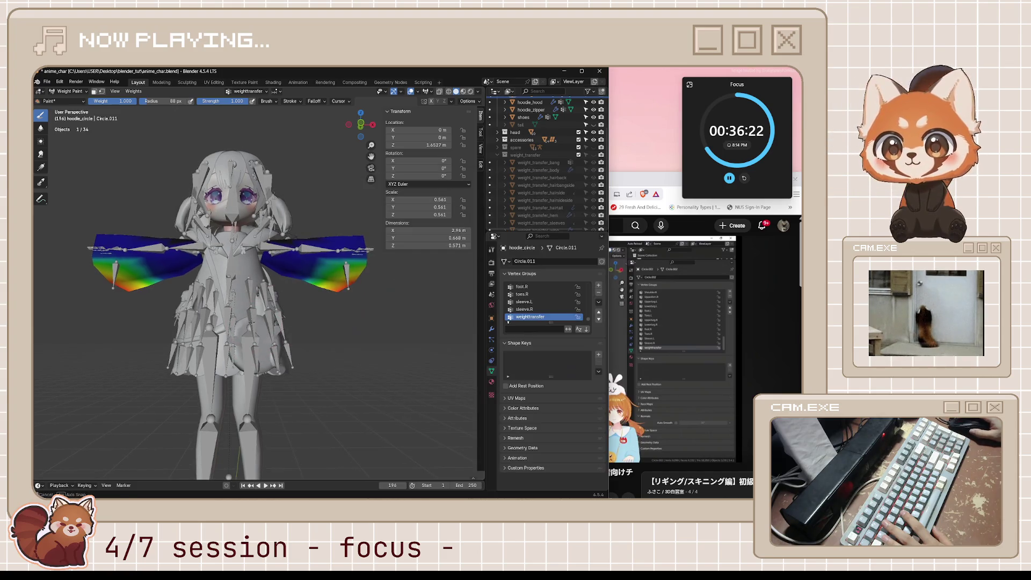
click(138, 95)
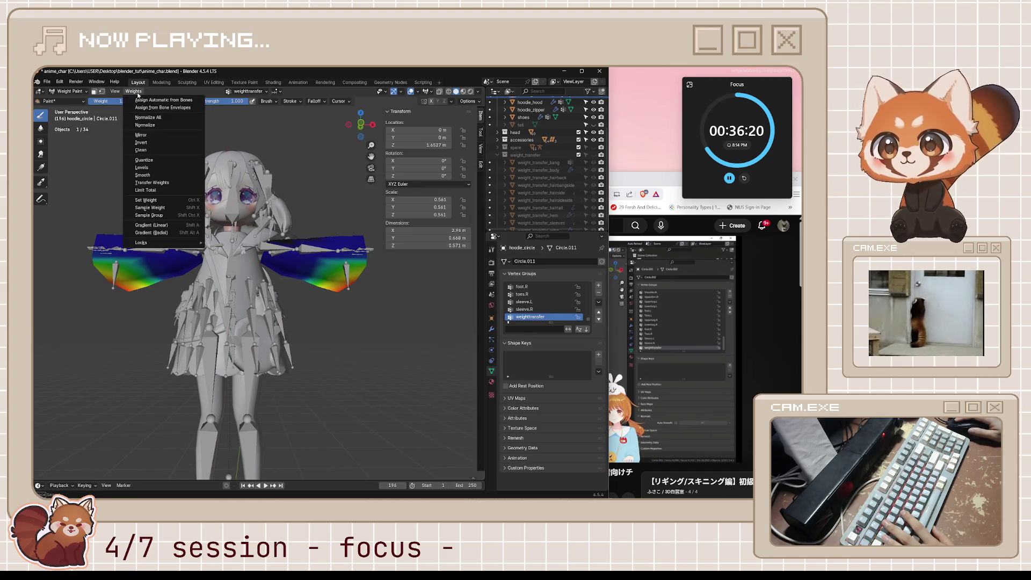
click(163, 176)
click(125, 446)
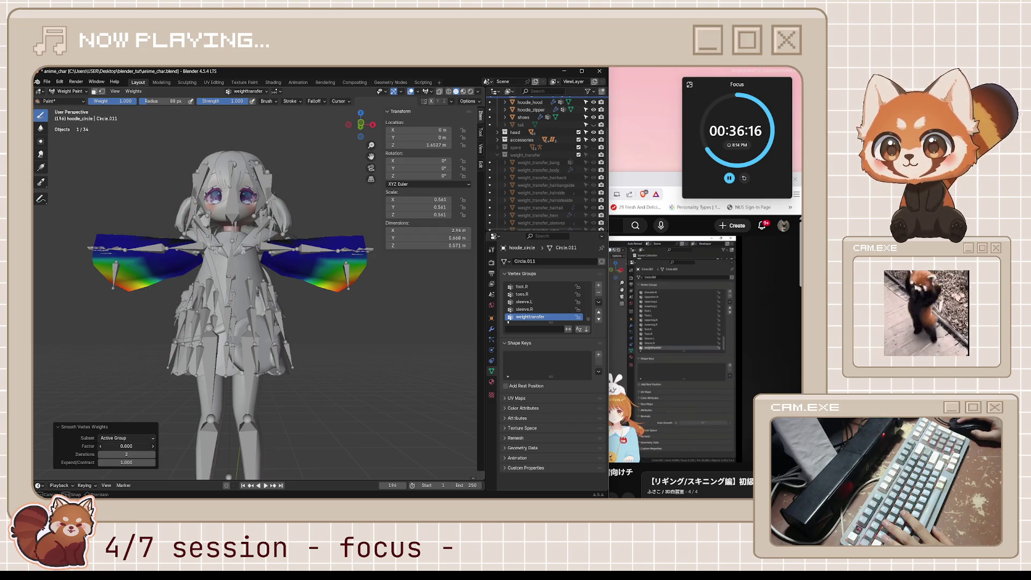
drag(126, 446, 153, 445)
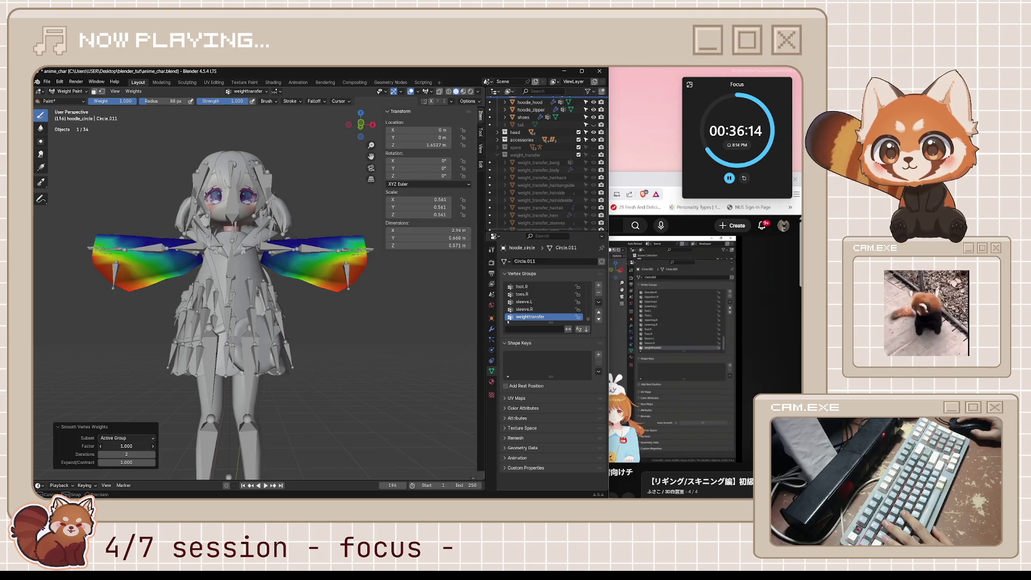
Set 1 iteration with an outward expand of about 0.9, then return to Object Mode.
click(102, 456)
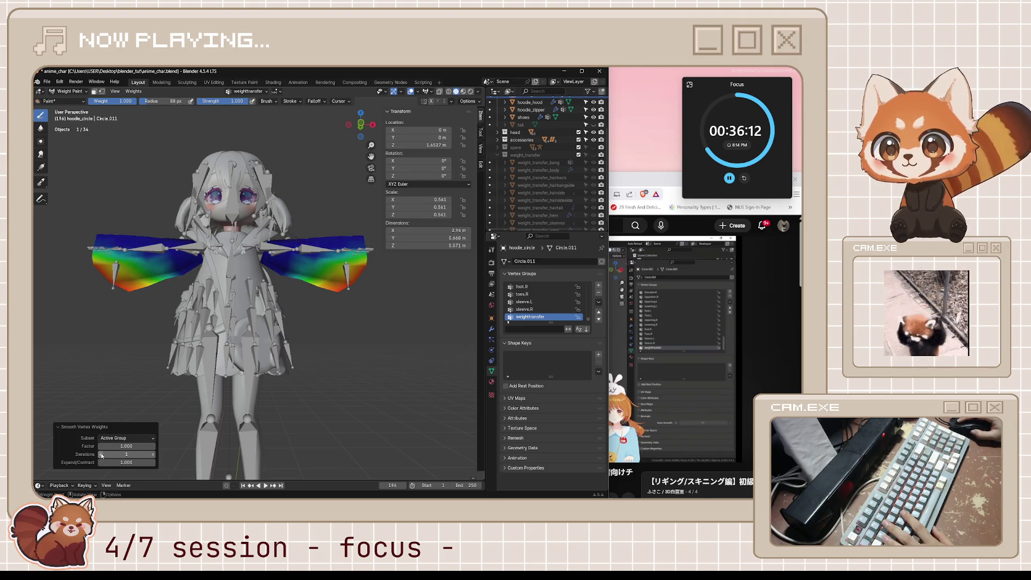
click(100, 462)
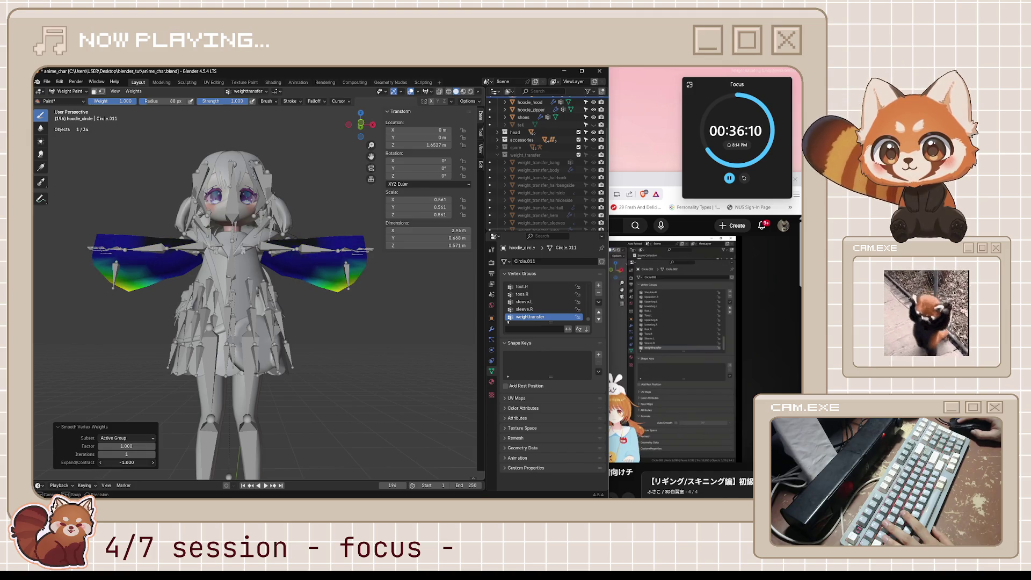
drag(121, 463, 146, 463)
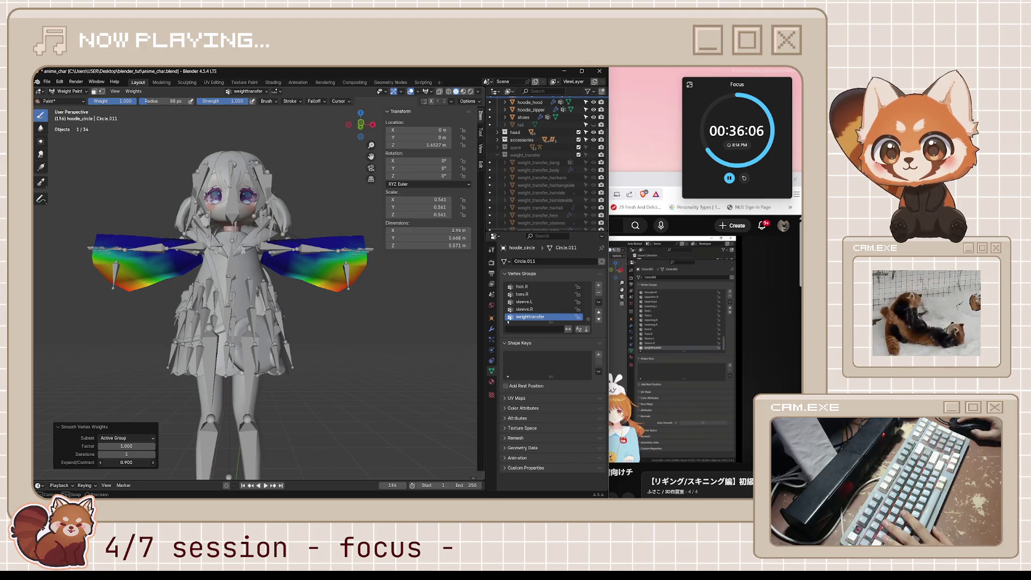
middle_drag(411, 299, 390, 315)
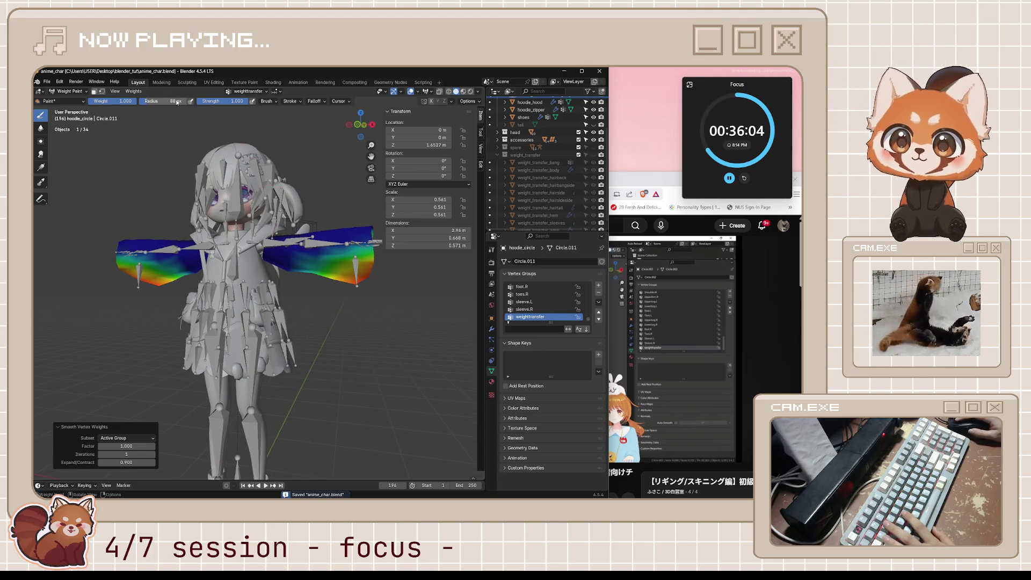
key(ctrl+Tab)
click(226, 260)
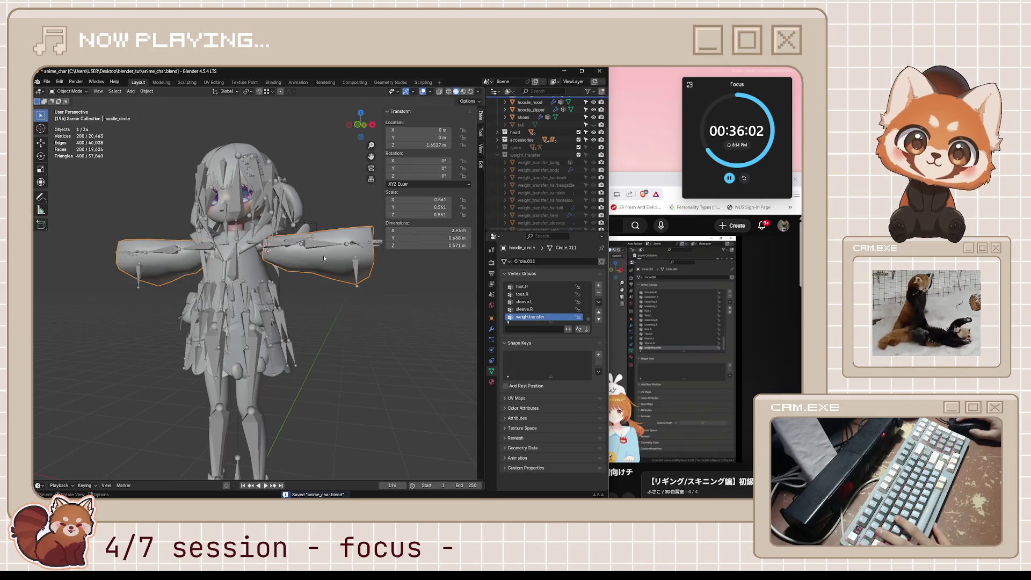
Test-rotate the armature's sleeve.L bone in Pose Mode from side and three-quarter views, cancelling each time.
click(352, 266)
key(ctrl+Tab)
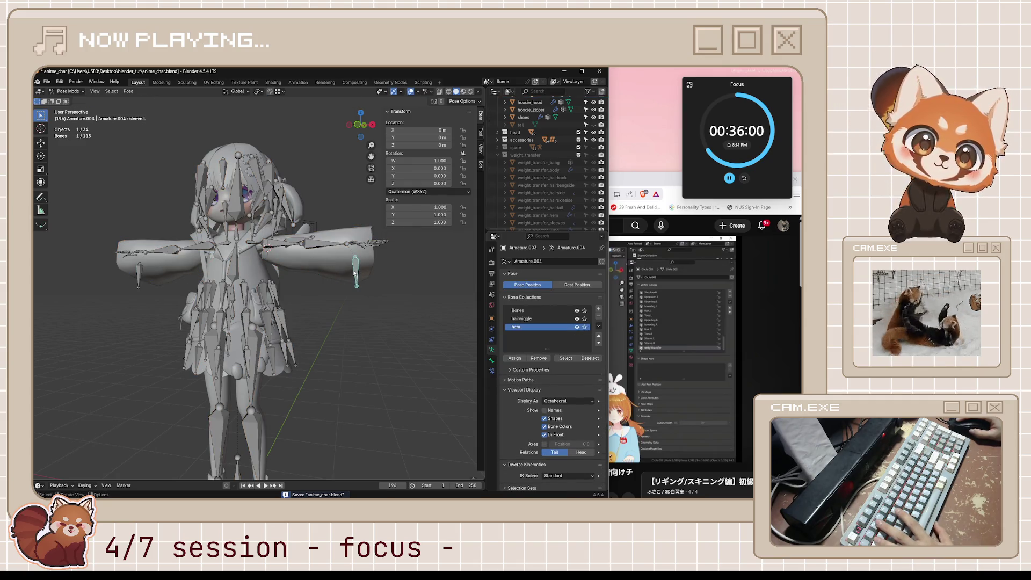
key(r)
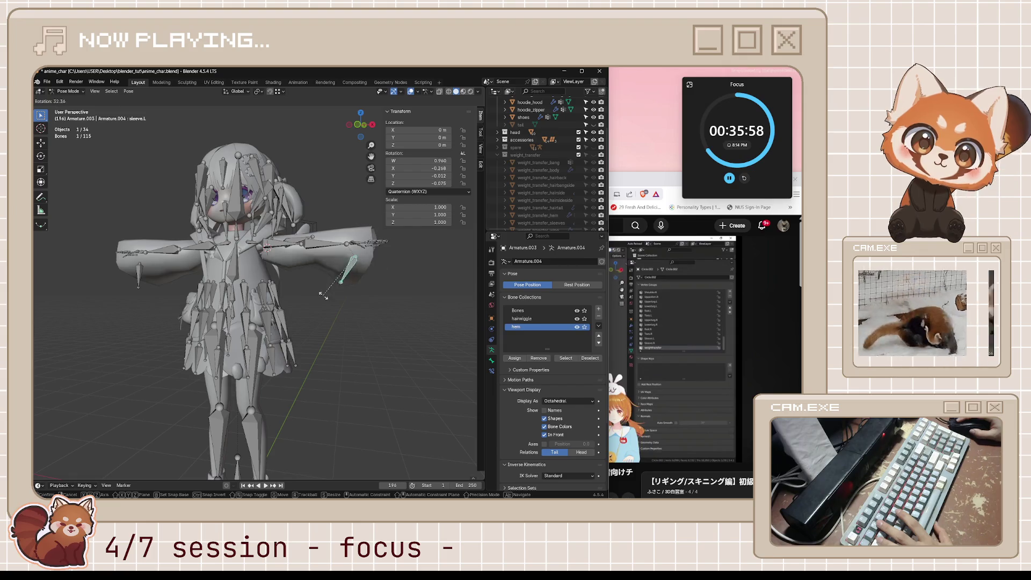
middle_drag(335, 285, 283, 312)
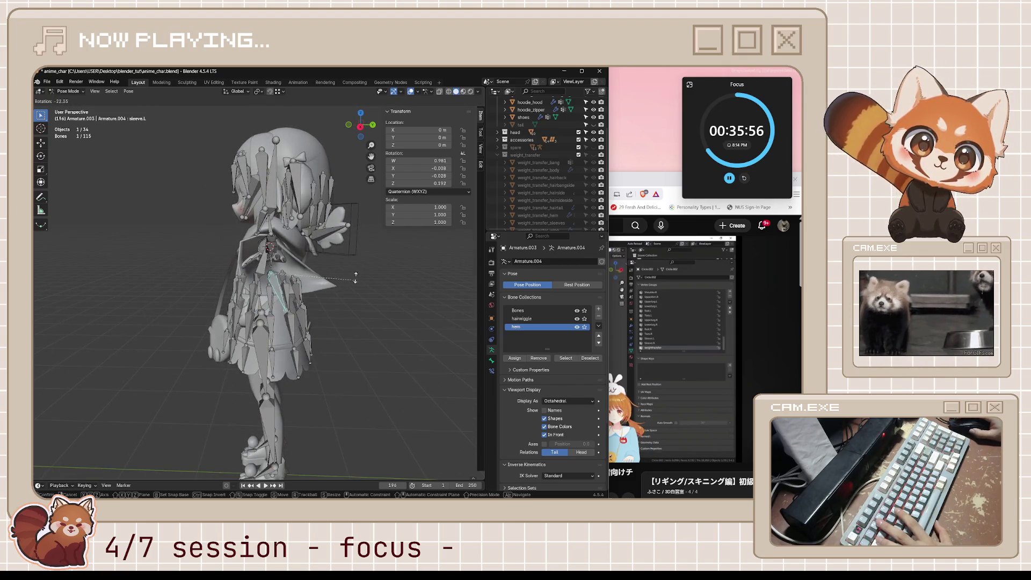
key(Escape)
middle_drag(411, 307, 446, 323)
key(r)
key(Escape)
Repeat the sleeve.L rotation test in right orthographic view, cancel it and bring the tutorial forward.
key(KP_3)
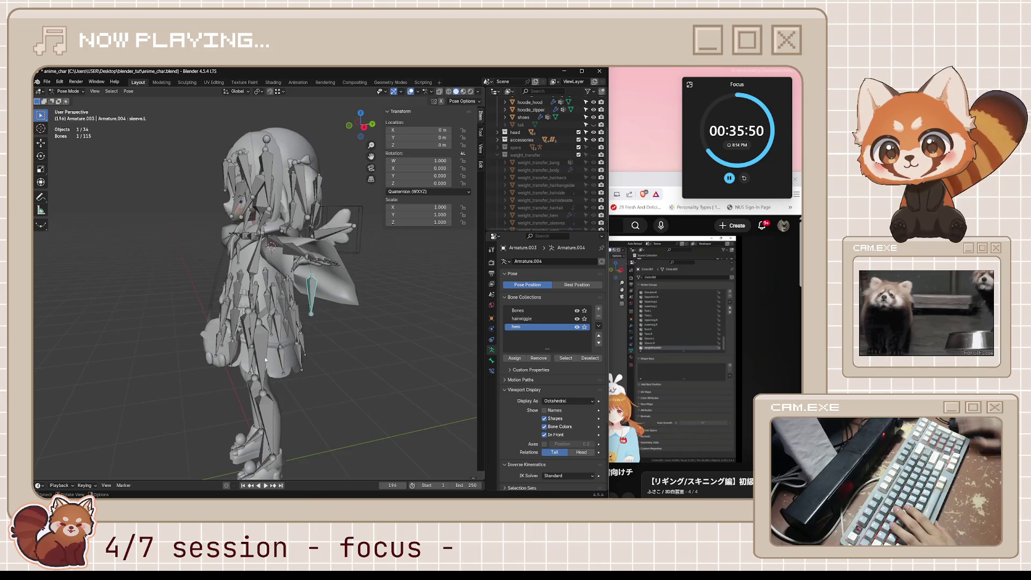
key(r)
key(Escape)
middle_drag(192, 315, 441, 313)
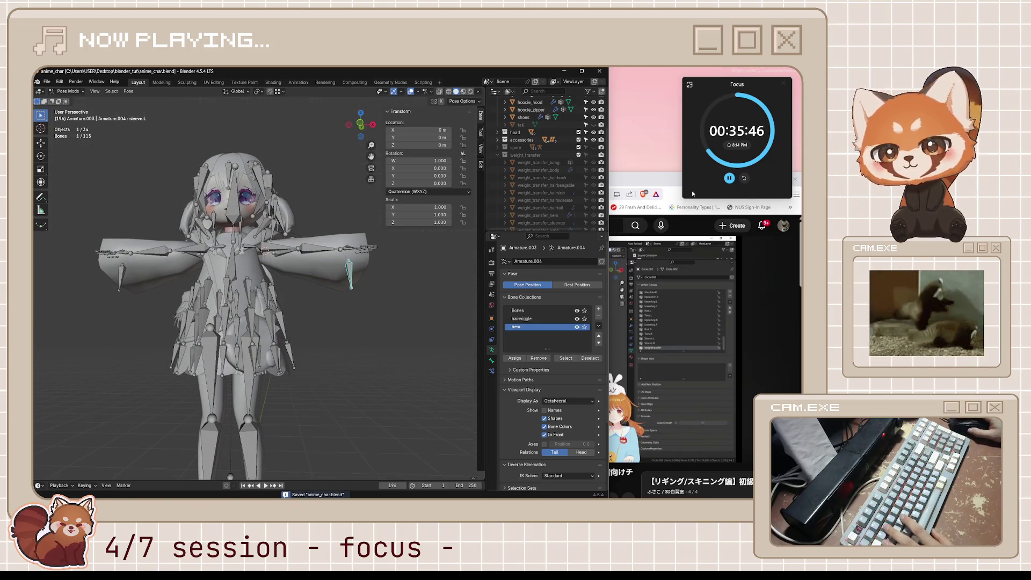
click(662, 174)
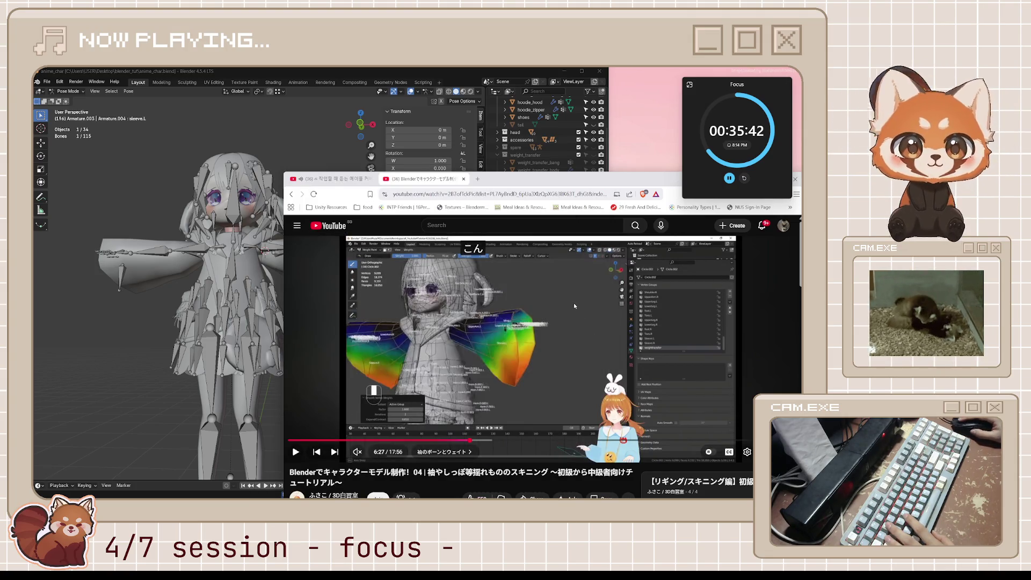
Replay the tutorial's sleeve weight section from 6:27, pause at 6:47 on subtracting the underarm, and return to Blender.
click(517, 332)
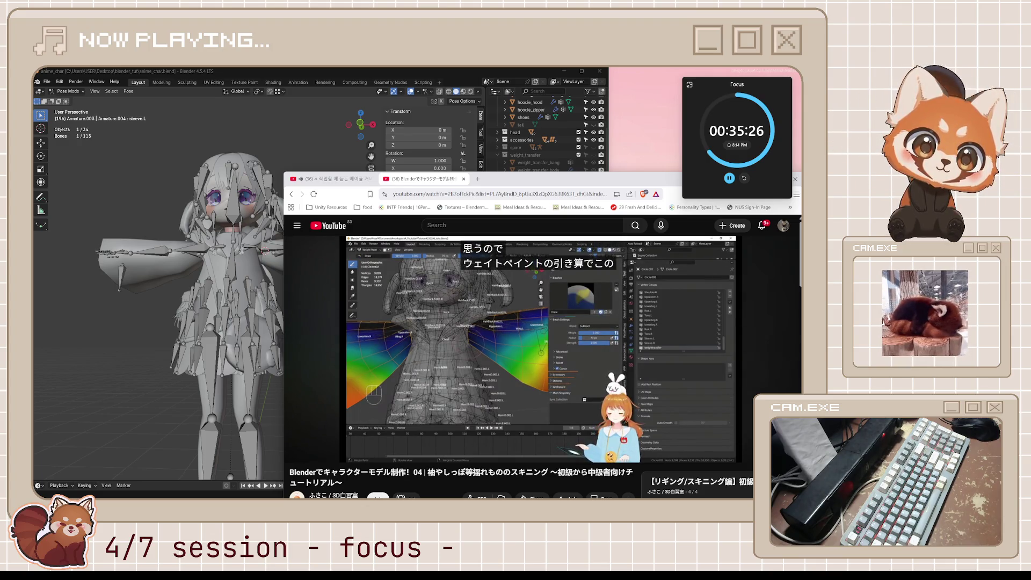
key(j)
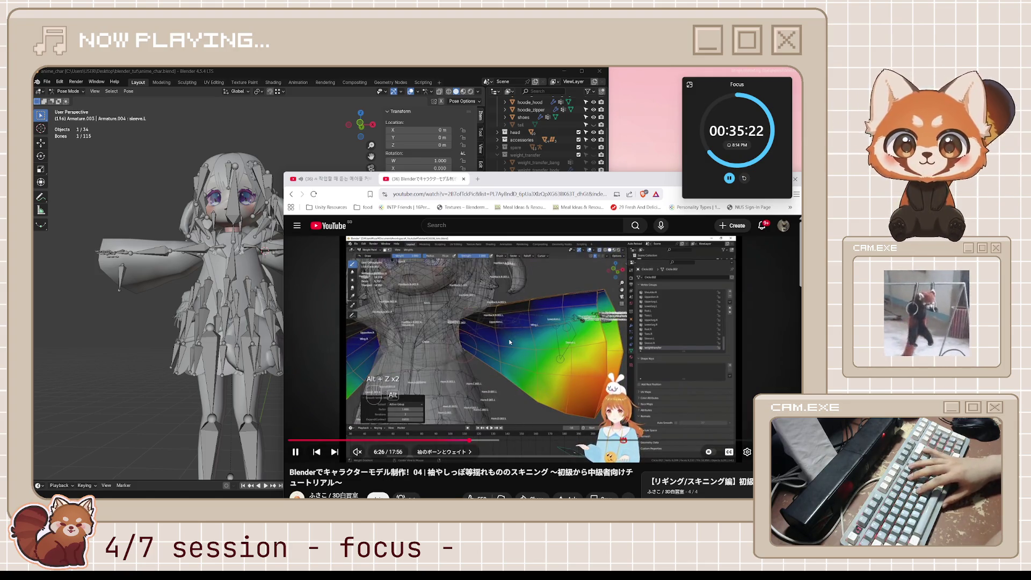
key(j)
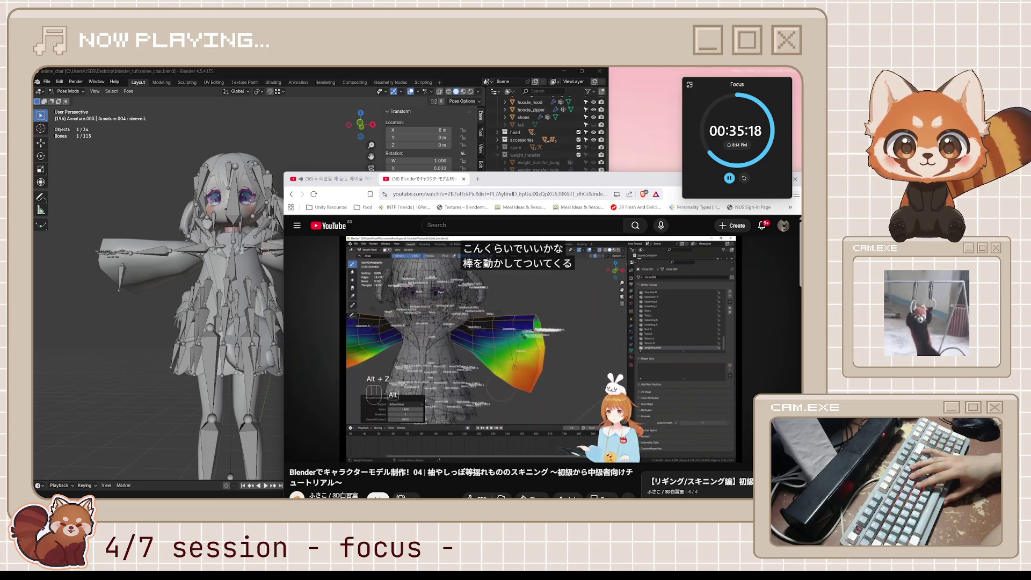
key(k)
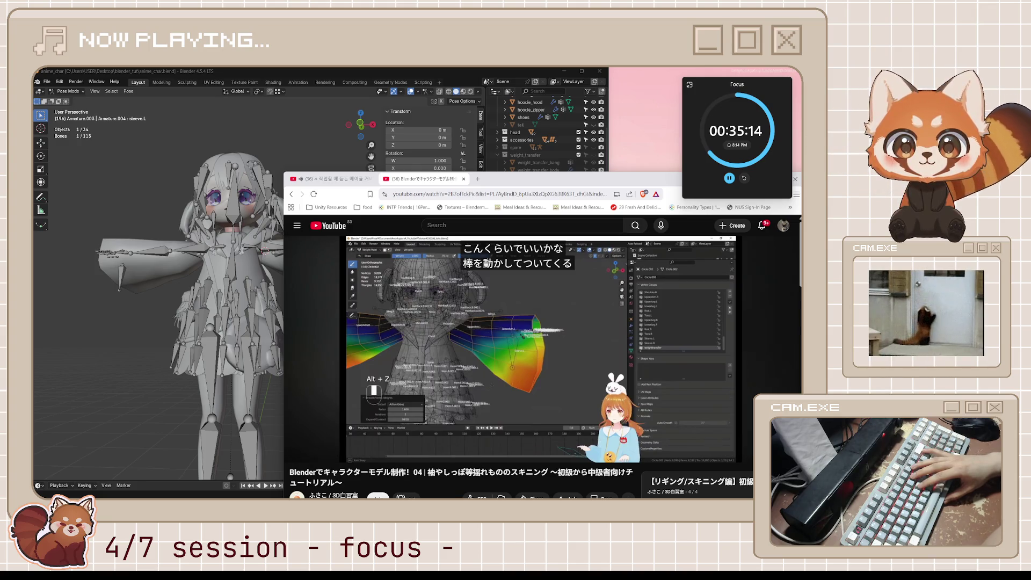
key(k)
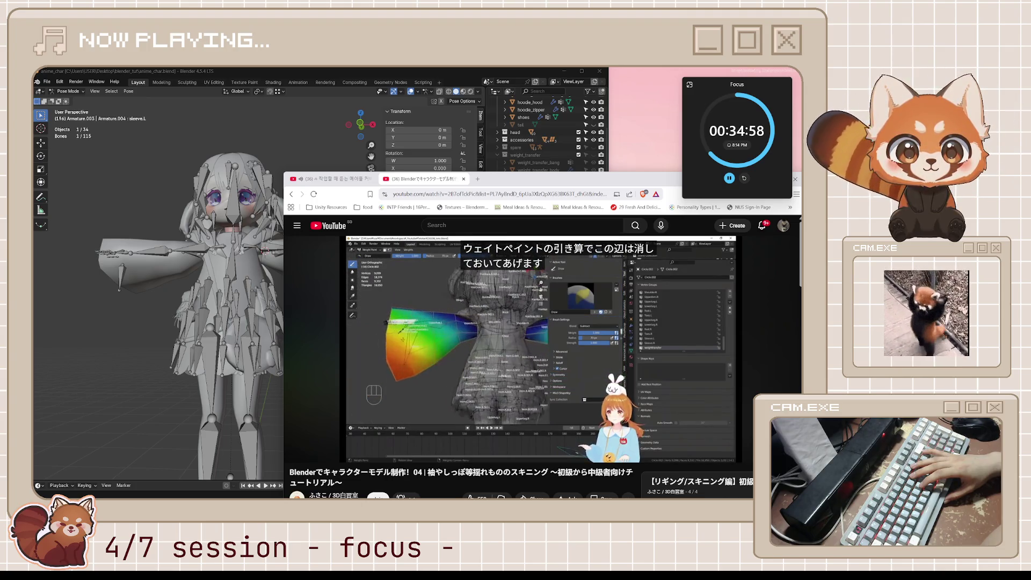
key(space)
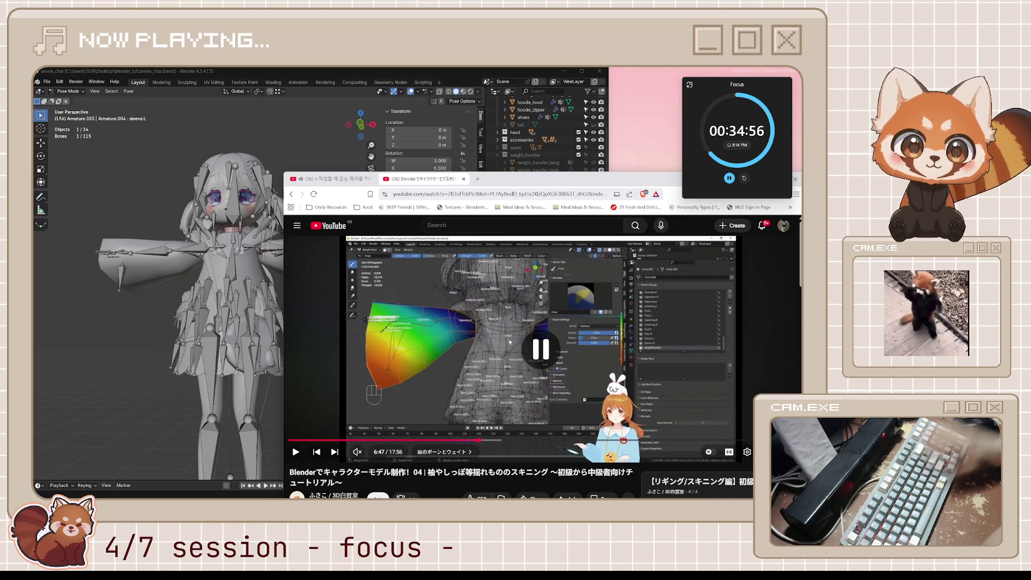
click(126, 73)
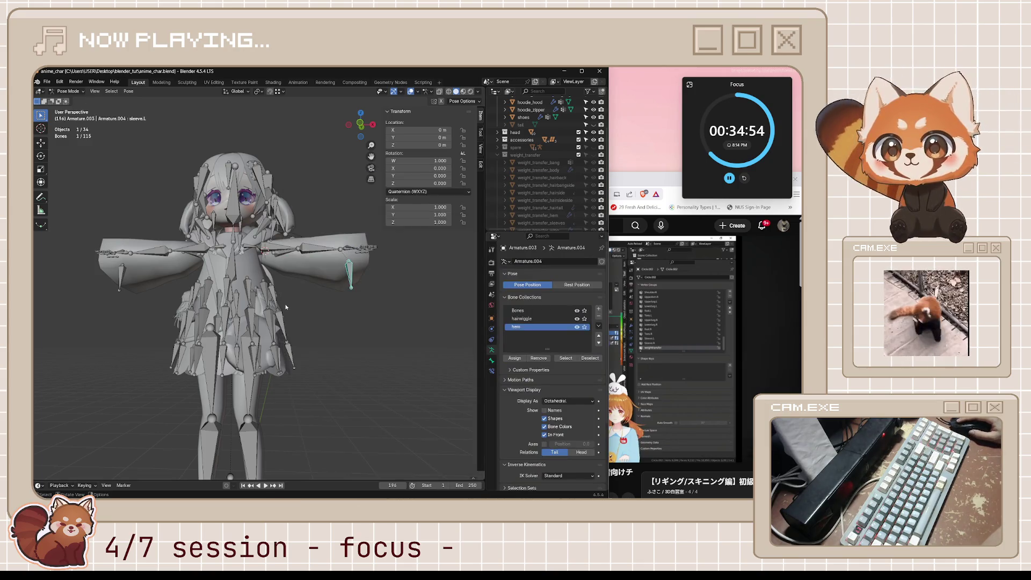
Leave Pose Mode, select hoodie_circle and switch it into Weight Paint.
key(ctrl+Tab)
click(309, 264)
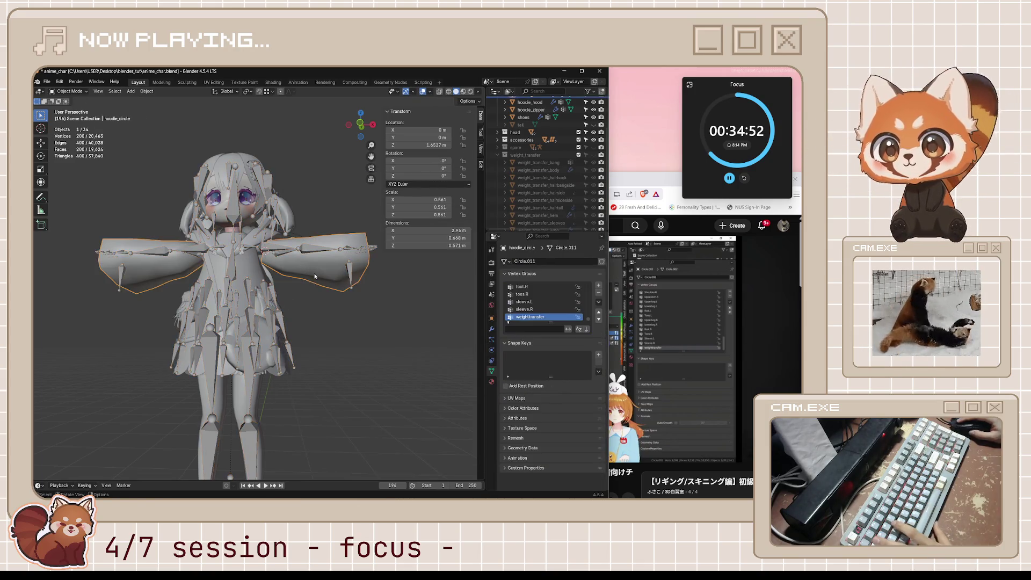
middle_drag(315, 276, 298, 286)
key(ctrl+Tab)
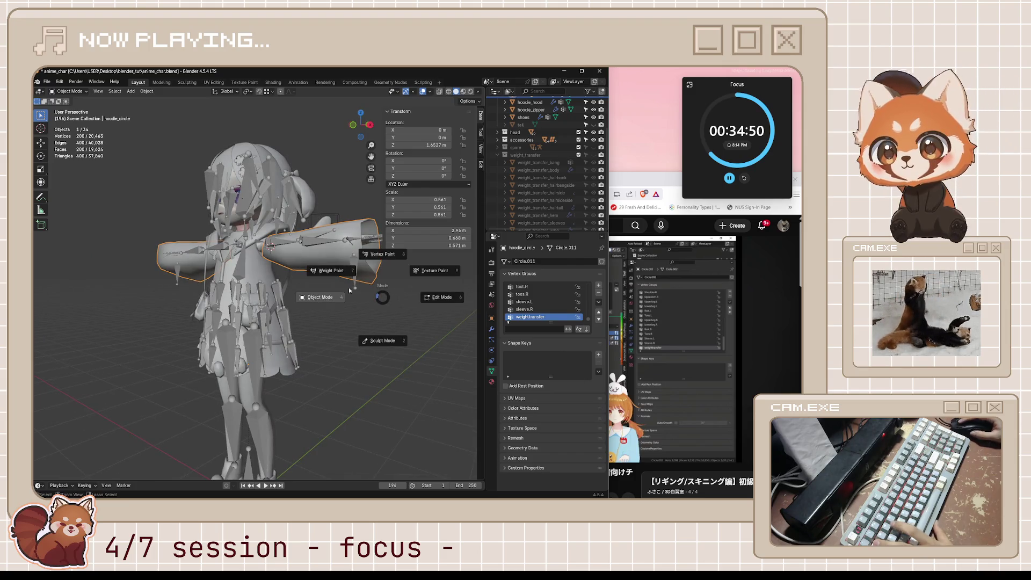
click(331, 271)
middle_drag(243, 267, 69, 130)
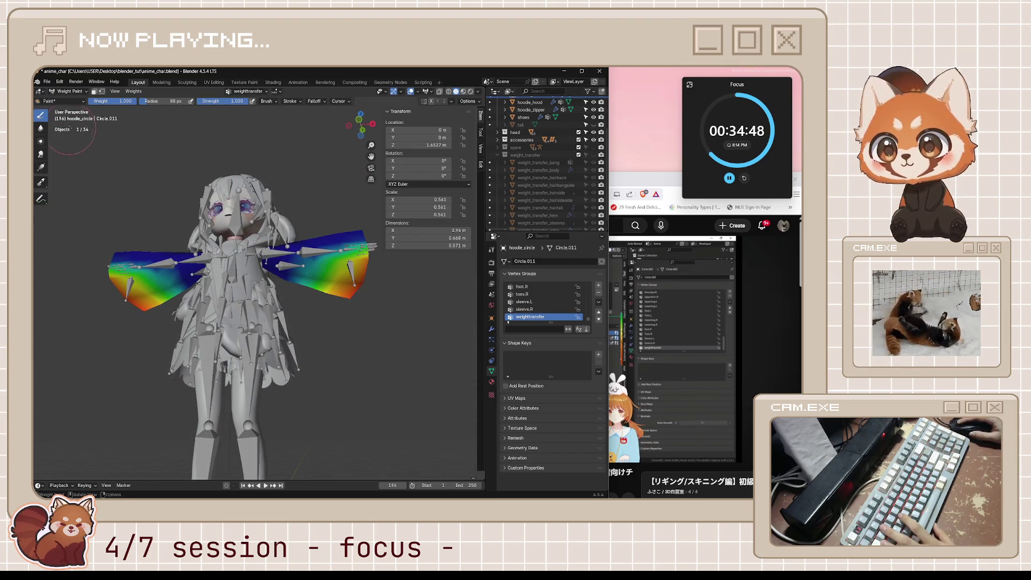
Show the Subtract brush settings, inspect the sleeves from several angles and save the file.
click(482, 134)
mouse_move(331, 314)
middle_down()
mouse_move(290, 282)
mouse_move(307, 262)
middle_up()
scroll(306, 263, up, 2)
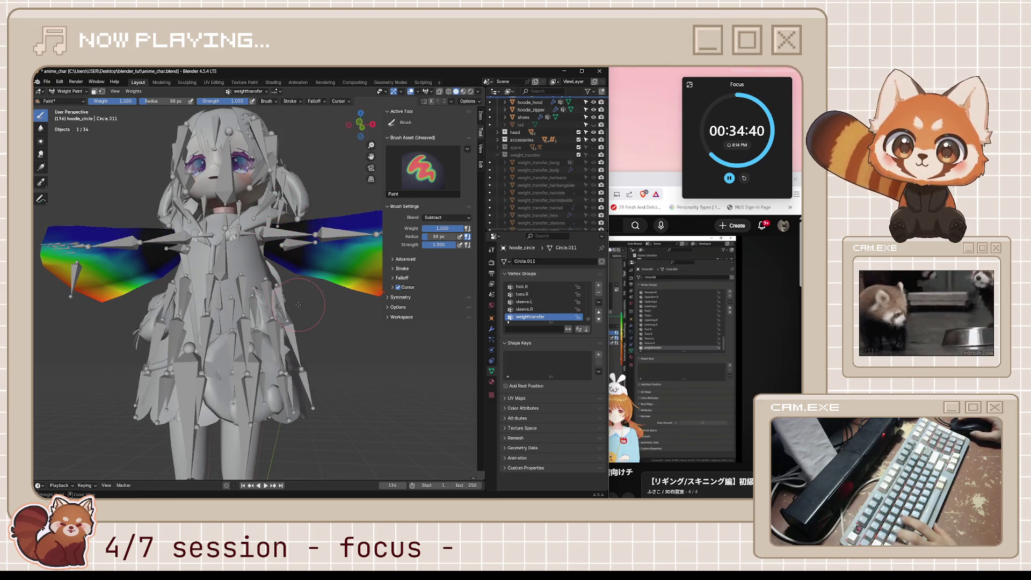
mouse_move(298, 305)
middle_down()
mouse_move(242, 290)
mouse_move(254, 275)
mouse_move(383, 281)
middle_up()
scroll(199, 283, up, 3)
scroll(350, 286, down, 3)
mouse_move(316, 287)
middle_down()
mouse_move(347, 282)
mouse_move(312, 306)
middle_up()
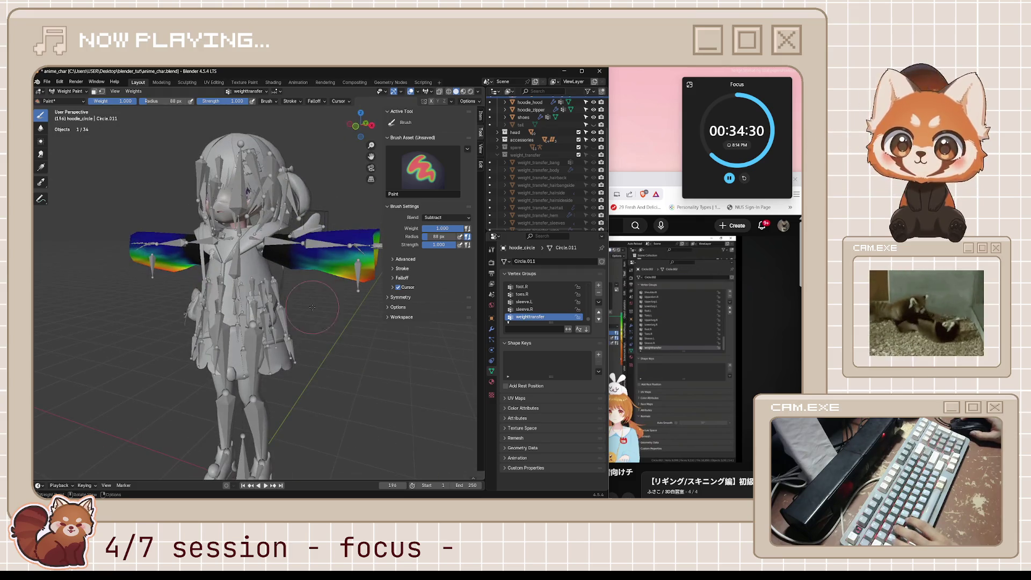
key(ctrl+s)
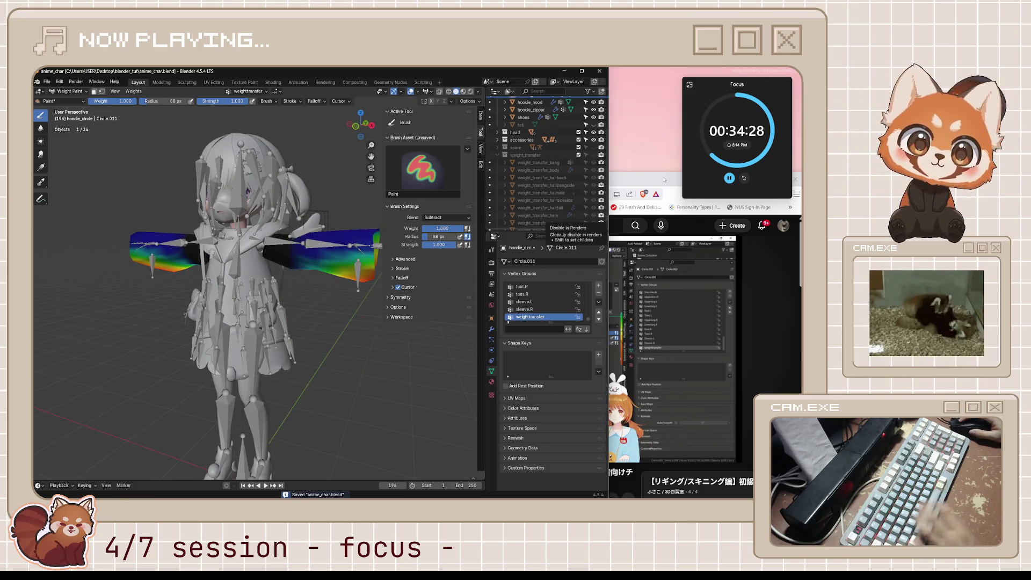
Review the sleeve.R, weighttransfer and sleeve.L group weights, then resume the tutorial past 7:00.
click(547, 309)
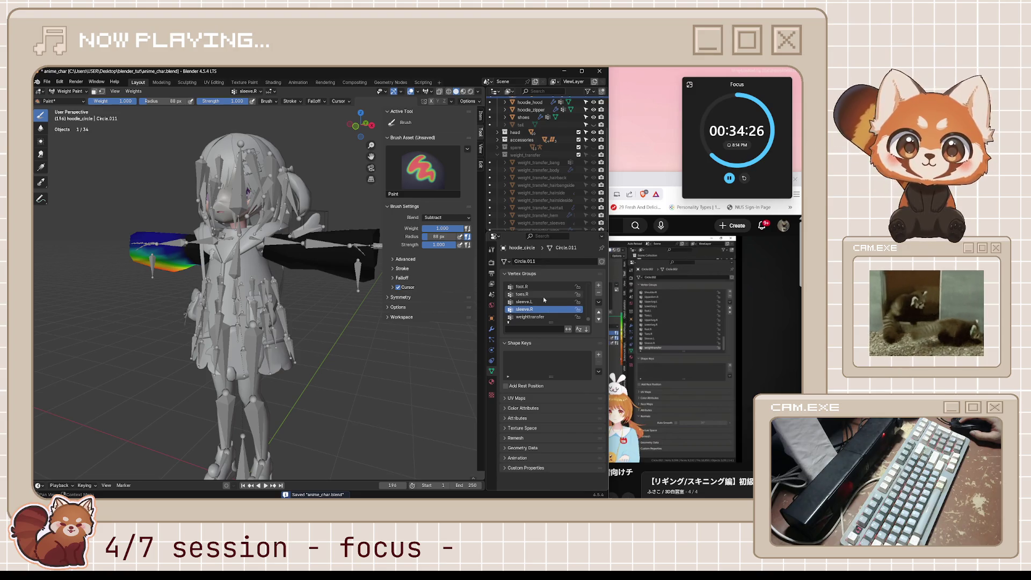
click(536, 317)
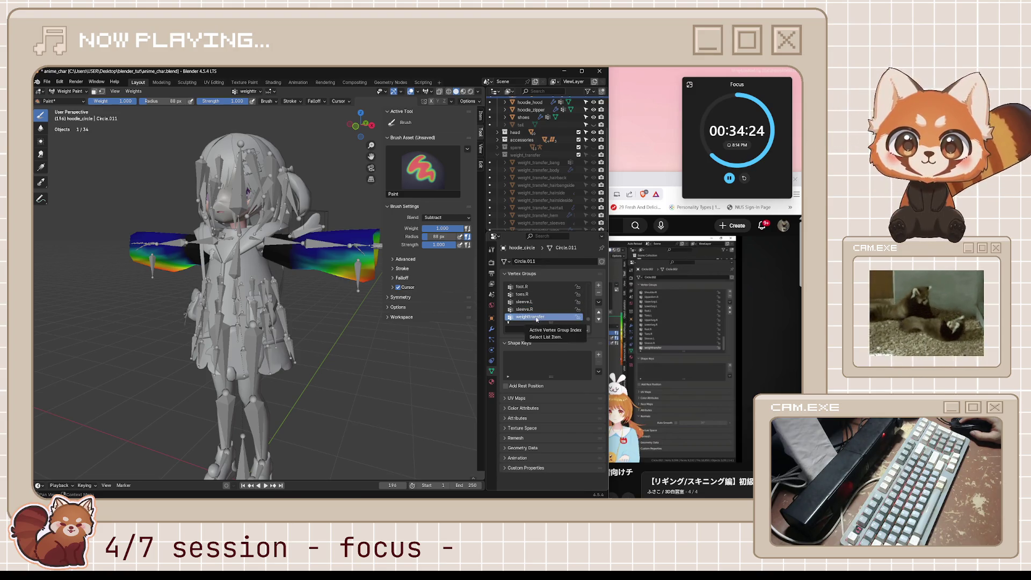
click(541, 303)
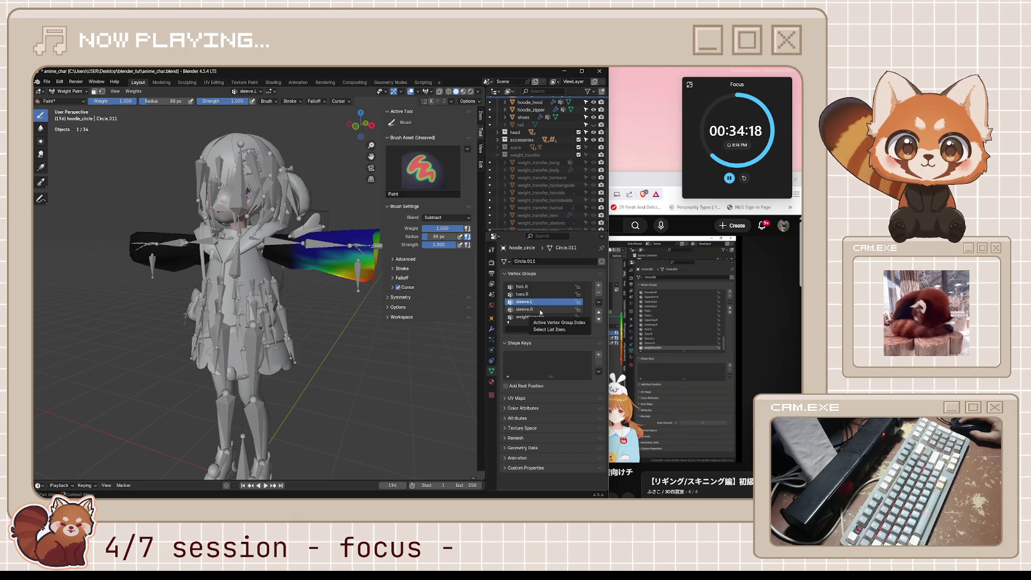
click(541, 311)
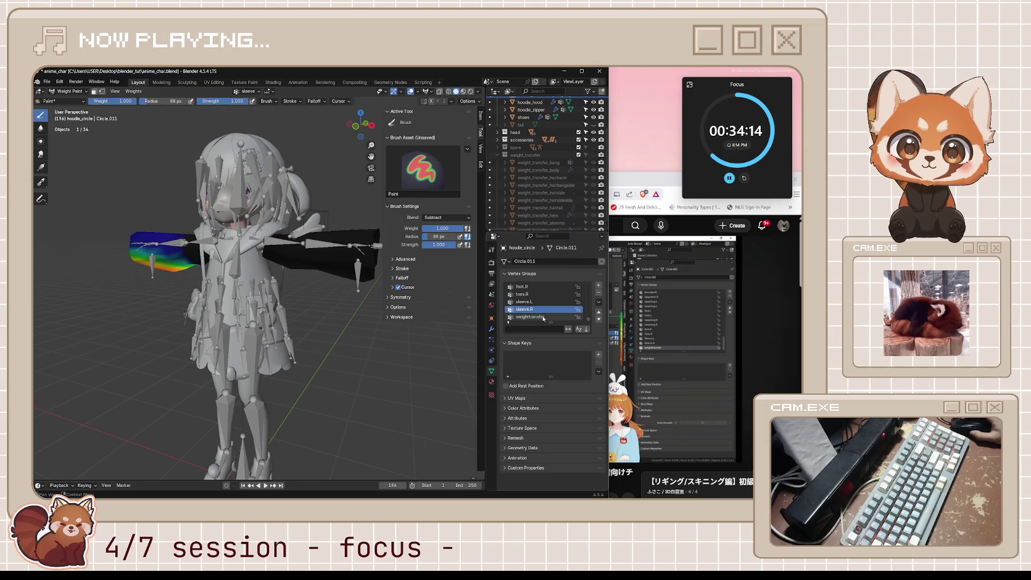
ctrl+scroll(541, 310, down, 1)
key(alt+Tab)
key(space)
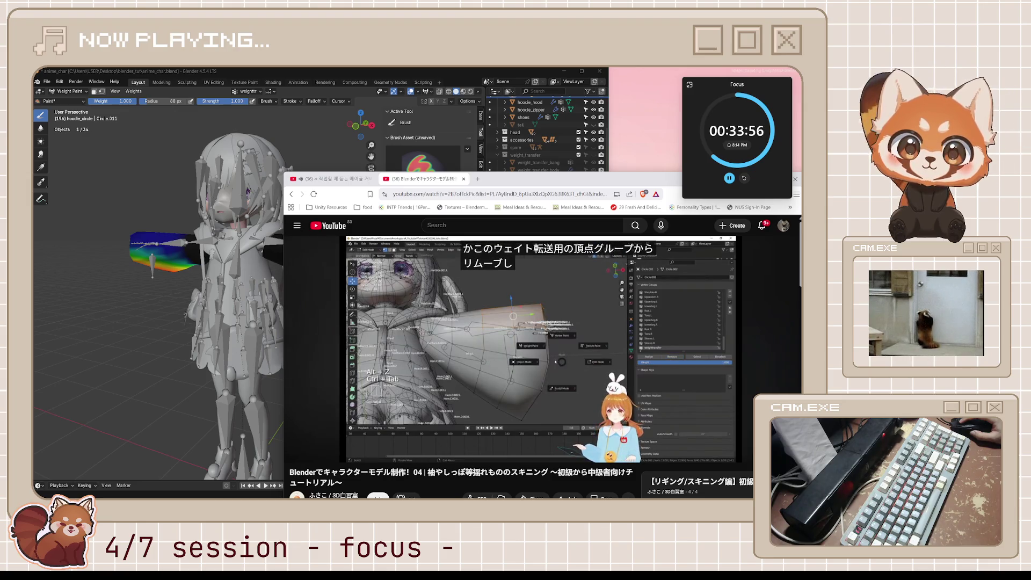
Pause the tutorial at 7:05 and turn the hoodie model toward the front in Blender.
key(space)
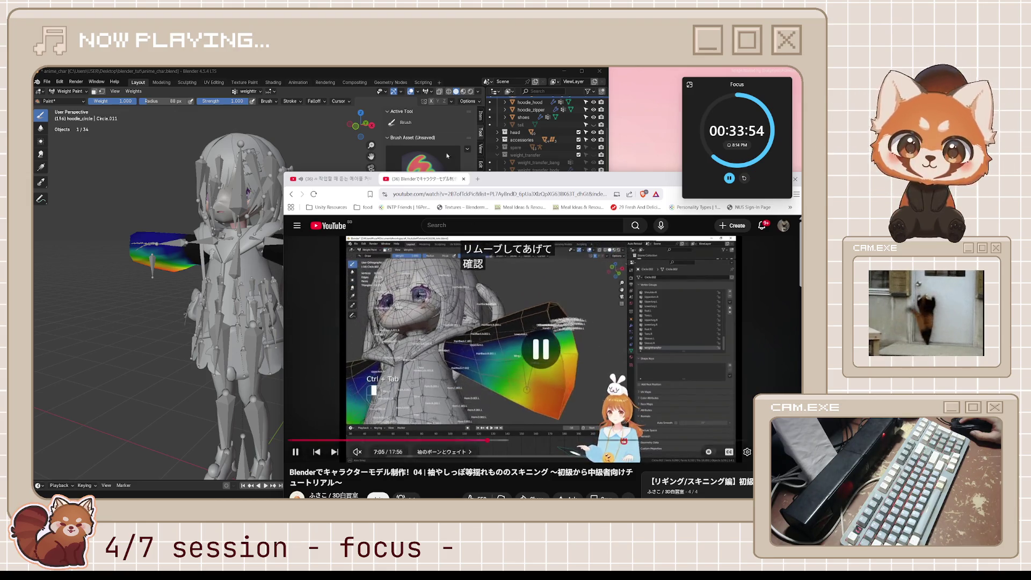
middle_drag(201, 323, 266, 322)
middle_drag(290, 279, 339, 278)
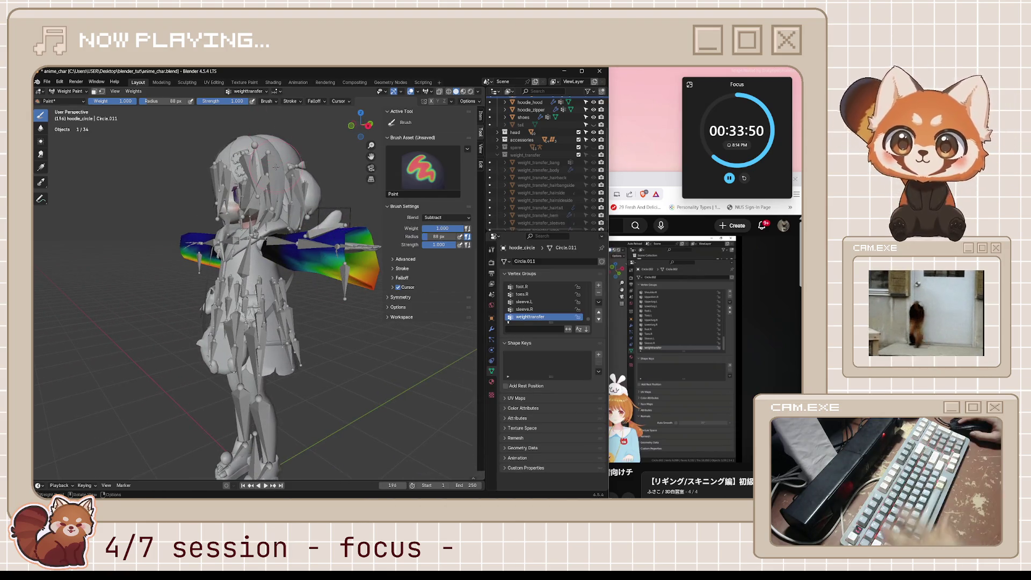
Save the file, enter Pose Mode and test-rotate the sleeve.L bone from a side view.
key(ctrl+s)
key(ctrl+Tab)
click(212, 167)
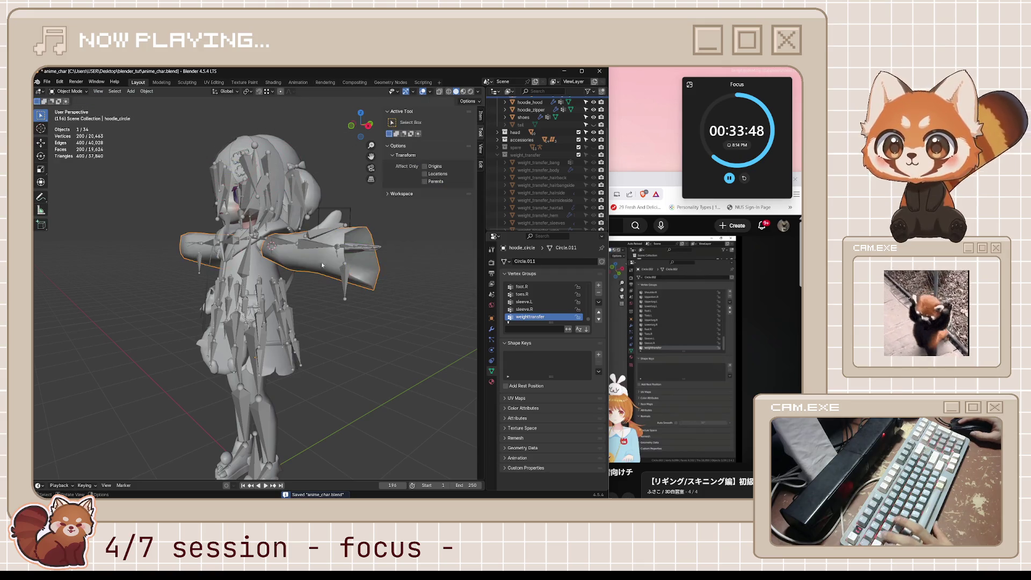
click(345, 278)
key(ctrl+Tab)
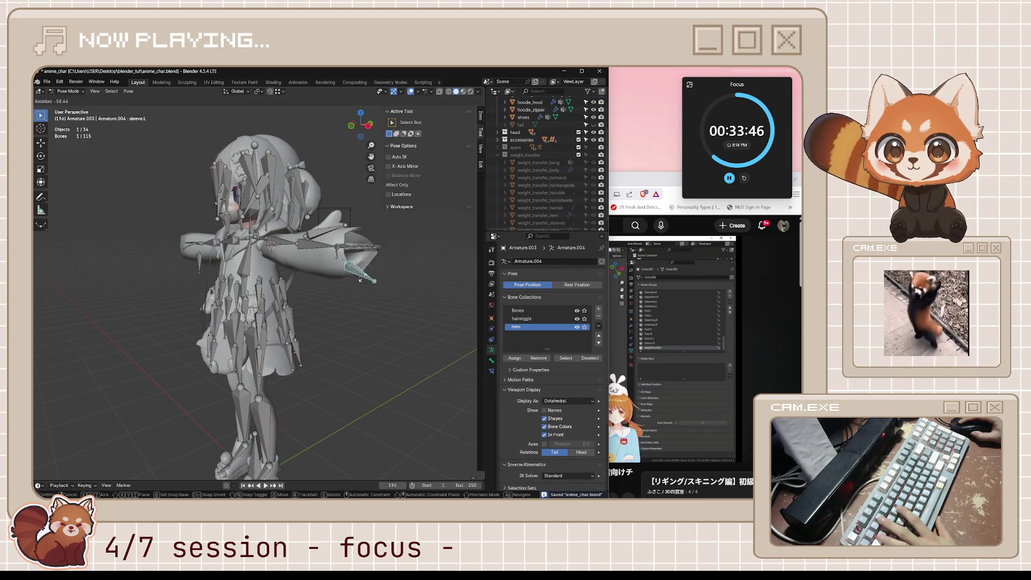
middle_drag(329, 296, 307, 303)
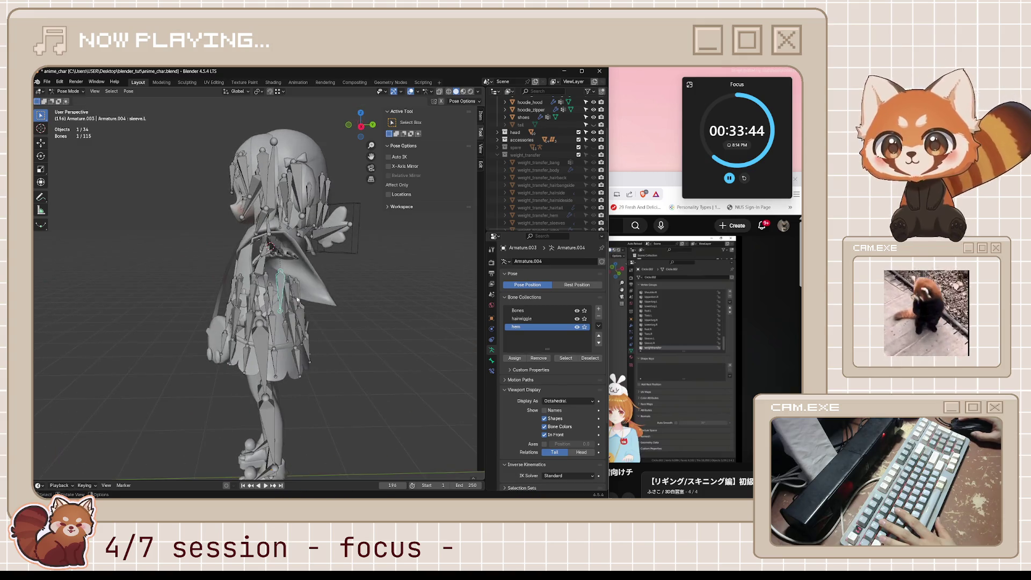
key(r)
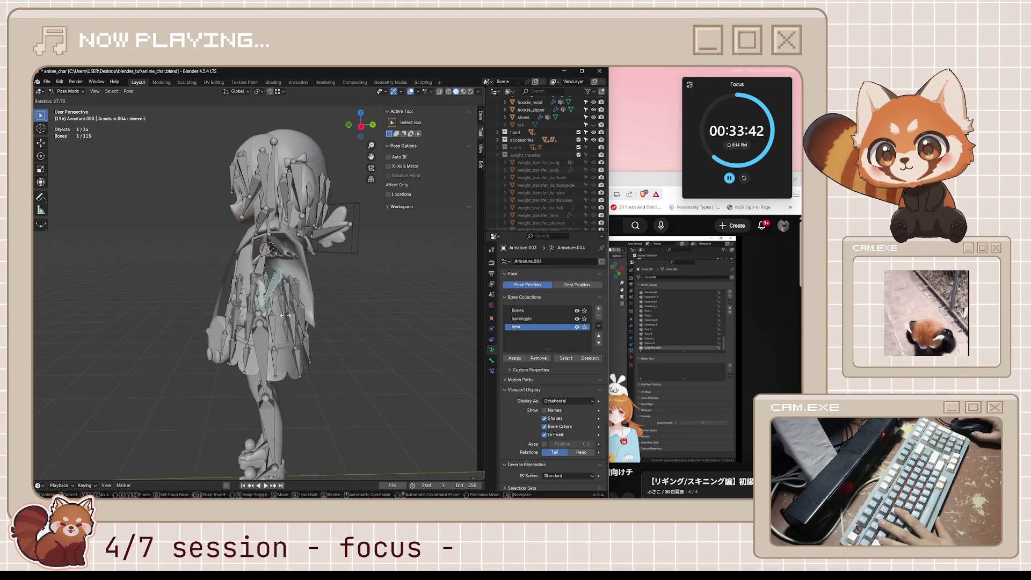
key(Escape)
Repeat the sleeve.L rotation from three-quarter view, cancel it and reselect hoodie_circle in Object Mode.
middle_drag(320, 307, 360, 311)
key(r)
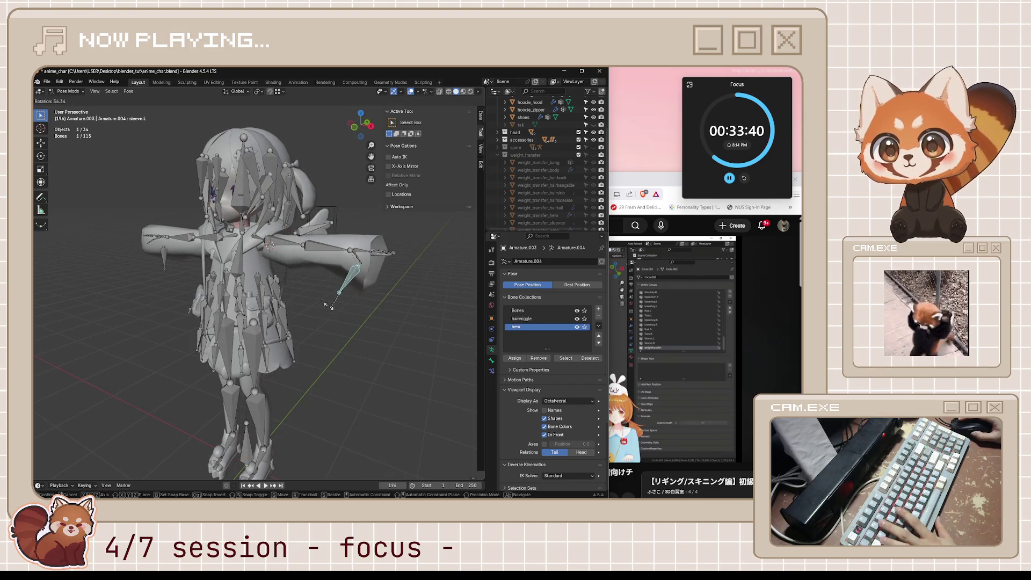
key(Escape)
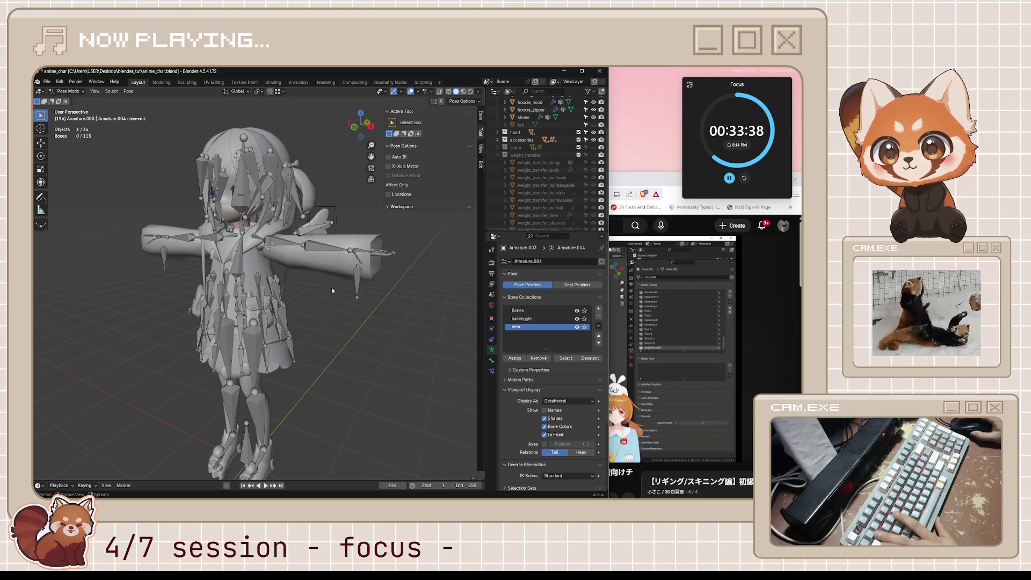
key(ctrl+Tab)
click(339, 271)
key(ctrl+Tab)
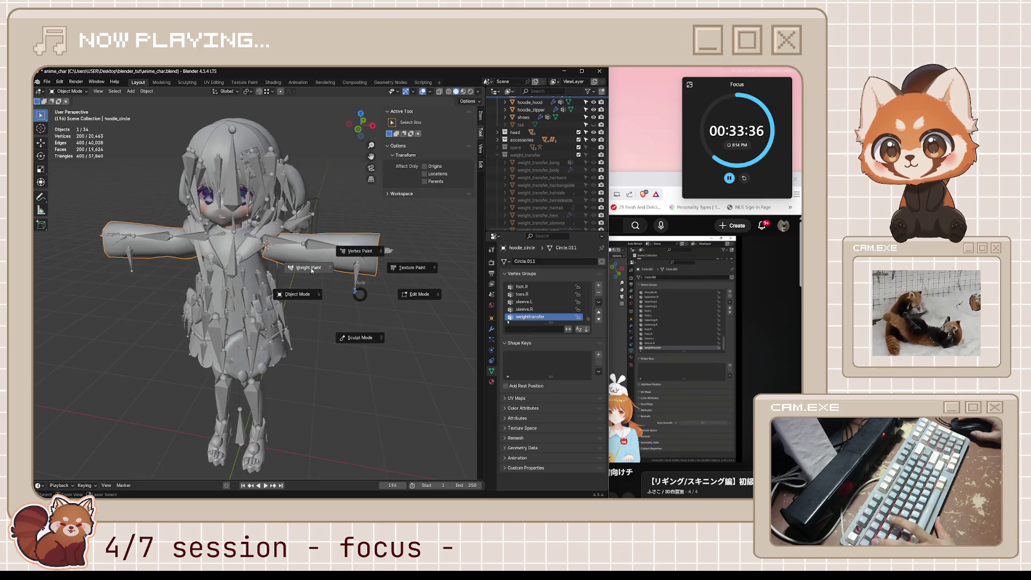
Put hoodie_circle into Weight Paint, briefly play and pause the tutorial, then return to Blender.
click(312, 269)
middle_drag(312, 269, 346, 275)
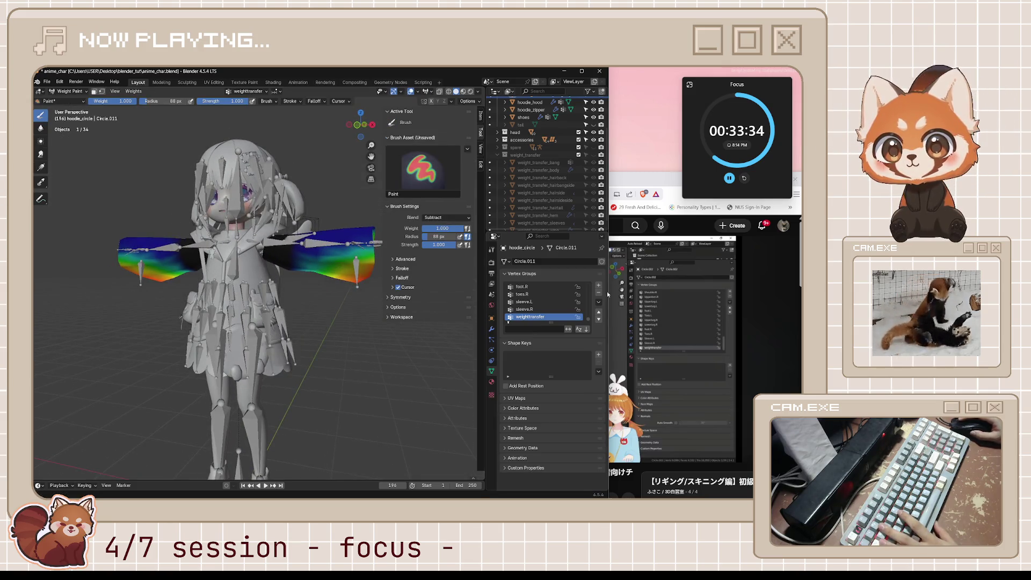
click(620, 325)
key(space)
click(312, 147)
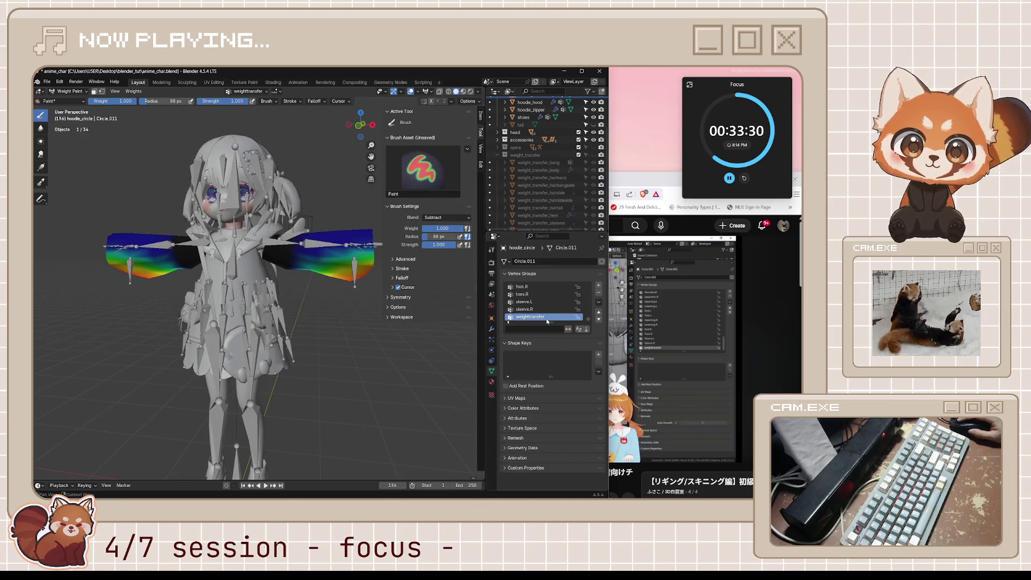
scroll(544, 315, up, 3)
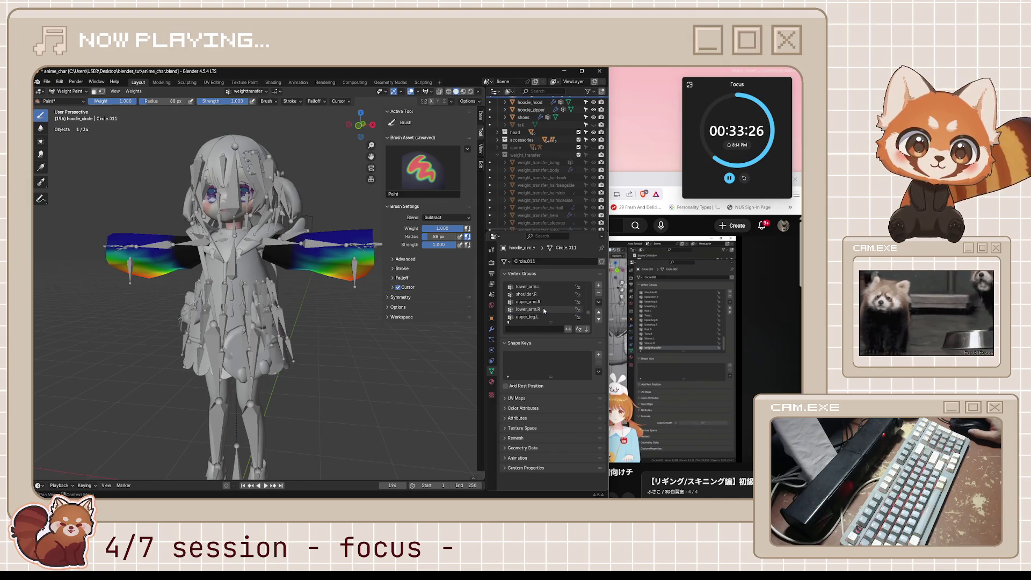
Review the lower_arm.R, lower_arm.L, upper_arm.L and shoulder.L vertex group weights.
click(543, 307)
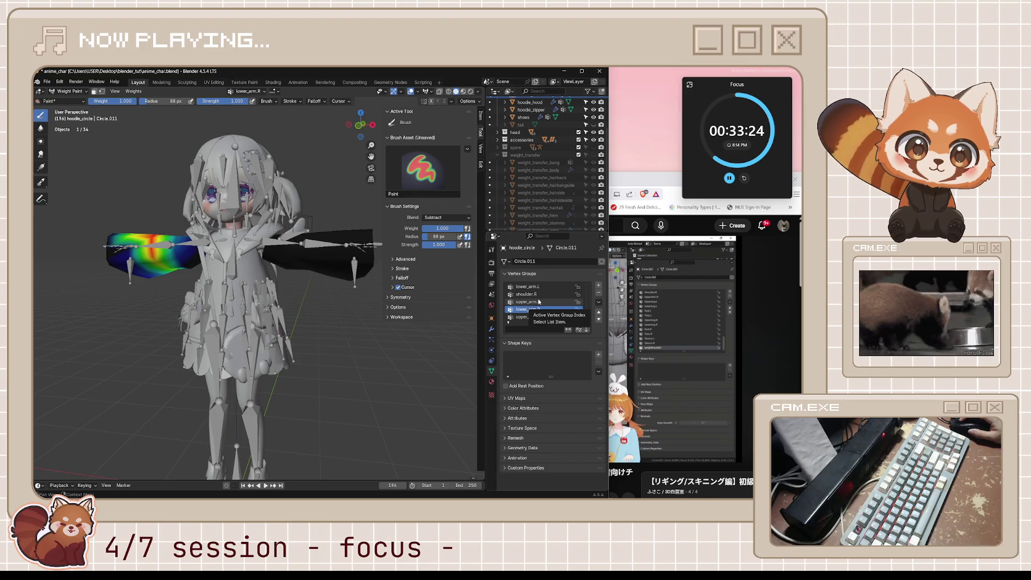
scroll(539, 302, up, 1)
click(538, 294)
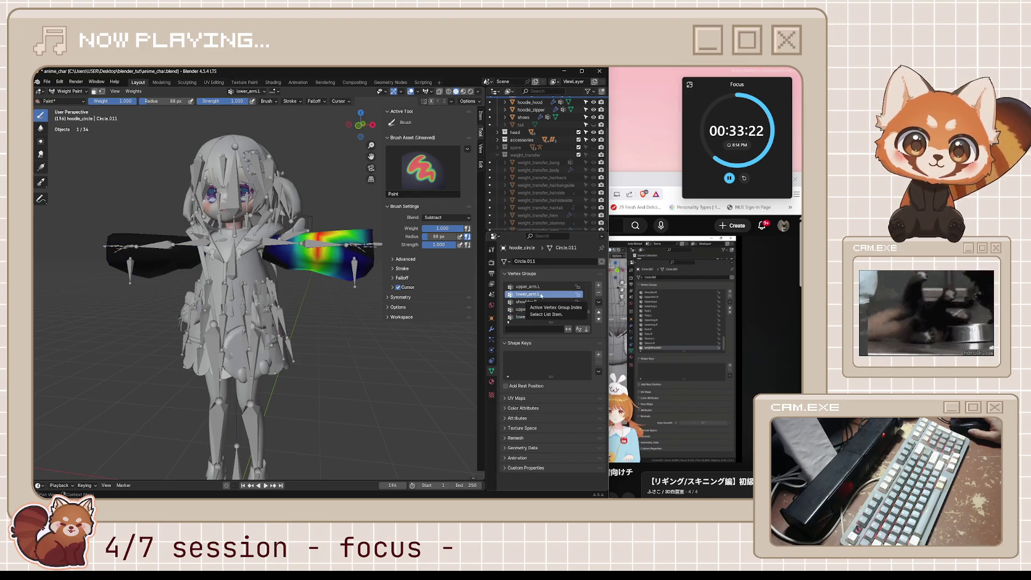
scroll(540, 296, up, 2)
click(542, 303)
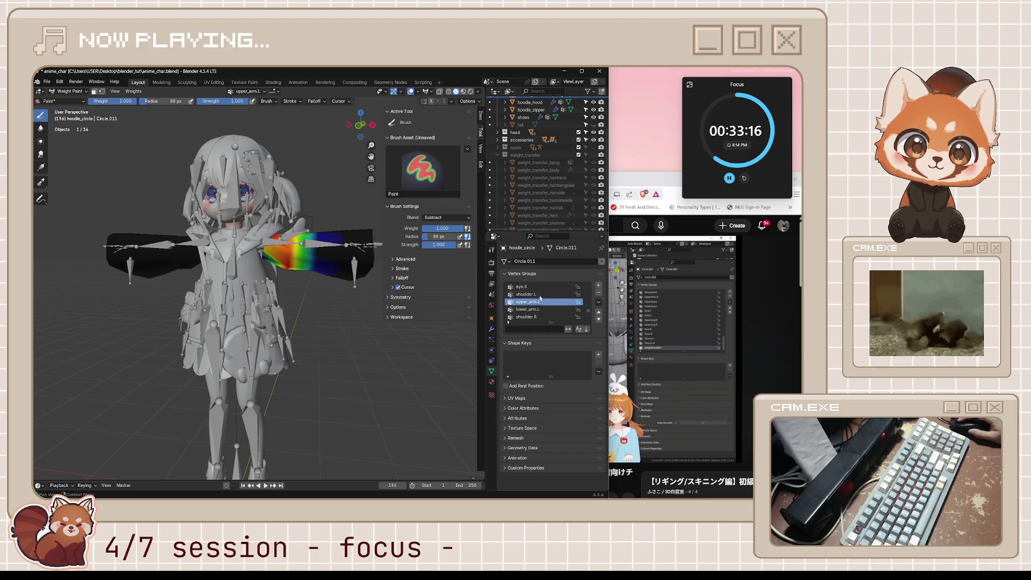
click(535, 308)
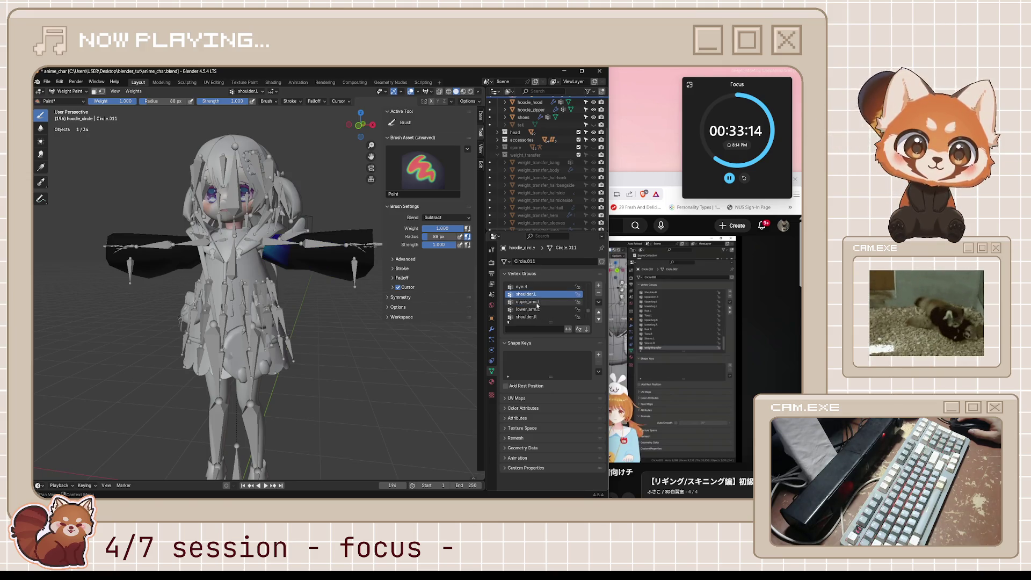
click(535, 301)
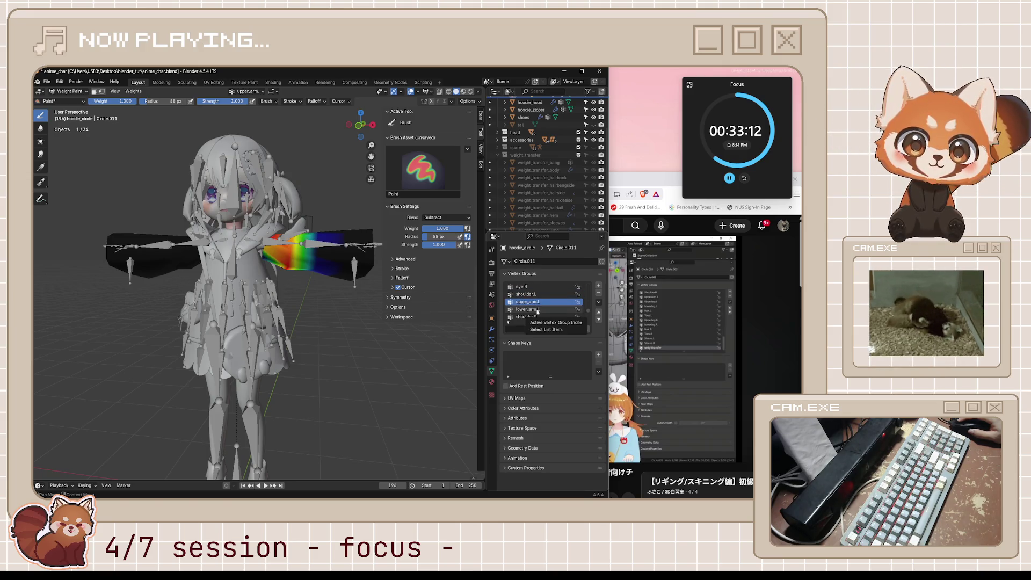
click(536, 309)
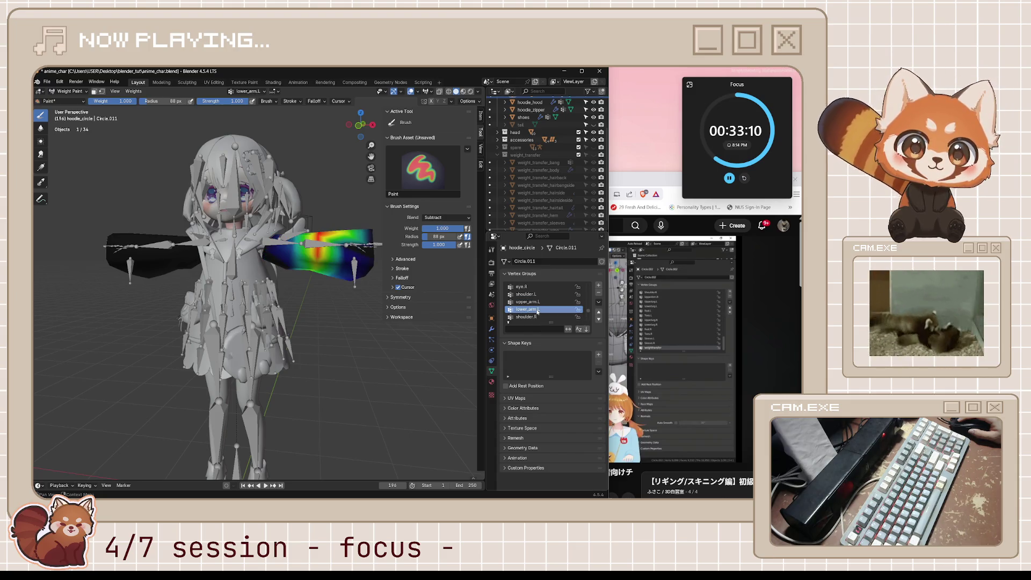
Inspect the weights from the side and back, then bring the tutorial video forward.
middle_drag(323, 306, 201, 307)
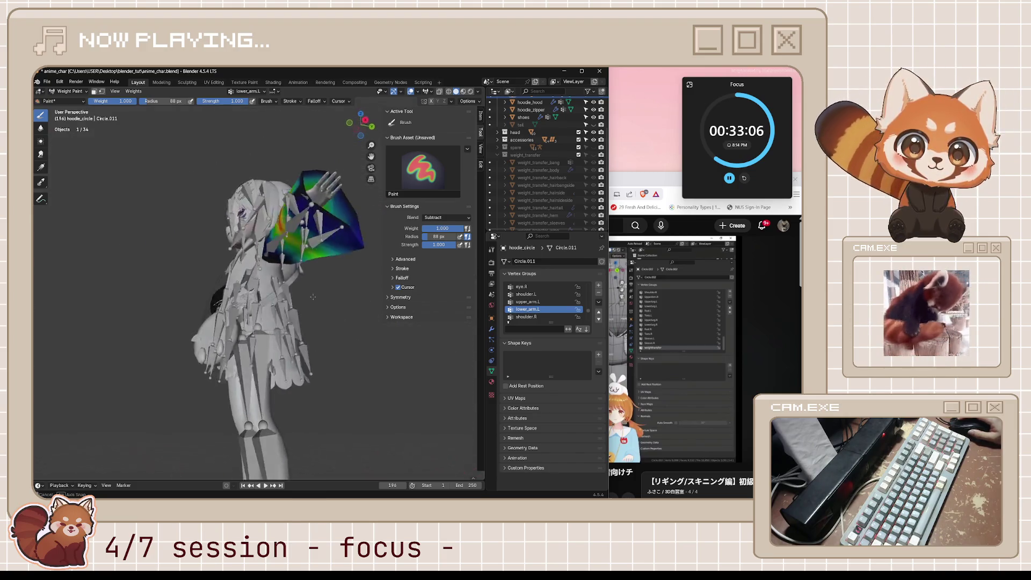
middle_drag(201, 307, 367, 344)
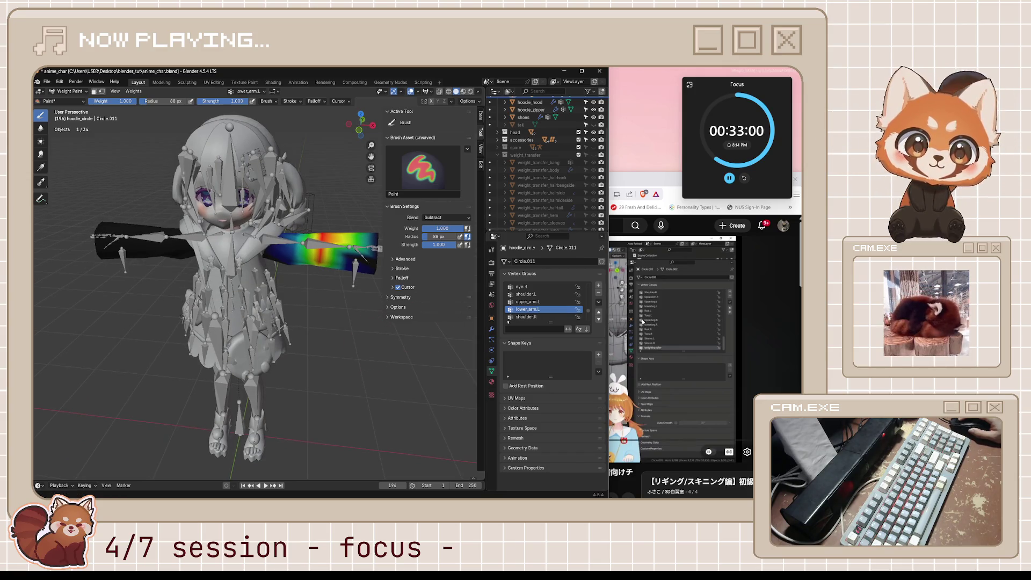
key(alt+Tab)
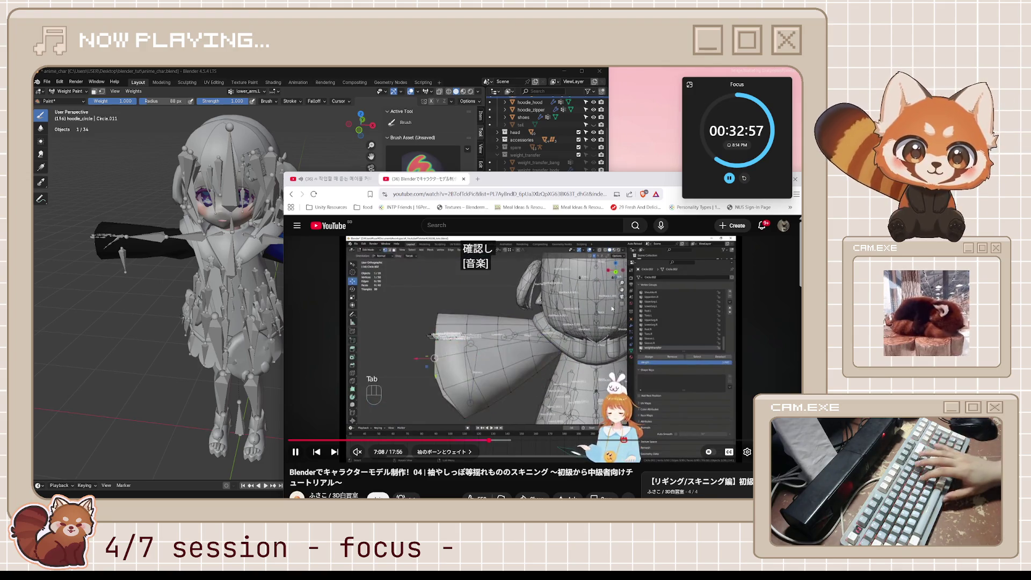
Skip the tutorial ahead, then jump back to about 7:01 on the weight-transfer step.
key(l)
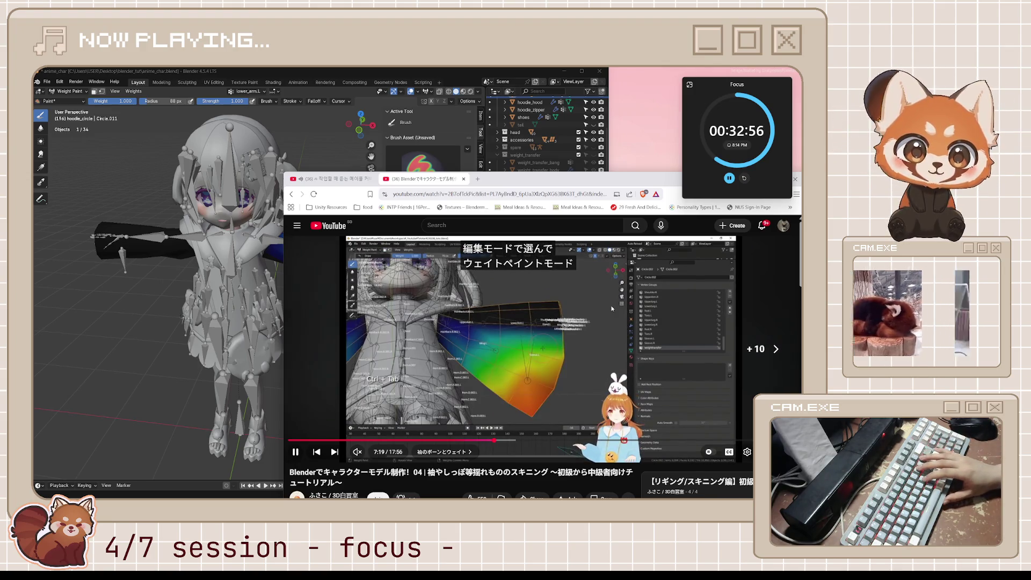
key(j)
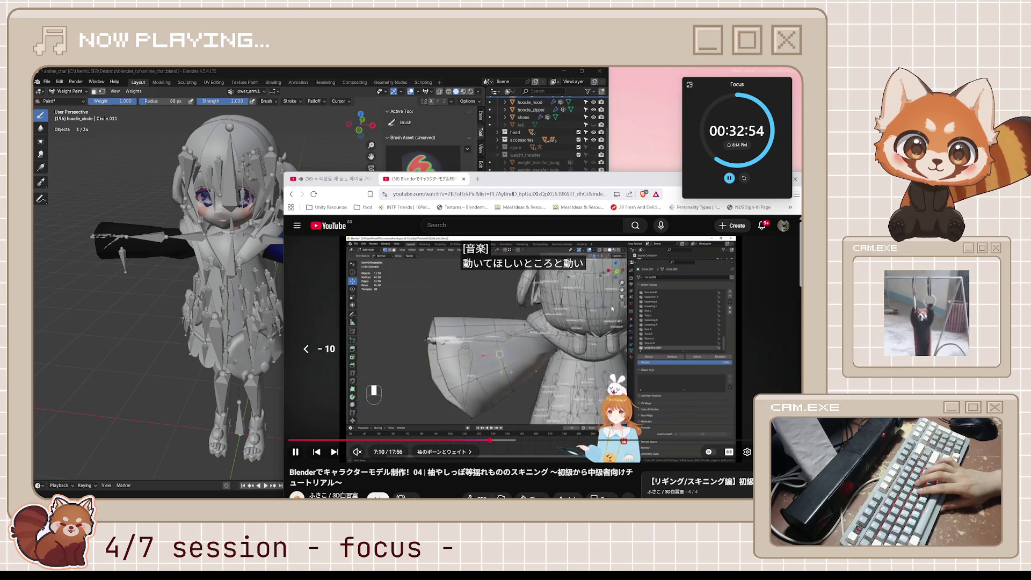
key(j)
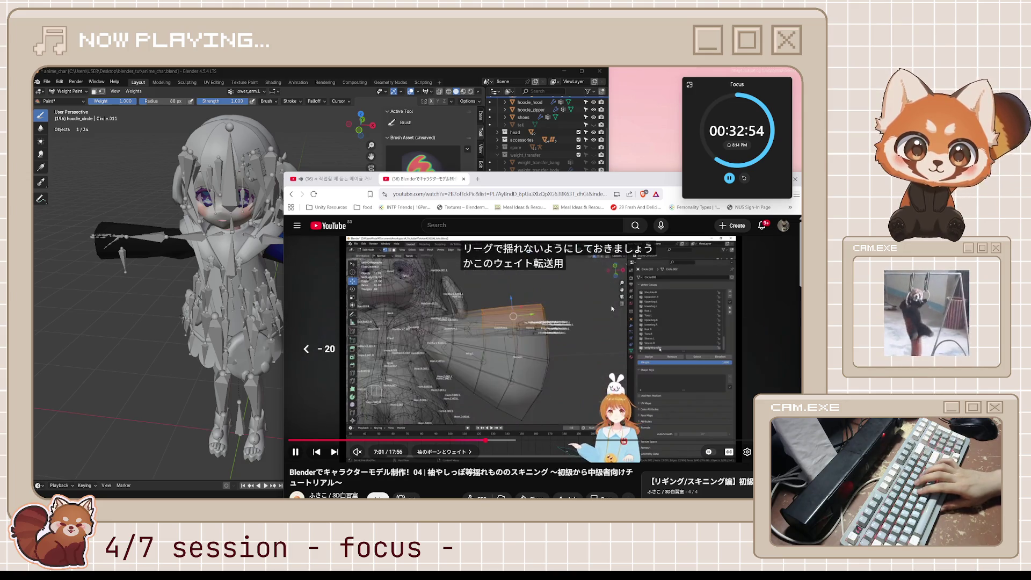
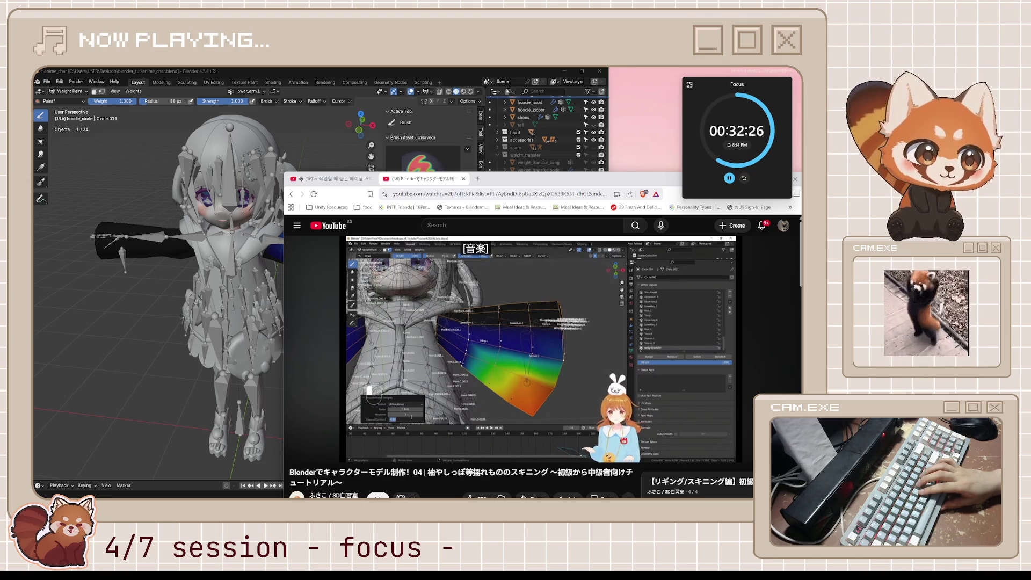
Play the skinning tutorial for a few seconds and pause it again.
key(space)
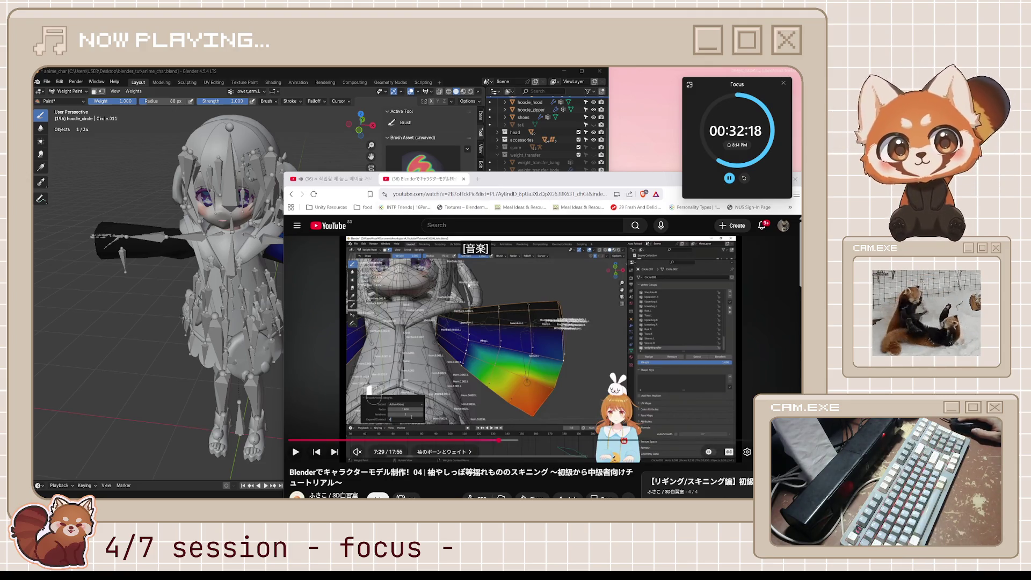
click(492, 292)
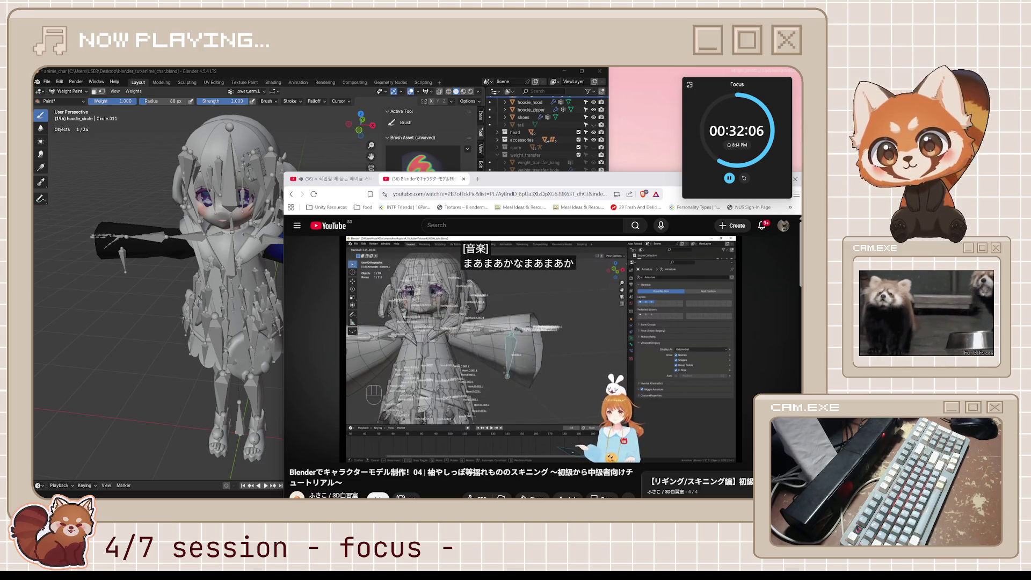
key(space)
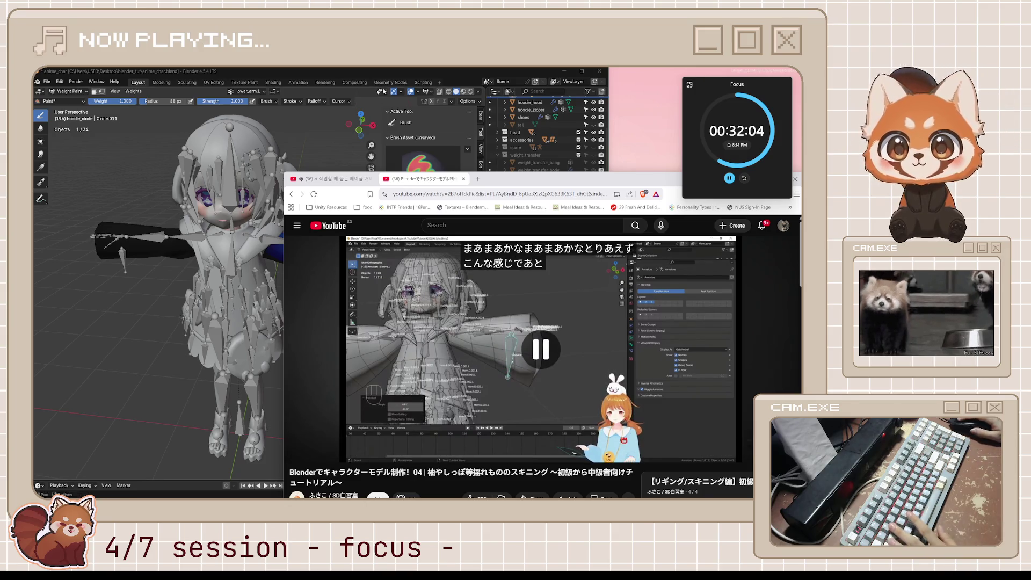
Back in Blender, make weighttransfer the active vertex group to show its weights on the sleeves.
click(378, 78)
middle_drag(266, 274, 299, 294)
scroll(561, 310, down, 5)
click(529, 317)
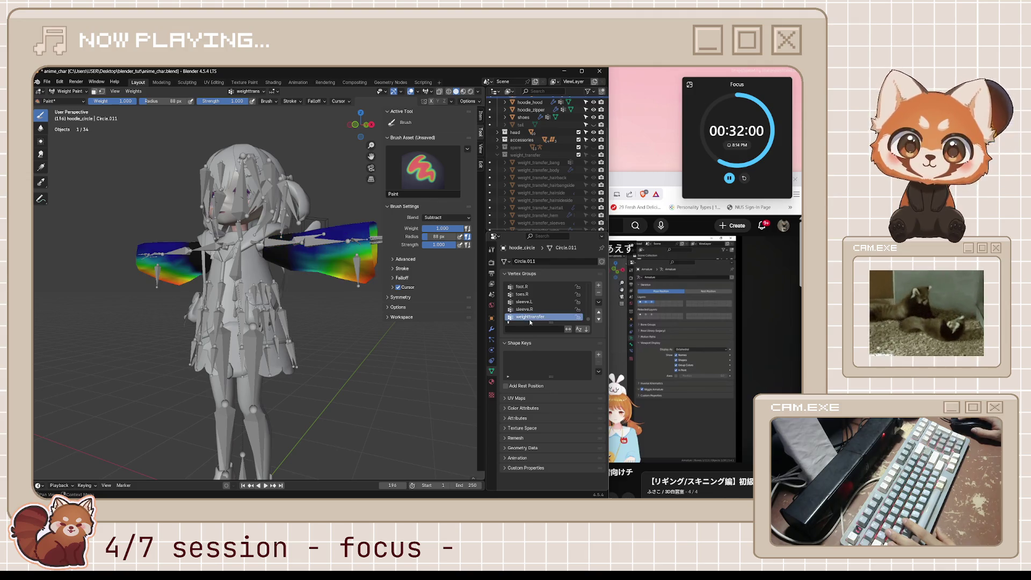
Re-check a few seconds of the tutorial, then save anime_char.blend from a near-front view.
click(640, 178)
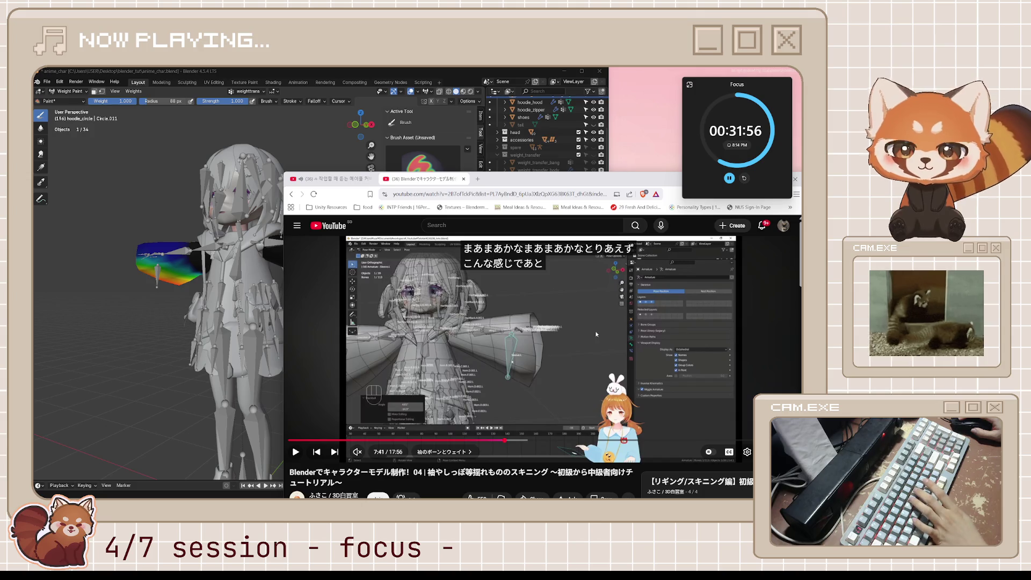
key(j)
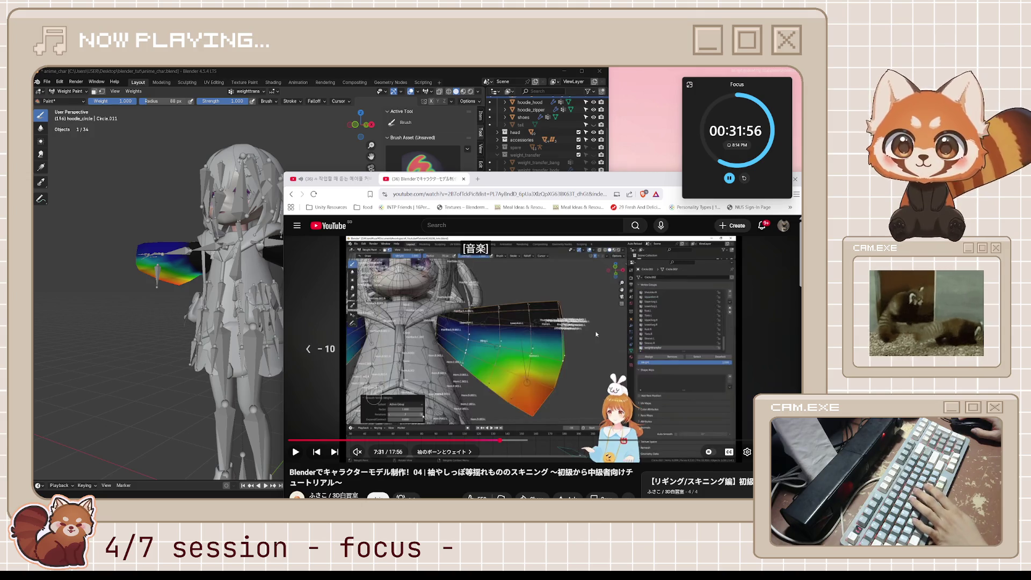
key(l)
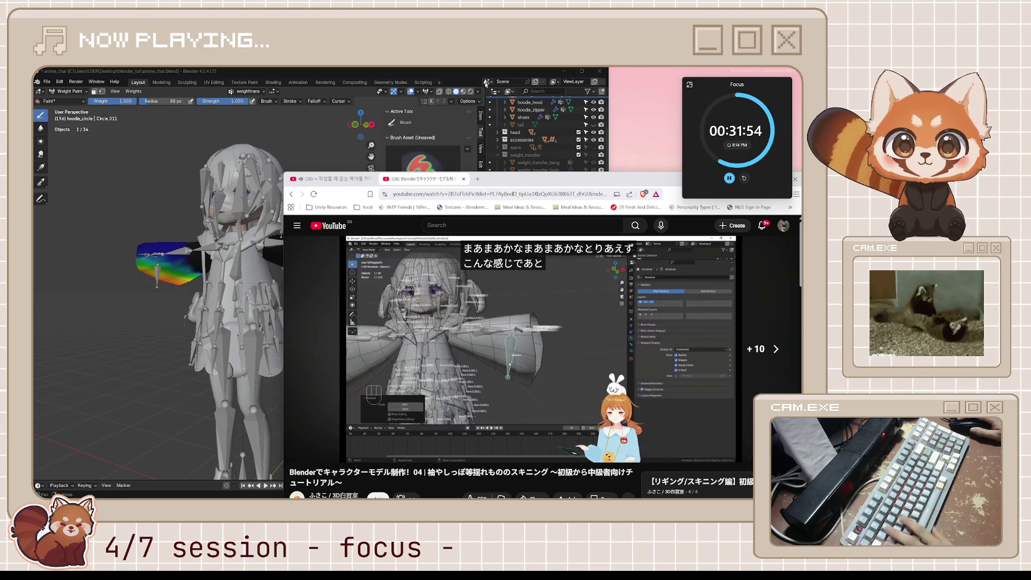
click(464, 79)
mouse_move(338, 290)
middle_down()
mouse_move(385, 295)
mouse_move(346, 294)
middle_up()
key(ctrl+s)
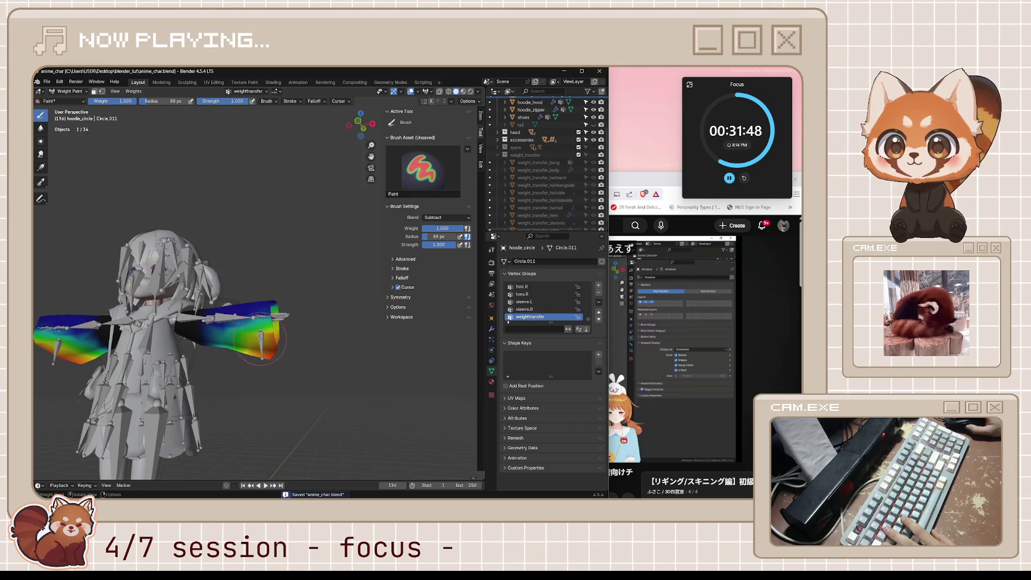
scroll(262, 338, up, 3)
Take the sleeve mesh out of weight painting through object mode into mesh editing.
mouse_move(262, 338)
middle_down()
mouse_move(259, 431)
mouse_move(306, 323)
middle_up()
scroll(347, 197, up, 2)
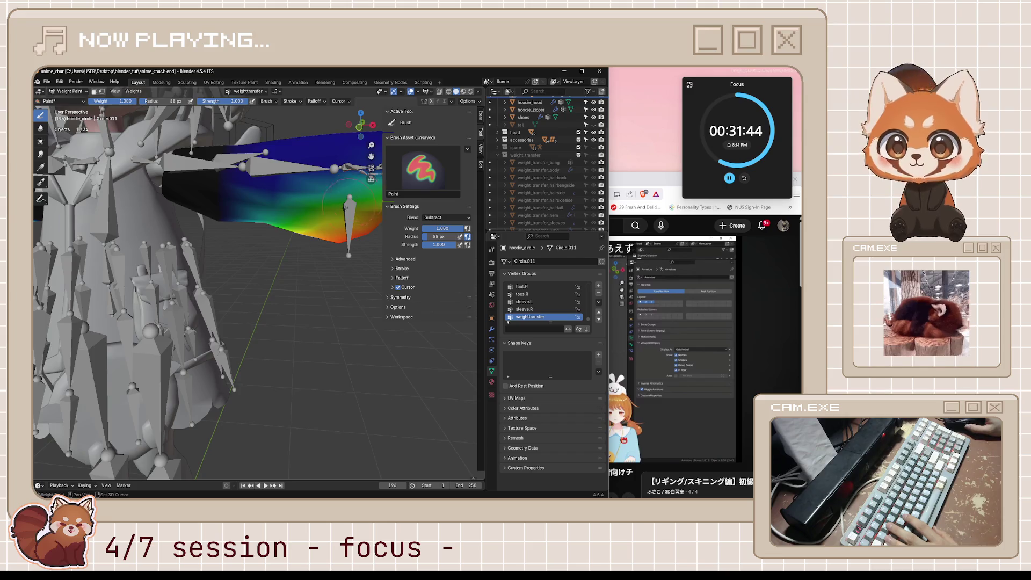
middle_drag(347, 200, 262, 269)
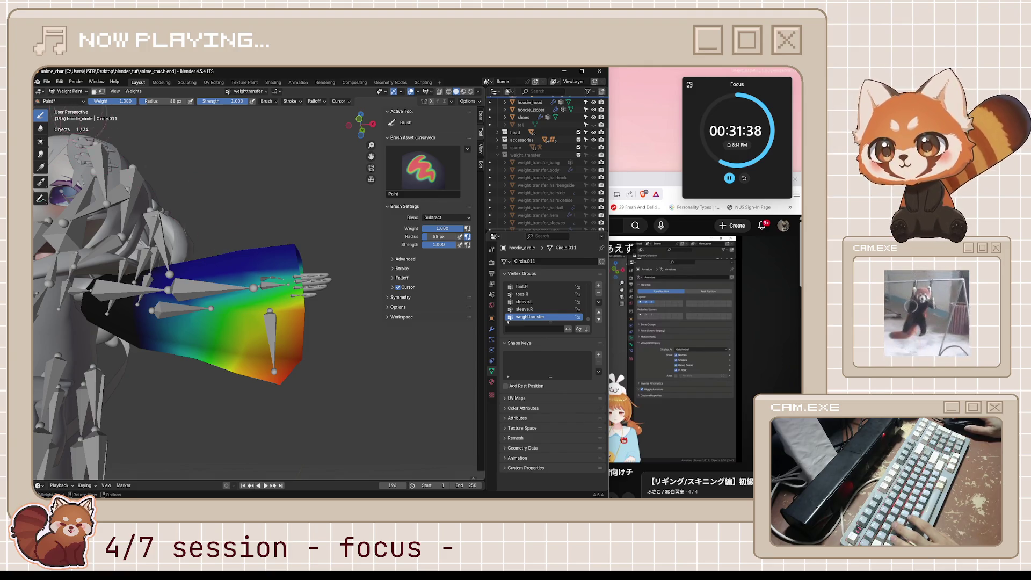
key(ctrl+Tab)
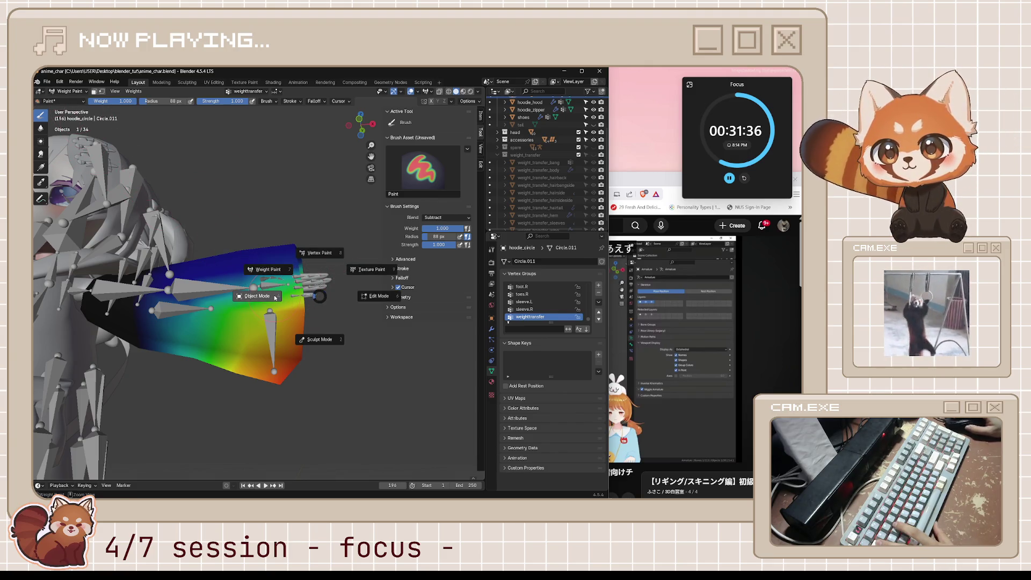
click(275, 299)
key(Tab)
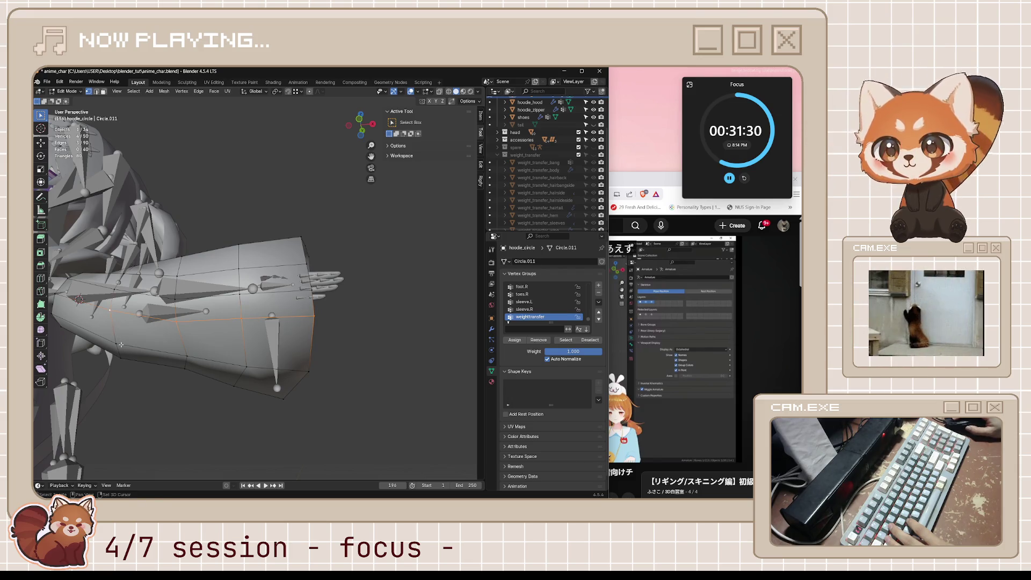
Inspect the sleeve in X-ray from several angles, then put it back into weight painting.
middle_drag(121, 345, 148, 405)
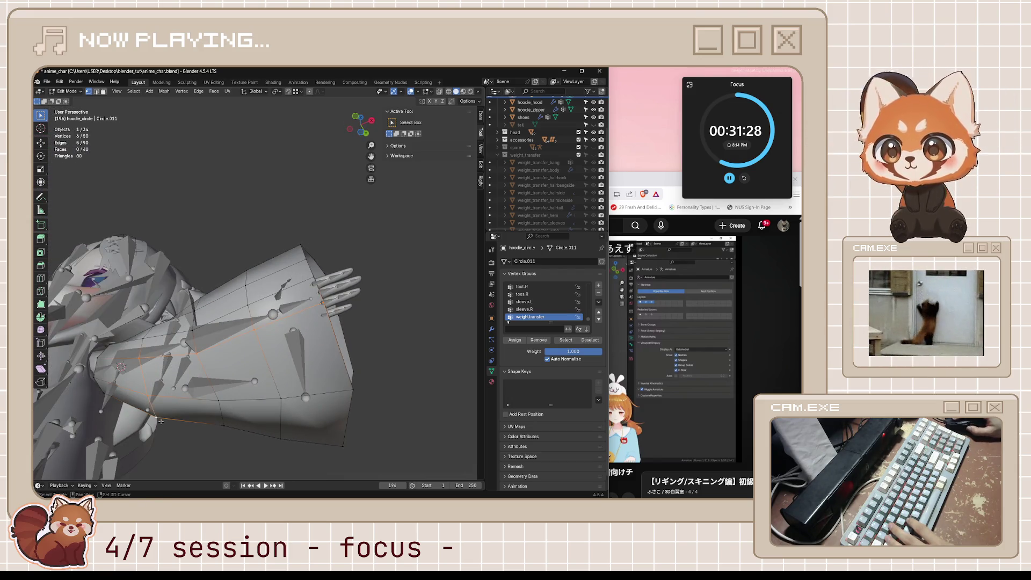
key(alt+z)
mouse_move(161, 420)
middle_down()
mouse_move(214, 412)
mouse_move(286, 351)
mouse_move(290, 293)
middle_up()
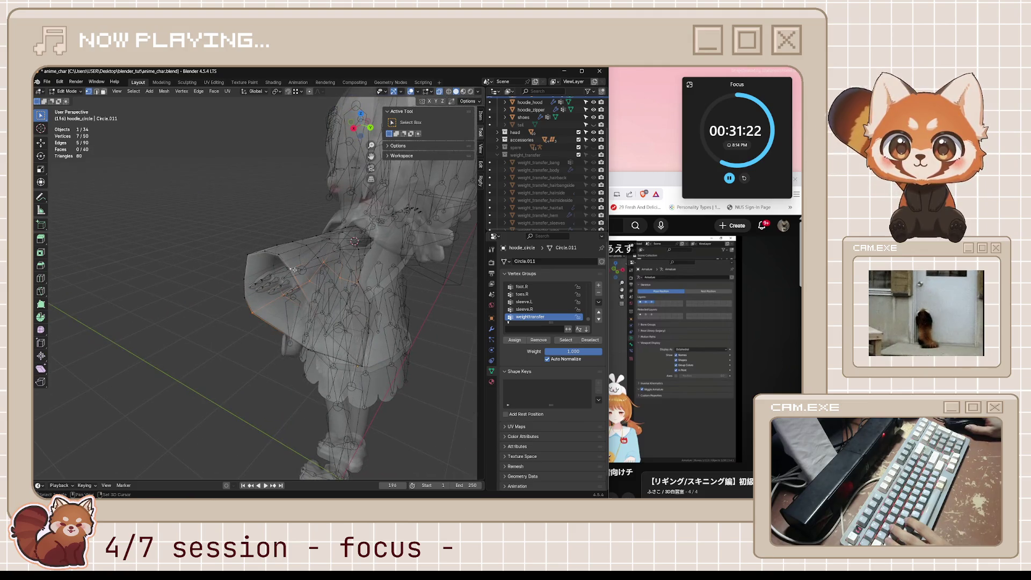
mouse_move(336, 263)
middle_down()
mouse_move(300, 290)
mouse_move(362, 319)
mouse_move(381, 319)
mouse_move(392, 289)
mouse_move(403, 323)
mouse_move(329, 347)
mouse_move(345, 364)
middle_up()
scroll(392, 289, up, 3)
scroll(329, 347, down, 3)
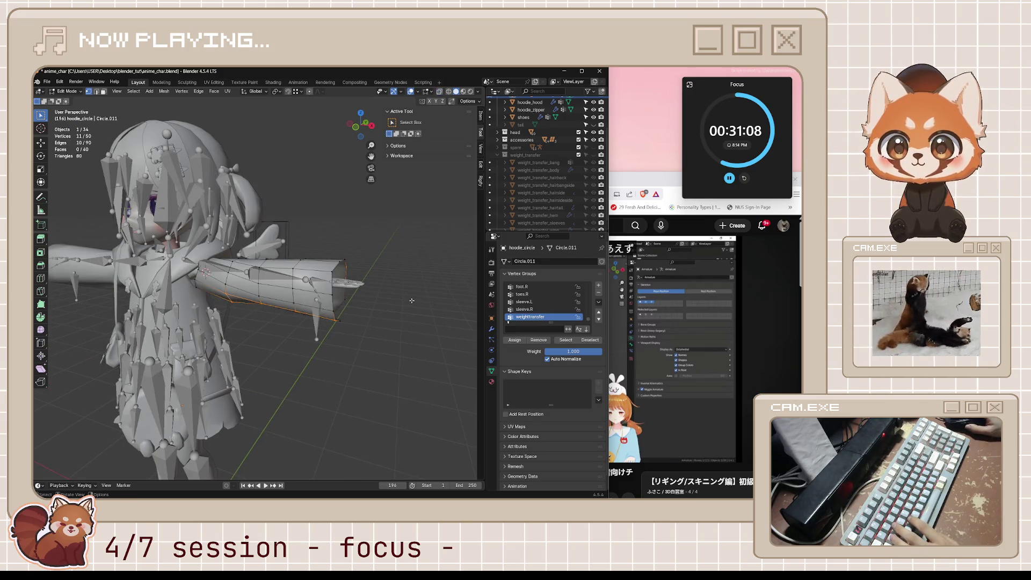
key(ctrl+Tab)
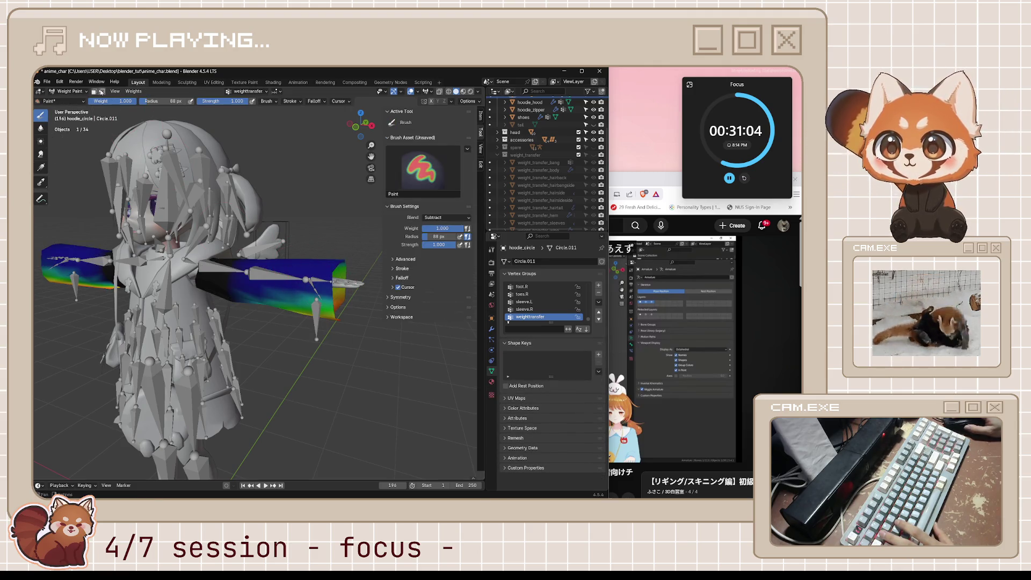
scroll(167, 145, up, 3)
Smooth the sleeve's vertex weights with factor 0.000 and expand/contract -1.000.
middle_drag(193, 209, 167, 145)
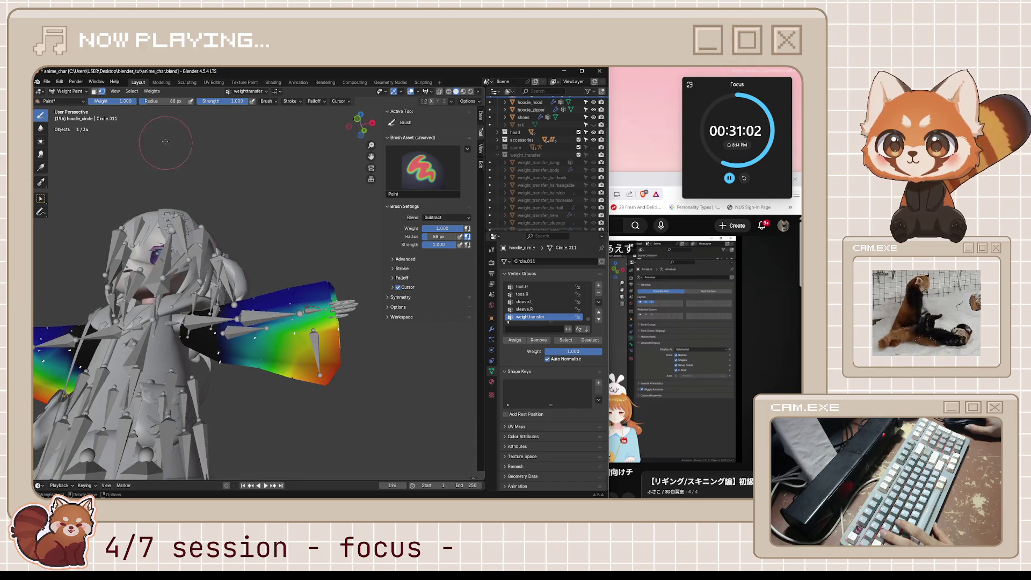
click(152, 91)
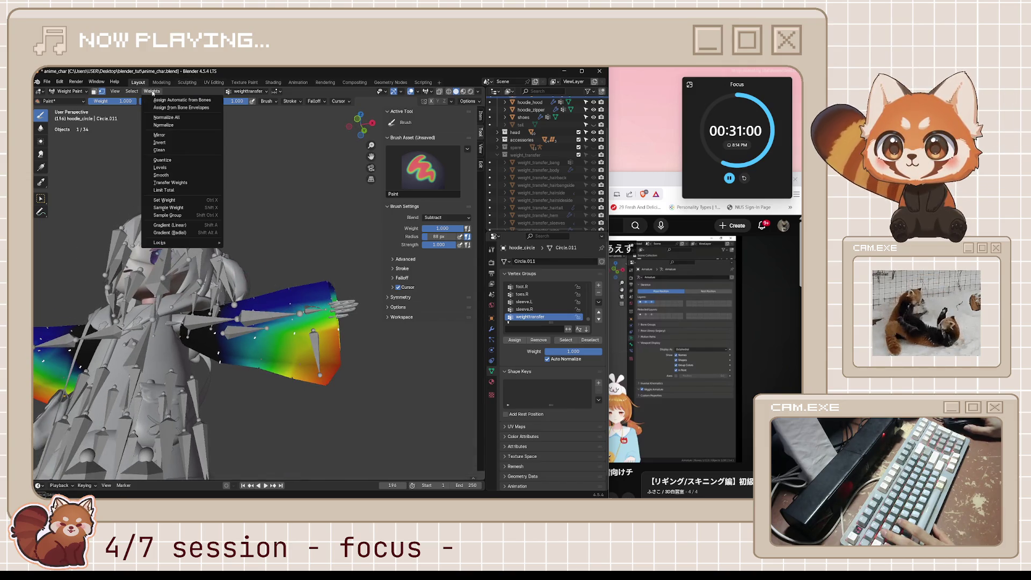
click(184, 175)
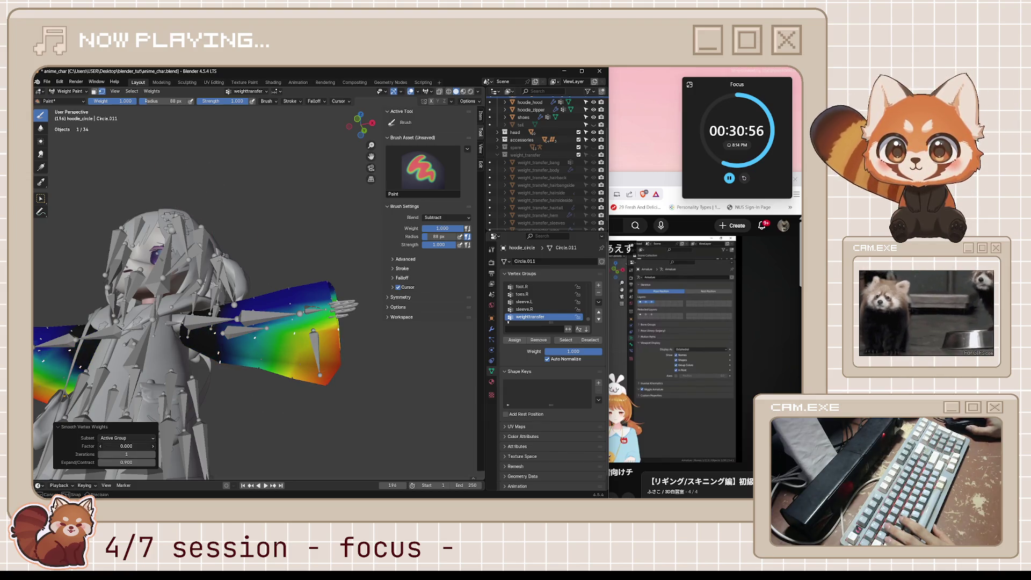
mouse_move(129, 446)
mouse_down()
mouse_move(101, 446)
mouse_move(138, 445)
mouse_move(139, 455)
mouse_up()
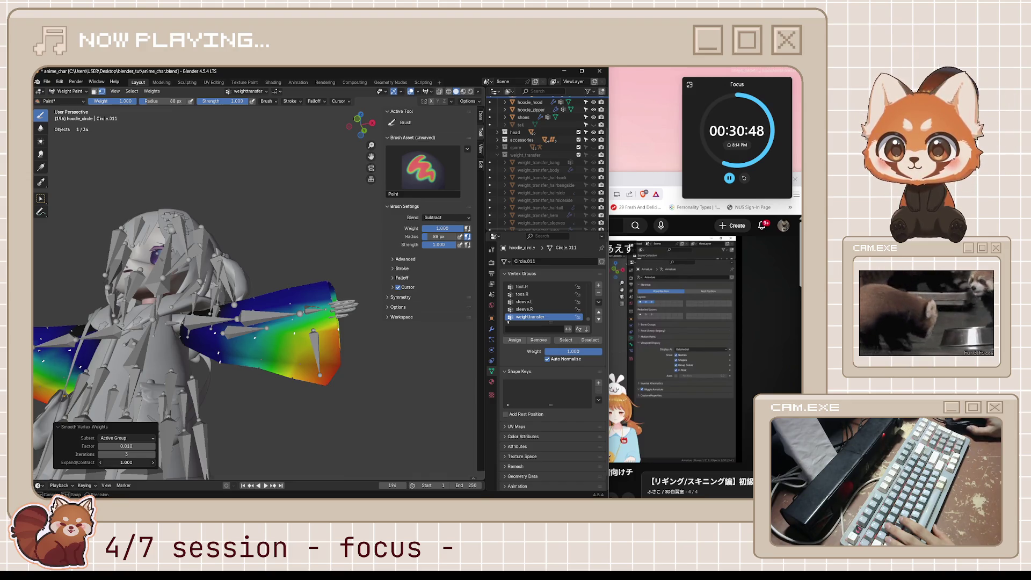
mouse_move(148, 461)
mouse_down()
mouse_move(121, 461)
mouse_move(121, 445)
mouse_up()
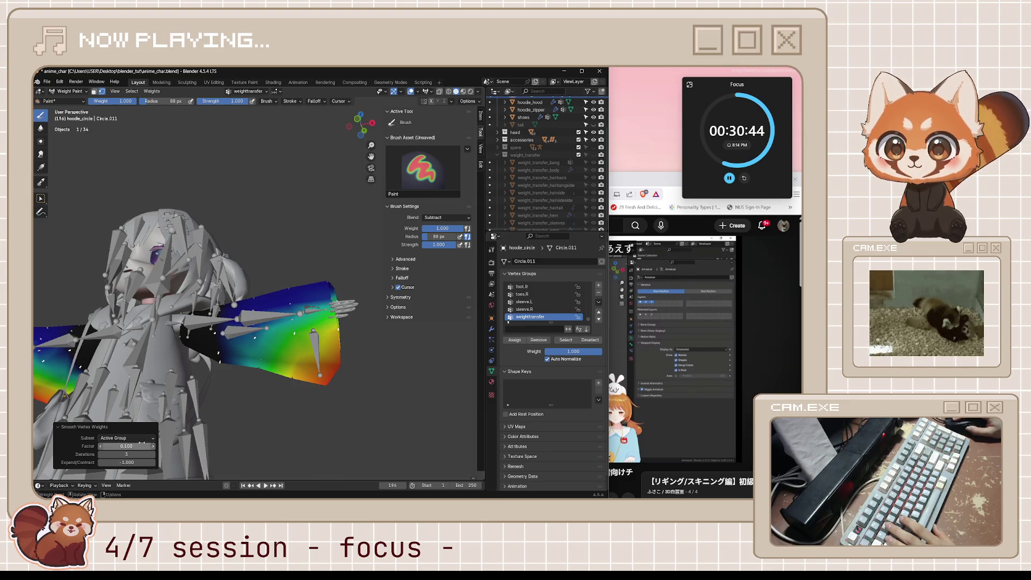
After checking the tutorial, raise the smoothing factor to 0.260 and save the file.
key(alt+Tab)
key(j)
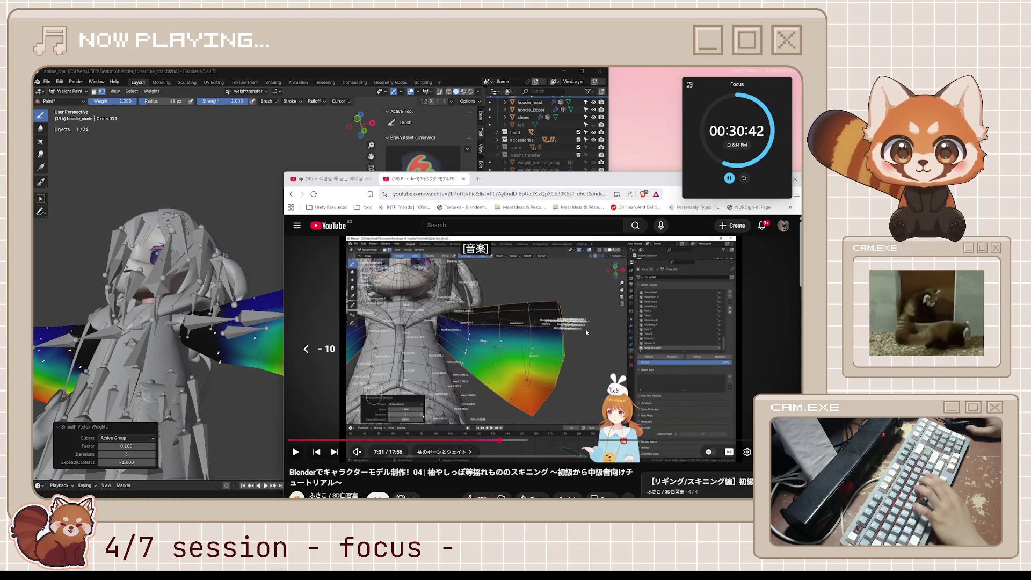
key(k)
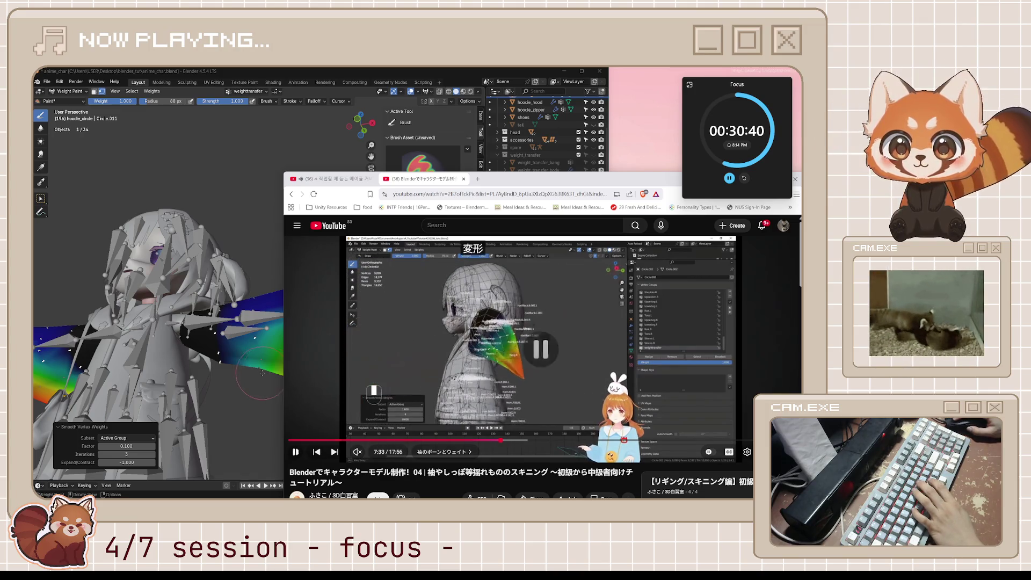
key(alt+Tab)
drag(126, 446, 193, 446)
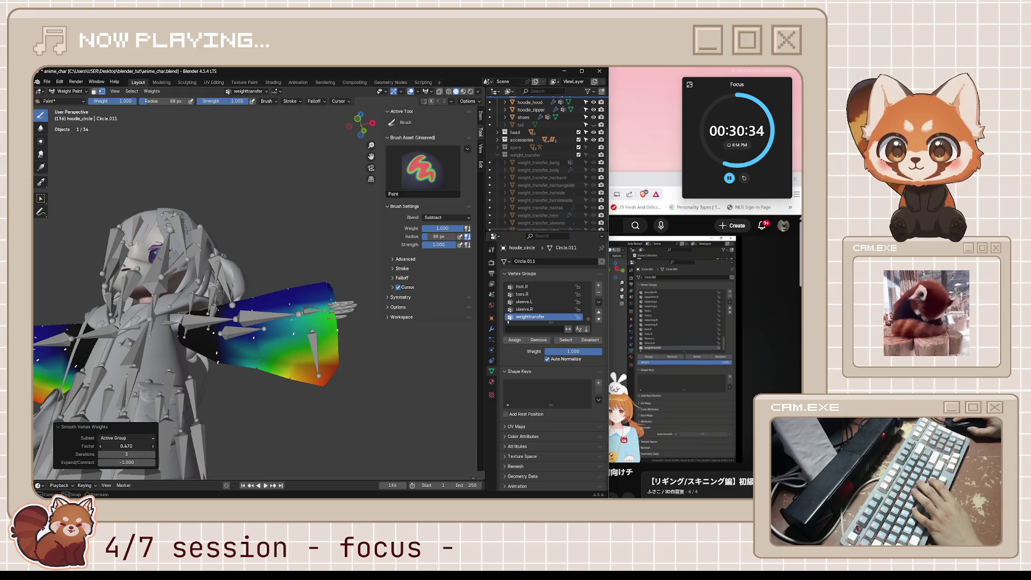
middle_drag(242, 322, 242, 290)
key(ctrl+s)
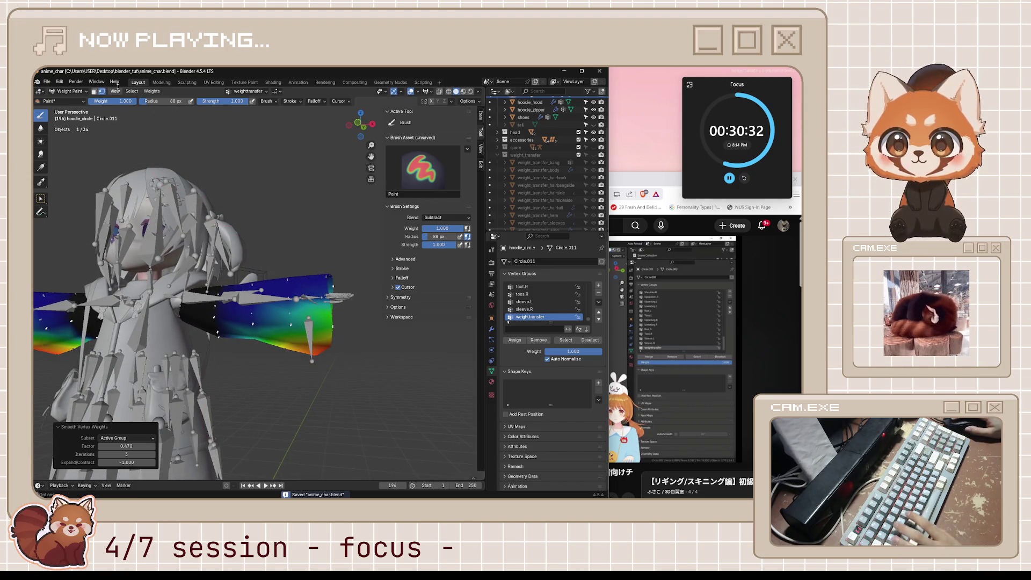
Turn off vertex selection masking and leave the sleeve mesh via edit mode to object mode.
click(101, 91)
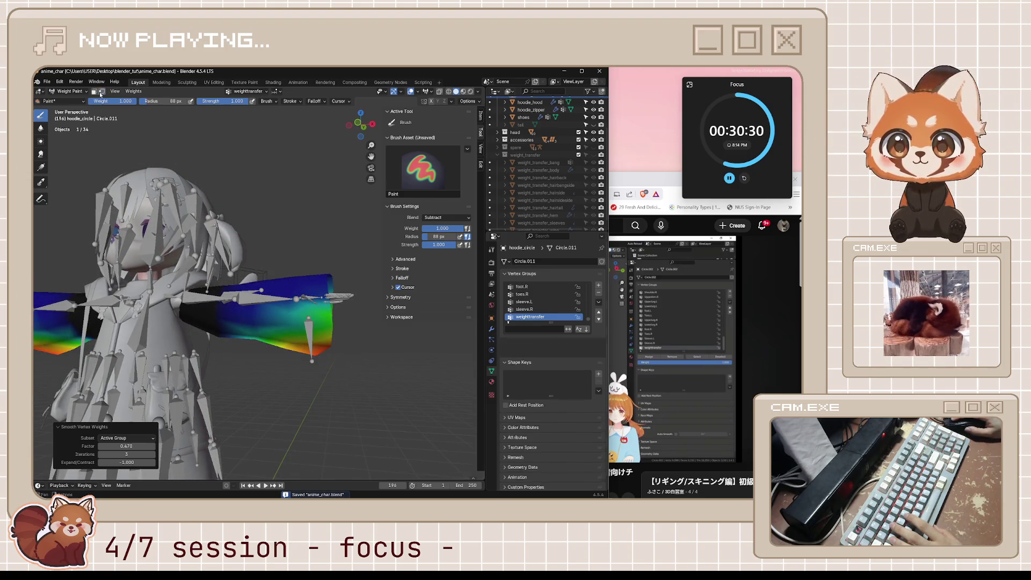
middle_drag(222, 219, 333, 369)
key(ctrl+Tab)
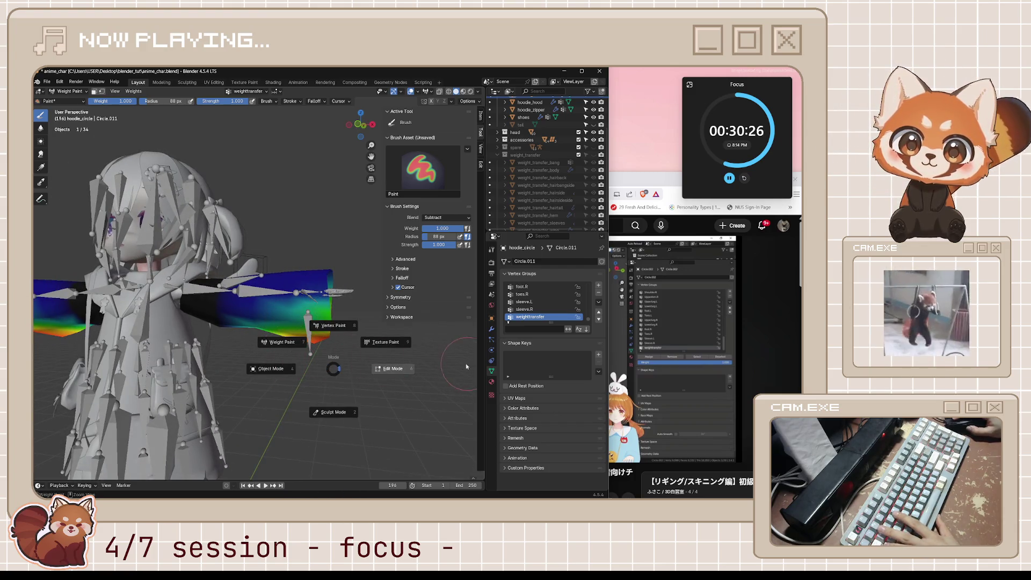
click(411, 365)
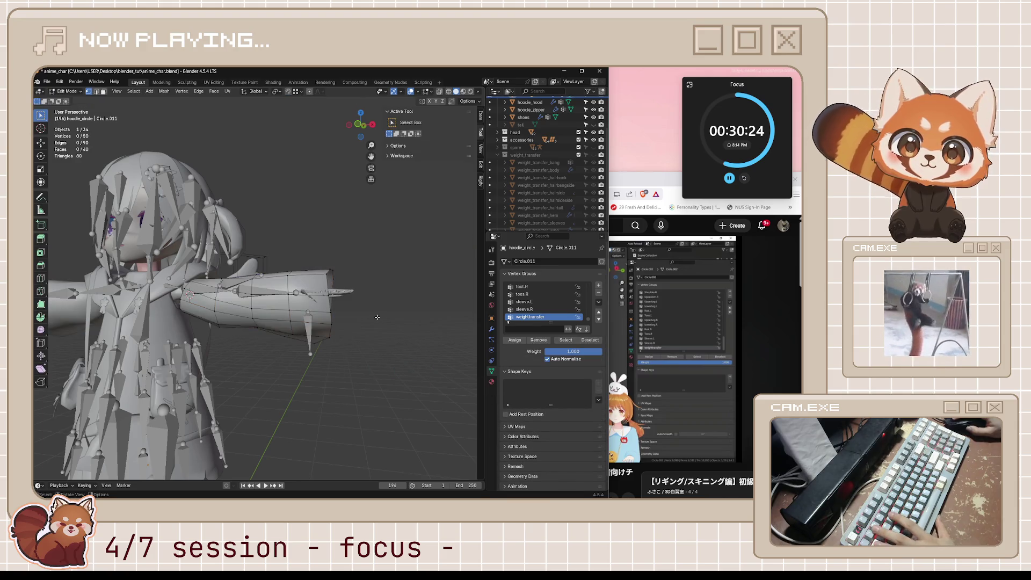
middle_drag(378, 316, 365, 326)
key(Tab)
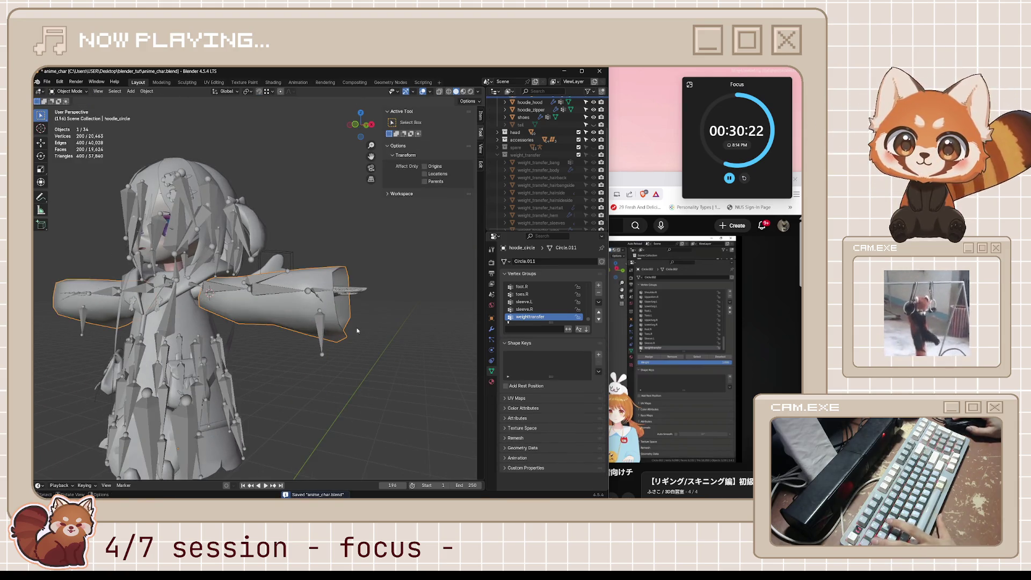
Put the character's armature into pose mode and select the hanging sleeve.L bone.
click(327, 343)
key(ctrl+Tab)
click(319, 334)
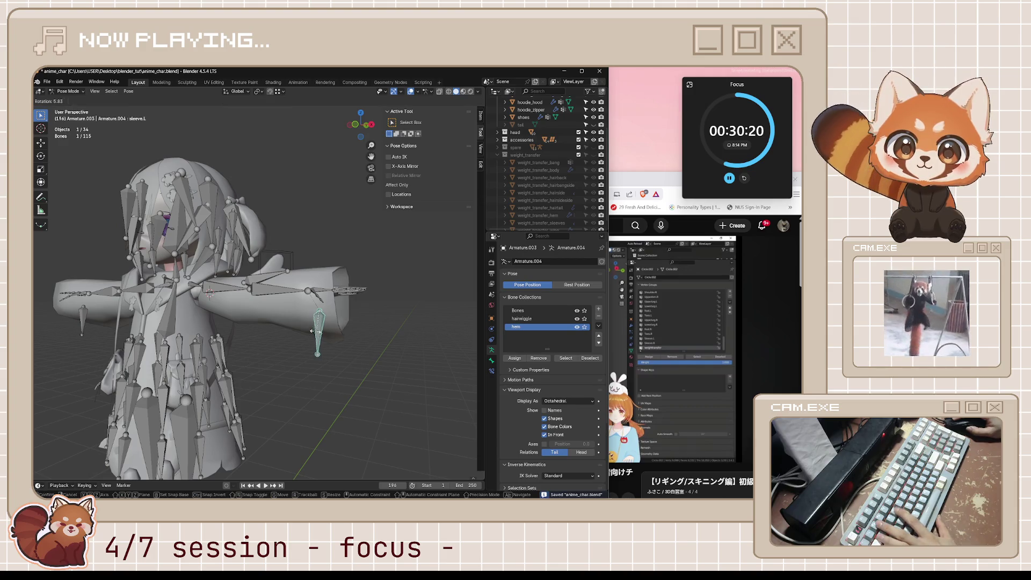
scroll(333, 326, up, 3)
Test-rotate sleeve.L, cancel, then rotate it from a side view to check the sleeve deformation.
middle_drag(333, 325, 214, 350)
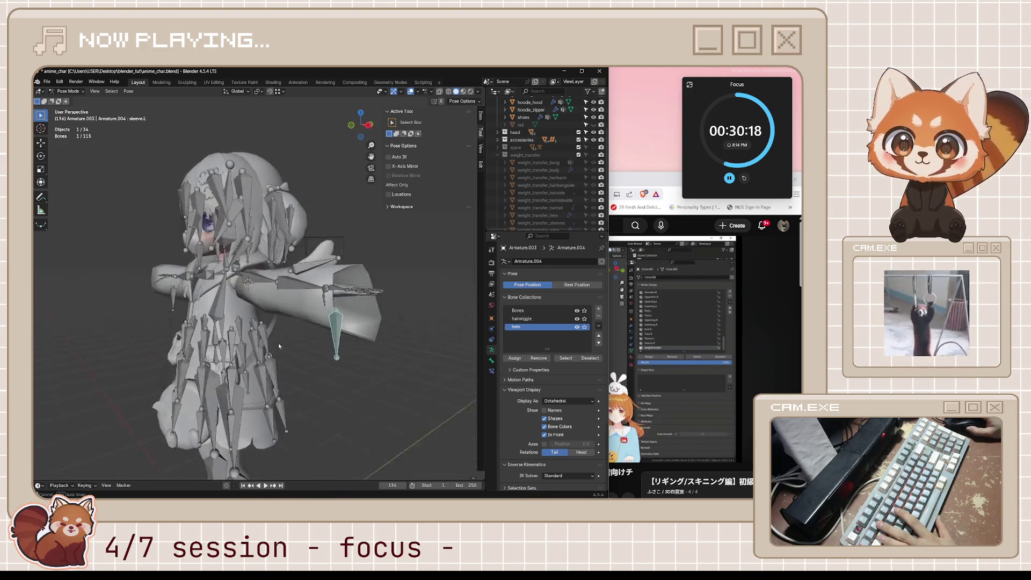
key(r)
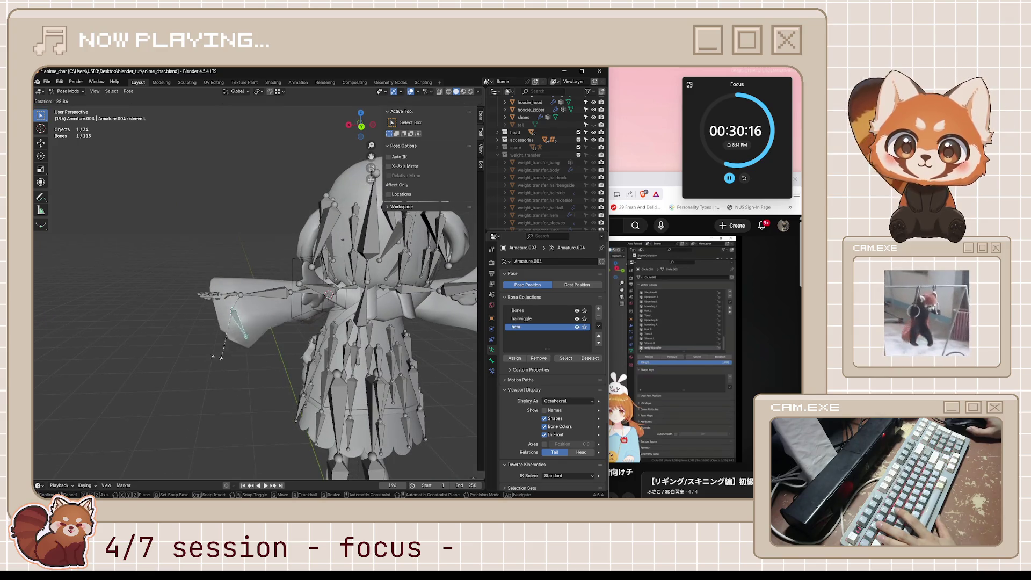
key(Escape)
mouse_move(232, 360)
middle_down()
mouse_move(286, 371)
mouse_move(241, 366)
middle_up()
key(r)
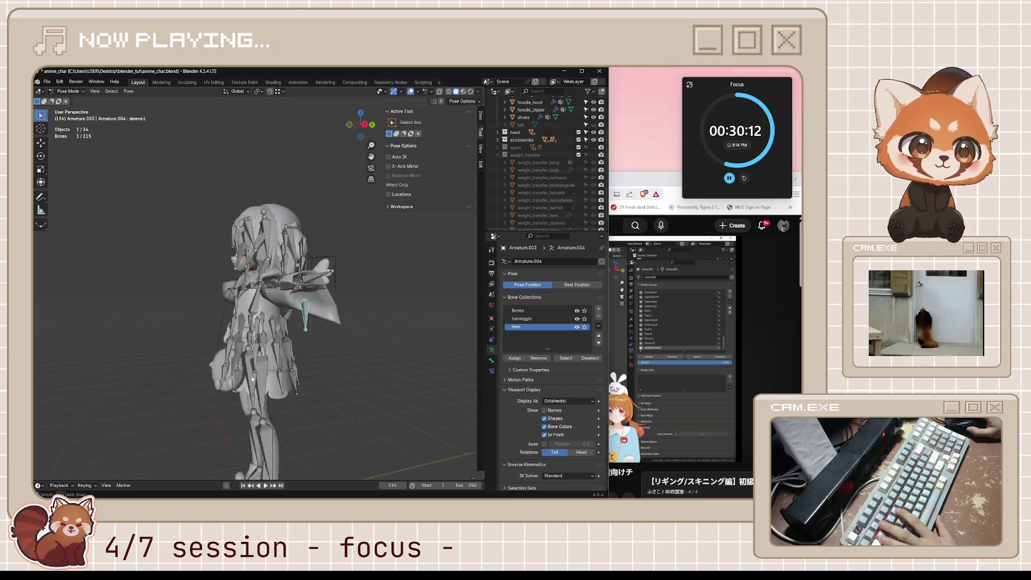
mouse_move(320, 360)
middle_down()
mouse_move(317, 349)
mouse_move(341, 354)
mouse_move(252, 369)
middle_up()
click(335, 353)
Rotate sleeve.L once more, save anime_char.blend and bring the tutorial forward.
key(r)
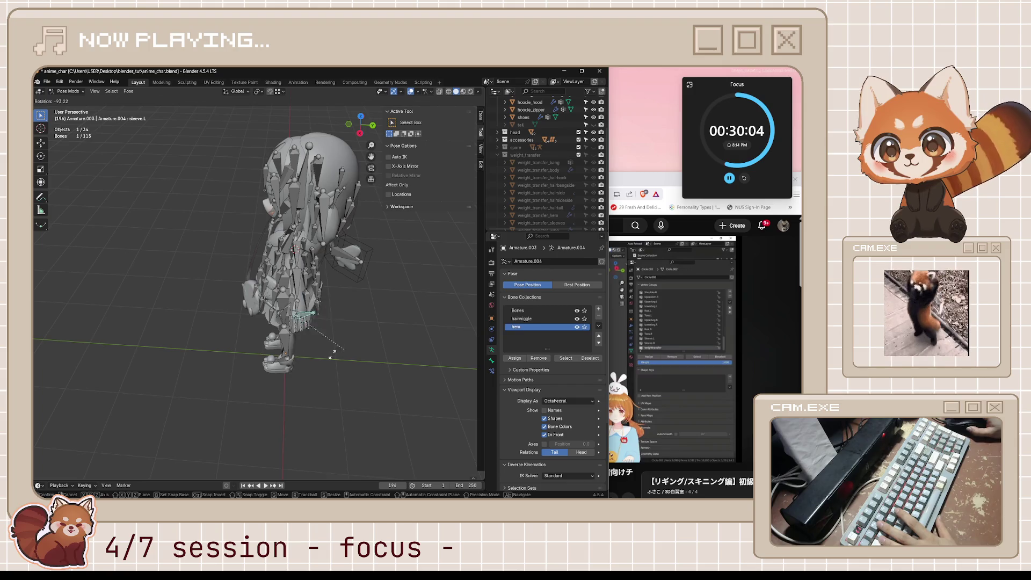
click(333, 352)
middle_drag(332, 352, 305, 370)
key(ctrl+s)
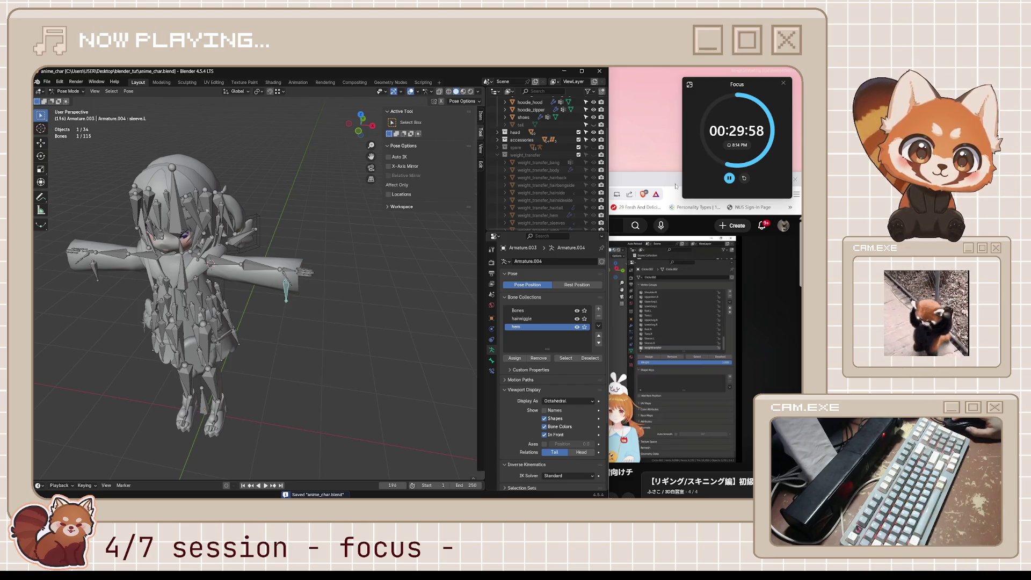
click(616, 348)
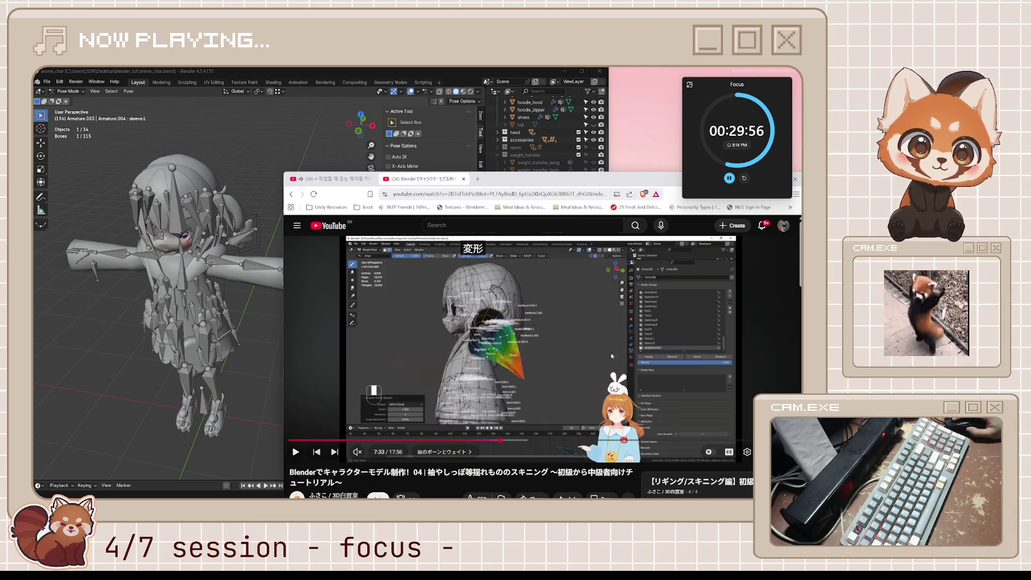
Watch the tutorial briefly, pause it, and return to Blender in front orthographic view.
click(567, 369)
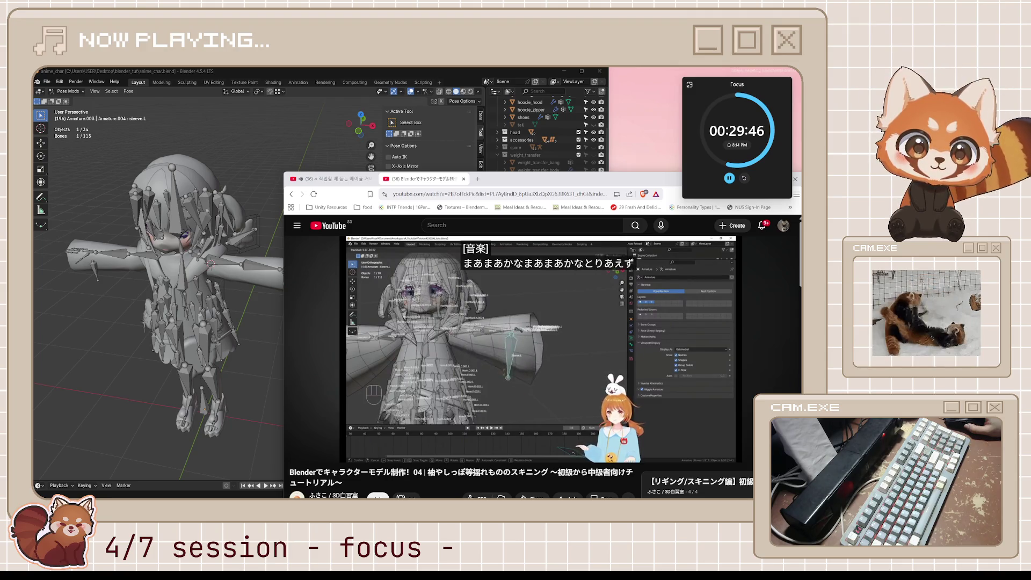
key(space)
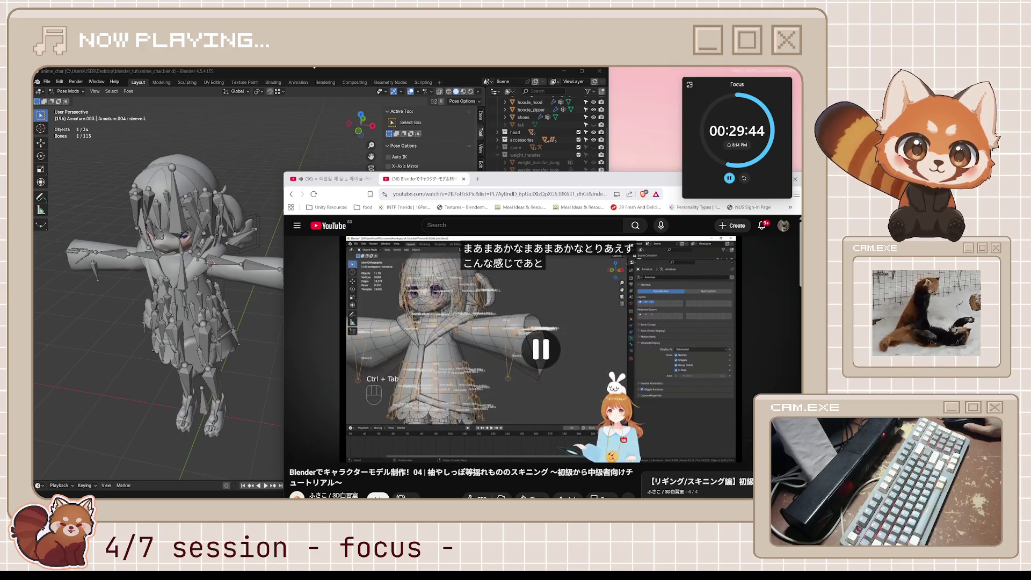
key(alt+Tab)
middle_drag(361, 190, 322, 295)
key(KP_1)
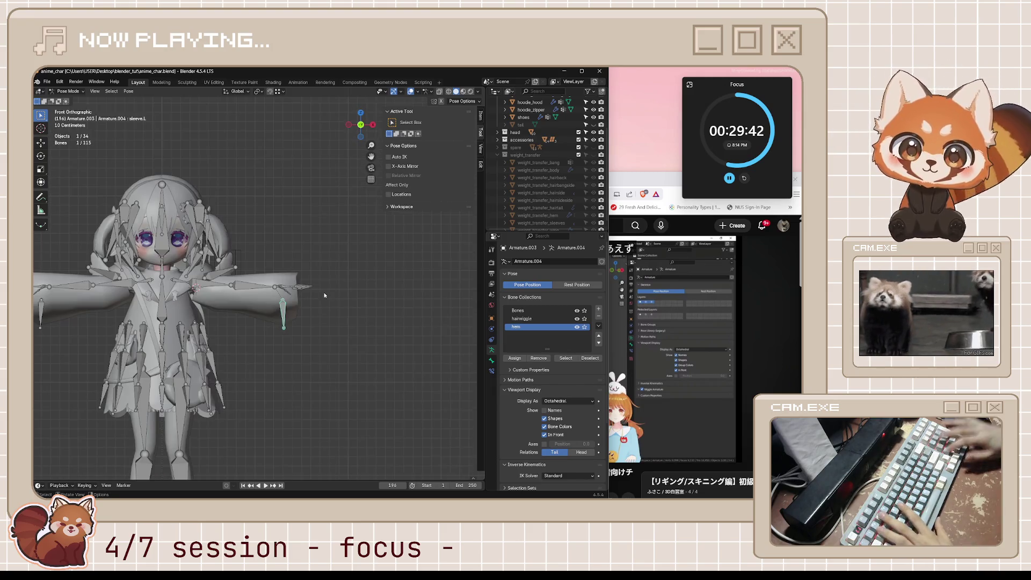
scroll(303, 350, up, 3)
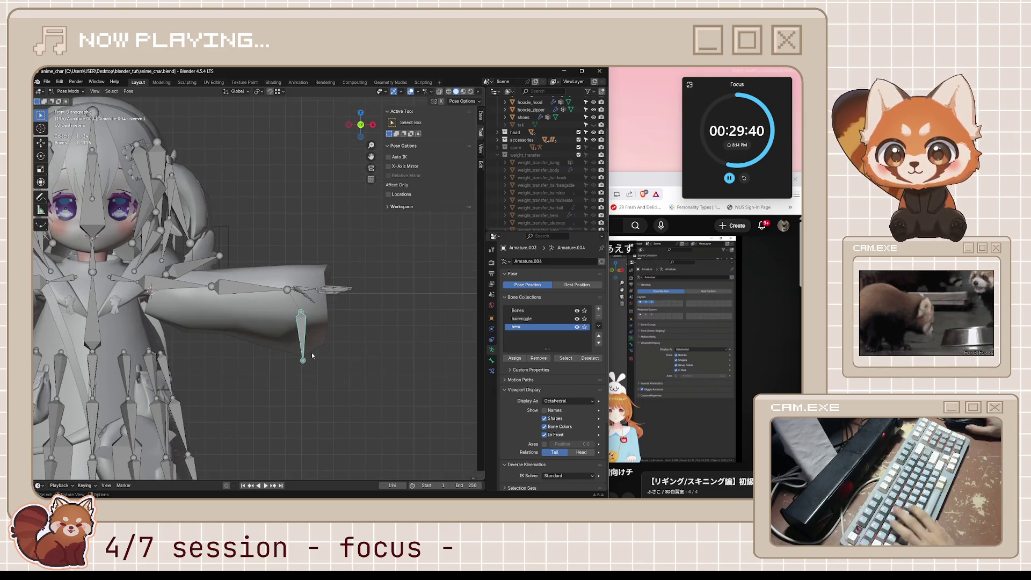
Trackball-rotate sleeve.L to point down, return the armature to object mode, save and resume the tutorial.
key(r)
key(r)
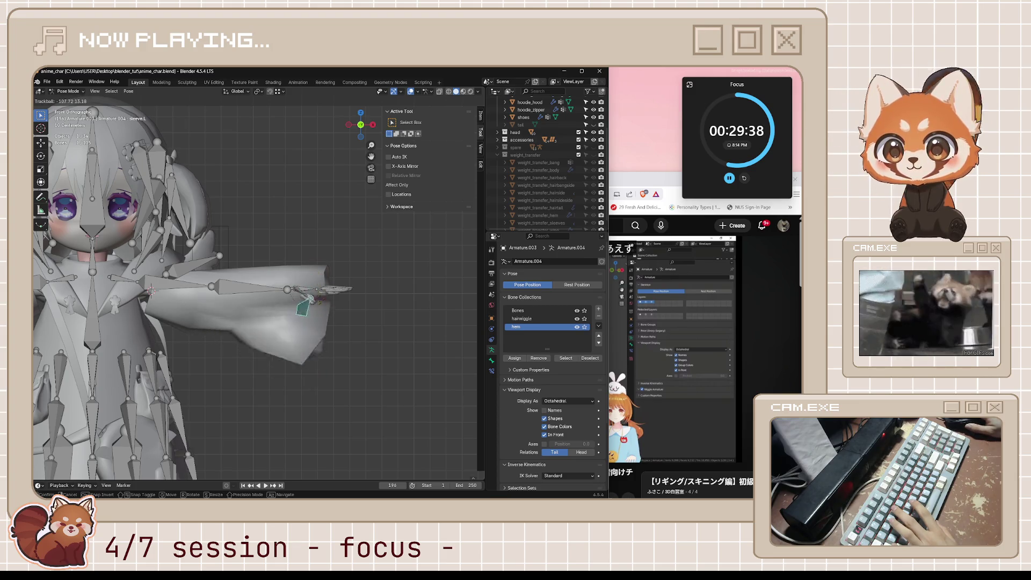
click(319, 362)
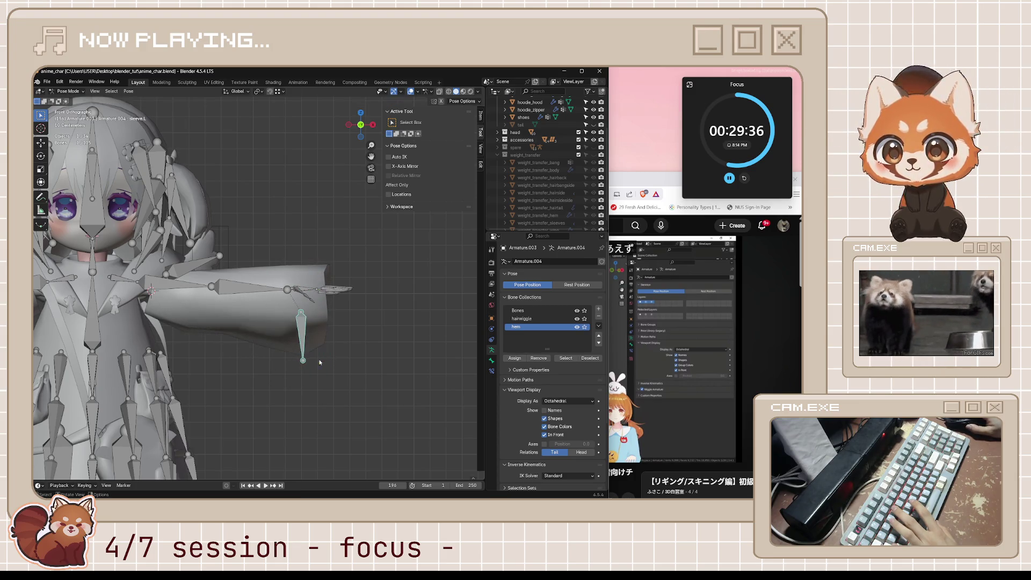
key(ctrl+Tab)
middle_drag(418, 341, 408, 336)
key(ctrl+s)
key(alt+Tab)
key(space)
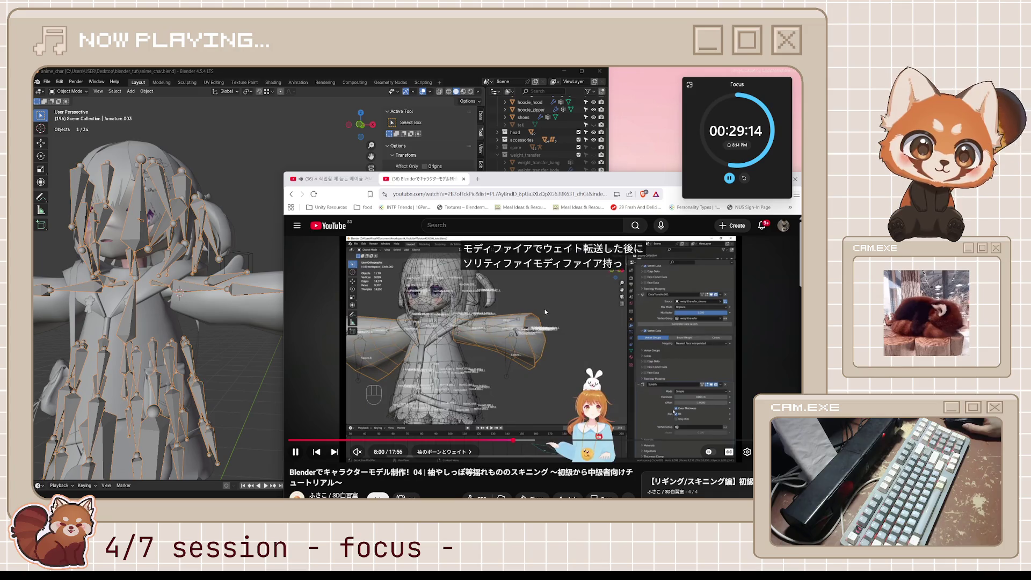
Watch the tutorial's sleeve-bone section to about 8:10, pause it and return to Blender.
click(584, 313)
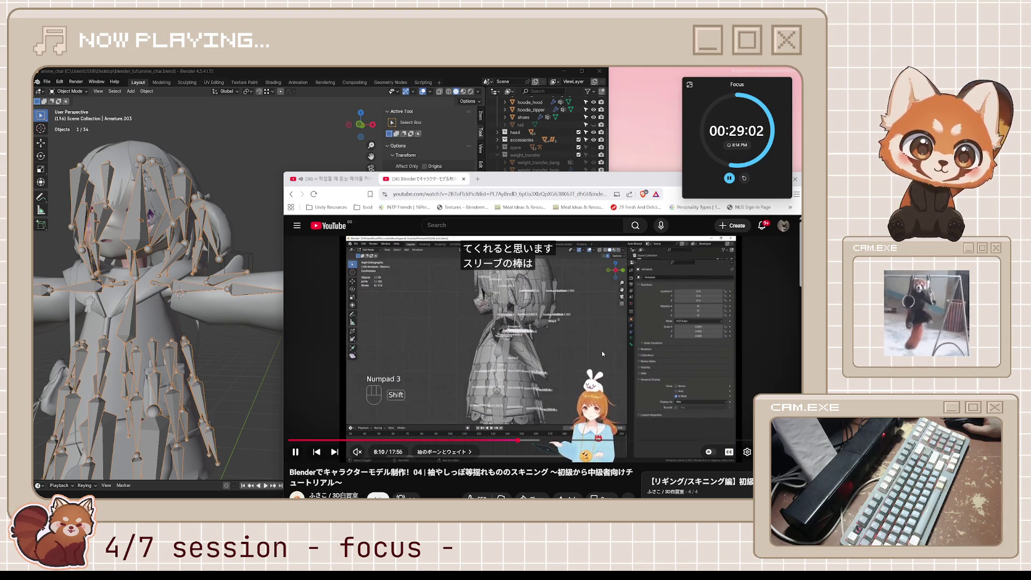
click(601, 350)
key(alt+Tab)
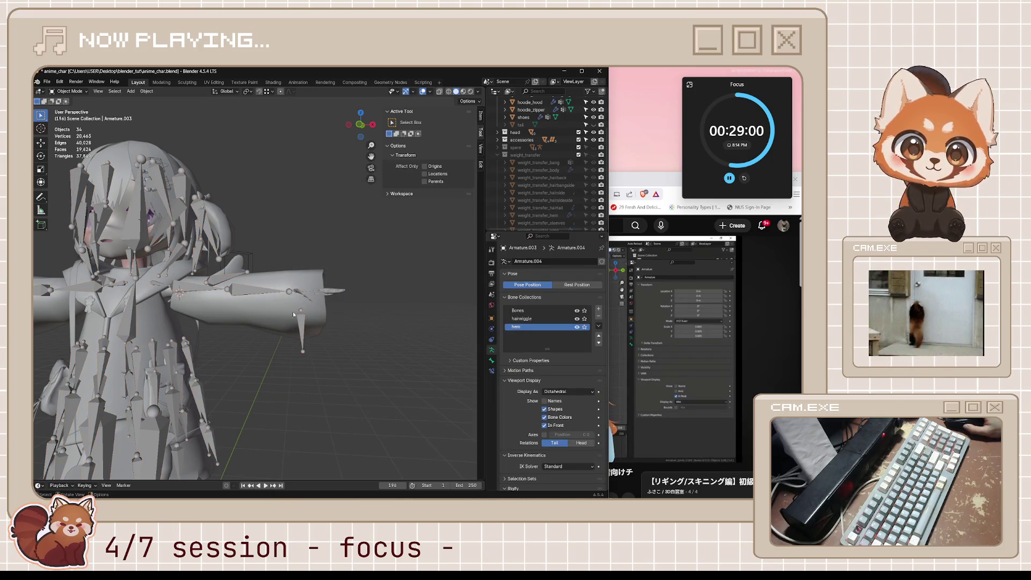
Review the hoodie_circle modifier stack while the tutorial plays, then orbit the character.
click(329, 316)
click(490, 328)
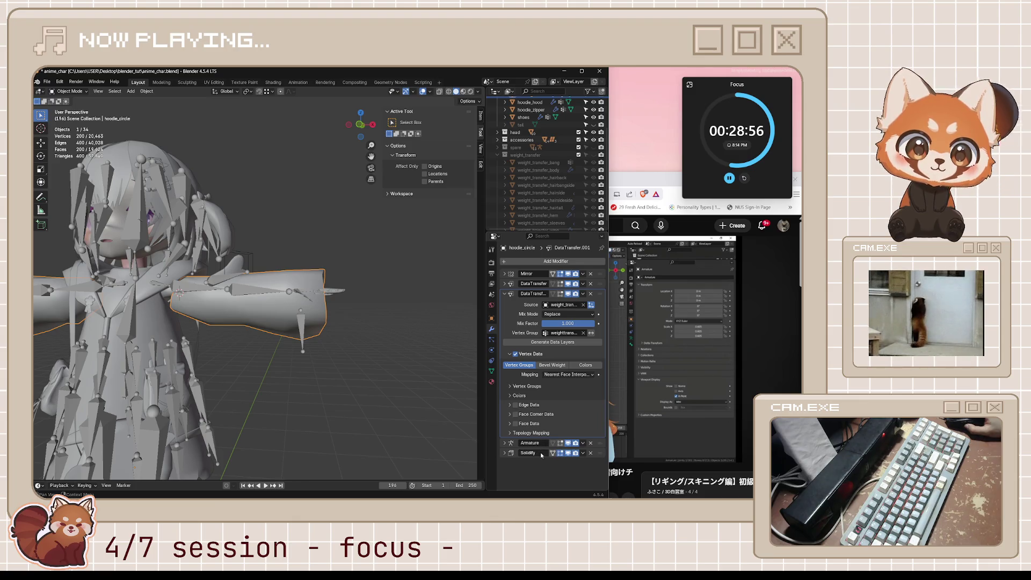
key(alt+Tab)
click(614, 376)
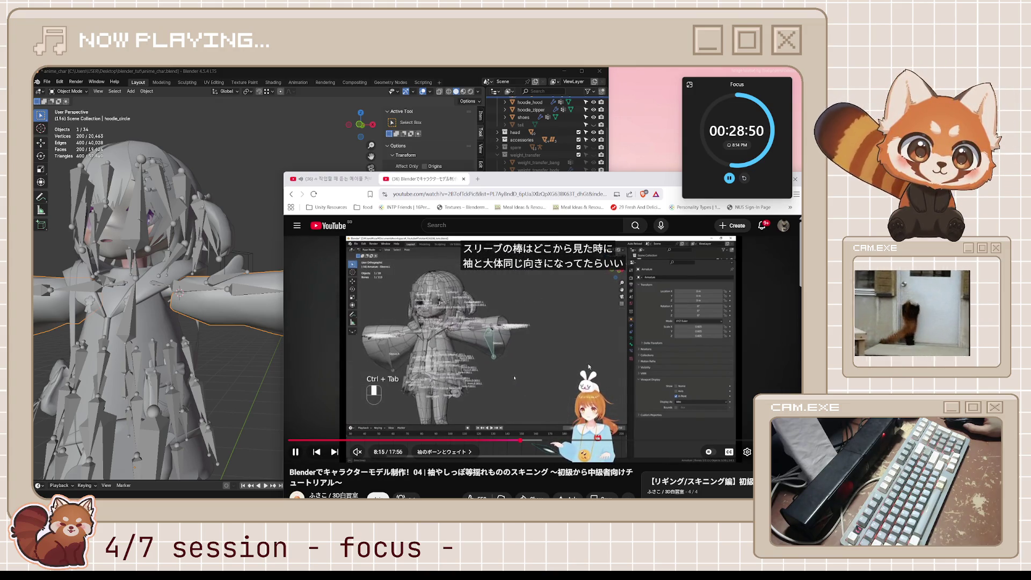
click(161, 338)
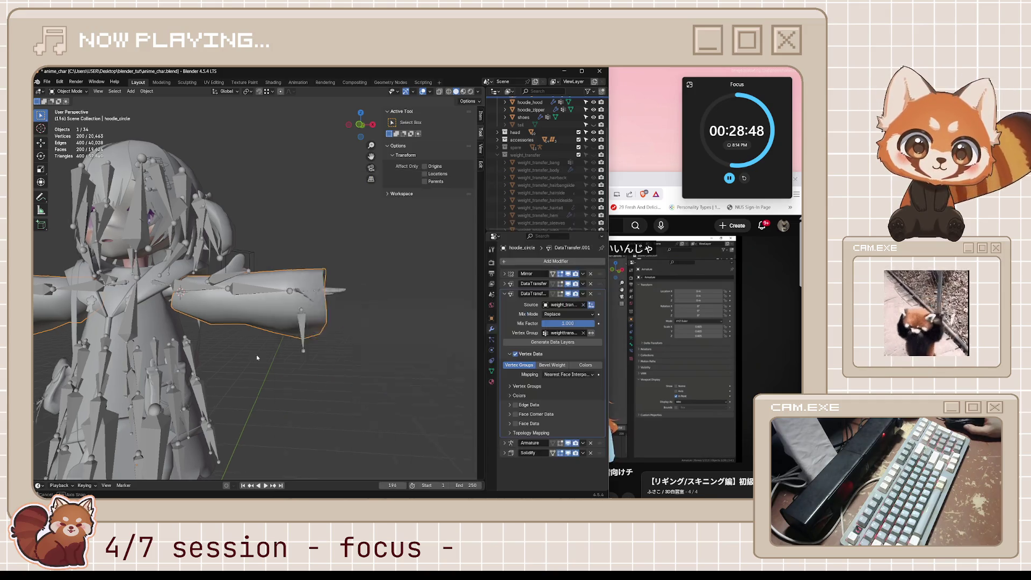
middle_drag(241, 355, 183, 356)
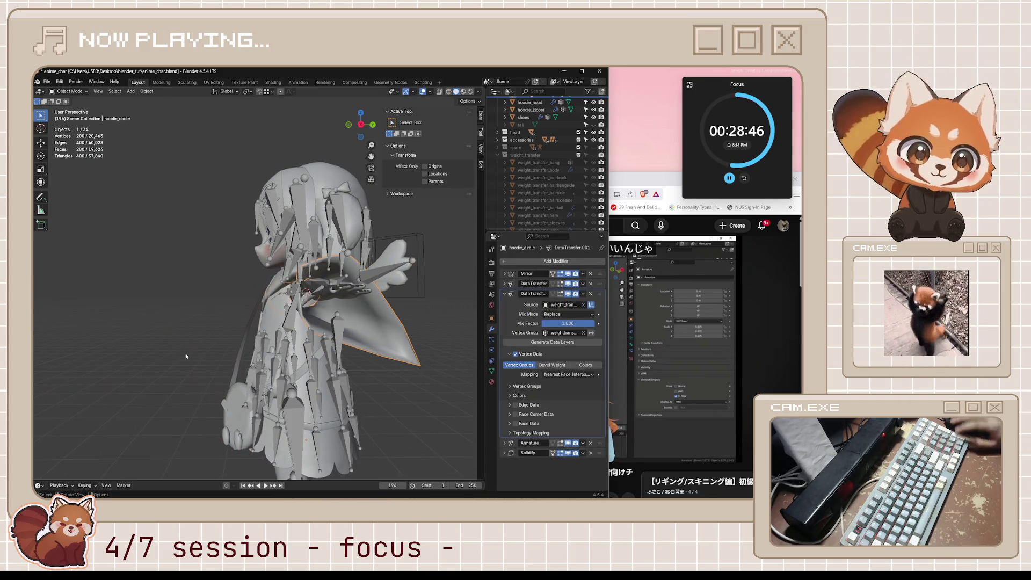
middle_drag(187, 356, 297, 259)
In pose mode on Armature.003, test-rotate lower_arm.L downward and cancel it.
click(298, 258)
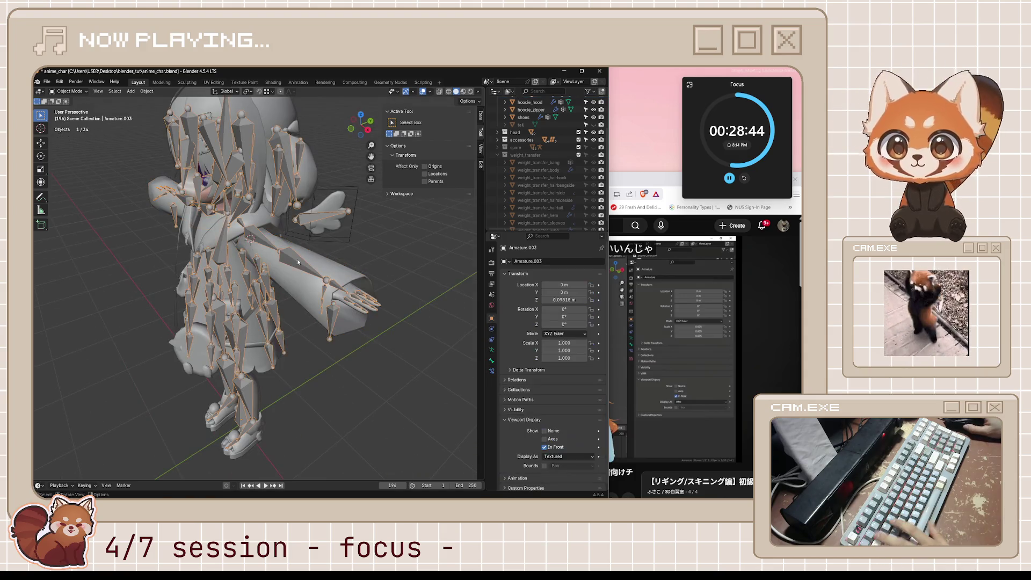
key(ctrl+Tab)
click(297, 259)
key(r)
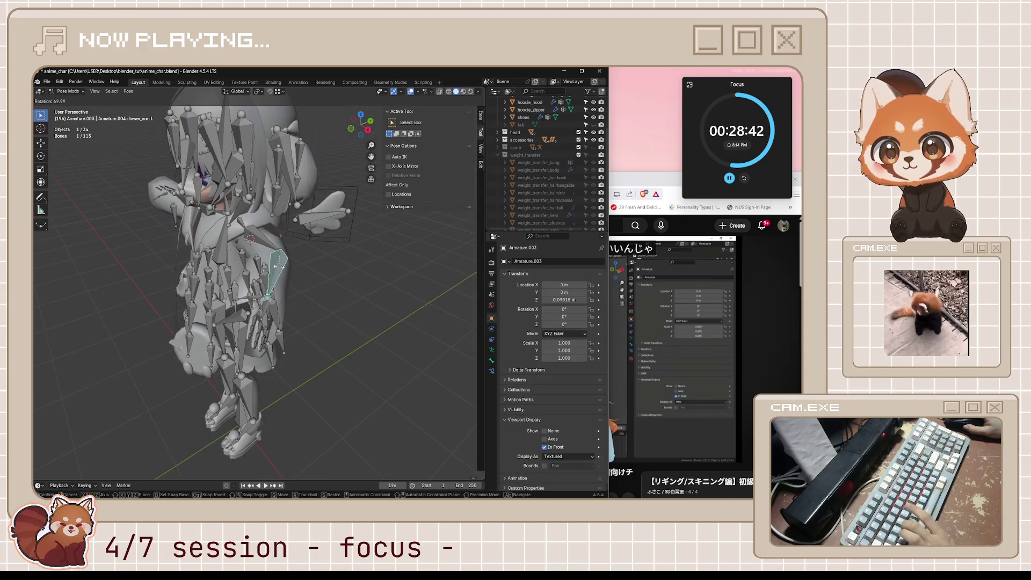
key(Escape)
key(ctrl+Tab)
Enter armature edit mode with sleeve.L selected in right orthographic view.
mouse_move(370, 327)
middle_down()
mouse_move(336, 313)
mouse_move(403, 343)
middle_up()
key(Tab)
click(340, 339)
key(KP_3)
scroll(398, 333, up, 3)
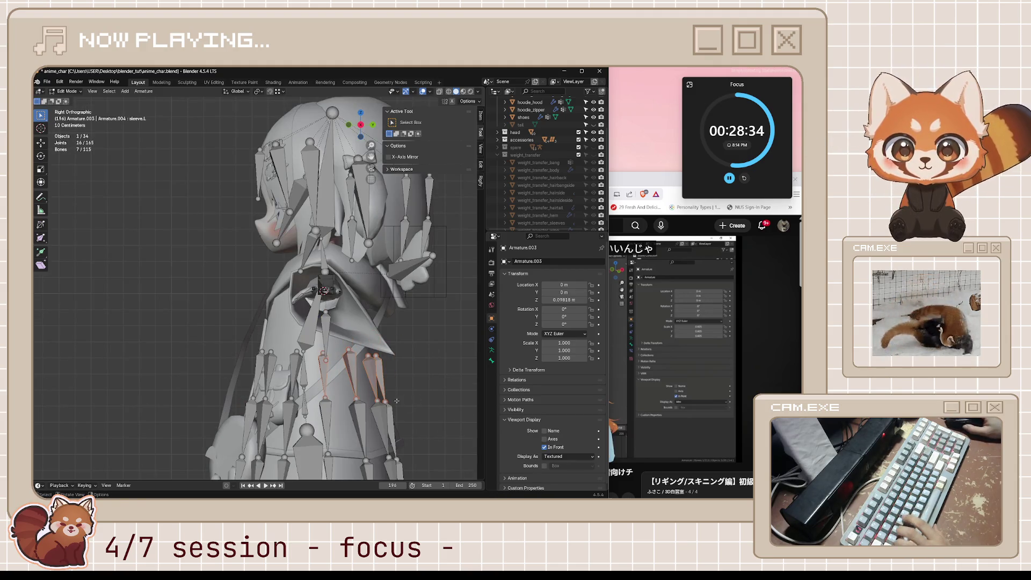
Nudge the sleeve.L bone with a grab move, then switch the armature into pose mode.
click(325, 360)
key(g)
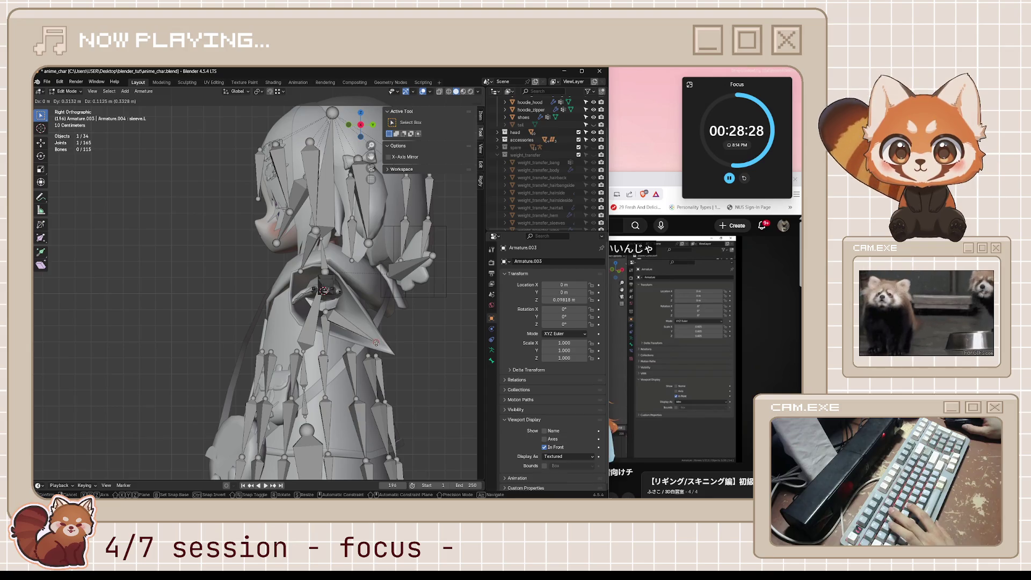
key(Return)
middle_drag(346, 379, 406, 380)
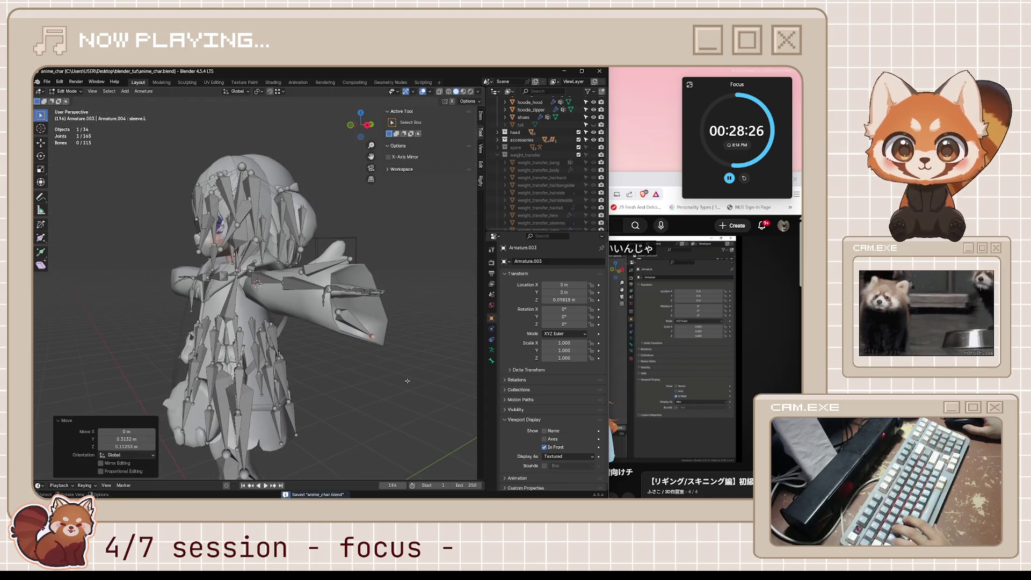
key(Tab)
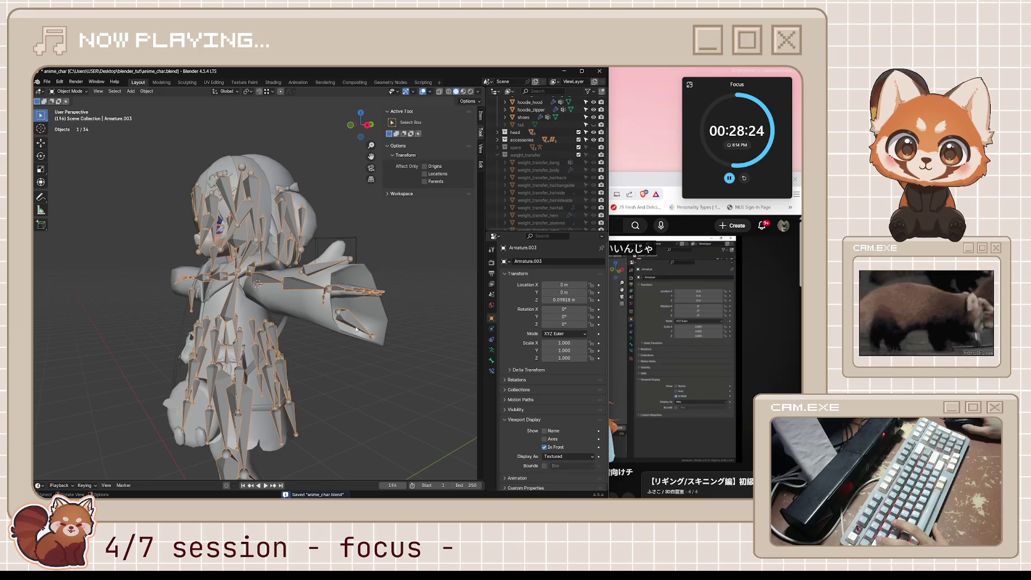
key(ctrl+Tab)
Rotate the arm bone, then raise lower_arm.L with a Z-constrained rotation to test the sleeve deformation.
mouse_move(367, 359)
middle_down()
mouse_move(333, 318)
mouse_move(387, 314)
middle_up()
key(r)
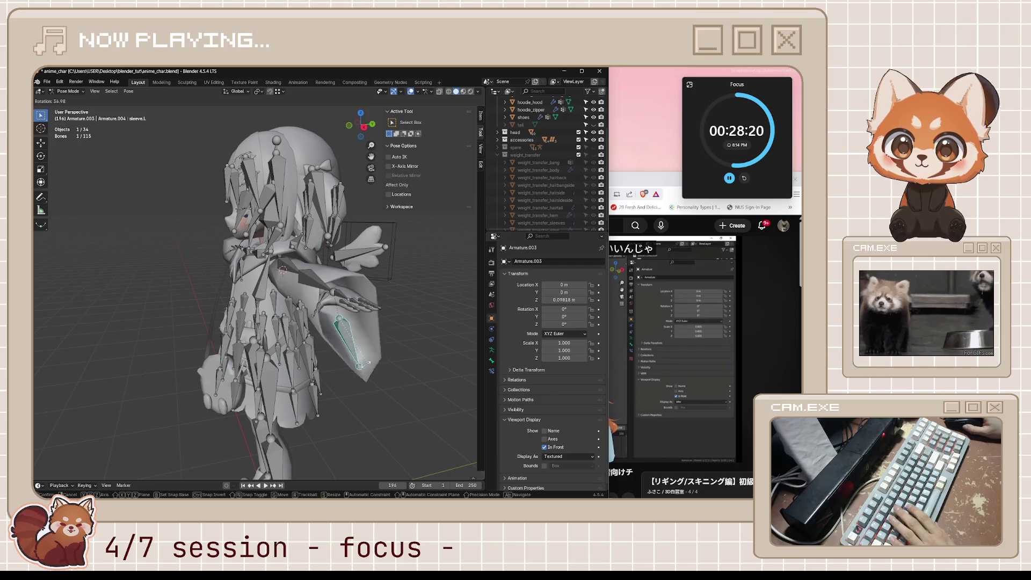
click(357, 340)
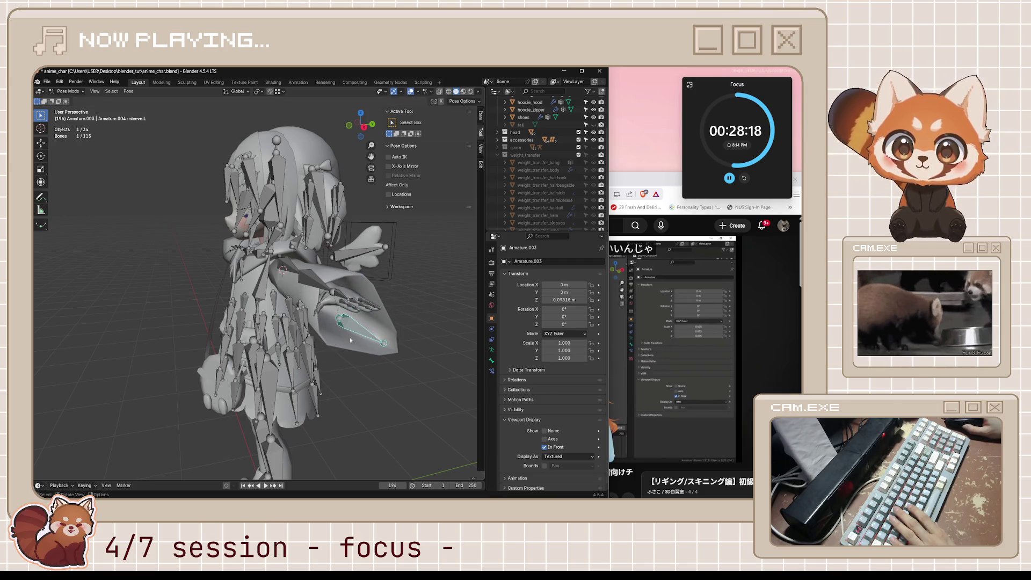
middle_drag(317, 292, 312, 299)
key(r)
key(x)
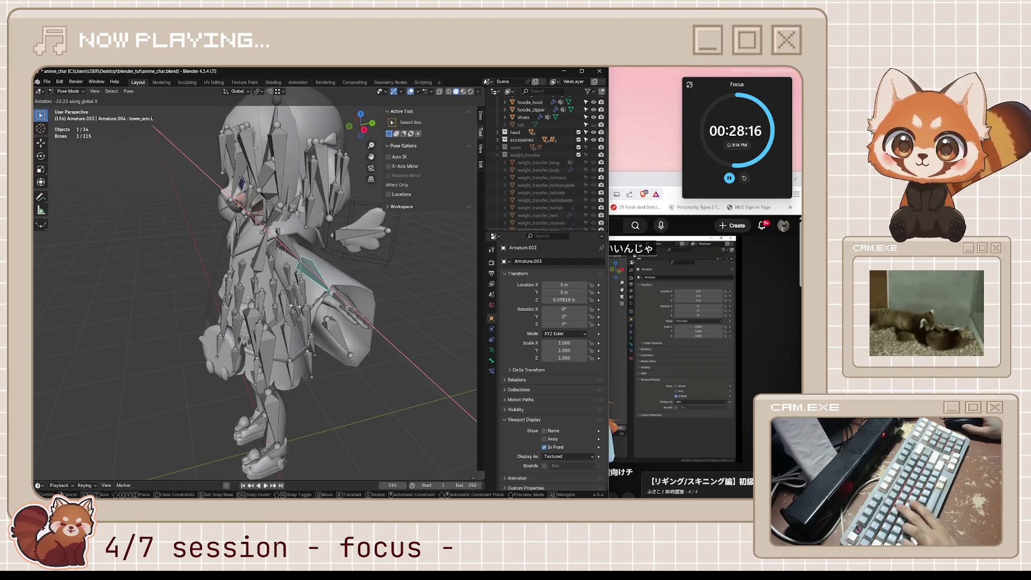
key(z)
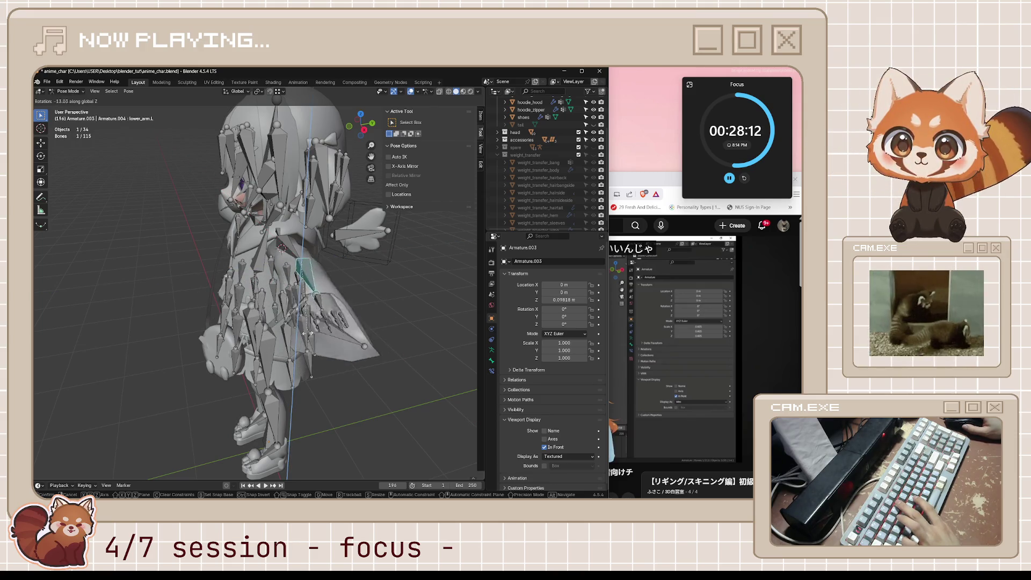
click(336, 346)
middle_drag(336, 346, 358, 378)
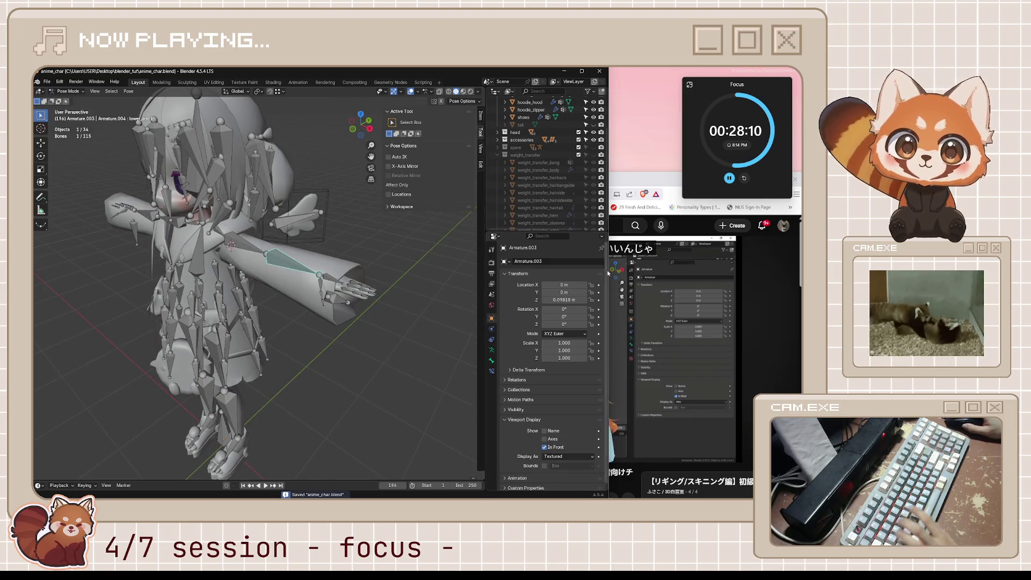
click(651, 309)
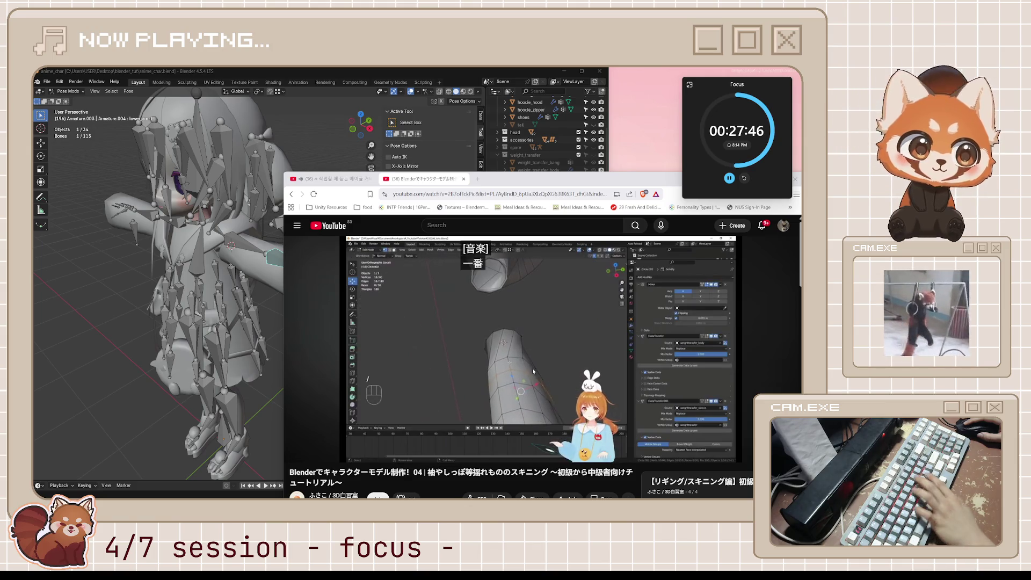
Rewind and replay the tutorial's section on adding edge loops to sleeves.
key(k)
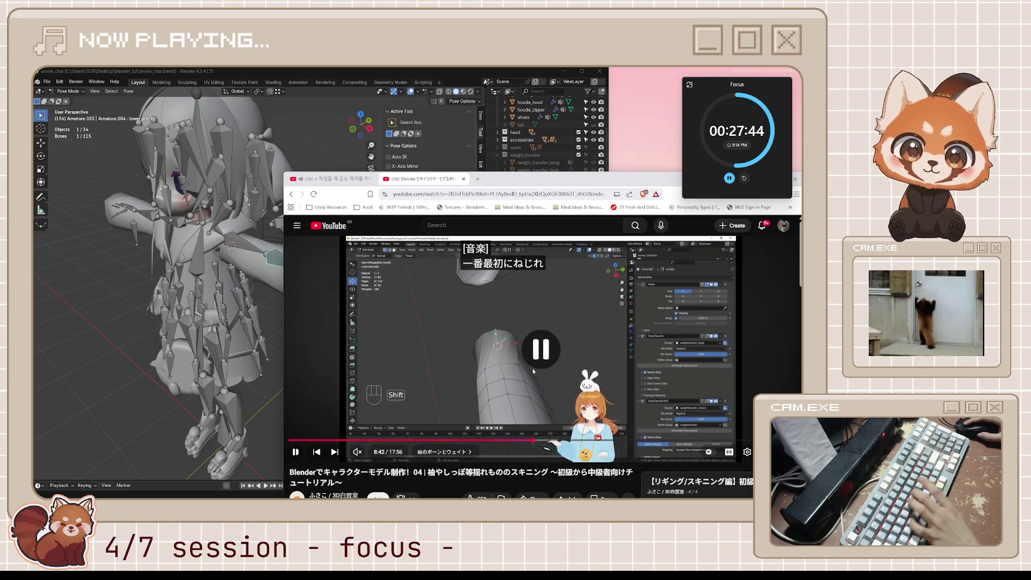
key(j)
key(j)
key(k)
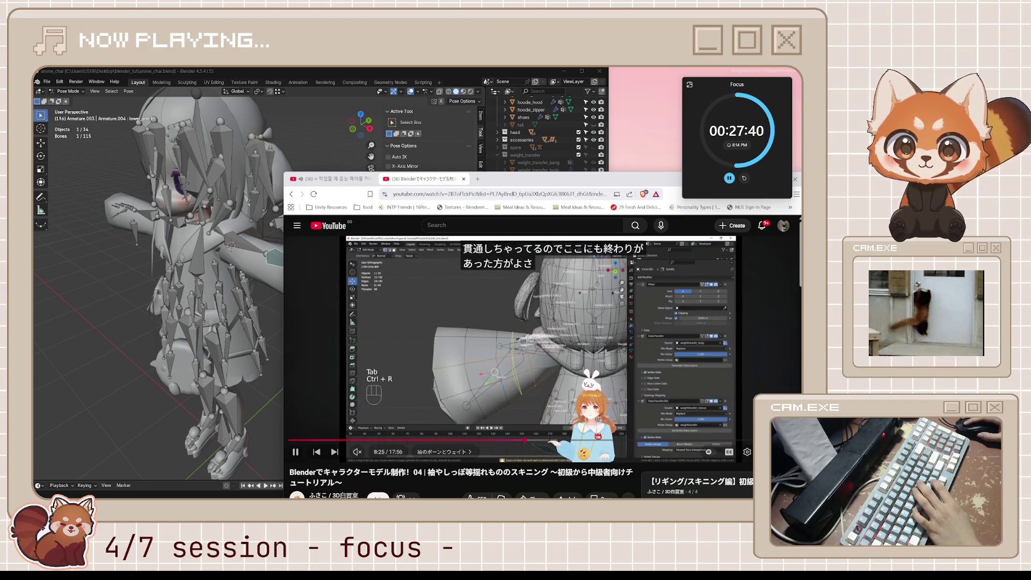
key(j)
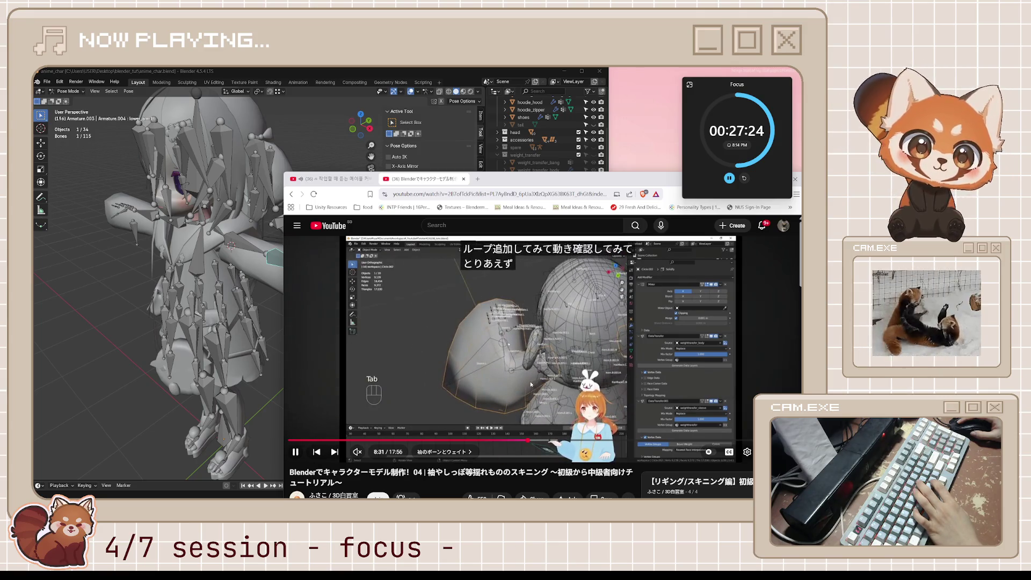
Pause the video, return to Blender and begin rotating the lower_arm.L bone.
click(478, 335)
key(alt+Tab)
middle_drag(478, 335, 324, 267)
key(r)
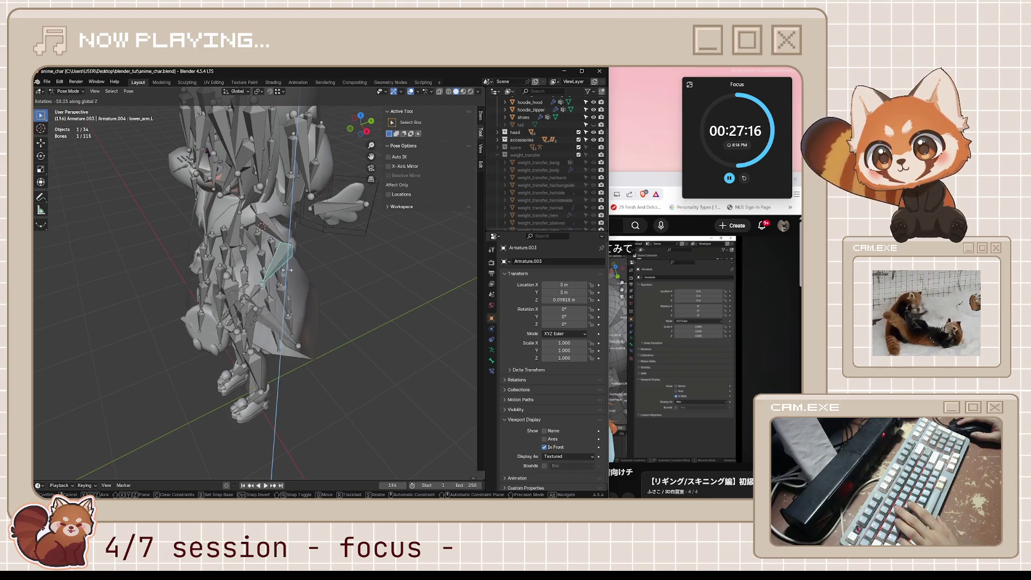
Rotate lower_arm.L around global Z from a framed top view to about -11.6°.
click(277, 274)
key(KP_Decimal)
middle_drag(339, 313, 378, 311)
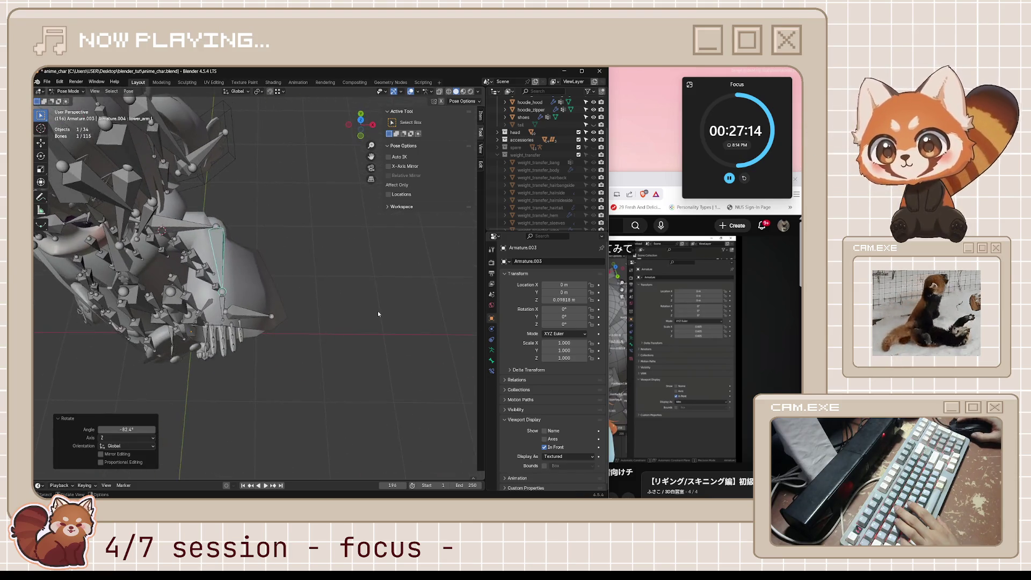
key(KP_7)
key(r)
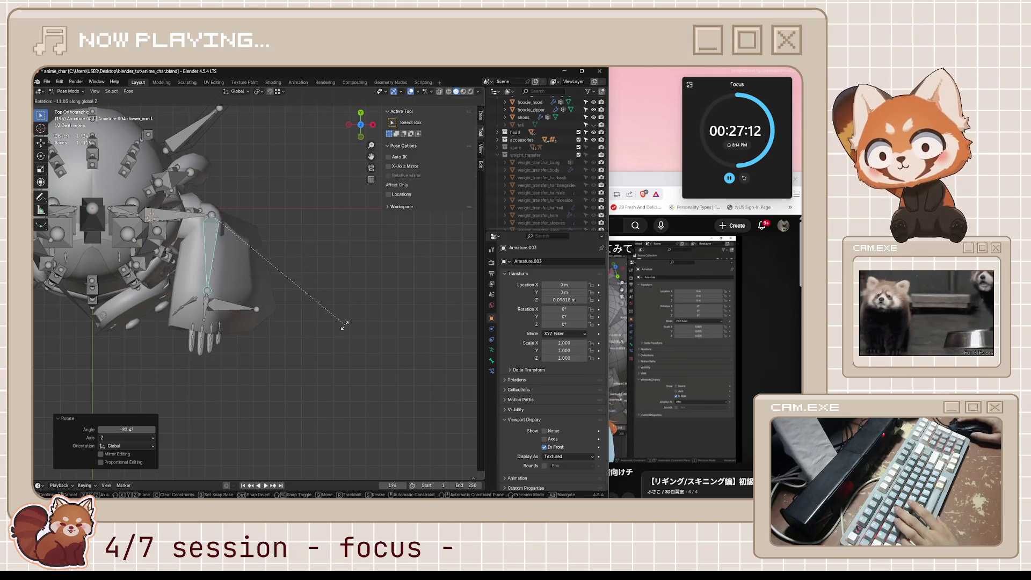
click(321, 337)
Inspect the sleeve deformation, leave pose mode and start editing the hoodie_circle mesh.
mouse_move(321, 338)
middle_down()
mouse_move(371, 389)
mouse_move(387, 355)
middle_up()
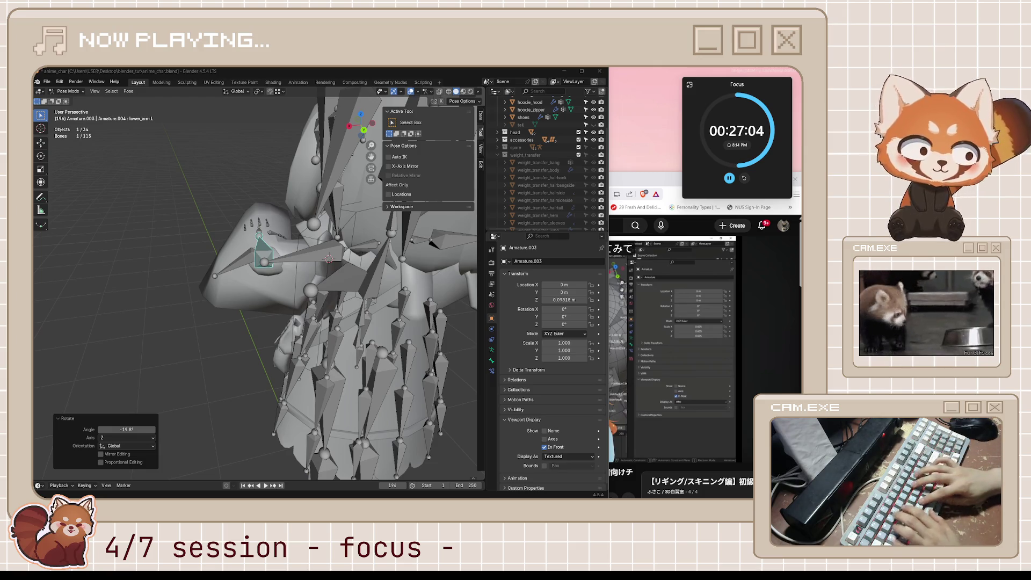
mouse_move(293, 299)
middle_down()
mouse_move(268, 311)
mouse_move(311, 340)
mouse_move(271, 326)
middle_up()
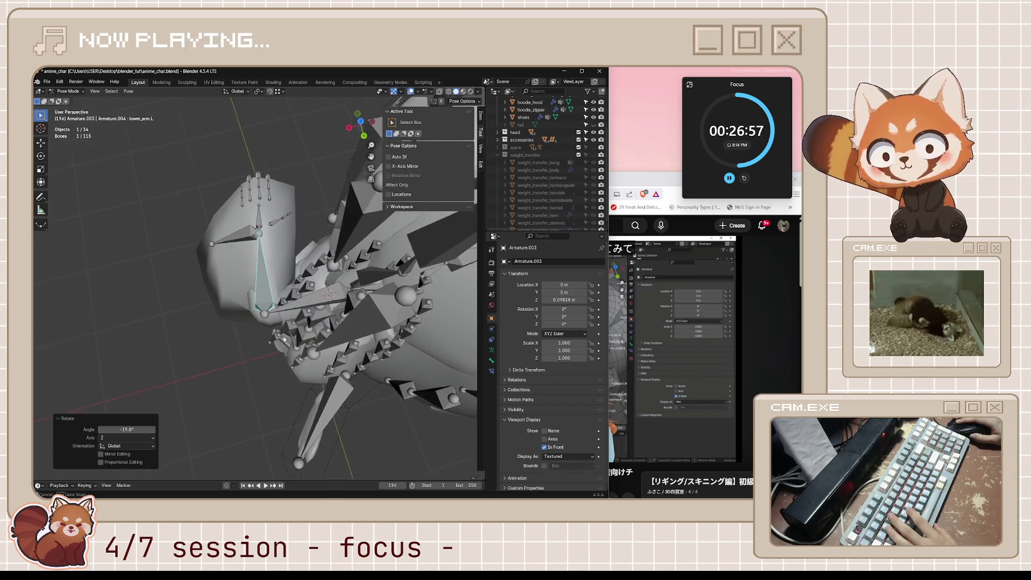
key(ctrl+Tab)
click(241, 267)
key(Tab)
middle_drag(241, 268, 274, 314)
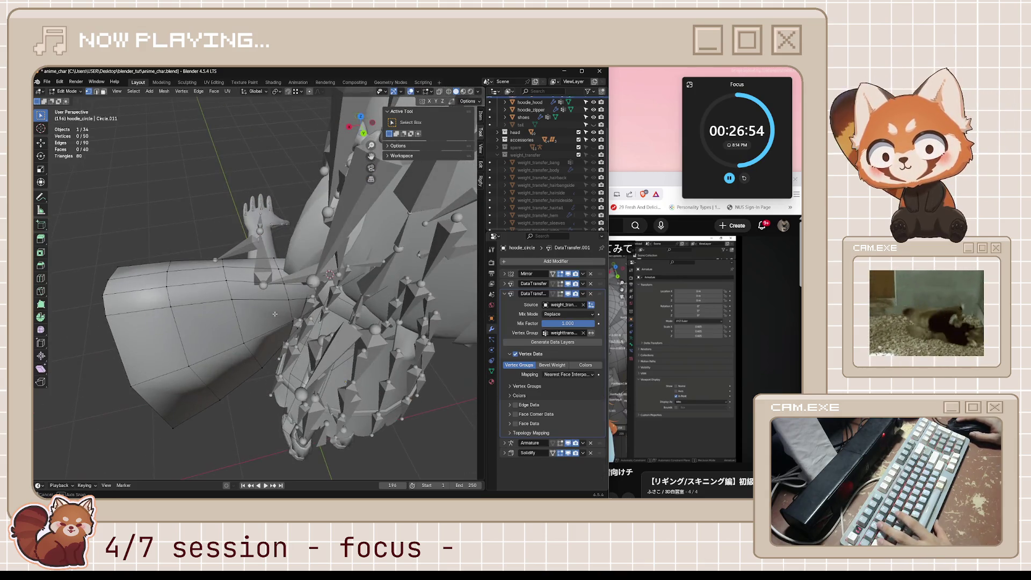
Add a loop cut across the hoodie_circle sleeve and check its shape in object mode.
key(ctrl+r)
click(261, 292)
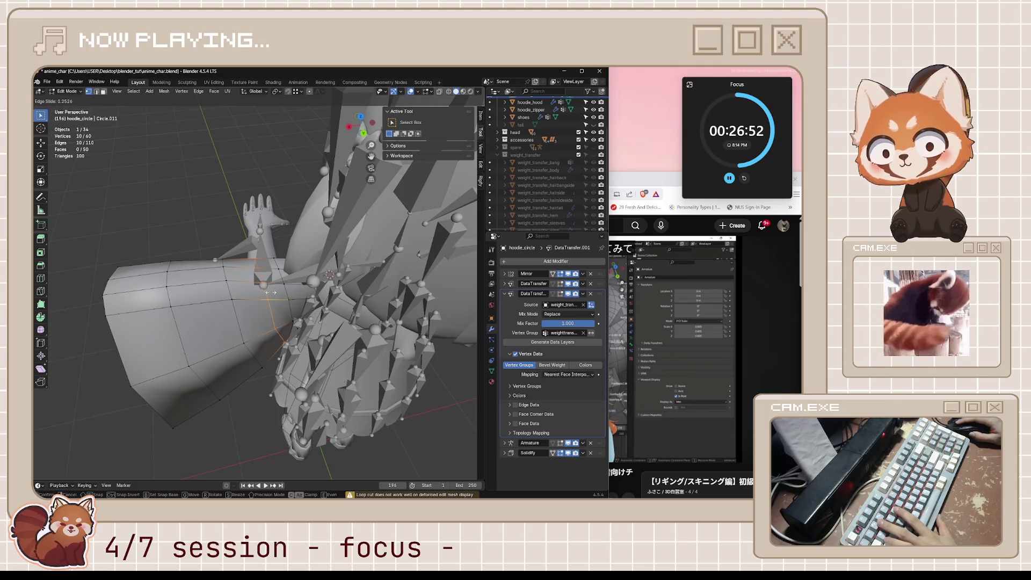
click(269, 292)
key(Tab)
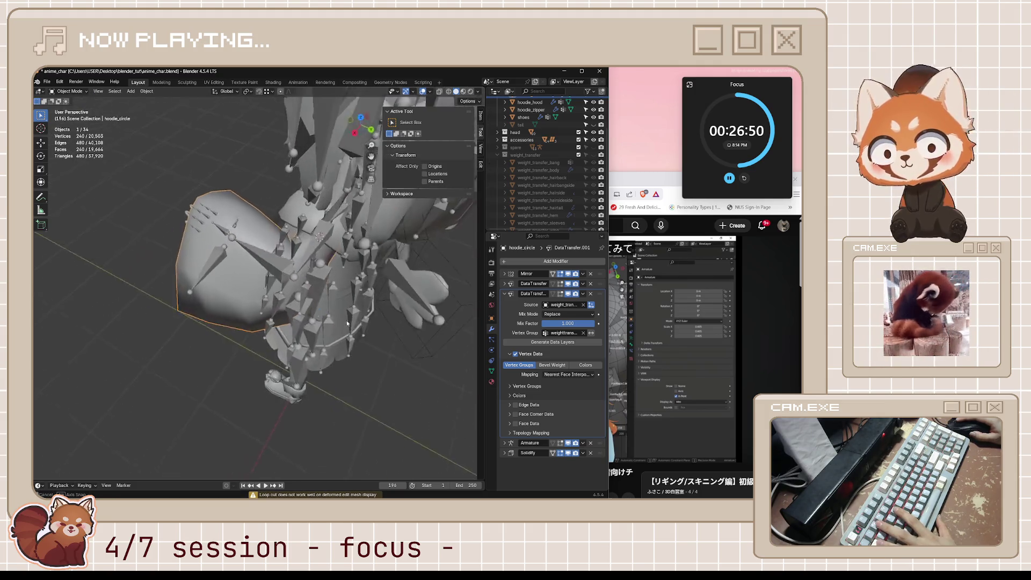
mouse_move(295, 313)
middle_down()
mouse_move(319, 284)
mouse_move(295, 287)
middle_up()
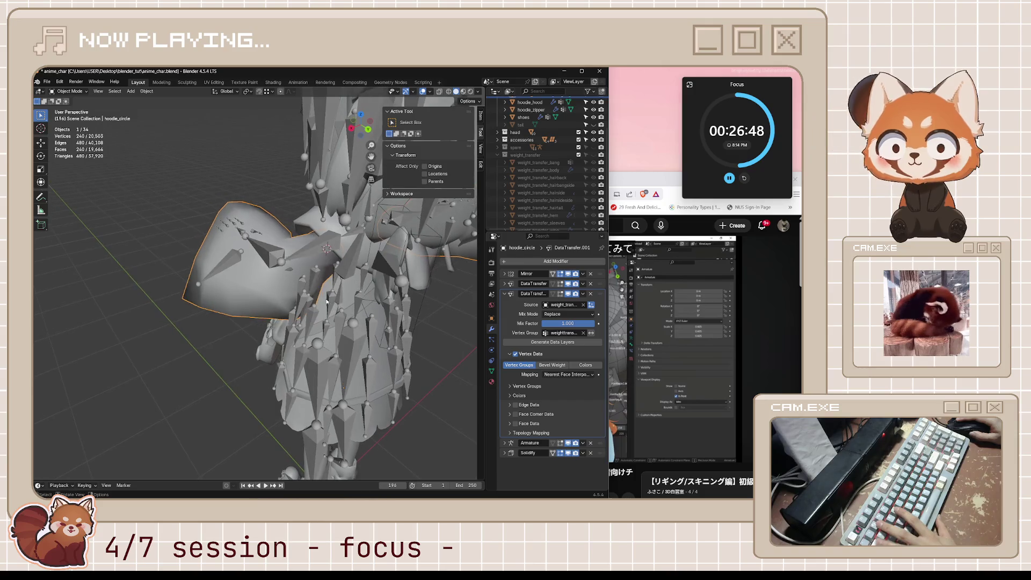
Edge-slide the new loop along the sleeve and save anime_char.blend.
key(Tab)
key(g)
key(g)
click(353, 277)
key(Tab)
middle_drag(352, 276, 380, 300)
scroll(381, 300, down, 4)
key(ctrl+s)
scroll(347, 336, down, 2)
Re-enter edit mode on the sleeve and bring the tutorial video to the front.
mouse_move(346, 337)
middle_down()
mouse_move(424, 337)
mouse_move(442, 353)
mouse_move(404, 348)
mouse_move(385, 313)
mouse_move(375, 361)
mouse_move(384, 356)
middle_up()
scroll(404, 348, up, 4)
key(Tab)
key(Tab)
scroll(356, 327, down, 3)
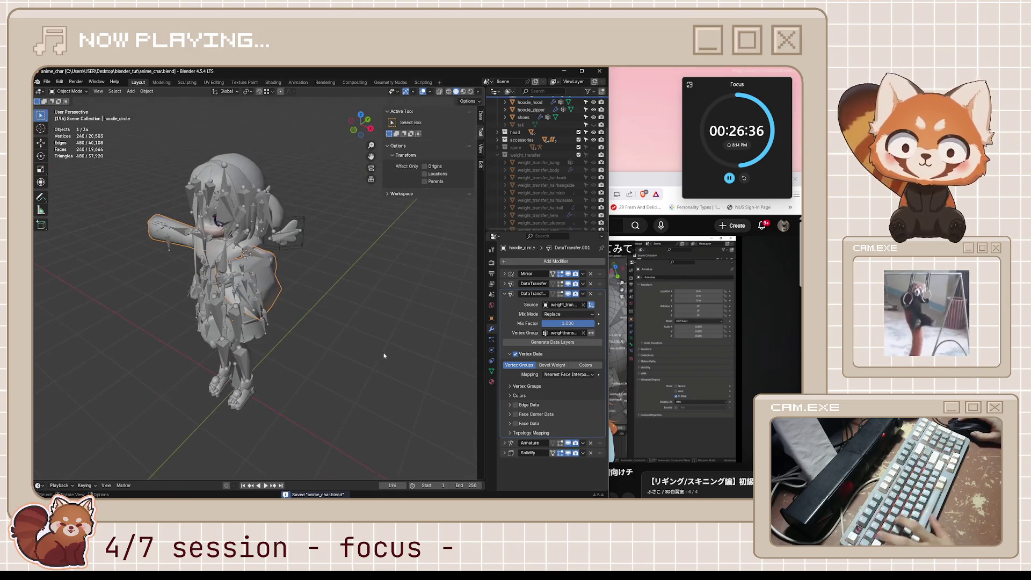
key(alt+Tab)
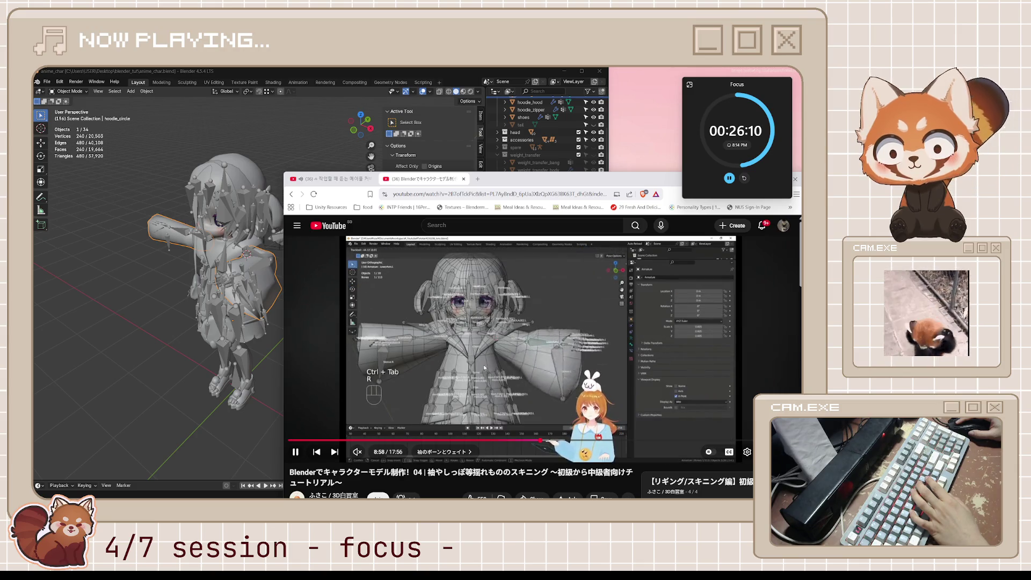
Pause the tutorial near 9:00 and return to the character in Blender.
click(484, 368)
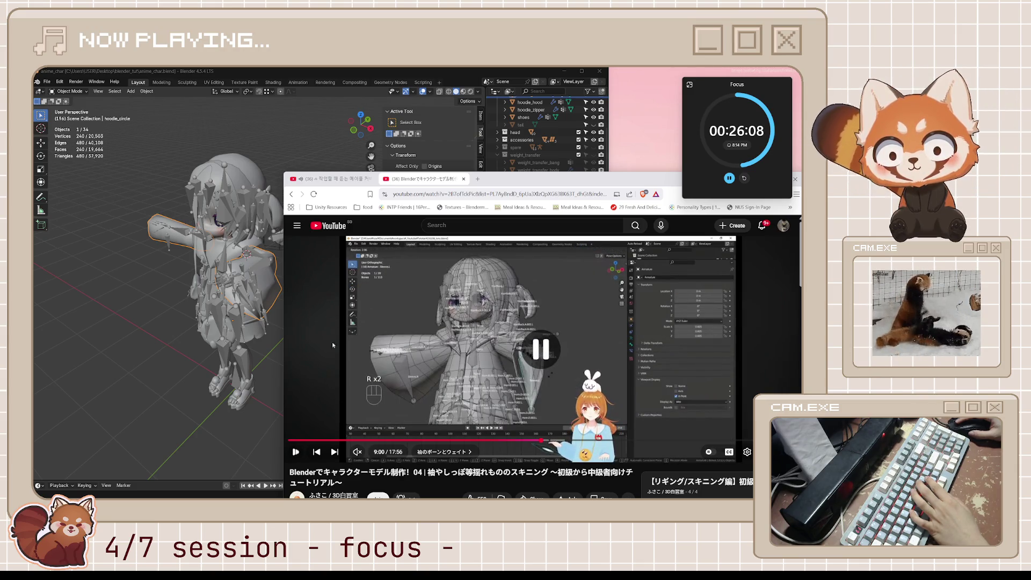
middle_drag(242, 338, 258, 310)
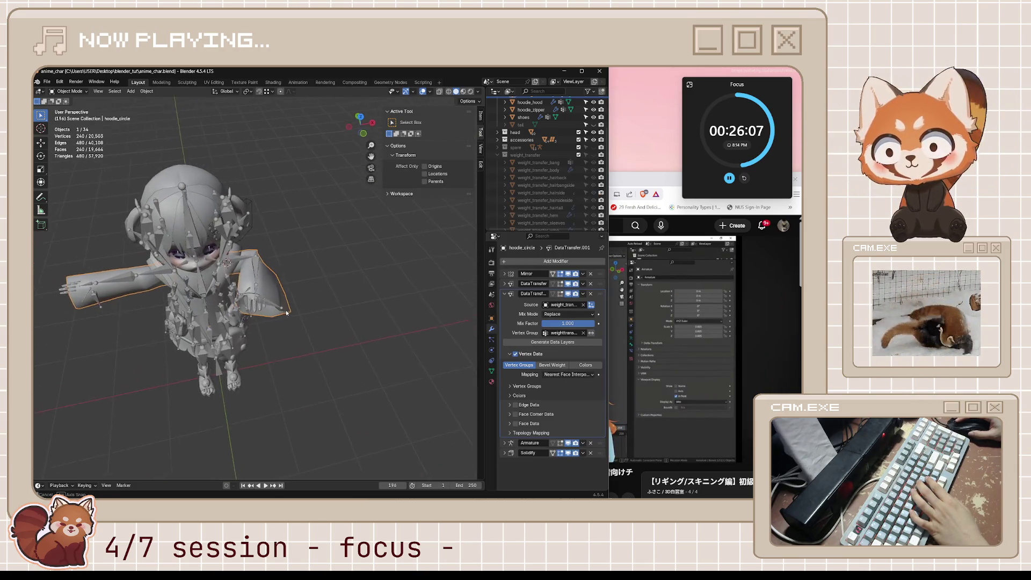
Enter pose mode on the armature and rotate the lower arm bone around Z to test the sleeve.
click(118, 292)
key(ctrl+Tab)
key(r)
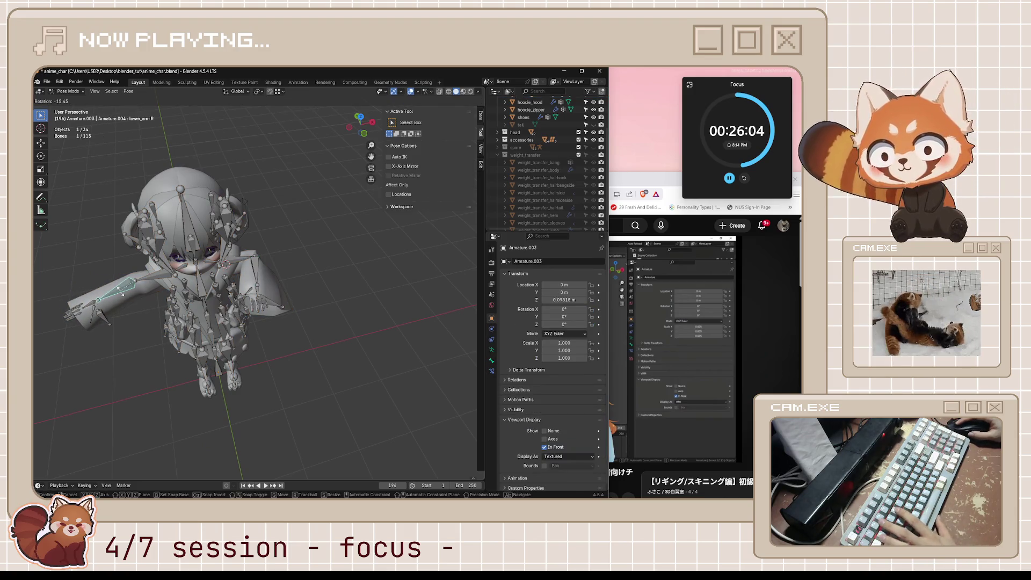
key(z)
key(Return)
mouse_move(242, 323)
middle_down()
mouse_move(439, 305)
mouse_move(405, 292)
mouse_move(332, 307)
mouse_move(252, 368)
middle_up()
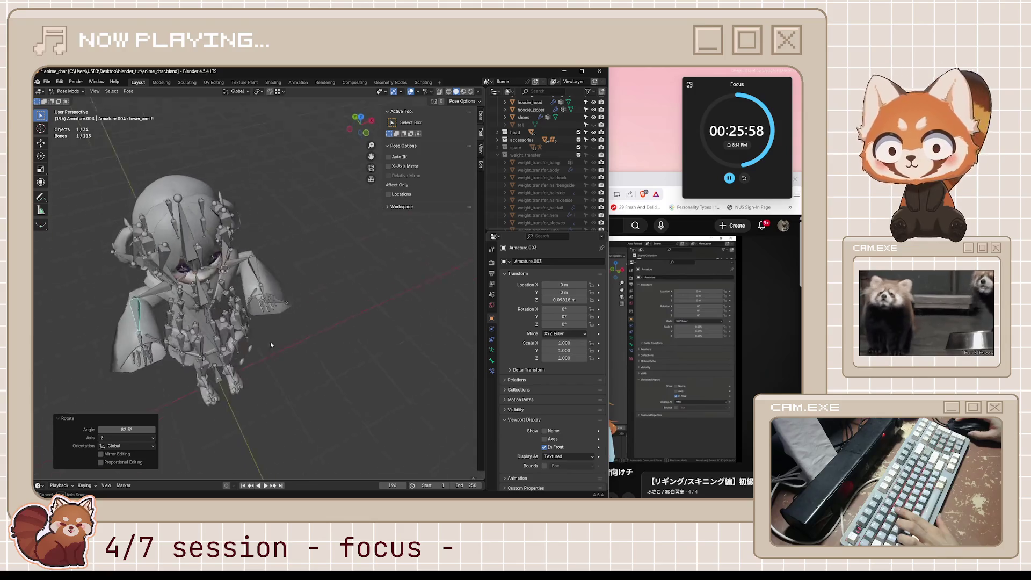
Try further Z rotations without keeping them, viewing in wireframe with overlays hidden.
key(r)
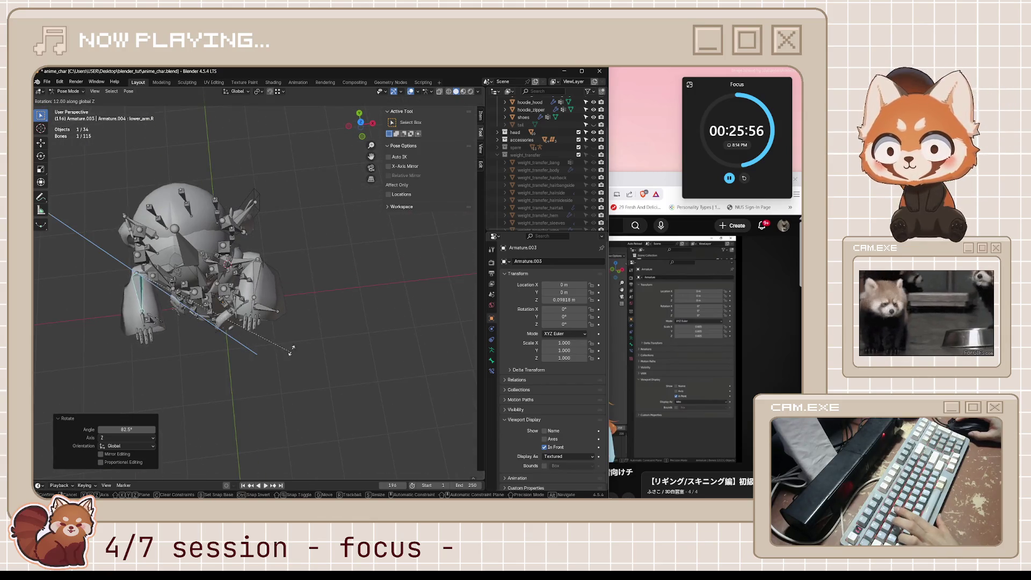
key(Escape)
middle_drag(253, 368, 301, 219)
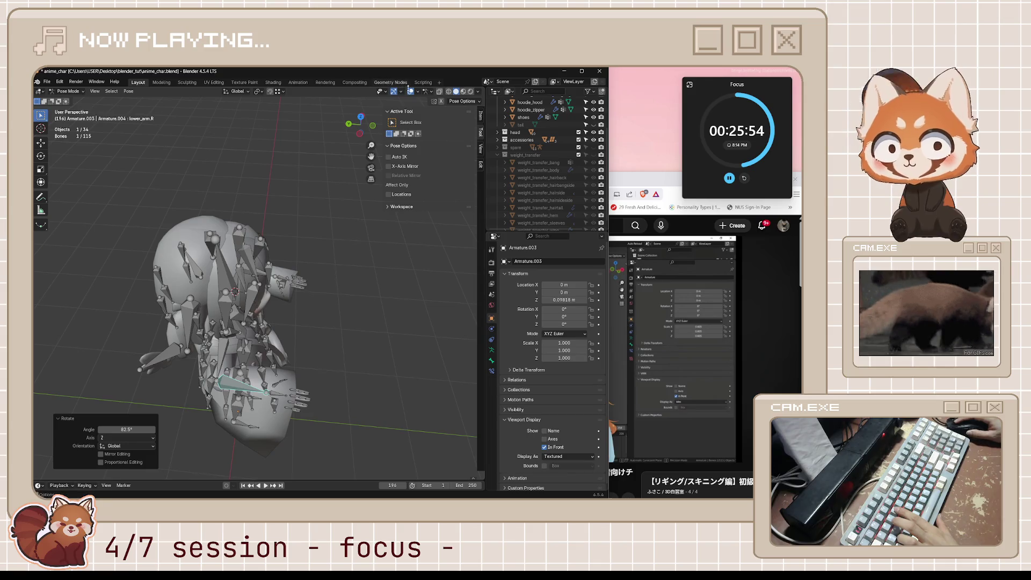
key(shift+alt+z)
key(r)
key(z)
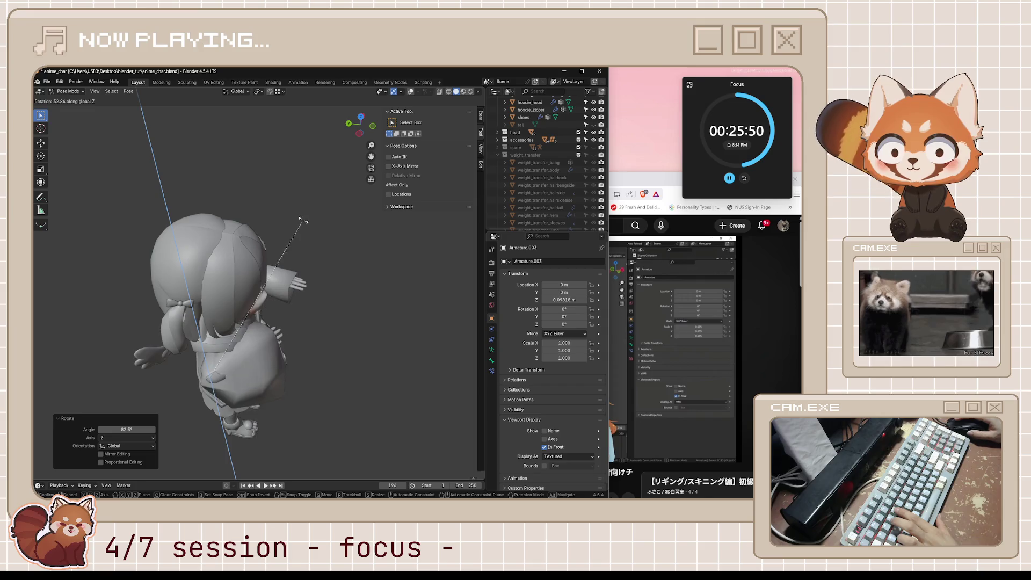
key(Escape)
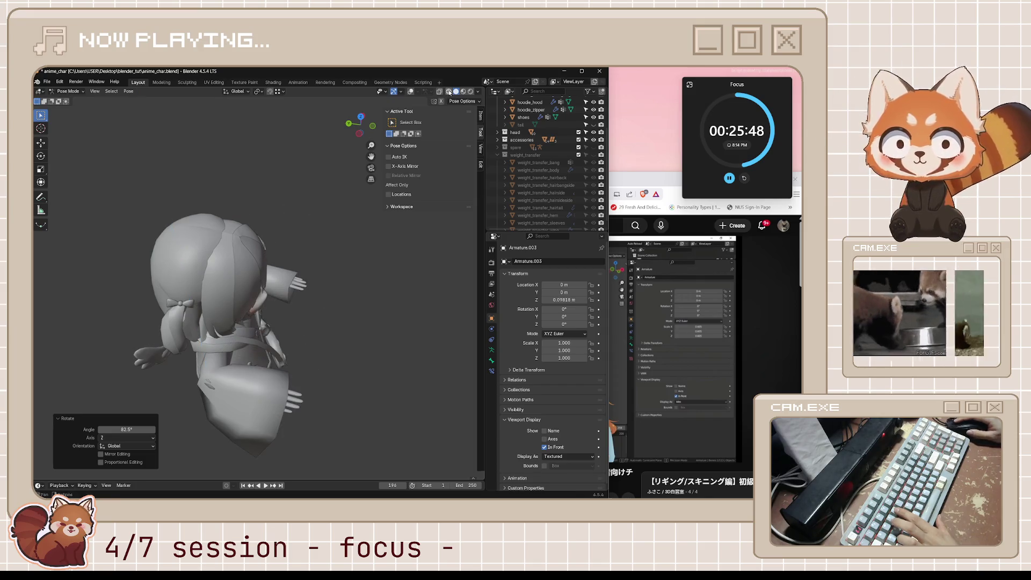
key(shift+z)
key(r)
key(z)
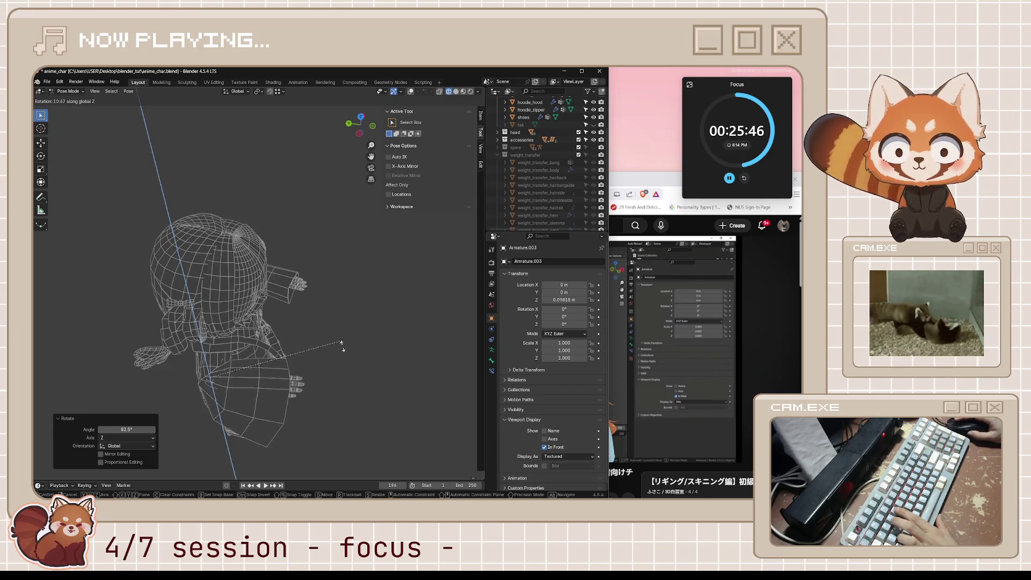
key(Escape)
key(shift+z)
Restore overlays, switch to Object Mode and select the hoodie_circle sleeve mesh.
key(Tab)
mouse_move(266, 266)
middle_down()
mouse_move(324, 256)
mouse_move(282, 275)
mouse_move(358, 325)
middle_up()
key(shift+alt+z)
key(ctrl+Tab)
key(4)
click(358, 325)
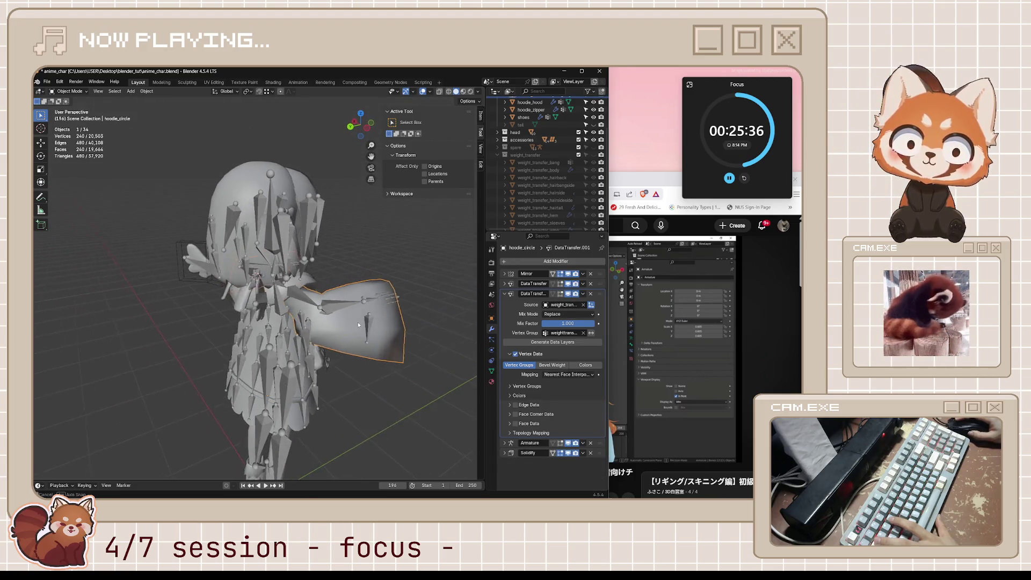
Add another loop cut around the sleeve, bringing hoodie_circle to 70 vertices.
key(Tab)
key(ctrl+r)
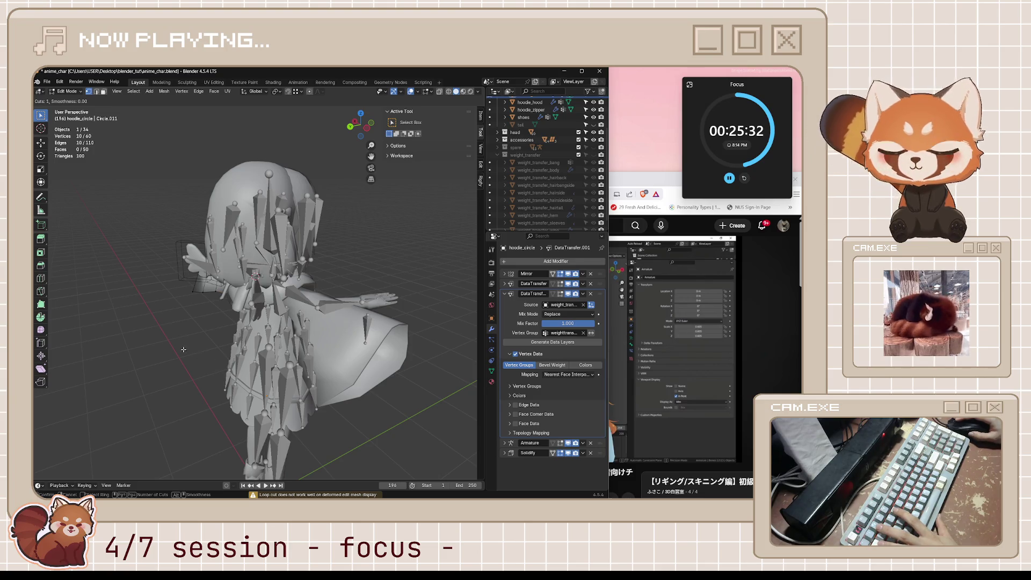
middle_drag(207, 325, 252, 300)
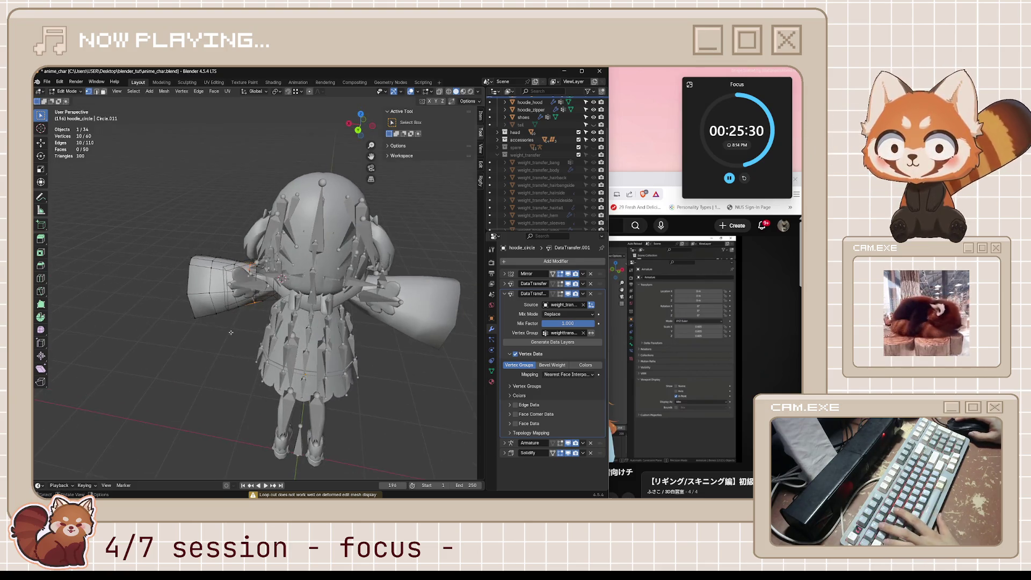
click(252, 300)
key(Tab)
mouse_move(252, 300)
middle_down()
mouse_move(339, 357)
mouse_move(266, 365)
mouse_move(279, 331)
middle_up()
Save the file and clear all bone transforms so the arms return to the T-pose.
key(ctrl+s)
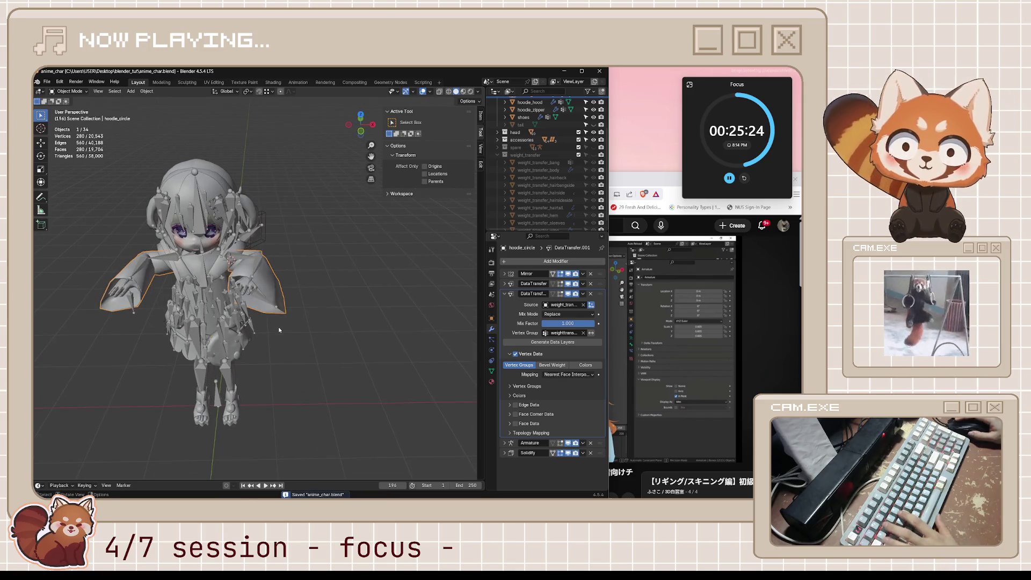
click(234, 321)
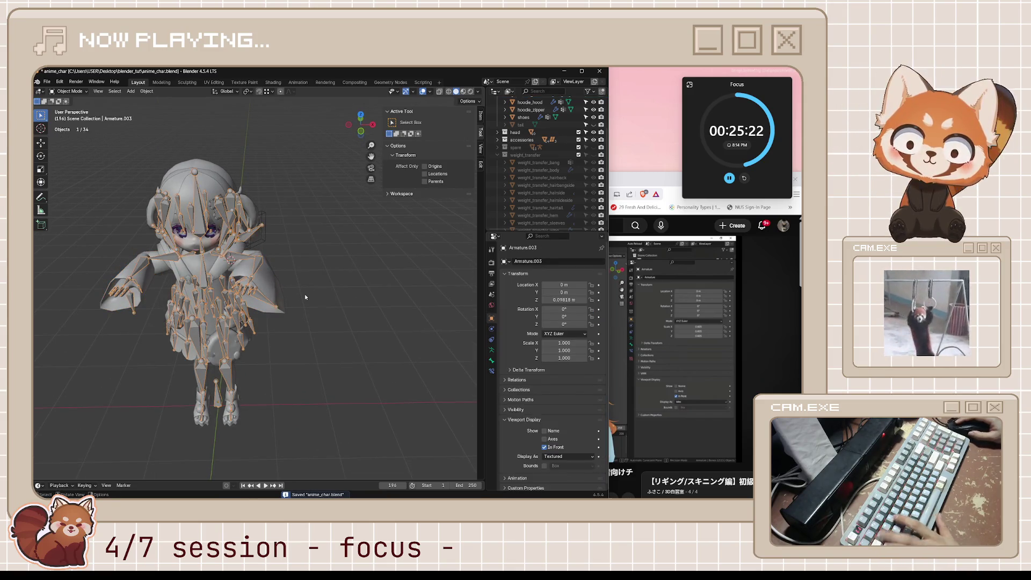
key(ctrl+Tab)
key(a)
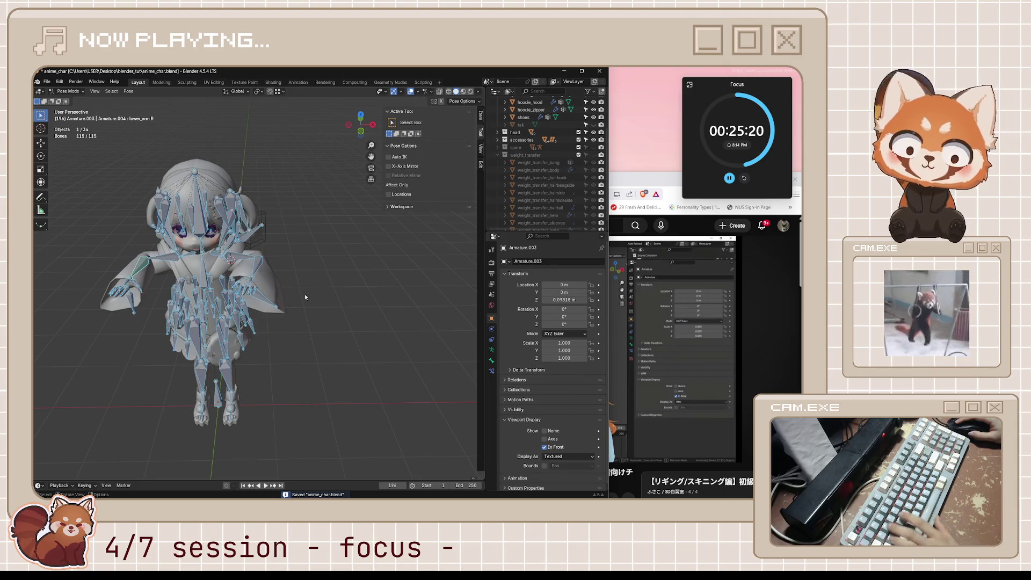
key(alt+r)
key(alt+a)
key(ctrl+s)
Select hoodie_circle in Object Mode and isolate the sleeves in Local View.
shift+middle_drag(247, 271, 339, 276)
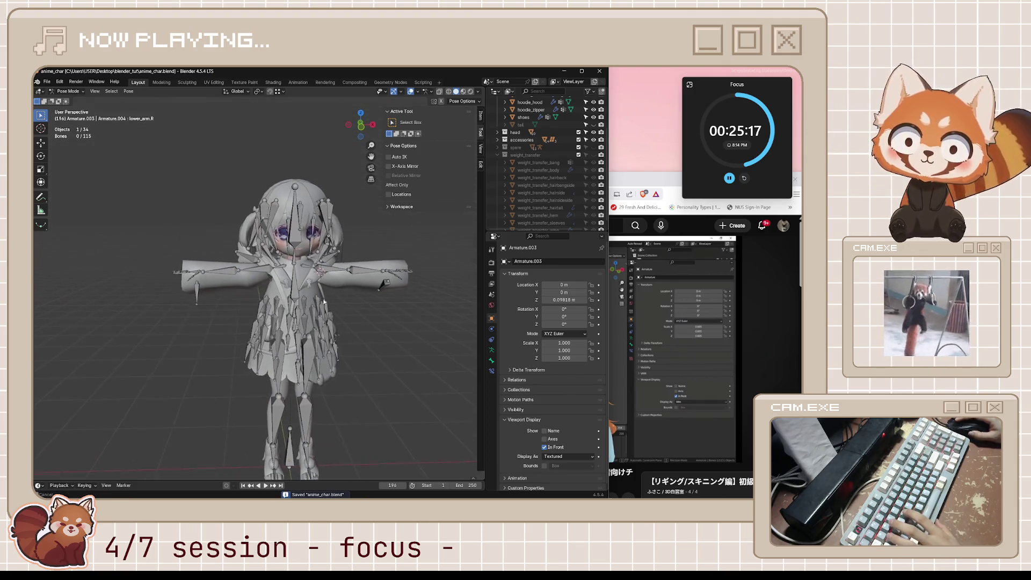
key(ctrl+Tab)
click(339, 278)
key(KP_Divide)
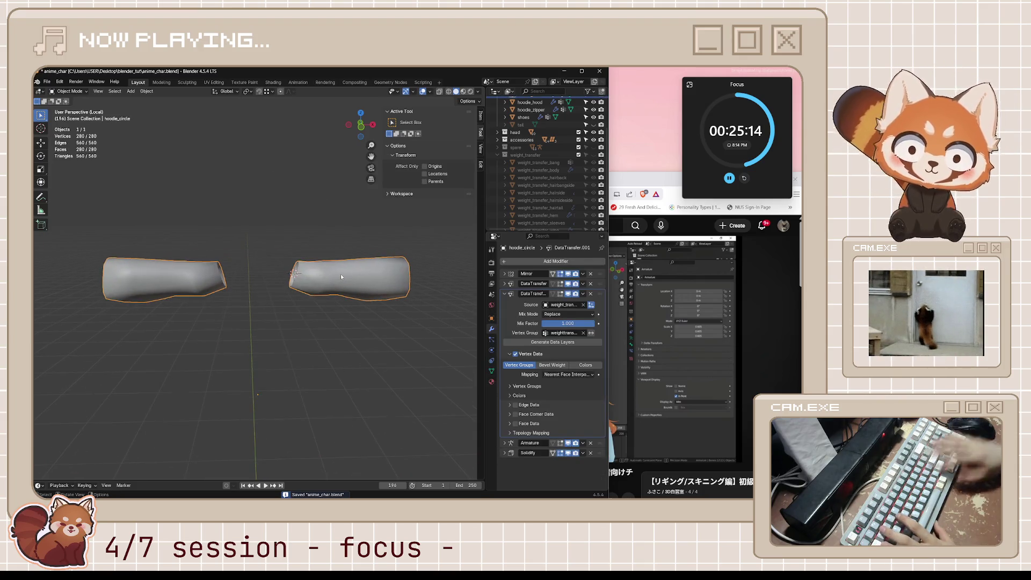
Join two sleeve-end vertices with a new edge and check the face ring around it.
key(Tab)
scroll(342, 299, up, 2)
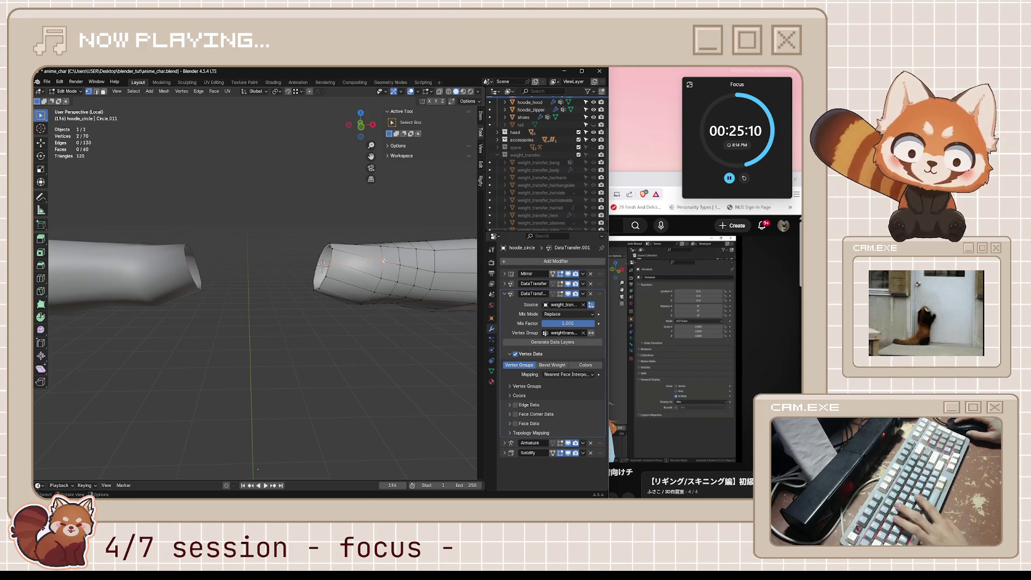
key(j)
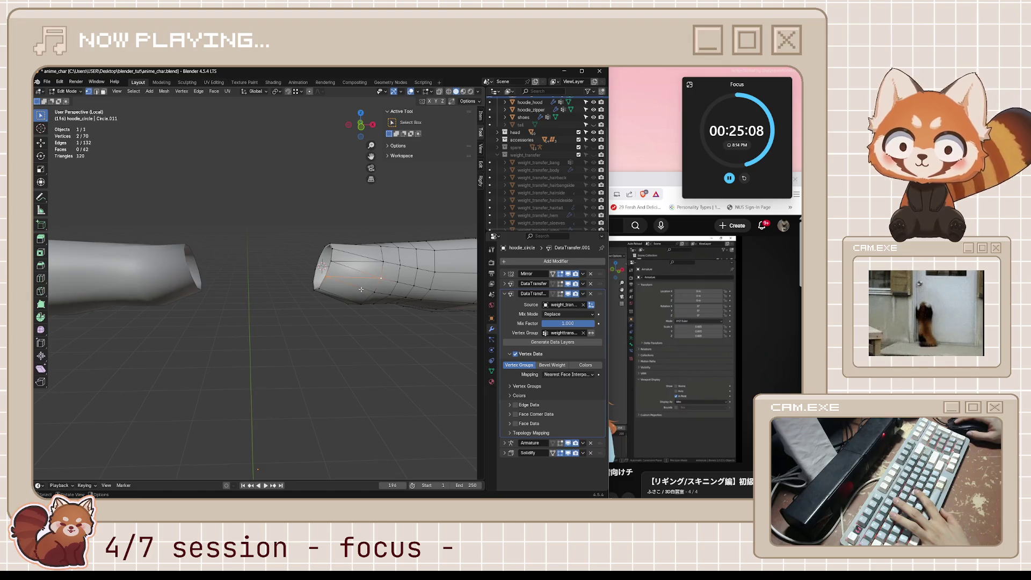
middle_drag(361, 290, 354, 322)
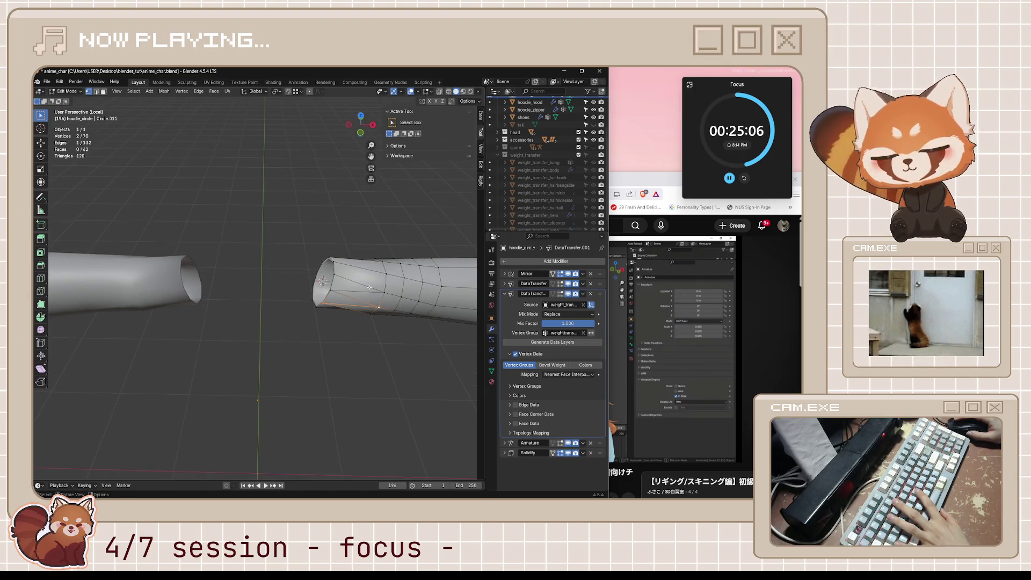
mouse_move(322, 278)
middle_down()
mouse_move(286, 341)
mouse_move(329, 322)
mouse_move(444, 339)
mouse_move(387, 290)
middle_up()
ctrl+alt+shift+click(259, 371)
key(alt+a)
scroll(443, 339, up, 5)
scroll(444, 338, down, 4)
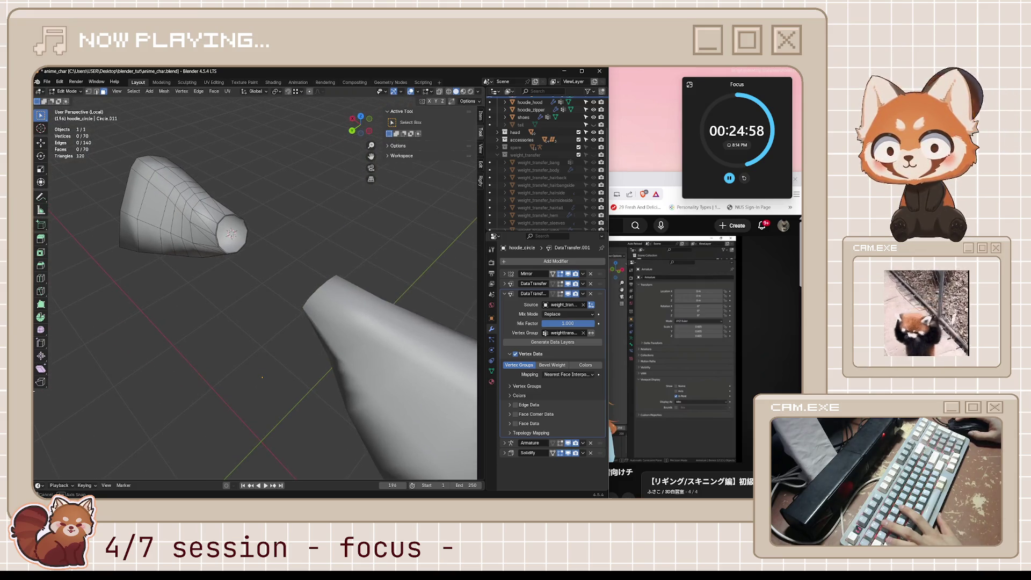
Save the file and leave Local View to show the whole character again.
middle_drag(273, 283, 297, 313)
key(ctrl+s)
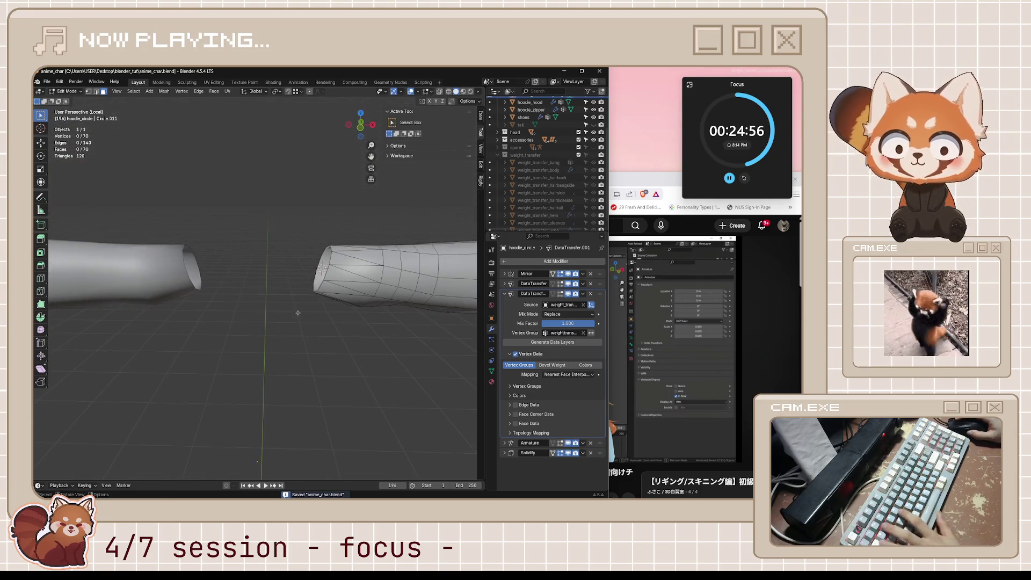
key(KP_Divide)
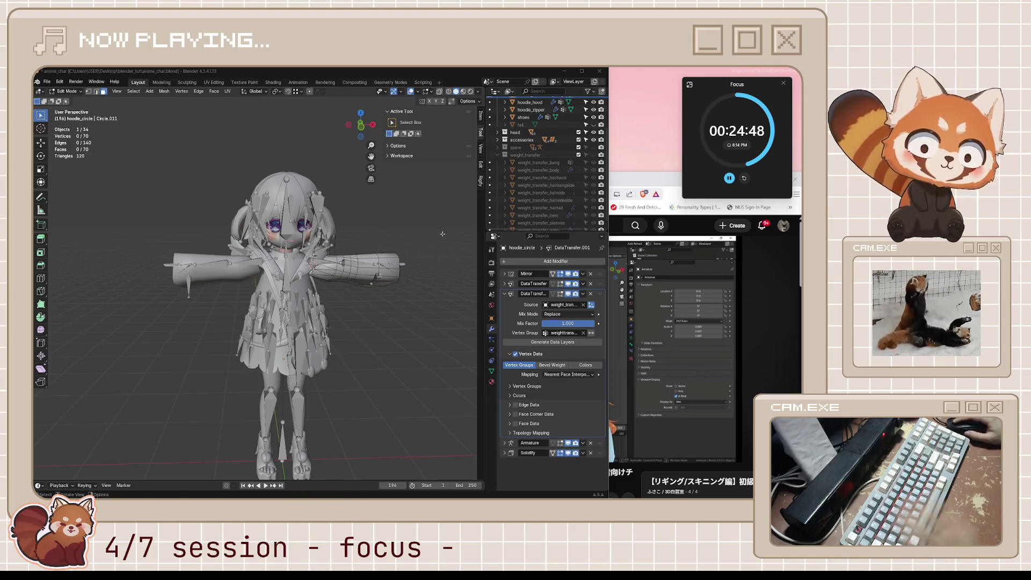
middle_drag(340, 327, 388, 317)
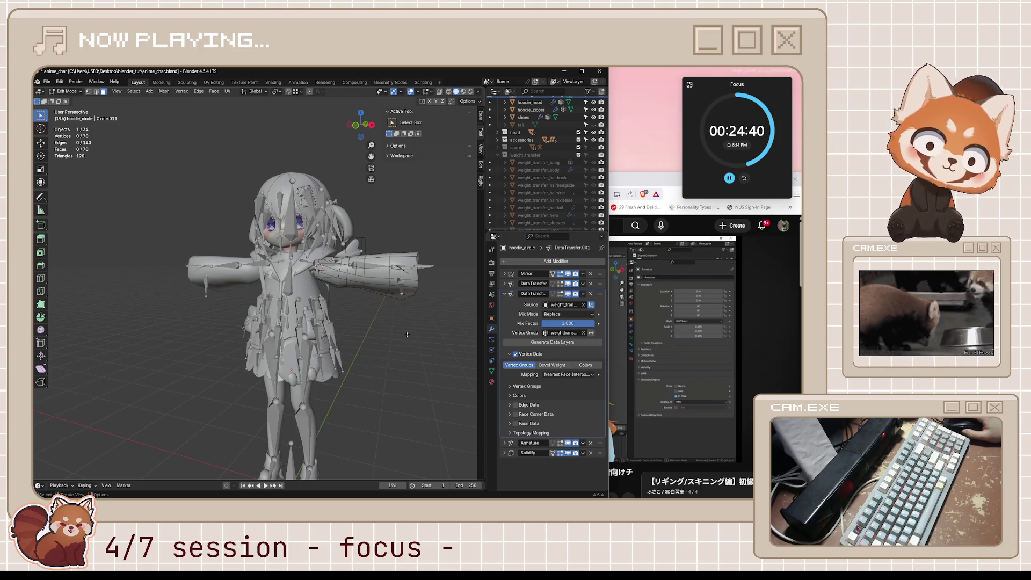
Return to Object Mode and show hoodie_circle's transform values and vertex groups.
middle_drag(414, 382, 370, 317)
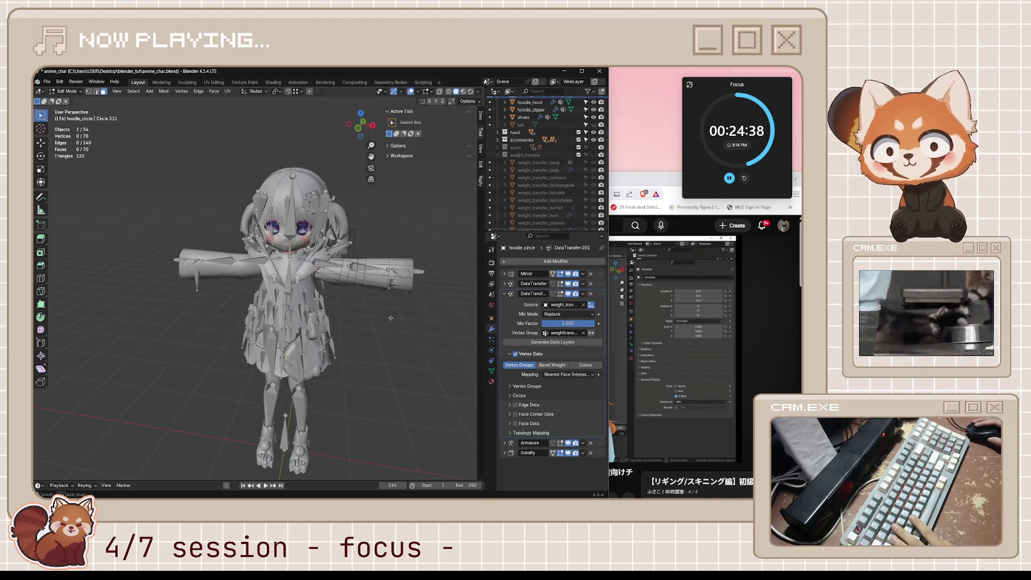
key(Tab)
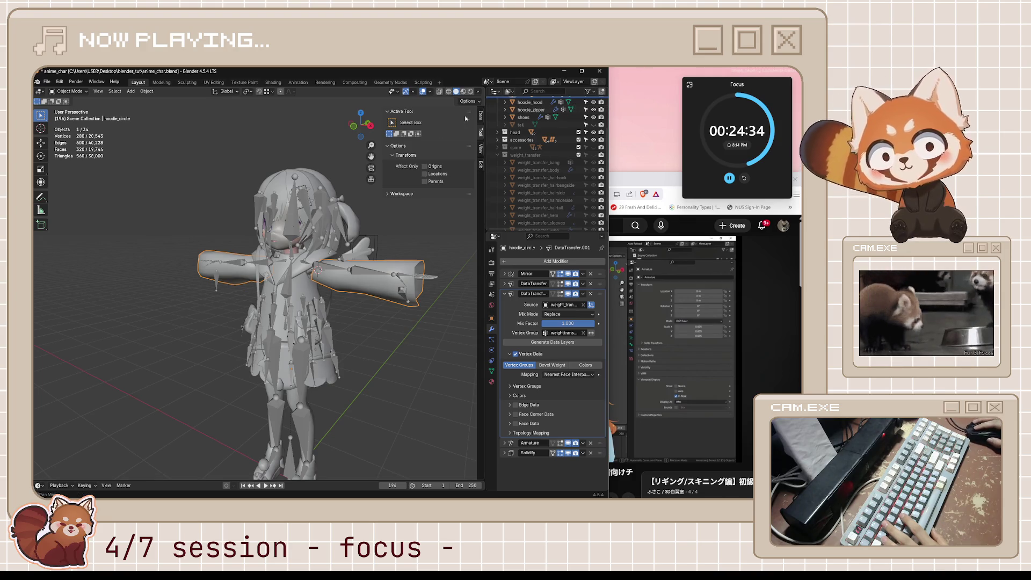
click(481, 113)
middle_drag(349, 310, 338, 297)
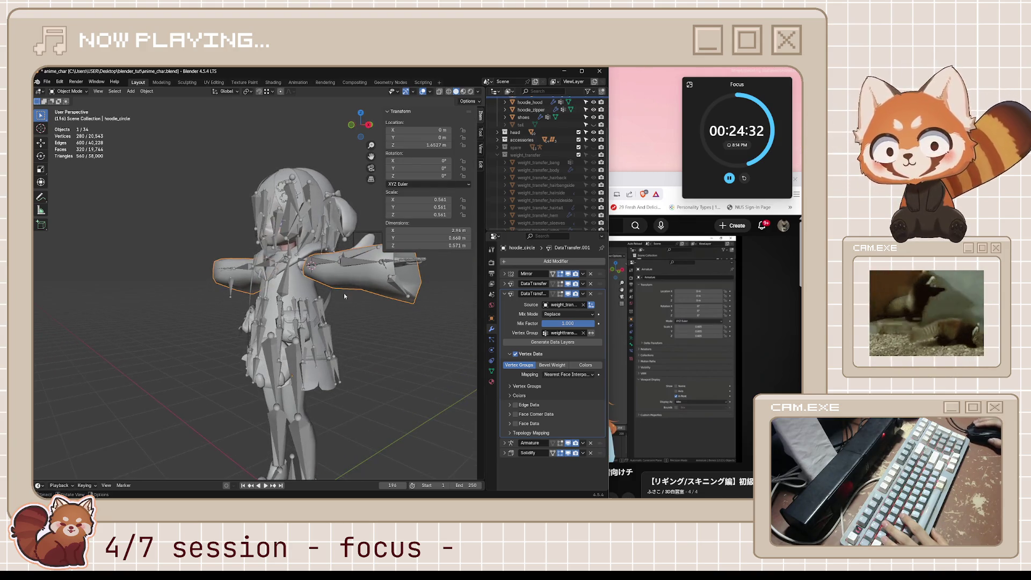
click(493, 372)
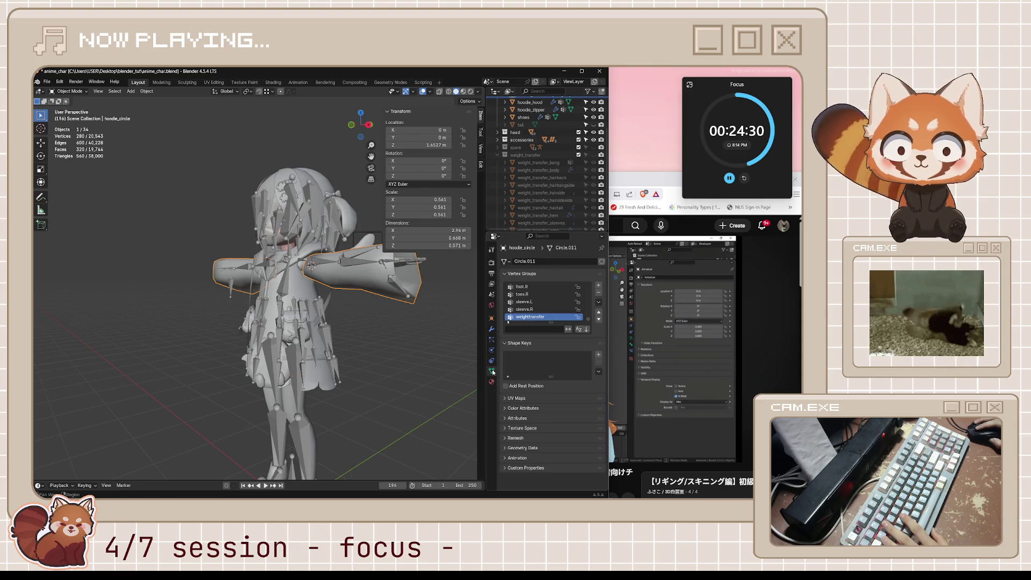
Cycle the sleeve.R and weighttransfer vertex groups and switch into Weight Paint mode.
click(532, 311)
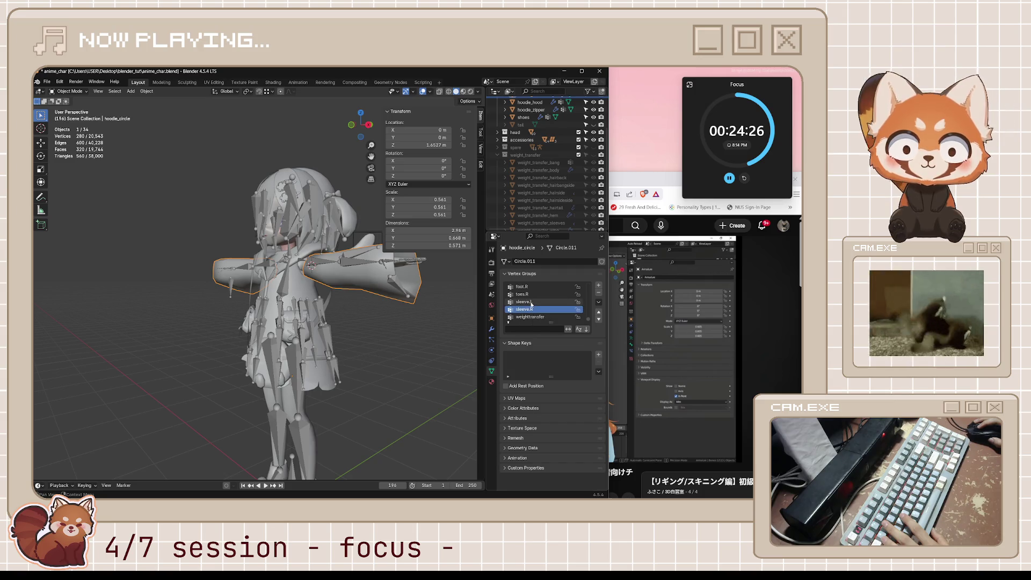
click(532, 316)
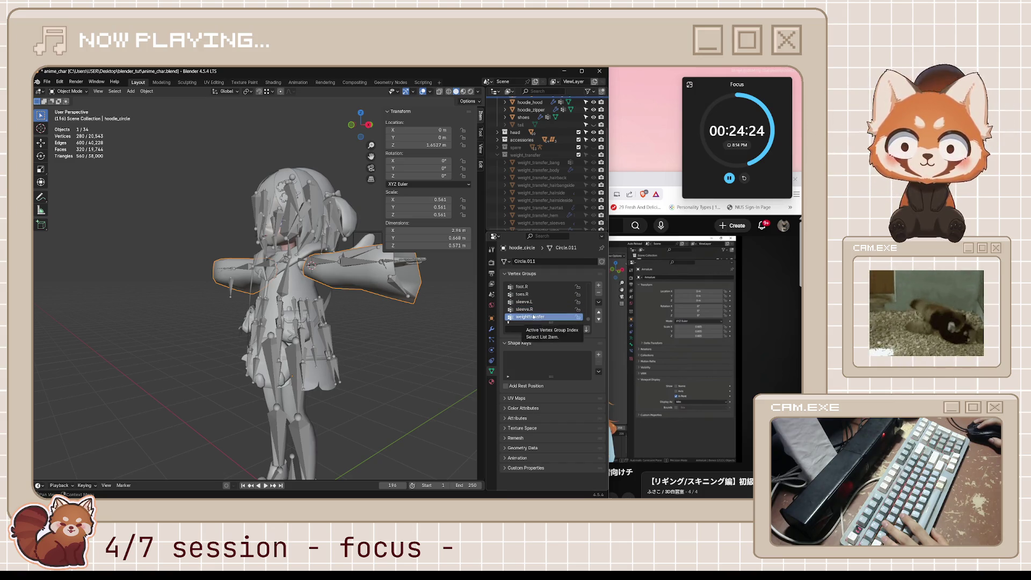
middle_drag(385, 326, 346, 325)
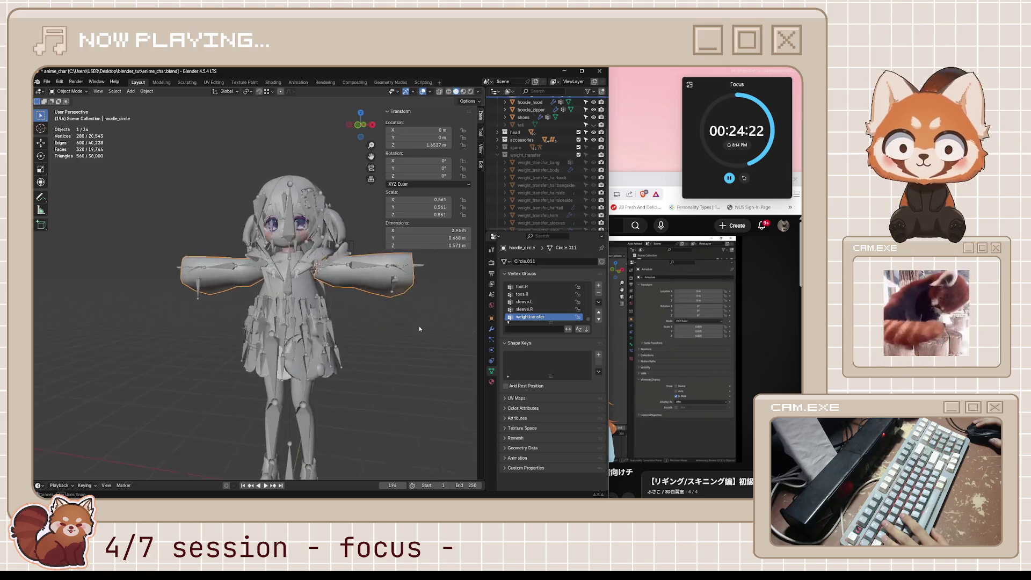
click(530, 310)
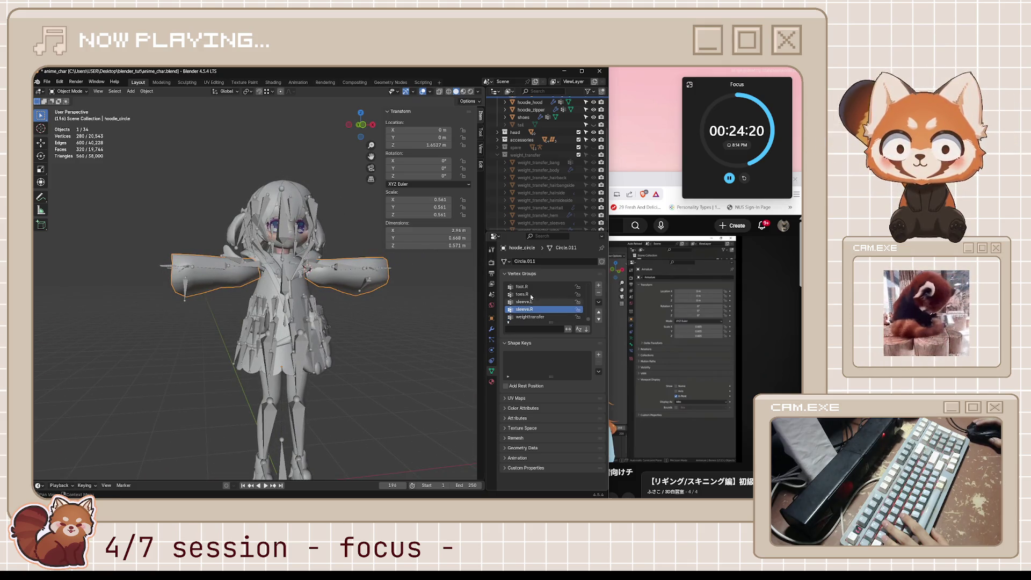
middle_drag(347, 323, 363, 298)
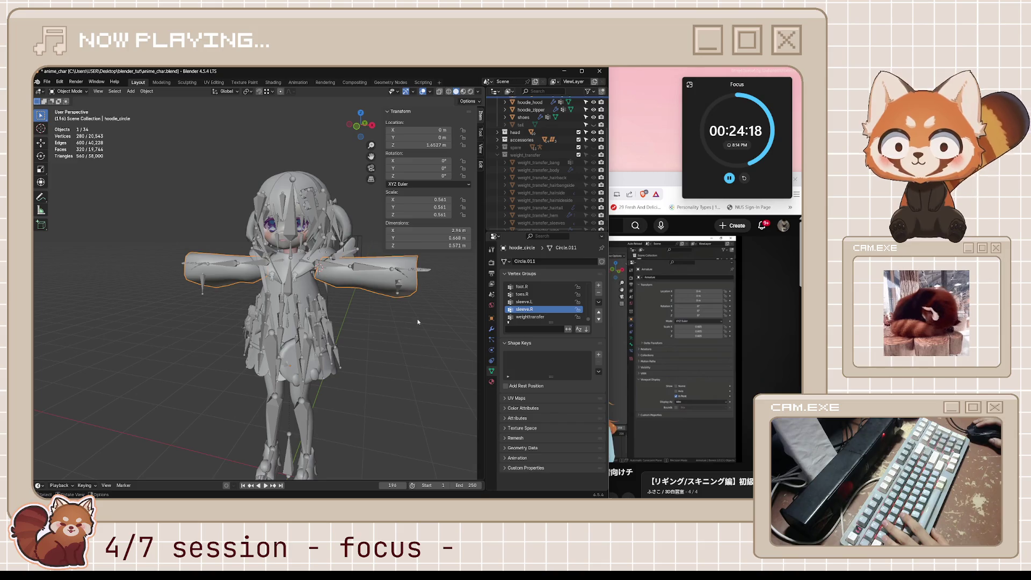
key(ctrl+Tab)
click(362, 296)
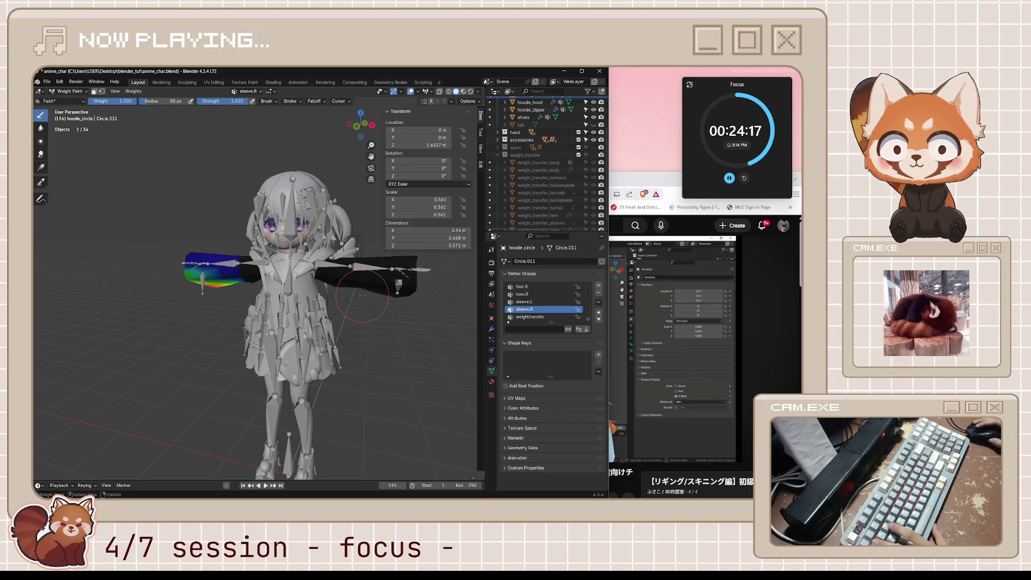
Review sleeve.L, sleeve.R and weighttransfer weights on the sleeves, then return to Object Mode.
click(525, 317)
click(524, 309)
click(527, 317)
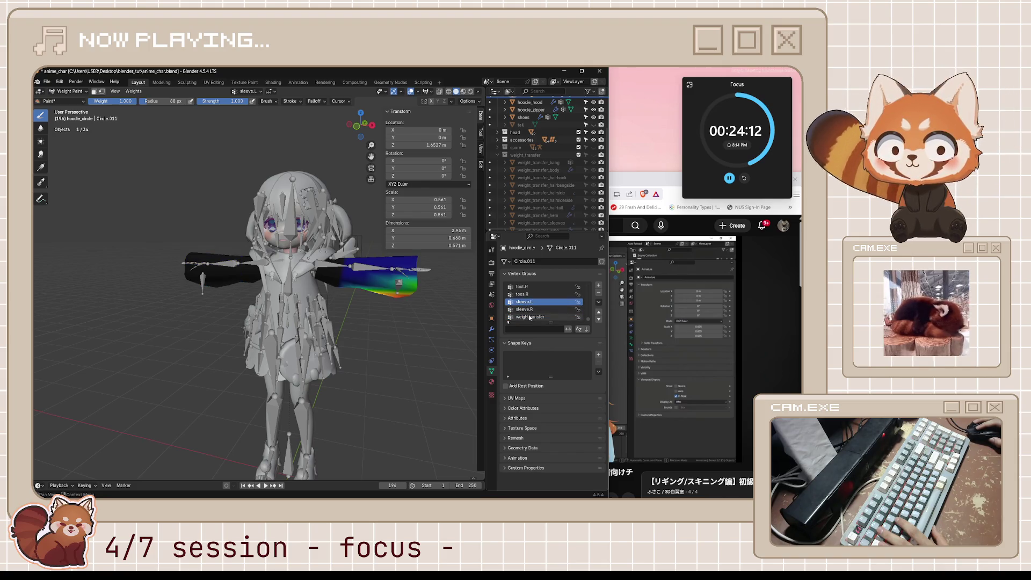
click(528, 309)
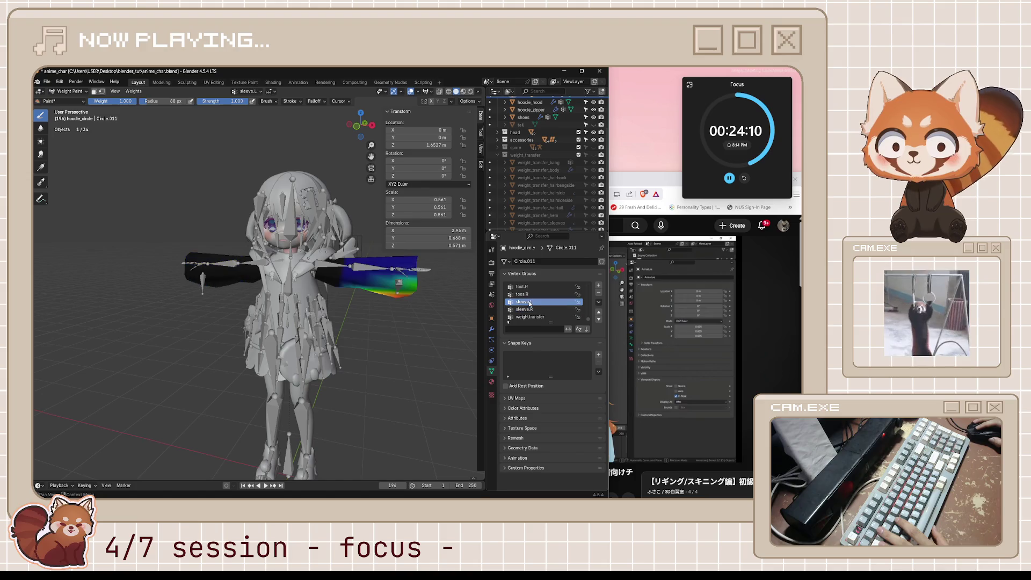
click(531, 316)
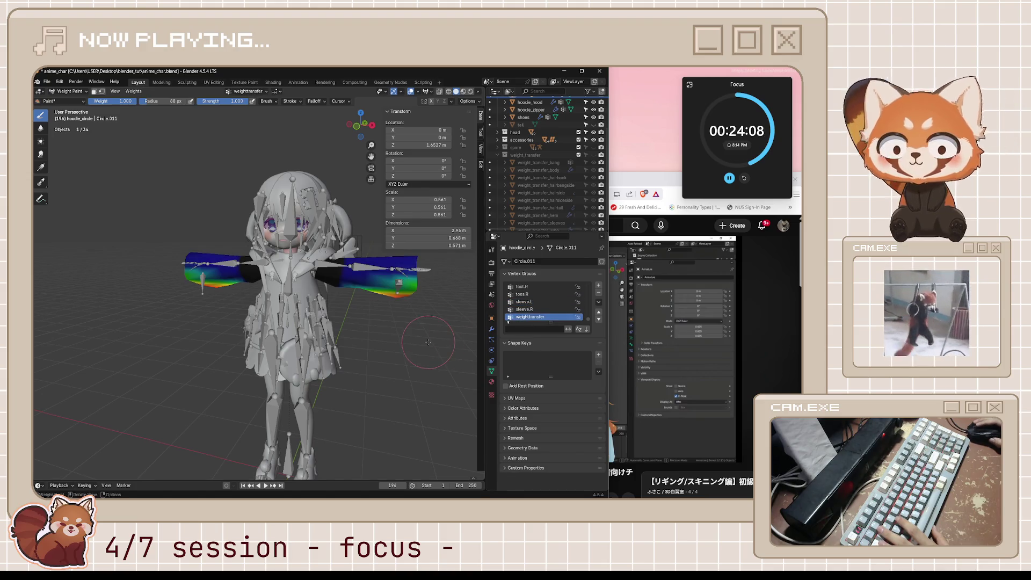
middle_drag(322, 322, 363, 322)
key(ctrl+Tab)
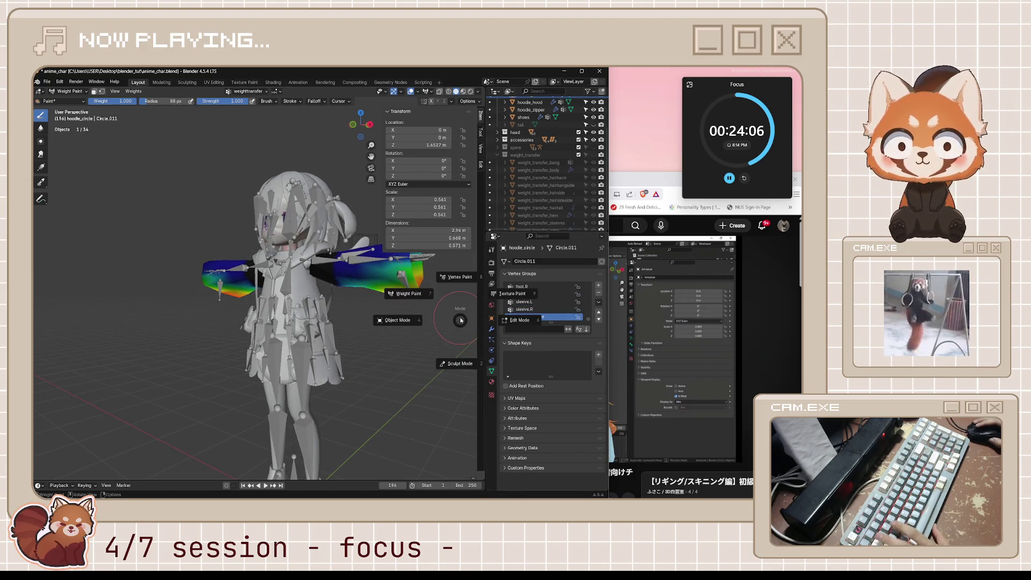
click(393, 320)
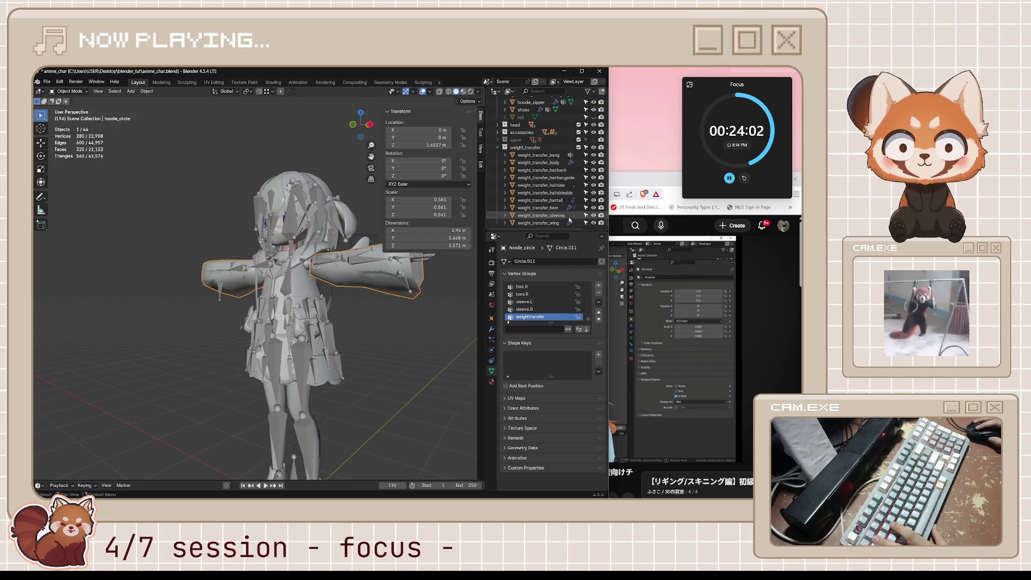
Check the sleeve.L and sleeve.R vertex-group weights on weight_transfer_sleeves in Weight Paint.
click(541, 215)
mouse_move(463, 319)
middle_down()
mouse_move(364, 322)
mouse_move(386, 299)
middle_up()
key(ctrl+Tab)
click(338, 304)
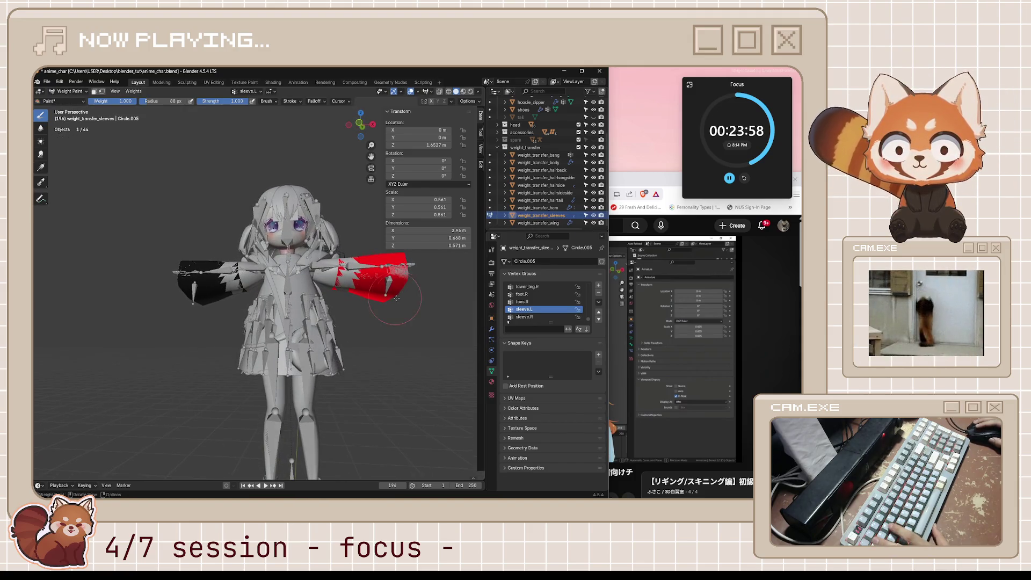
click(534, 318)
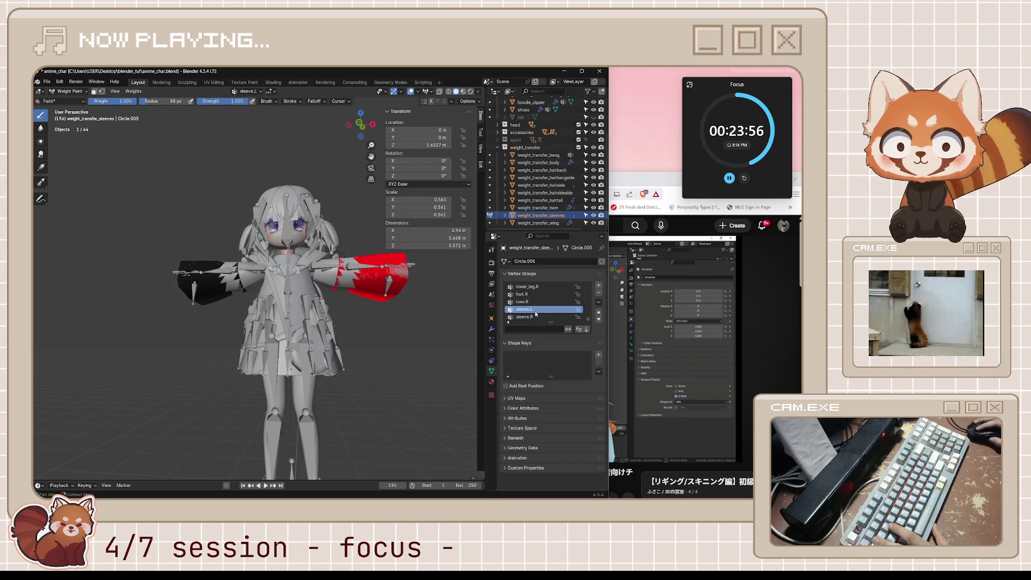
click(536, 318)
click(537, 310)
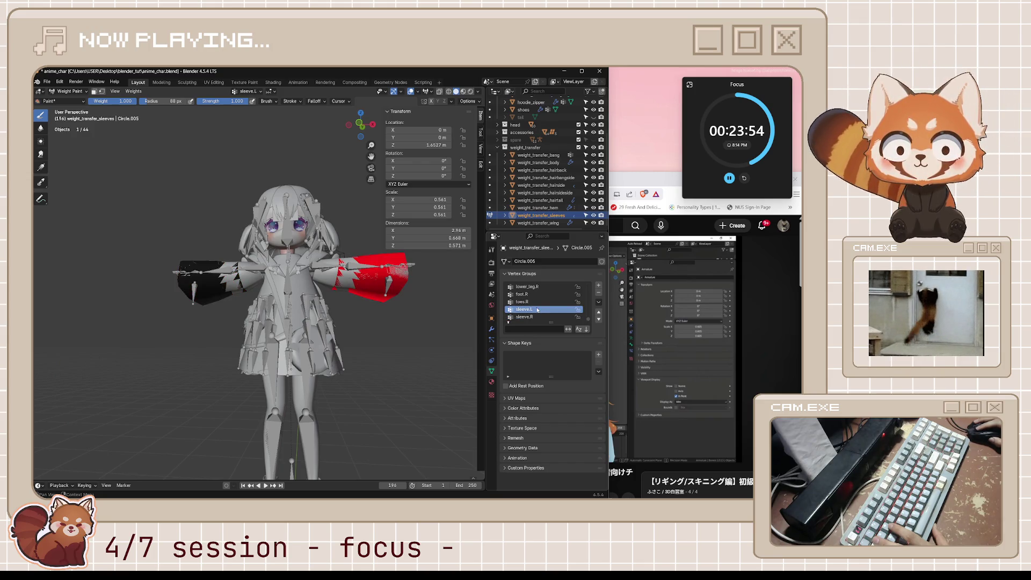
Hide the weight_transfer meshes, return to Object Mode and save anime_char.blend.
mouse_move(432, 300)
middle_down()
mouse_move(375, 334)
mouse_move(428, 325)
middle_up()
click(594, 148)
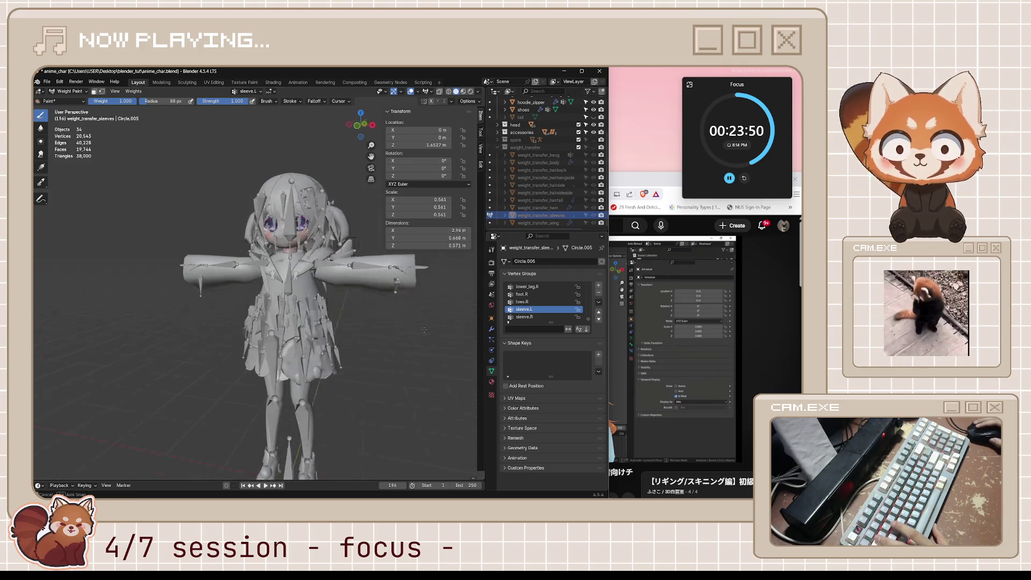
key(ctrl+Tab)
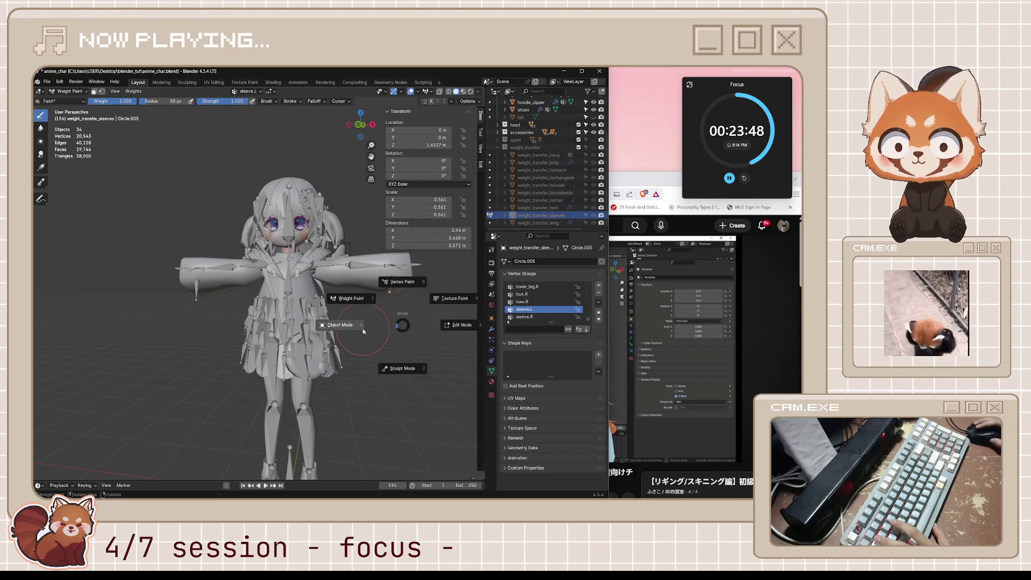
click(363, 329)
middle_drag(363, 328, 375, 321)
key(ctrl+s)
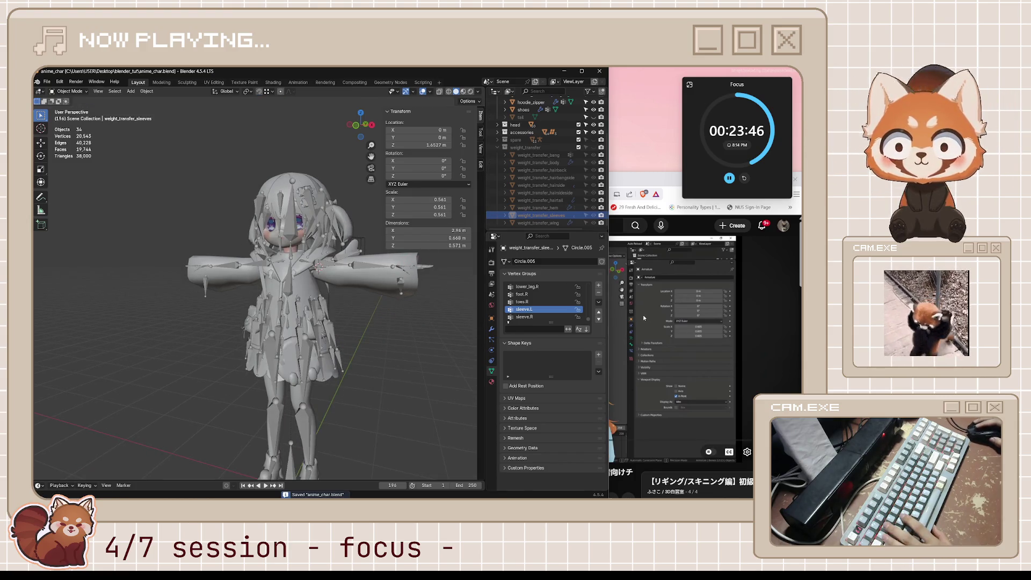
click(642, 315)
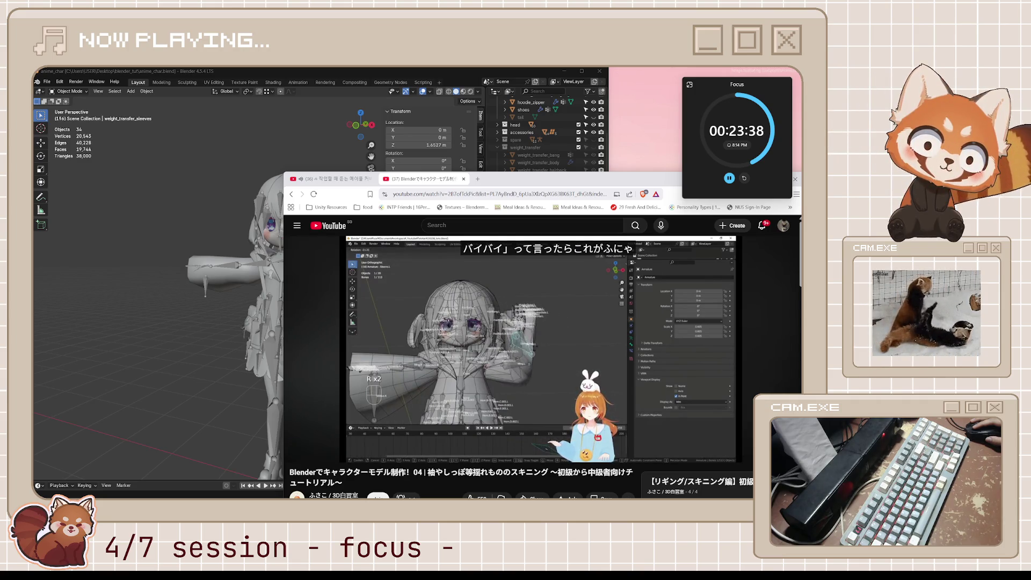
Watch the sleeve-skinning tutorial to about 9:12, pausing and resuming it.
click(552, 334)
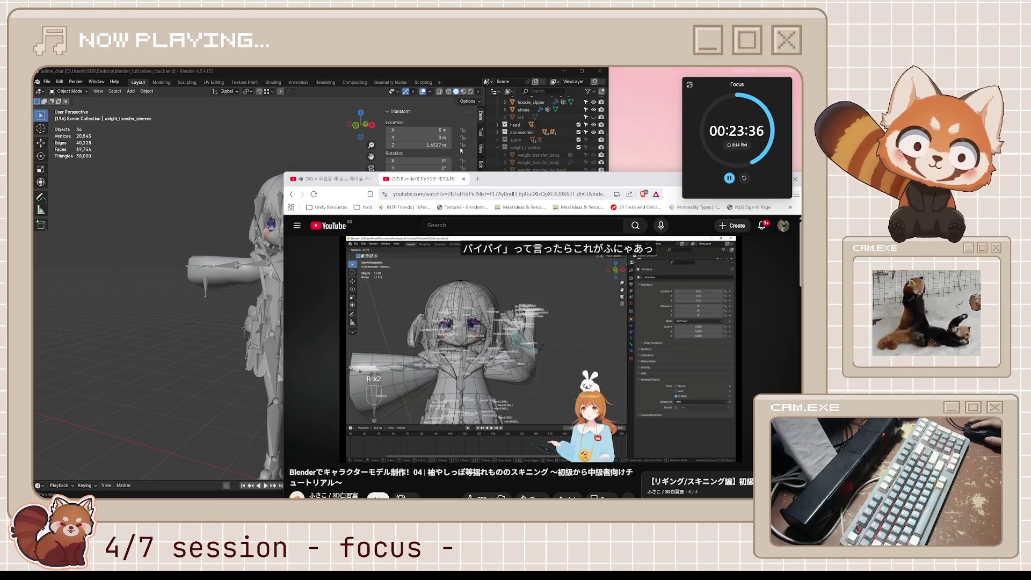
click(617, 251)
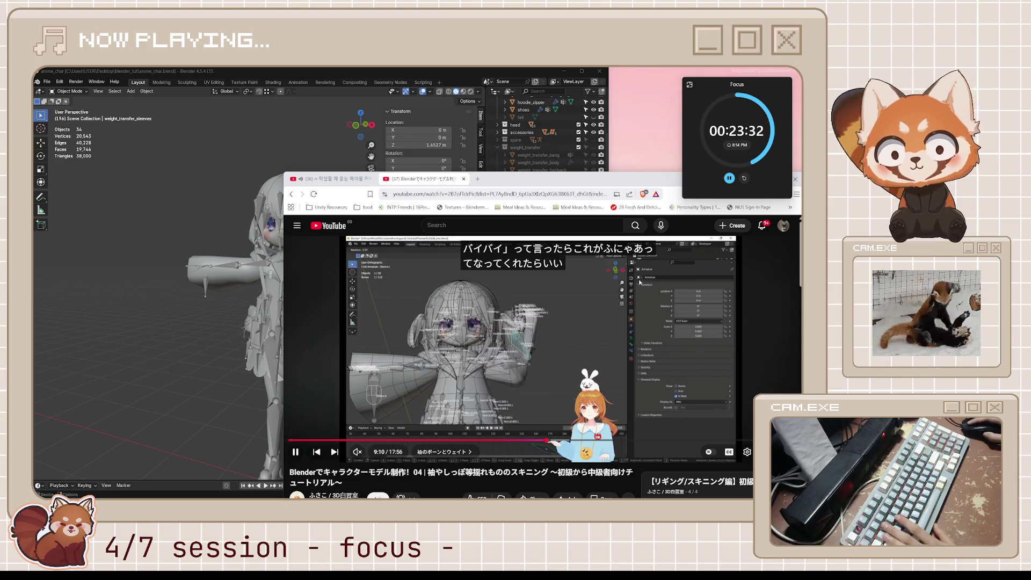
click(592, 302)
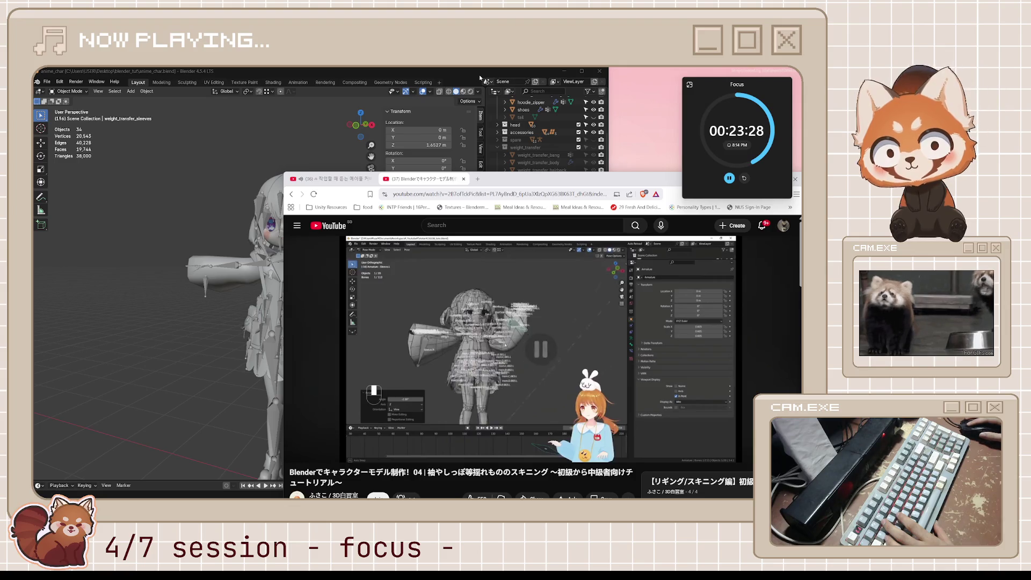
Return to Blender and put Armature.004 into Pose Mode.
key(alt+Tab)
click(375, 289)
key(ctrl+Tab)
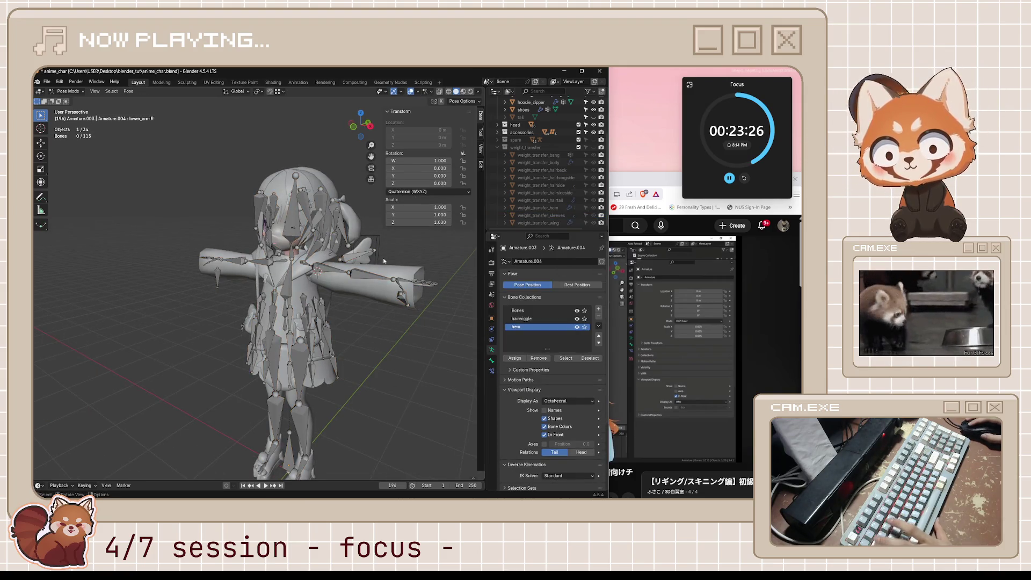
Bend lower_arm.L about 83° around global X to see the sleeve deform.
click(364, 279)
middle_drag(364, 280, 425, 301)
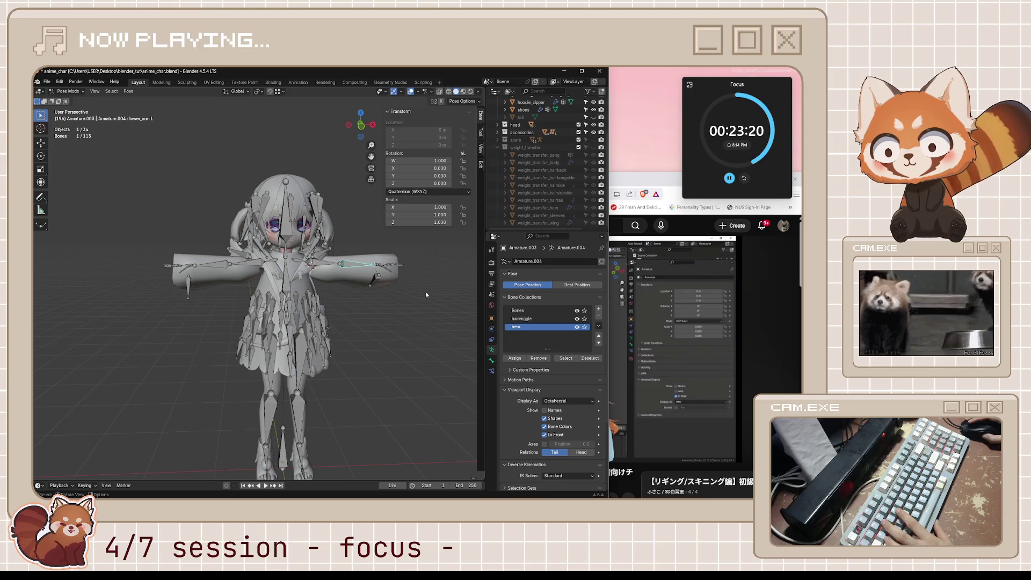
middle_drag(426, 295, 349, 318)
key(r)
key(x)
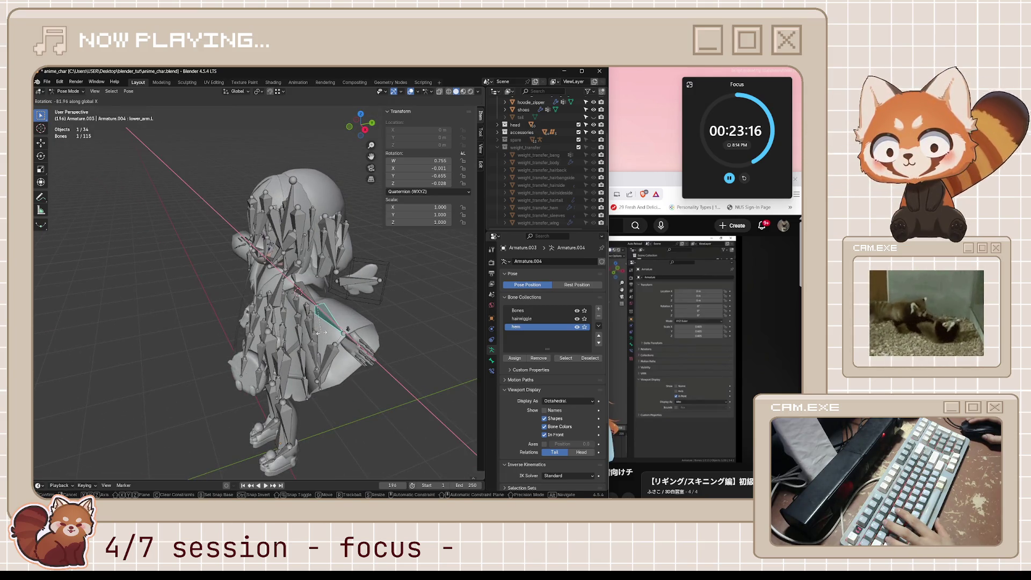
click(322, 334)
Begin a second lower_arm.L rotation constrained to global Y.
middle_drag(323, 335, 418, 345)
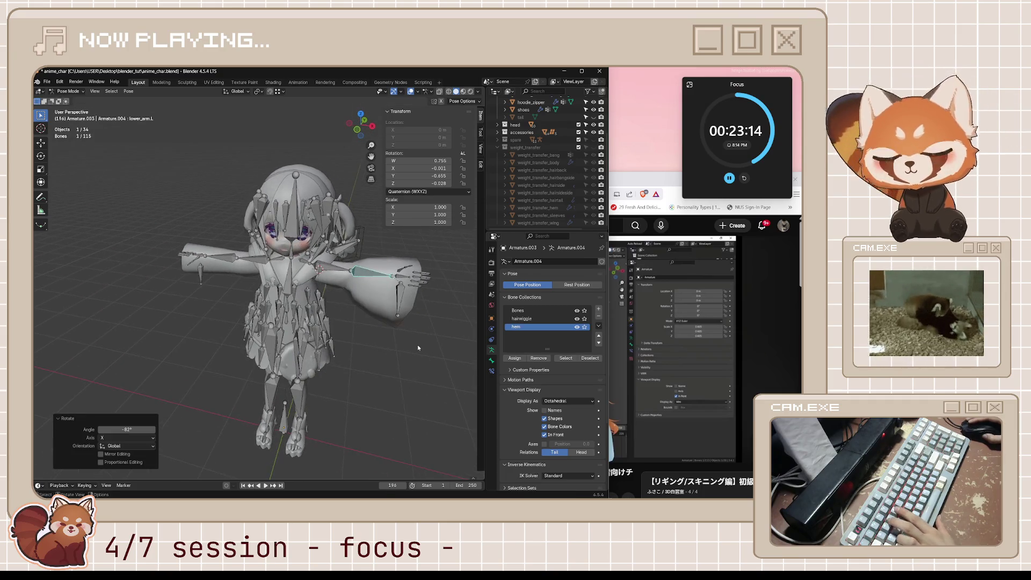
key(r)
key(y)
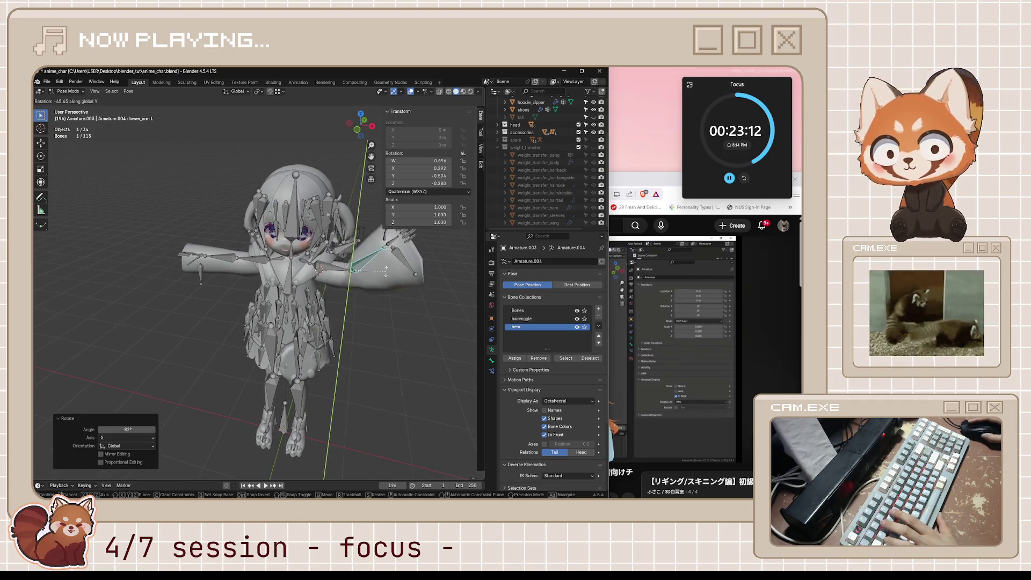